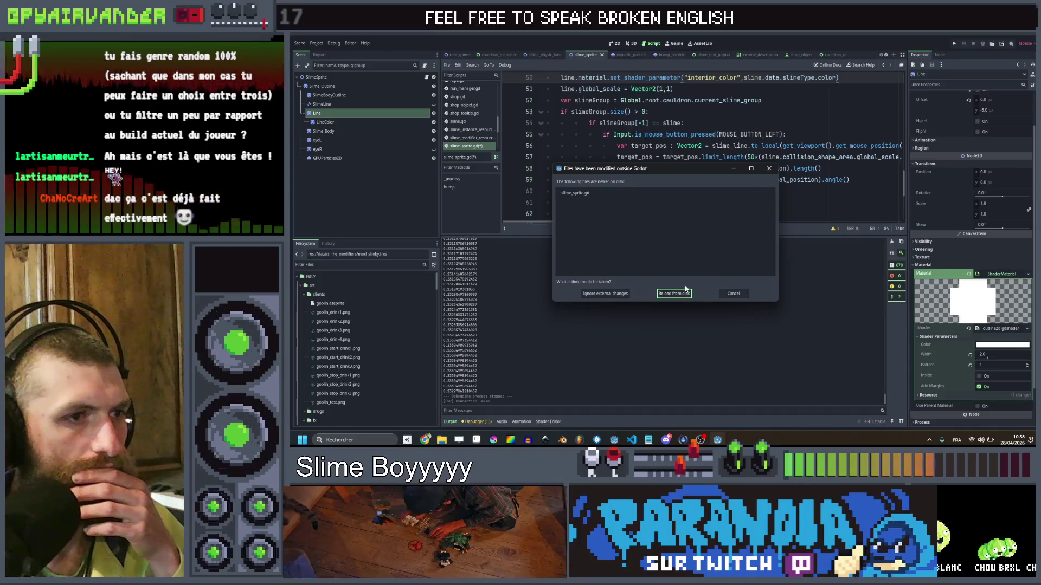
Reload slime_sprite.gd from disk and delete the Line node from the SlimeSprite scene.
left_click(674, 294)
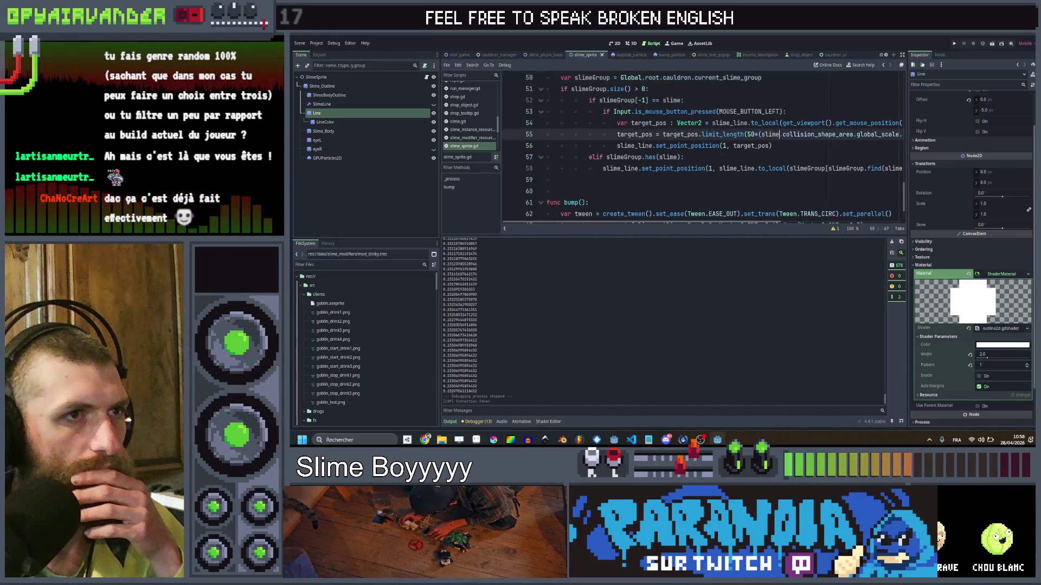
left_click(322, 112)
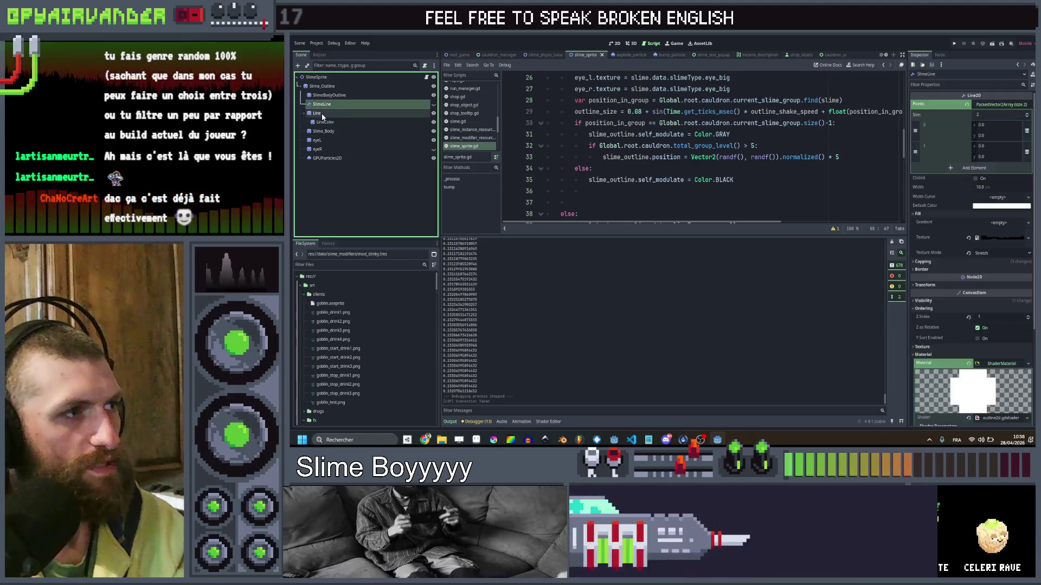
key("Return")
left_click(719, 180)
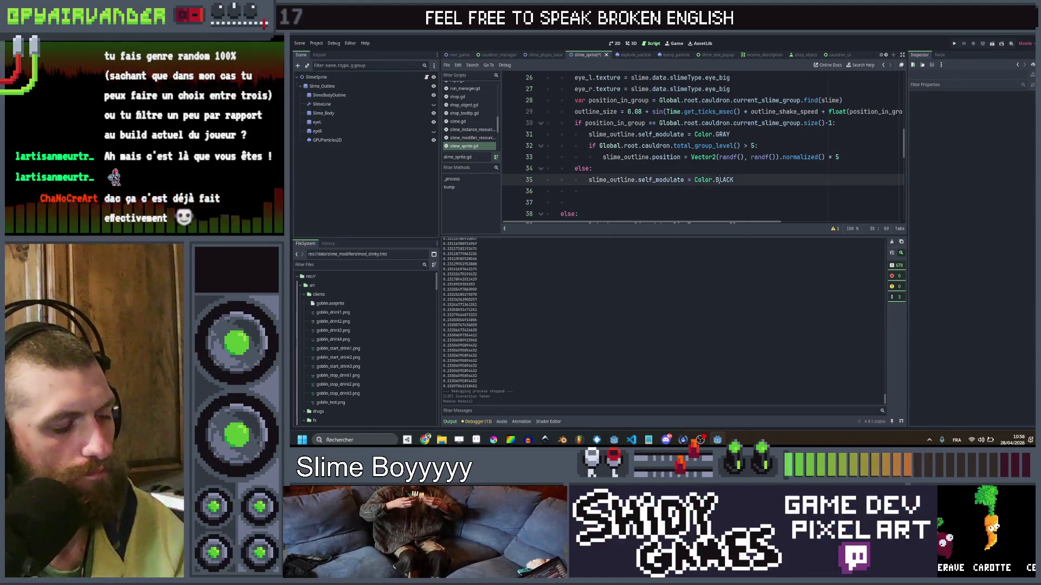
scroll(699, 146, "up", 8)
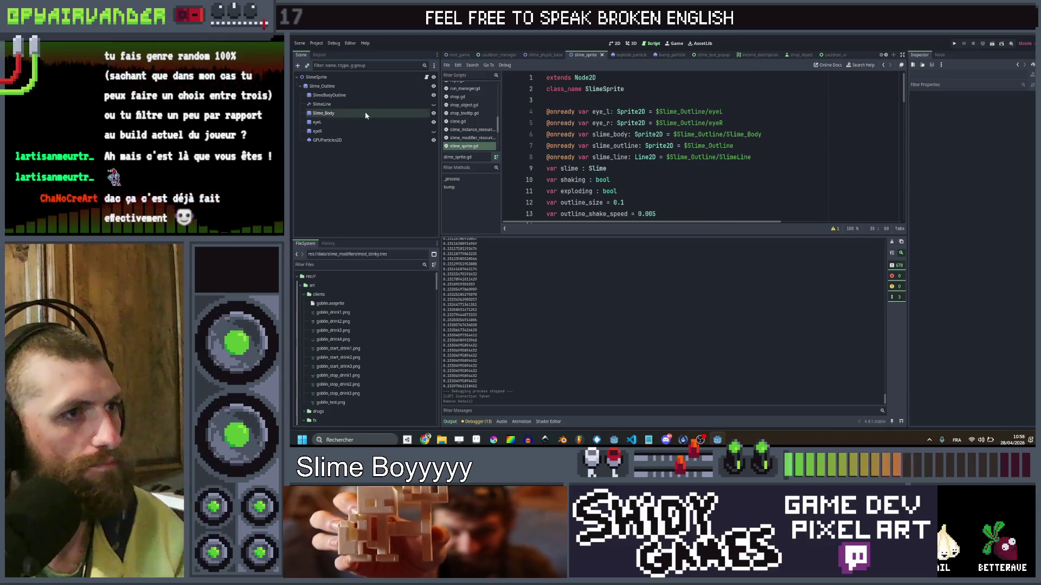
mouse_move(329, 95)
left_mouse_down()
mouse_move(542, 157)
mouse_move(543, 170)
left_mouse_up()
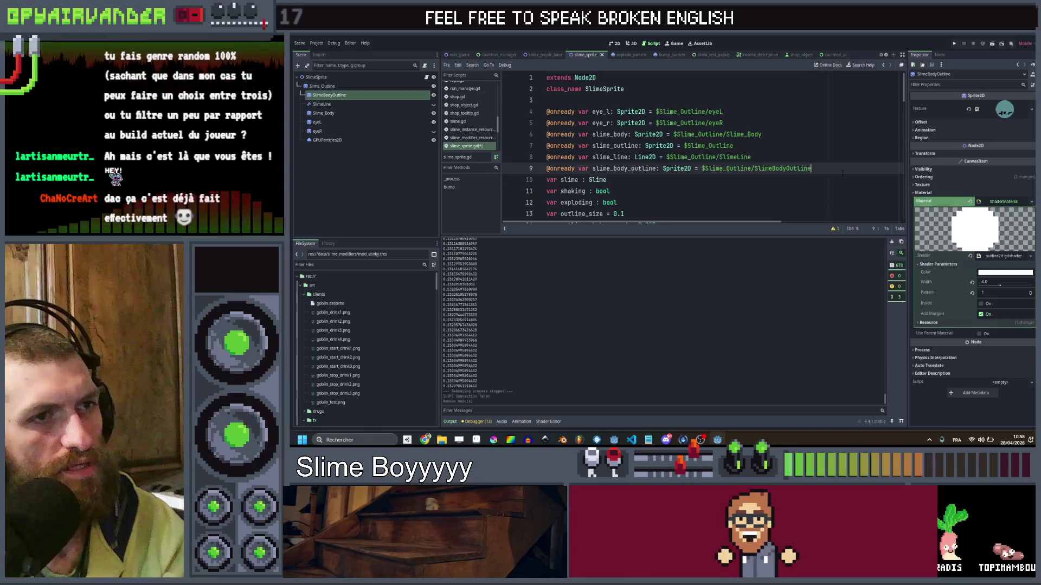
scroll(842, 173, "down", 4)
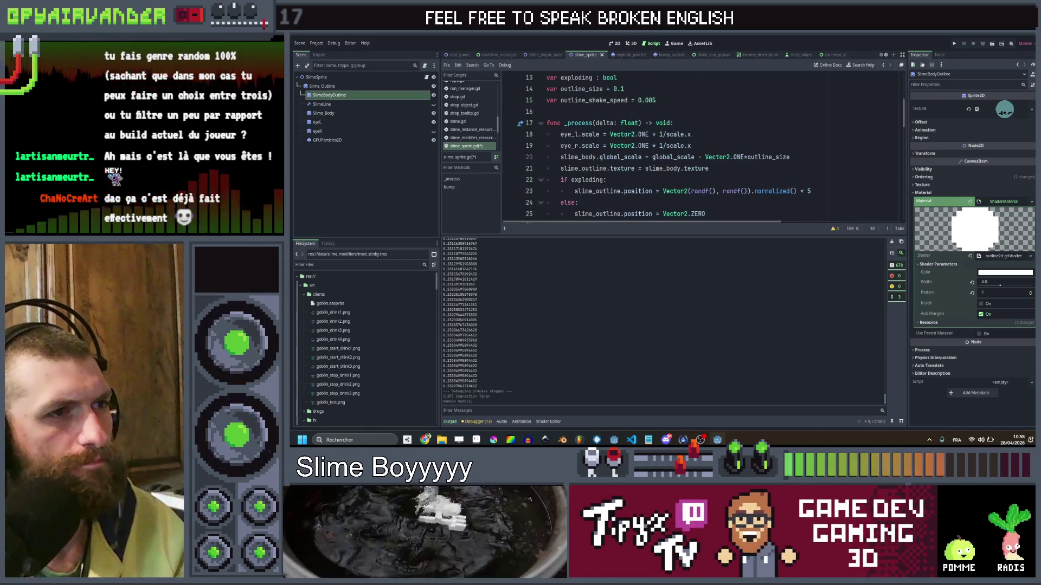
left_click(724, 172)
key("Return")
type("slim")
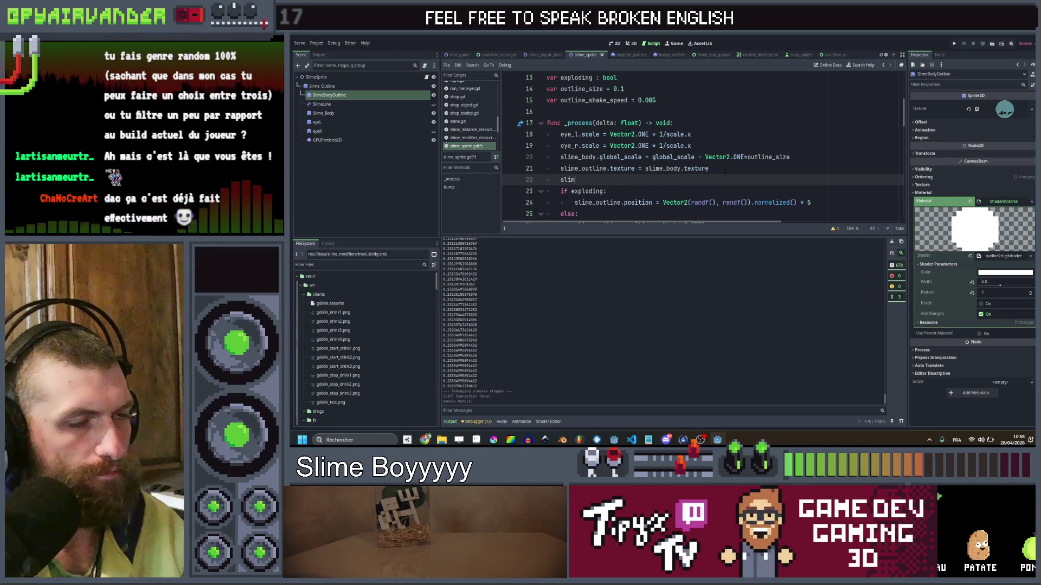
type("e_body_outline.")
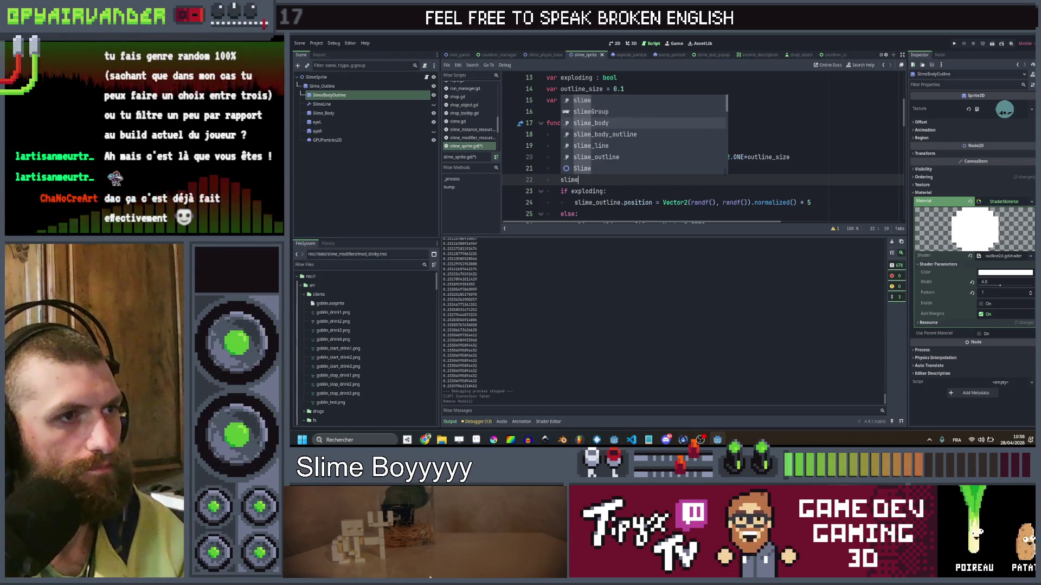
type("texture")
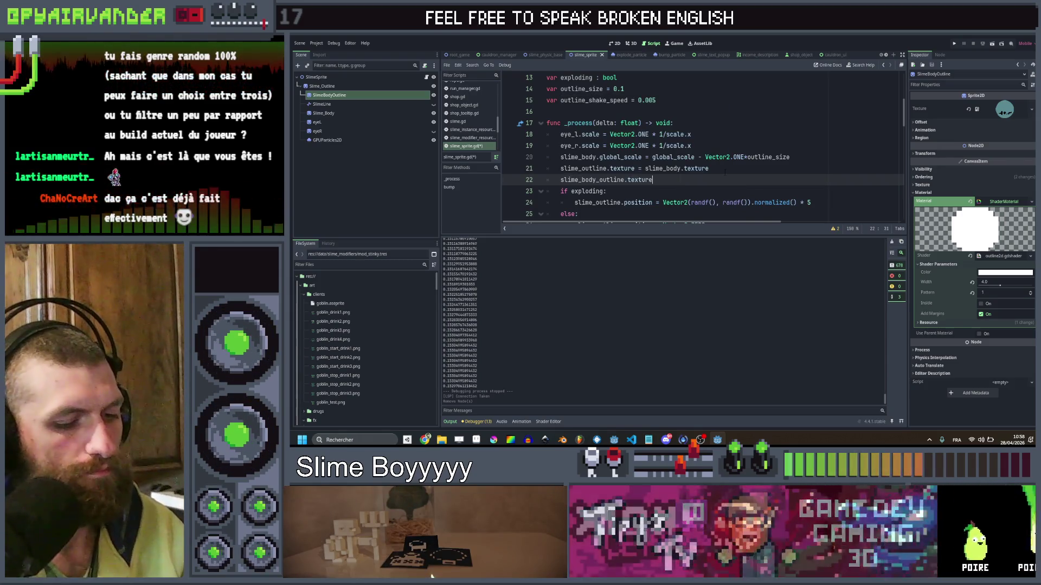
type(" = slim")
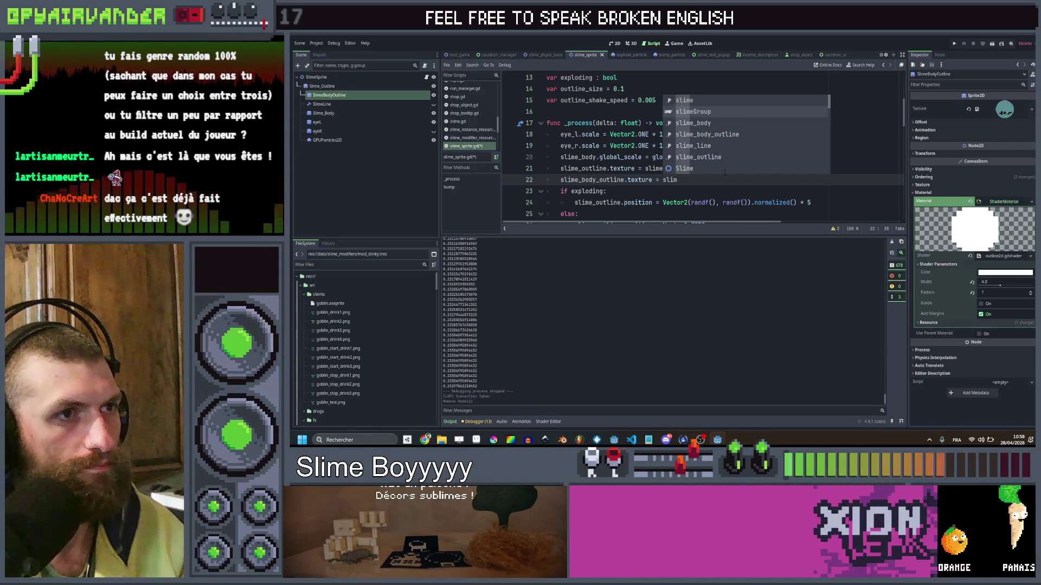
key("Down")
key("Down")
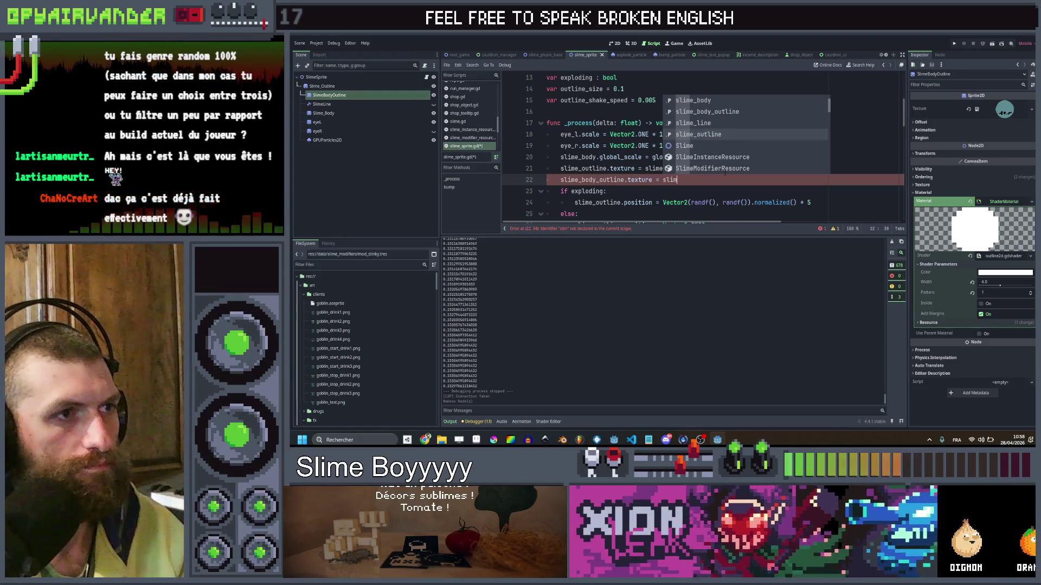
key("Up")
key("Up")
key("Up")
key("Return")
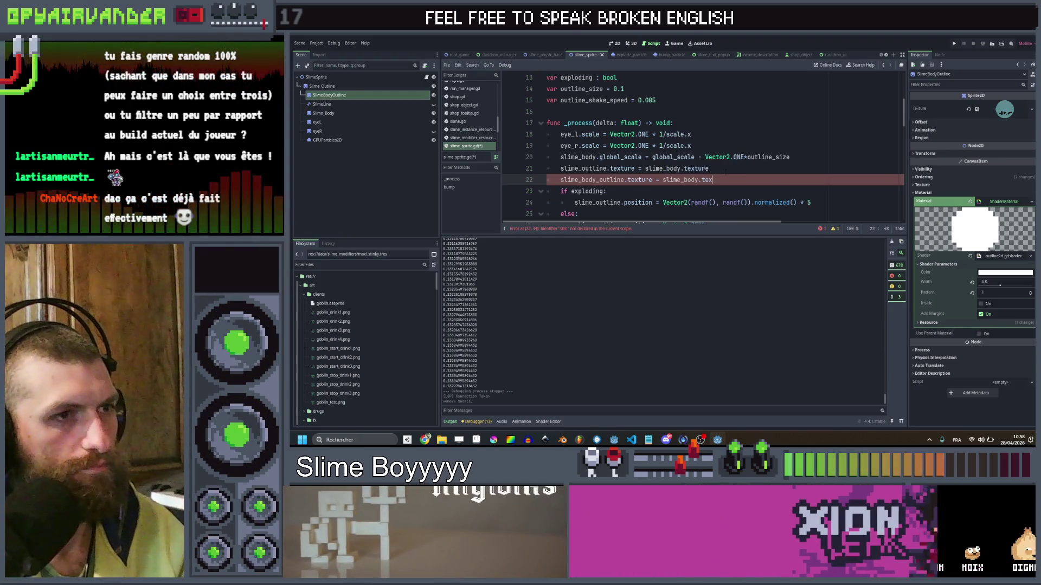
key("Return")
key("Return")
type("slime")
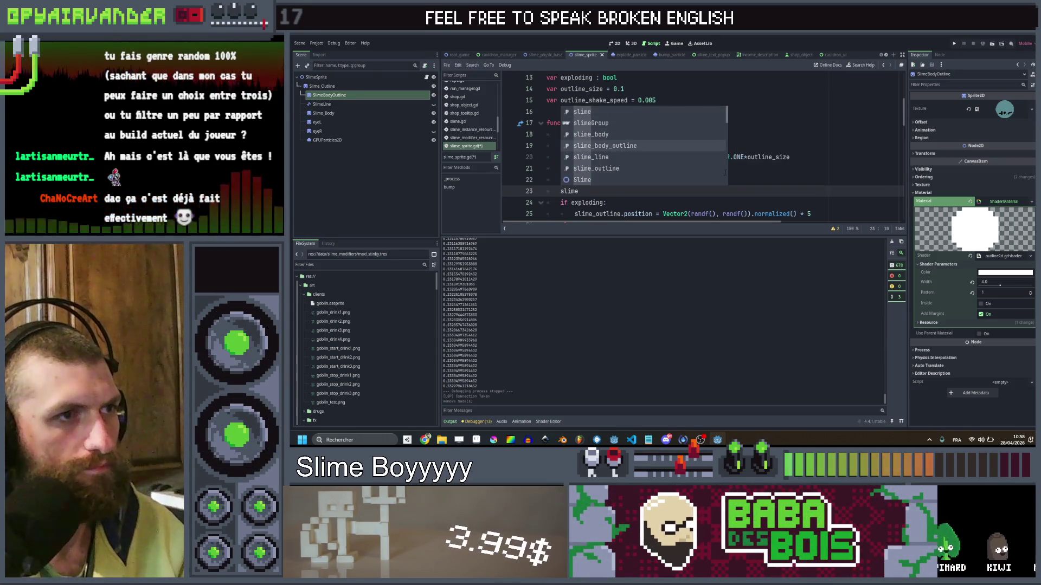
Set slime_body_outline.global_scale to slime_body.global_scale and save the script.
key("Return")
type(".glo")
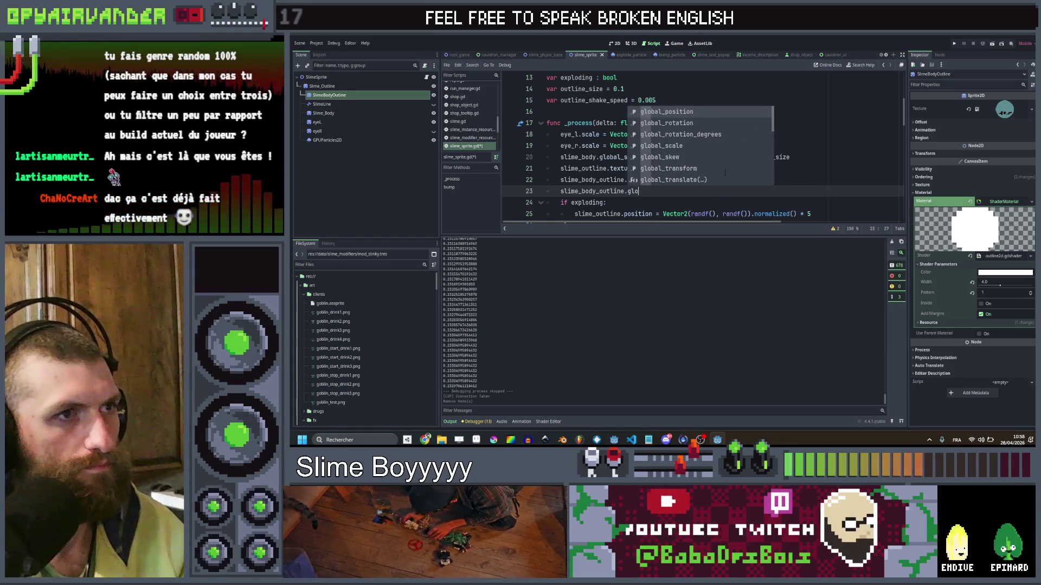
type("bal_s")
key("Return")
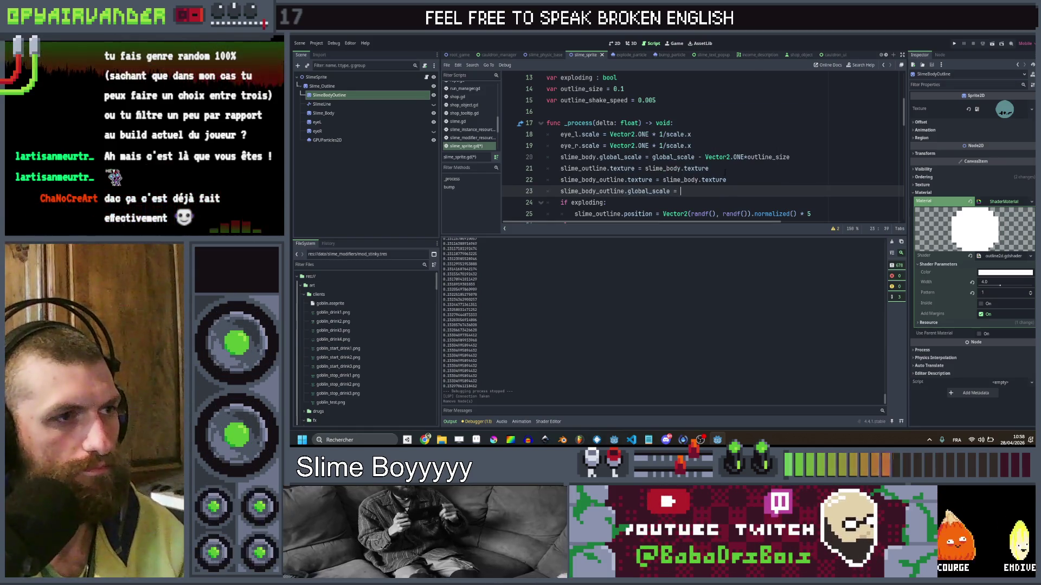
type("sli")
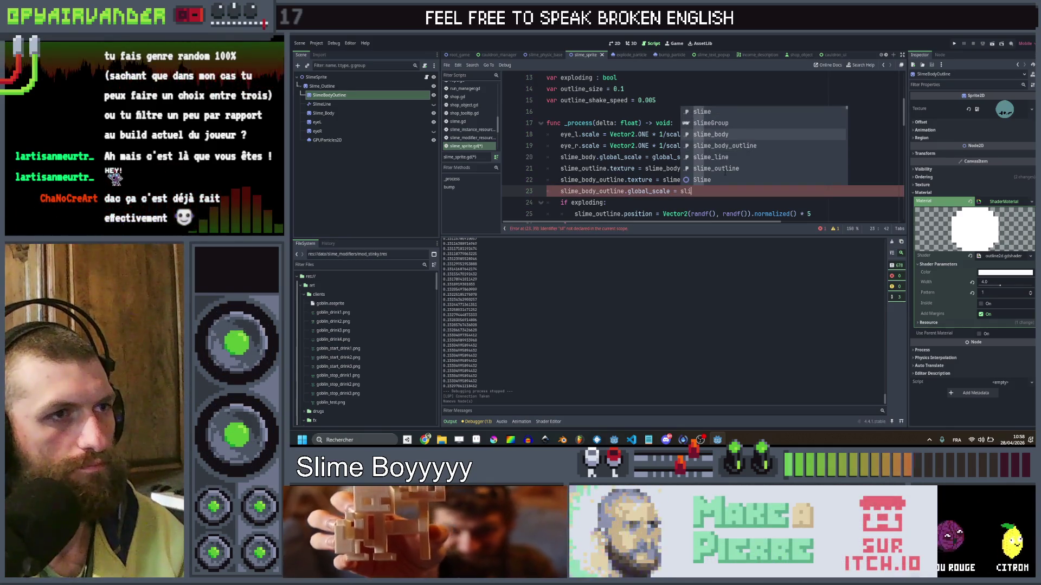
key("Return")
type(".gl")
key("Down")
key("Down")
key("Down")
key("Return")
key("ctrl+s")
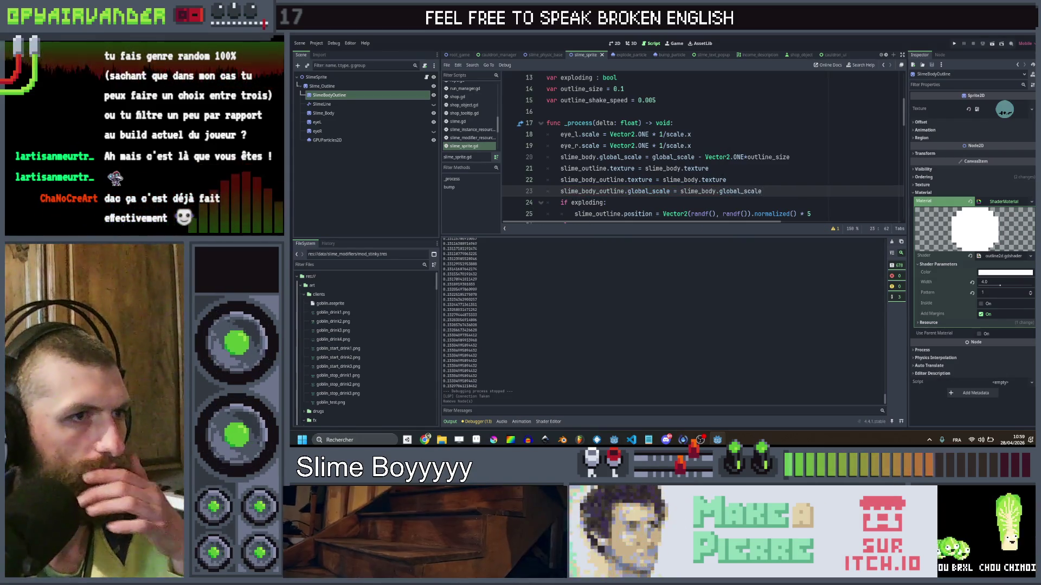
key("Up")
key("Up")
key("Up")
left_click(358, 105)
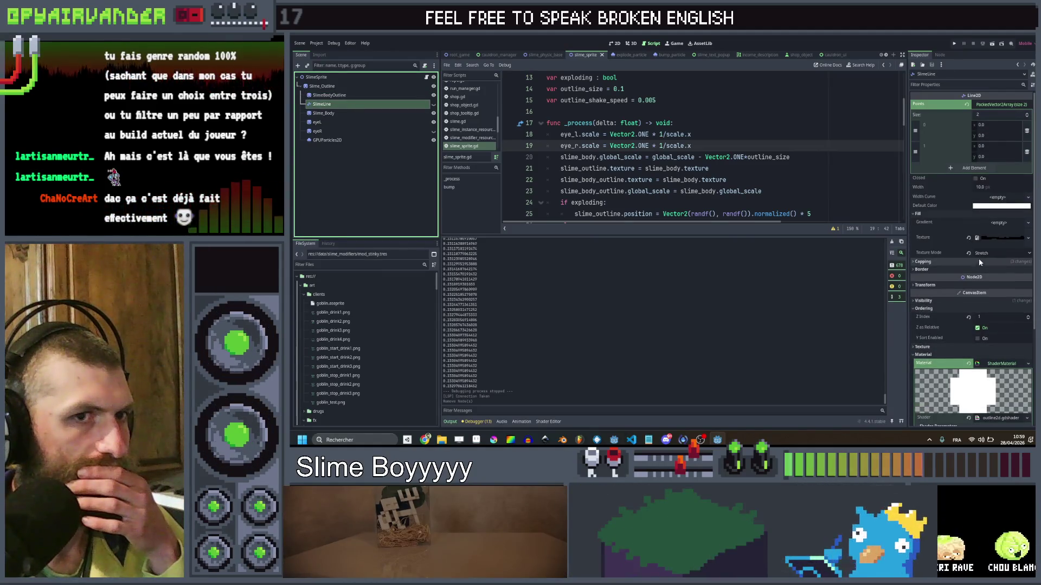
left_click(954, 44)
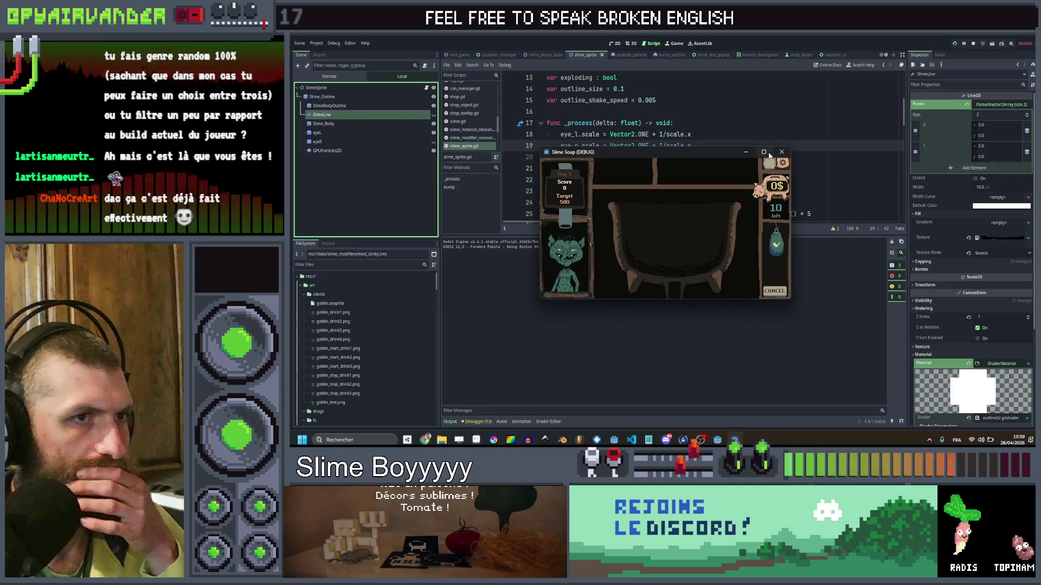
left_click(769, 154)
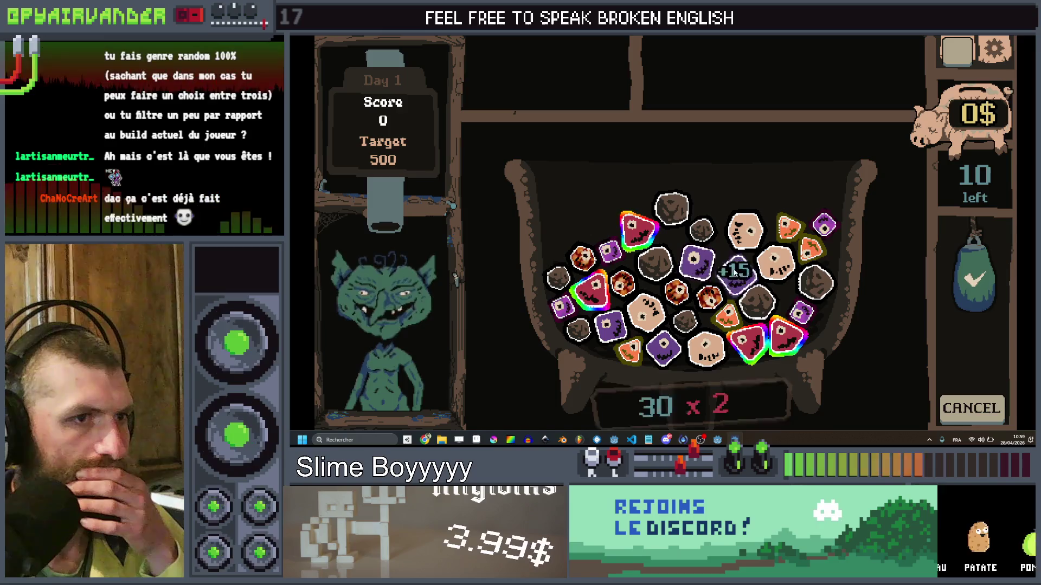
key("F8")
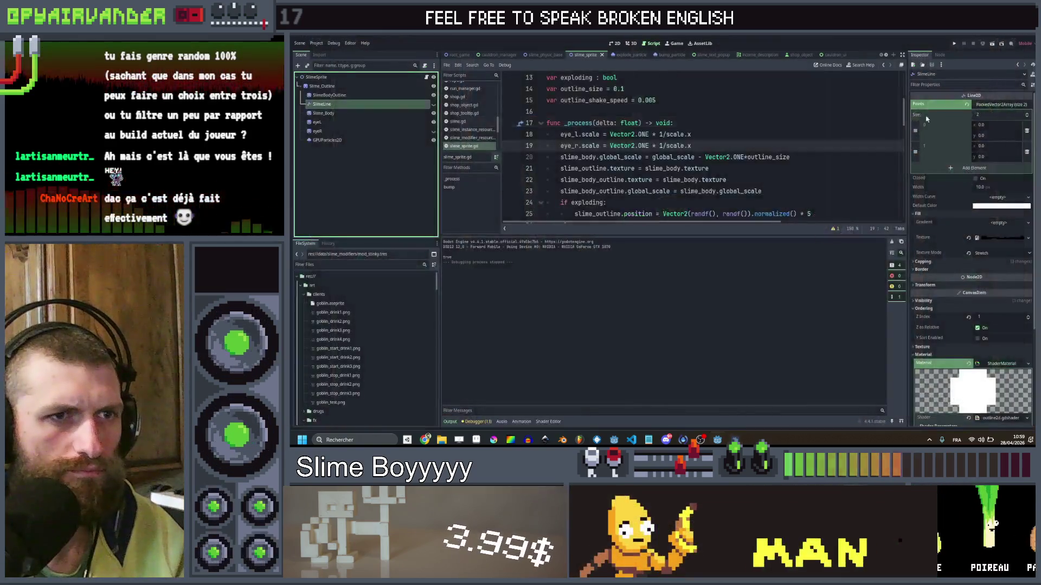
Clear the SlimeLine node's shader material and save the scene.
scroll(958, 226, "down", 2)
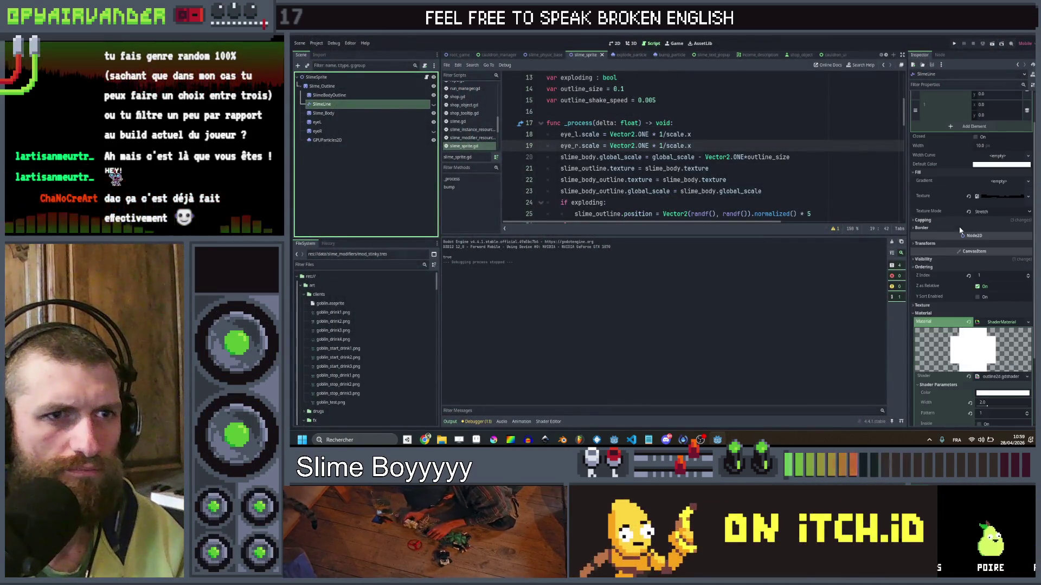
scroll(699, 146, "down", 5)
scroll(759, 147, "up", 2)
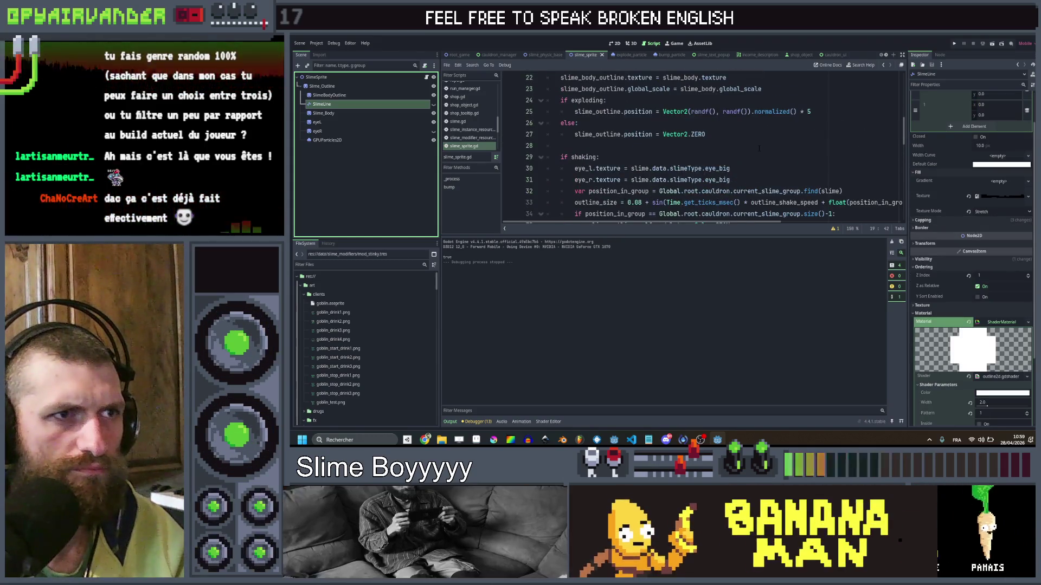
scroll(759, 147, "down", 2)
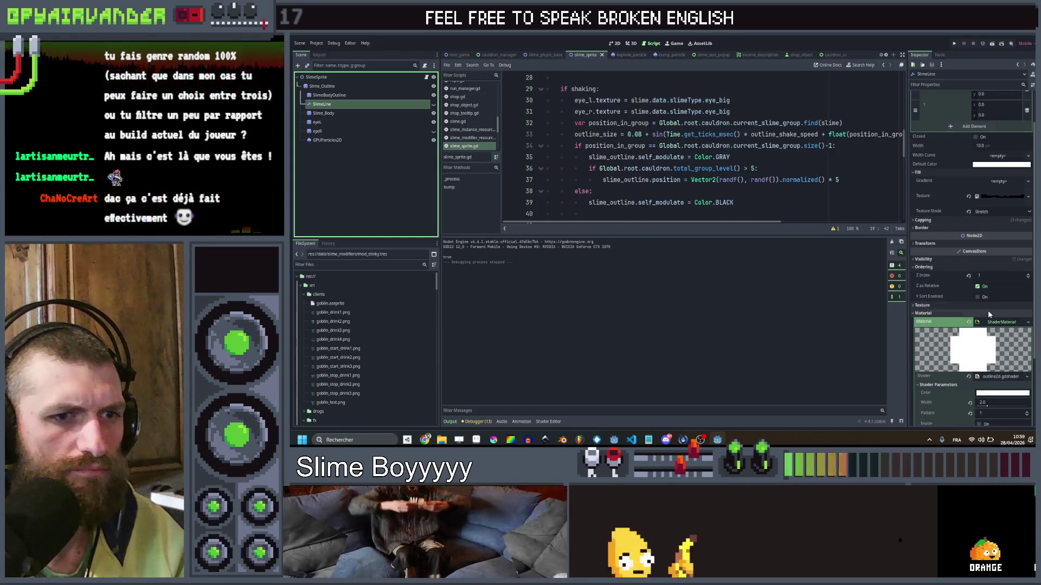
scroll(992, 256, "down", 2)
left_click(969, 280)
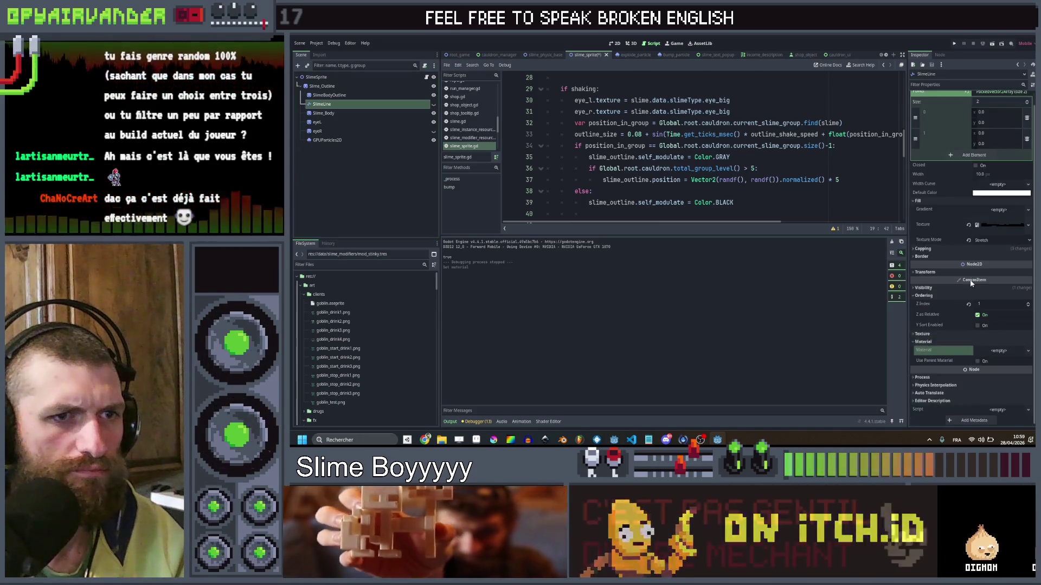
key("ctrl+s")
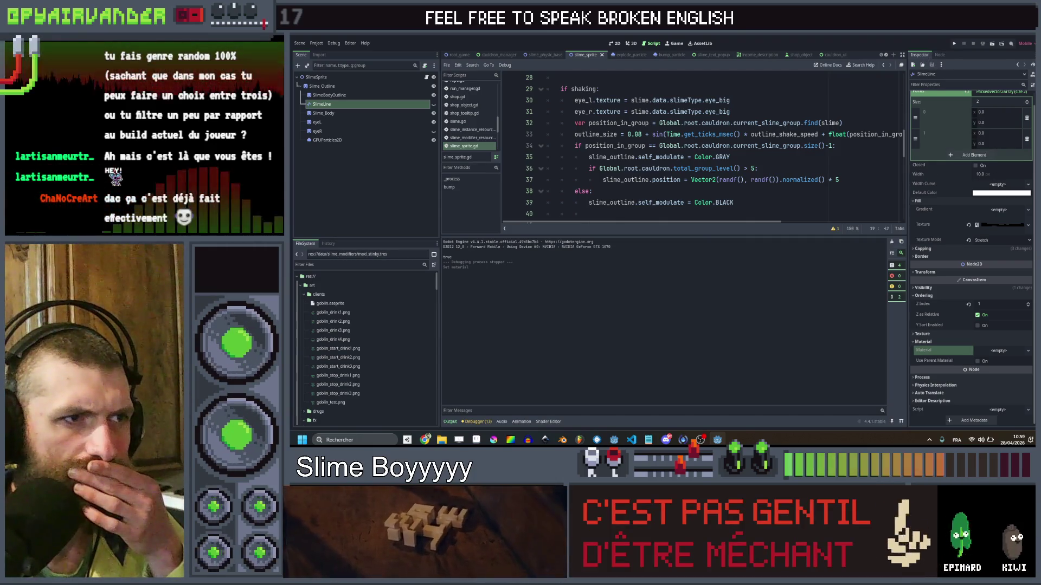
Make SlimeLine visible again and launch the game in debug.
scroll(821, 181, "down", 3)
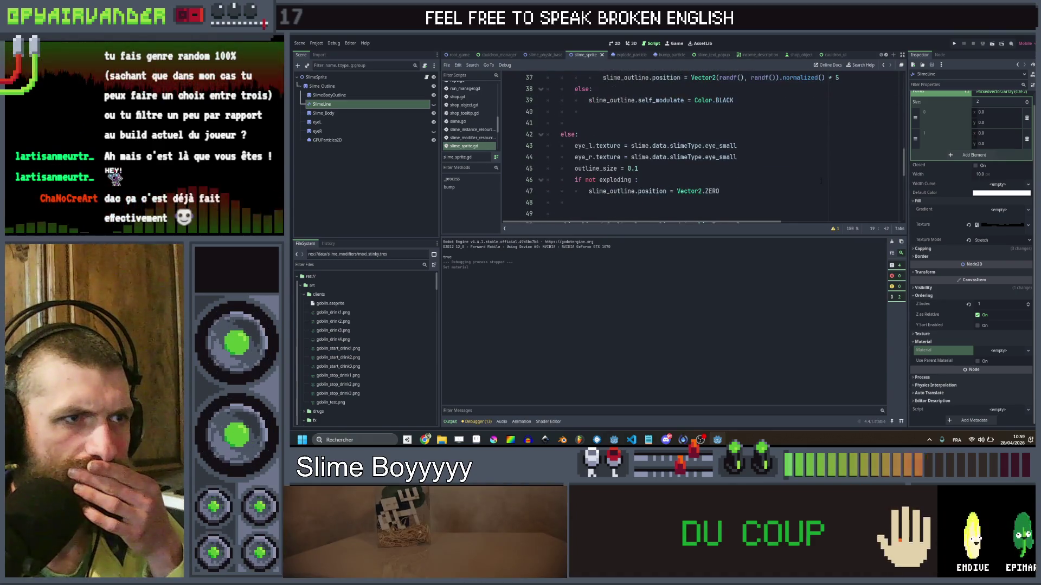
scroll(820, 180, "up", 7)
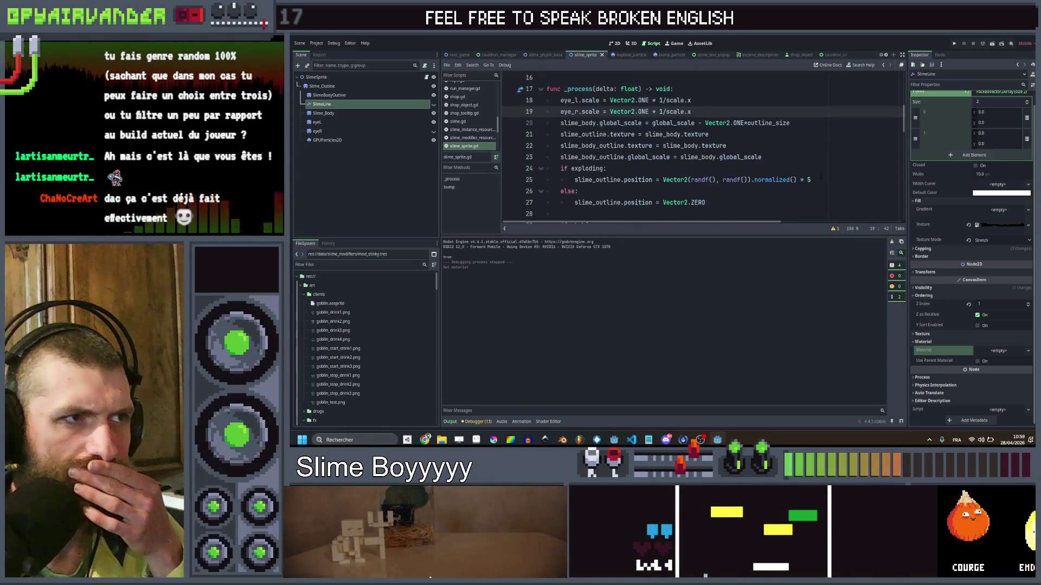
scroll(820, 175, "down", 7)
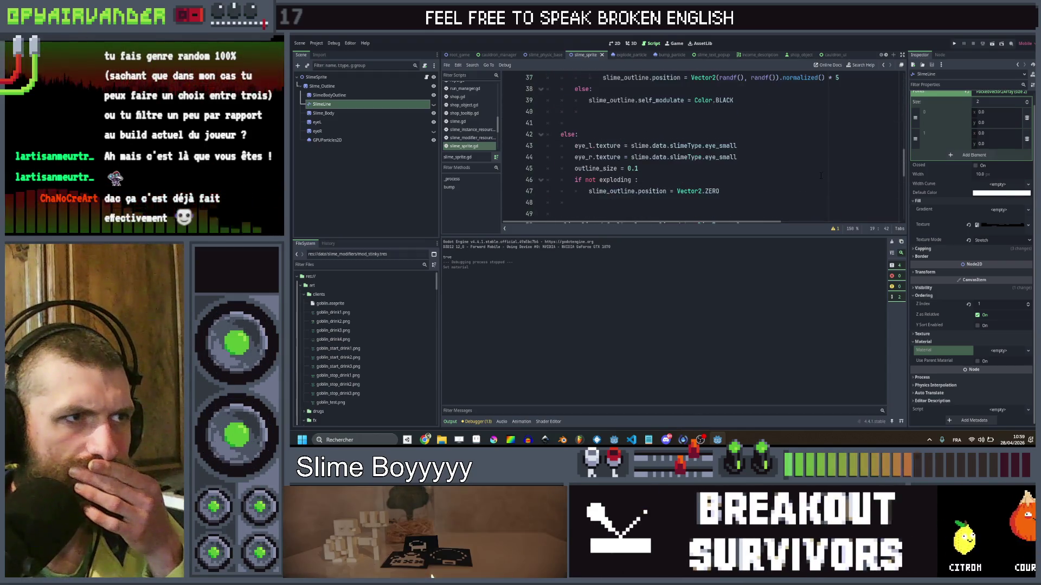
scroll(820, 175, "down", 3)
left_click(818, 157)
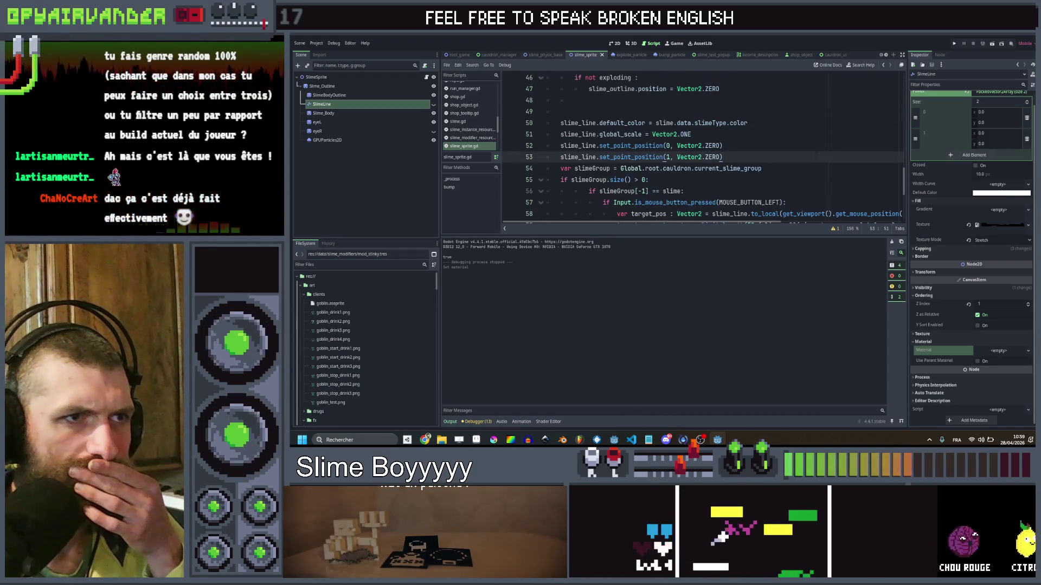
left_click(433, 104)
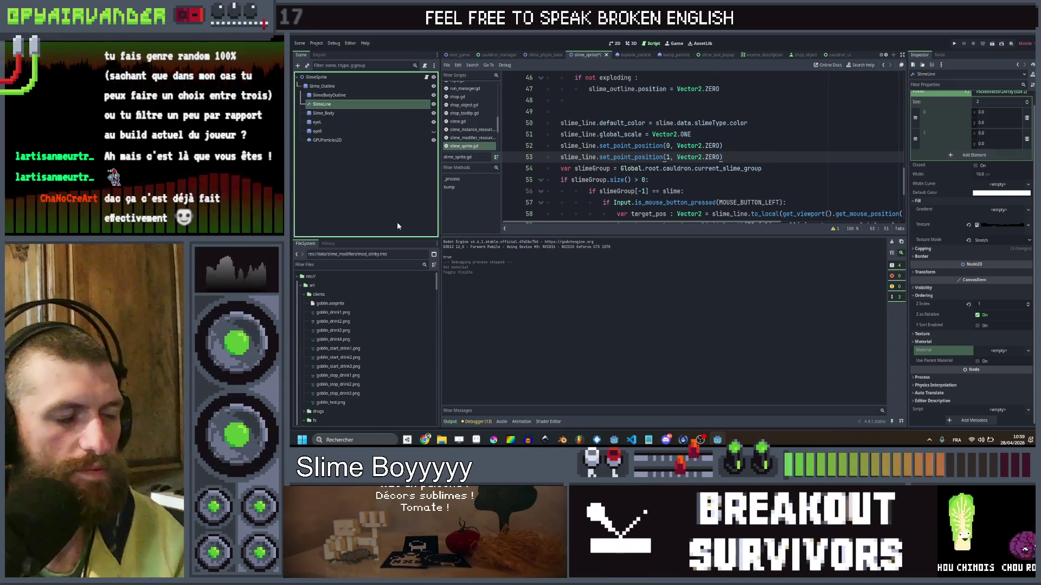
left_click(955, 43)
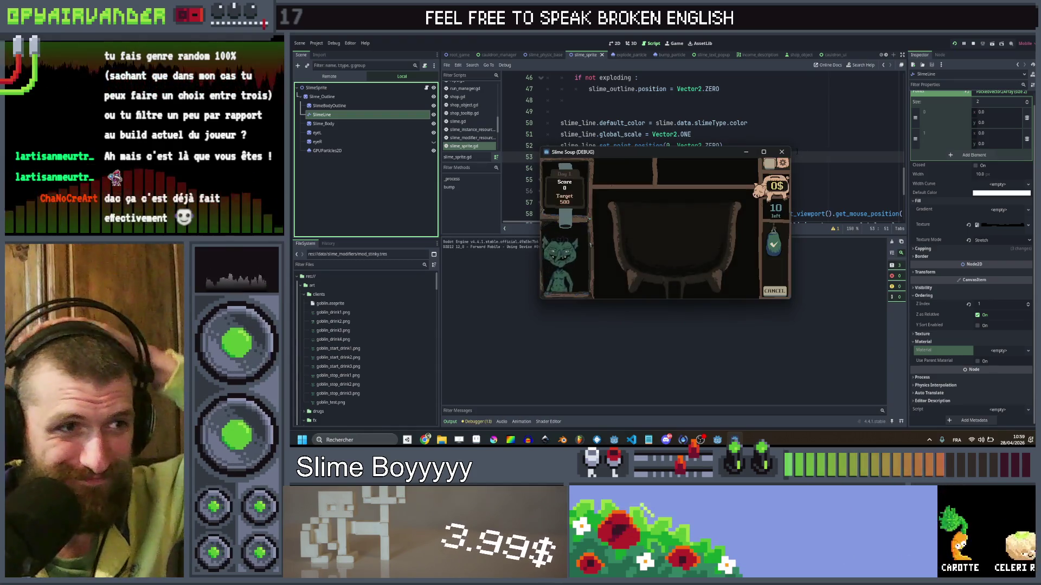
Maximize the Slime Soup window to watch the outlined slimes, then close the game.
left_click(764, 153)
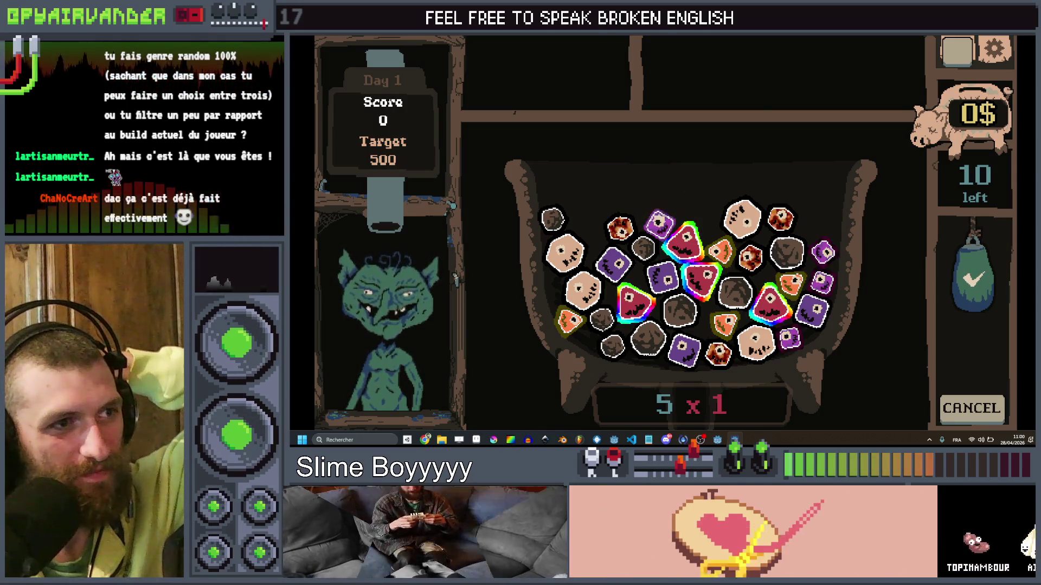
key("alt+F4")
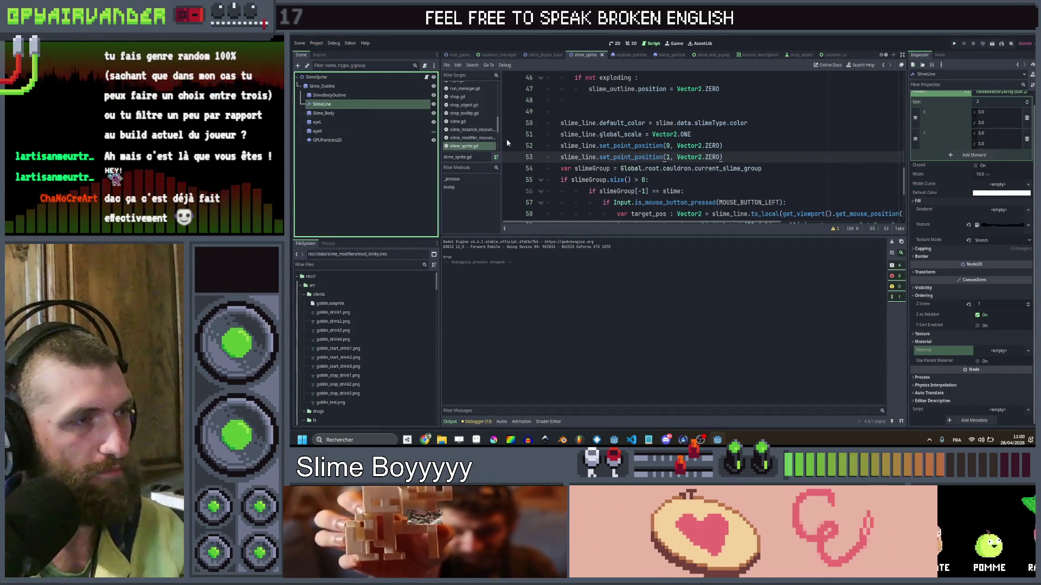
Duplicate SlimeLine, place the copy above it, and rename it SlimeLineOutline.
left_click(999, 350)
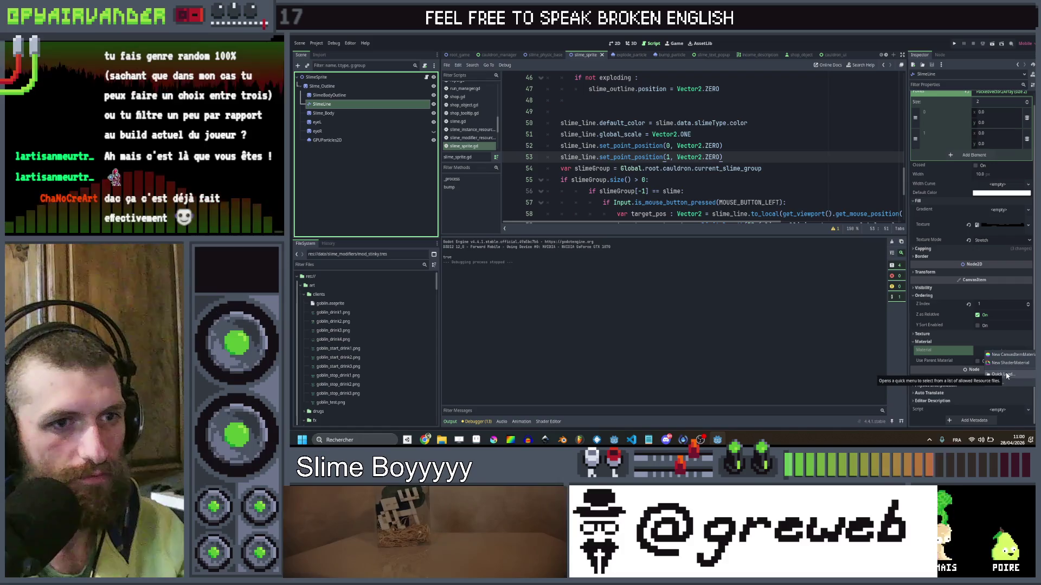
left_click(346, 98)
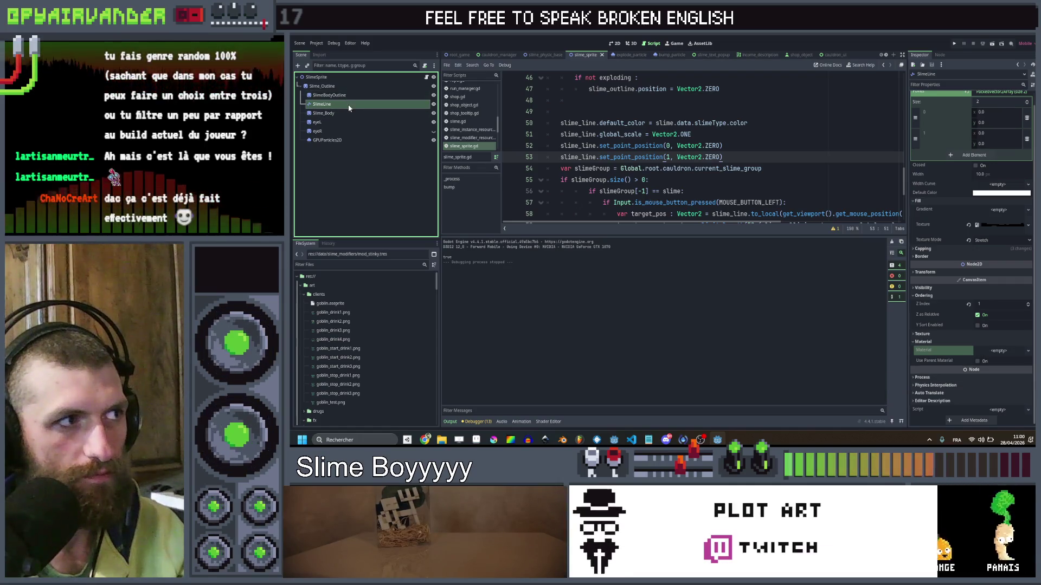
key("ctrl+d")
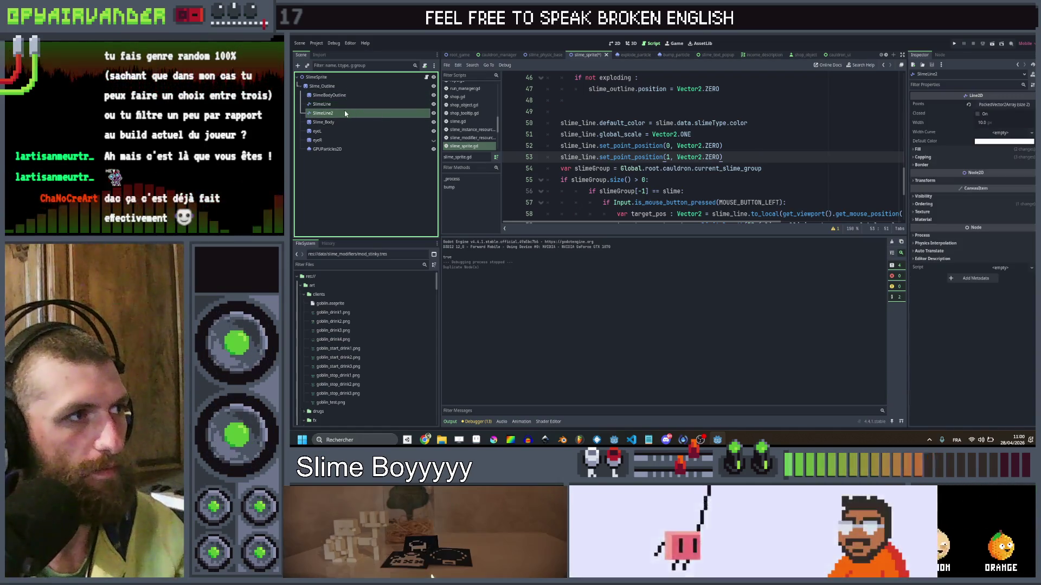
left_click_drag(345, 104, 345, 107)
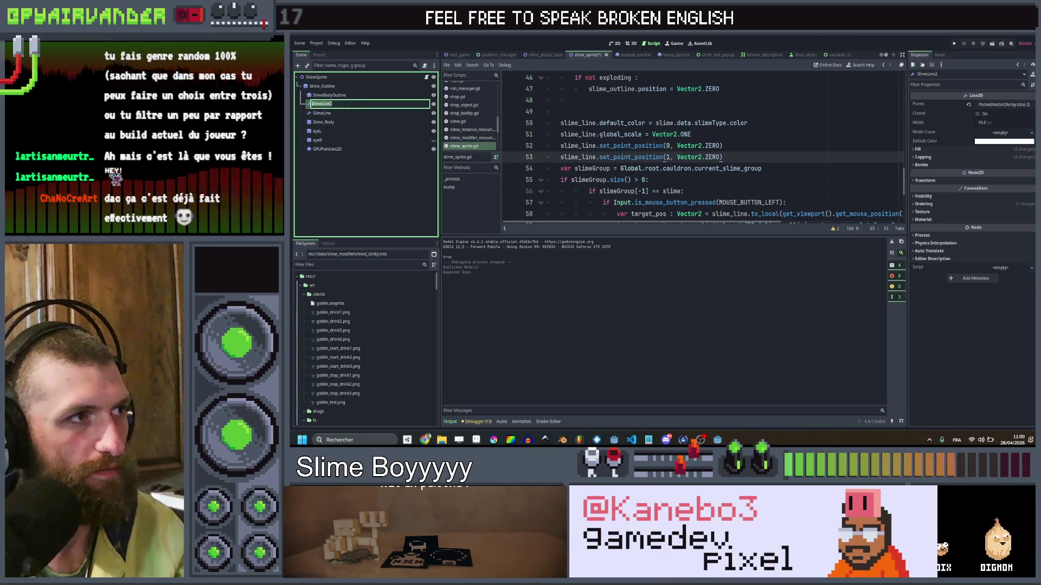
key("BackSpace")
type("Outli")
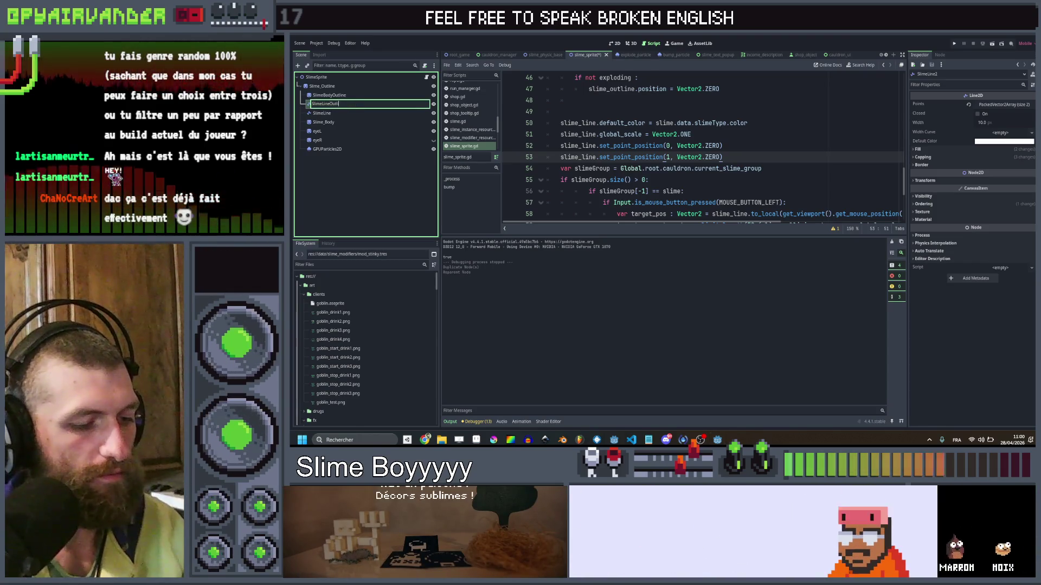
type("ne")
key("Return")
scroll(650, 147, "up", 15)
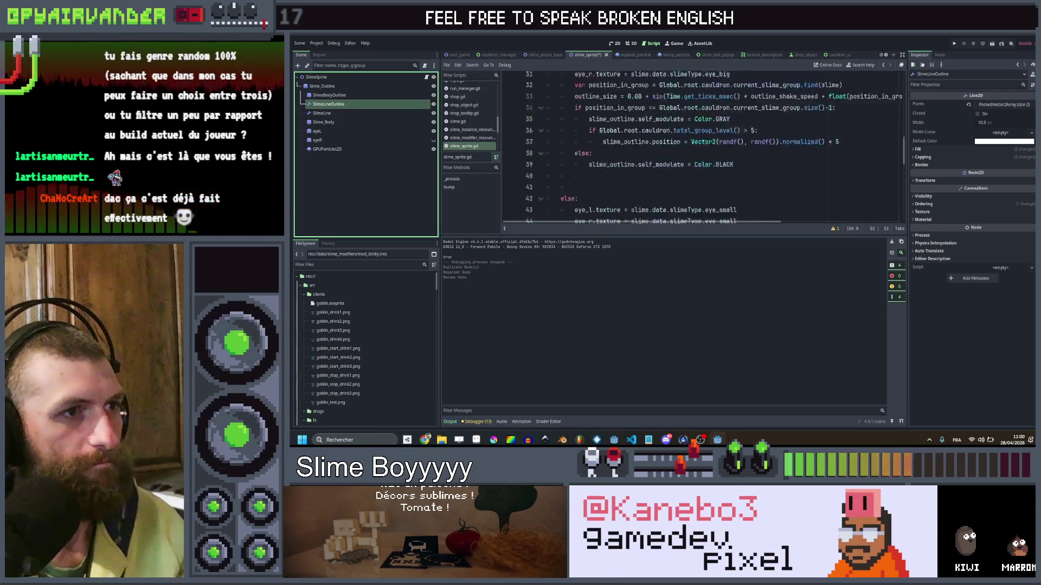
mouse_move(343, 104)
left_mouse_down()
mouse_move(564, 136)
mouse_move(572, 181)
left_mouse_up()
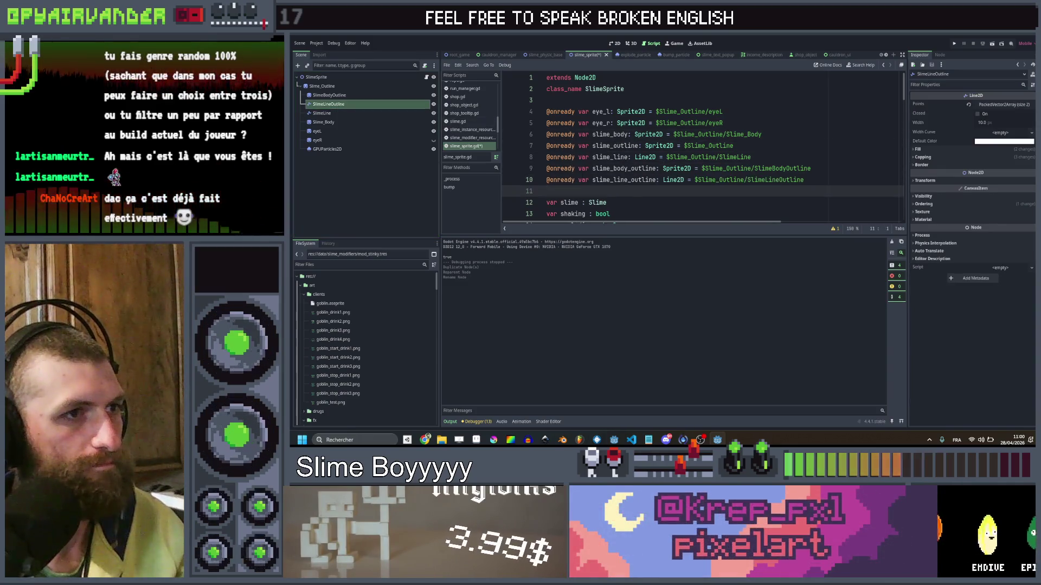
scroll(699, 146, "down", 15)
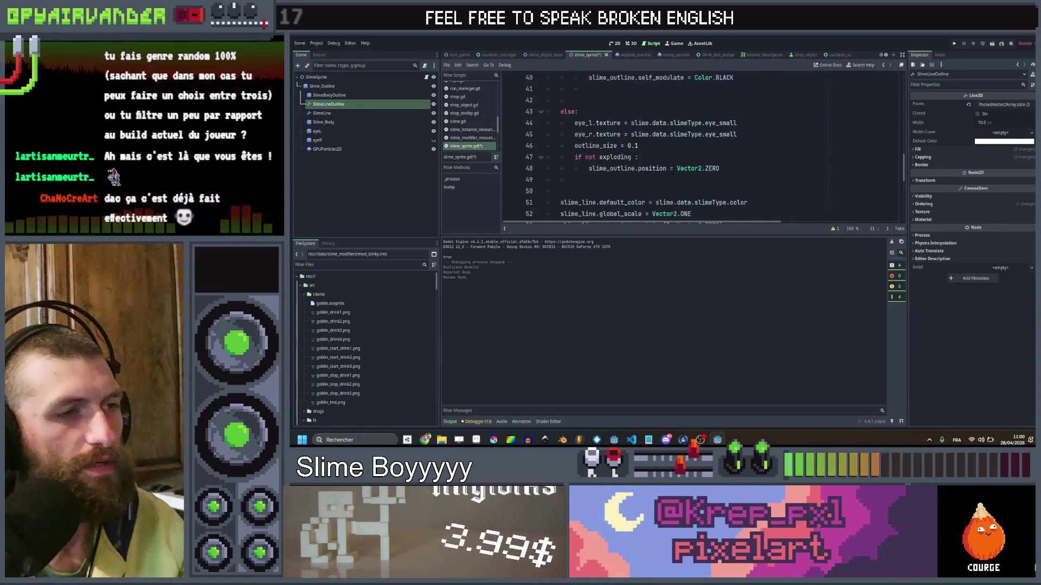
left_click(735, 134)
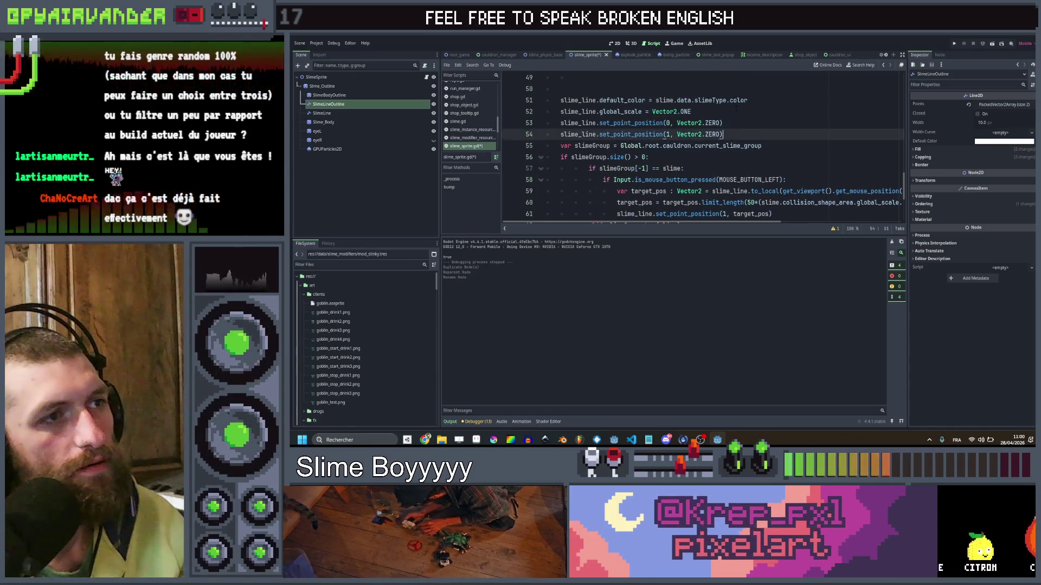
scroll(735, 109, "down", 1)
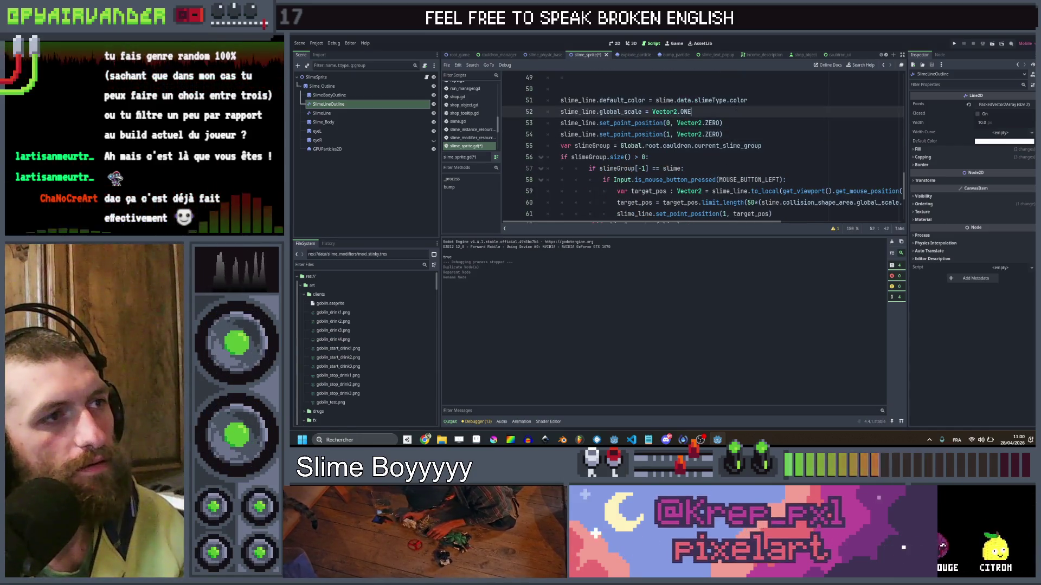
left_click(736, 132)
scroll(736, 130, "down", 3)
left_click(736, 134)
scroll(736, 131, "up", 4)
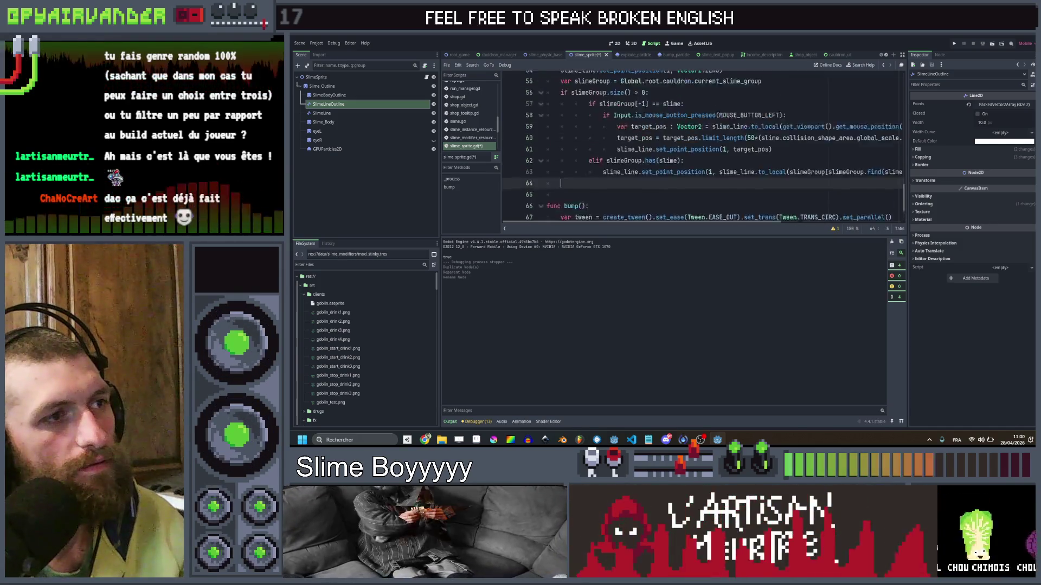
On line 64, write slime_line_outline.set_point_position(0, slime_line.get_point_position(0)).
scroll(704, 134, "down", 1)
type("slime")
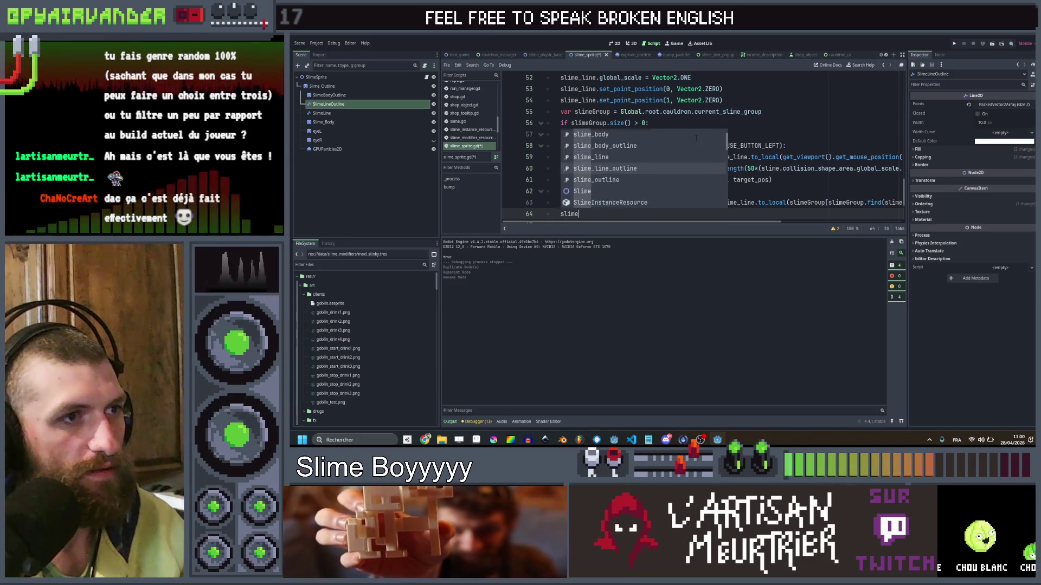
key("Return")
type(".set")
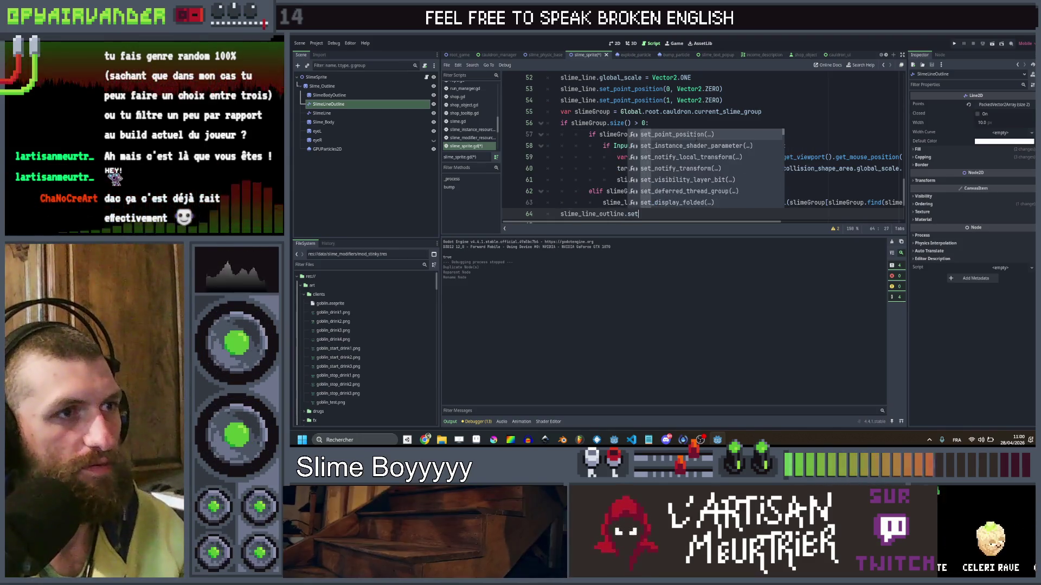
key("Return")
type("0")
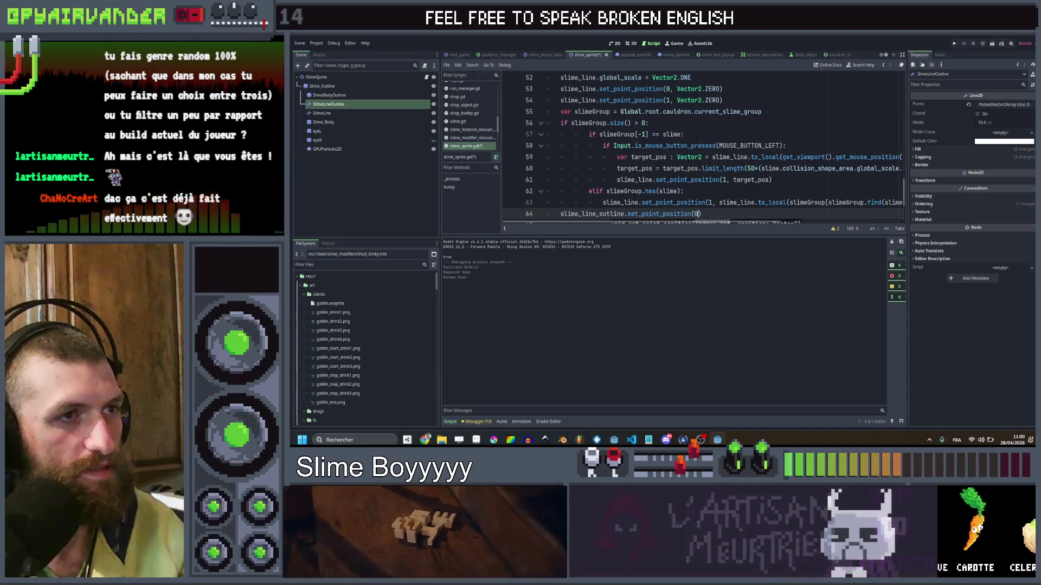
type(", sli")
key("Down")
key("Down")
key("Down")
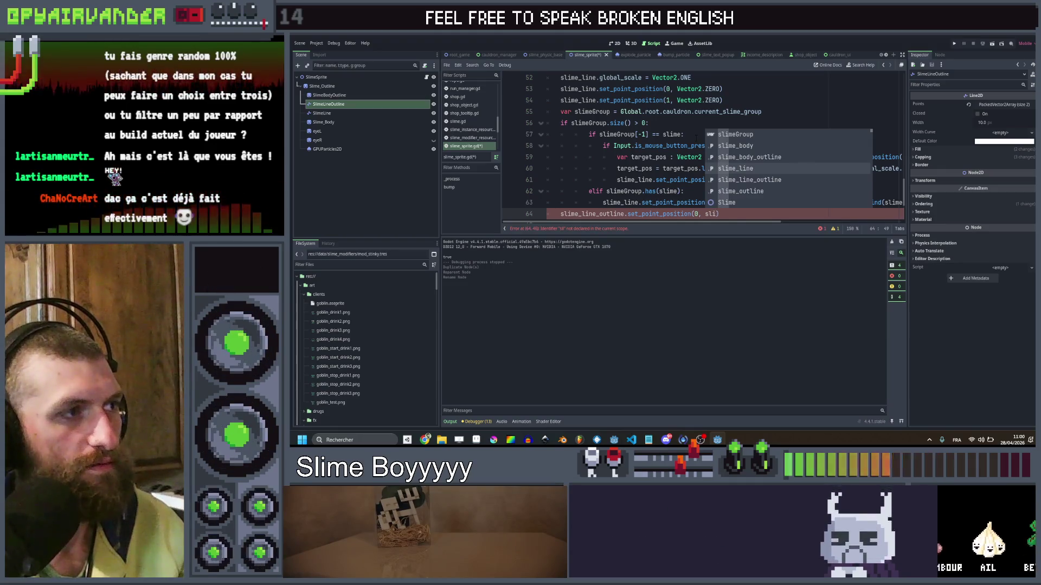
key("Return")
type(".")
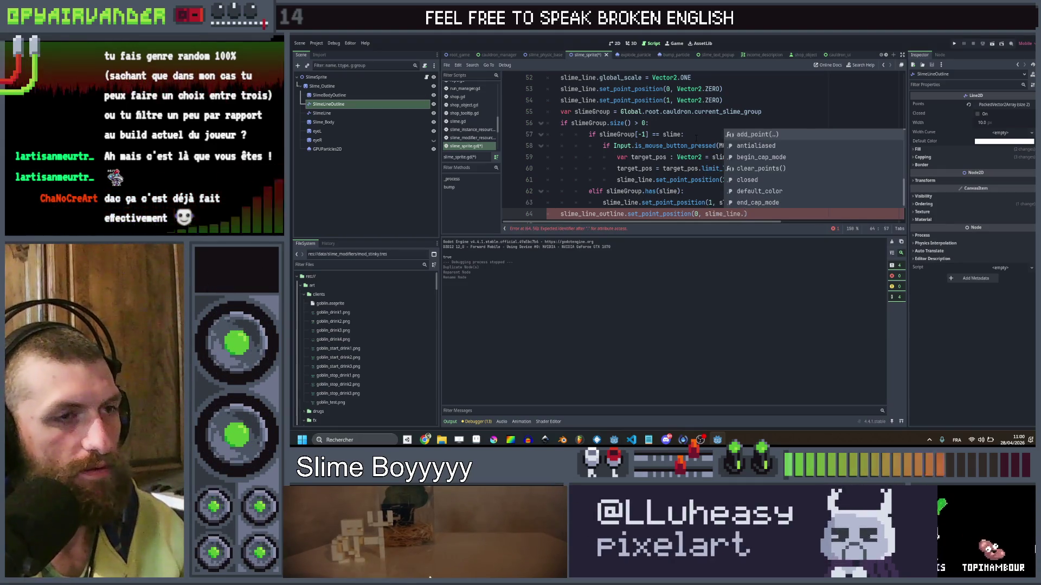
type("get")
key("Down")
key("Return")
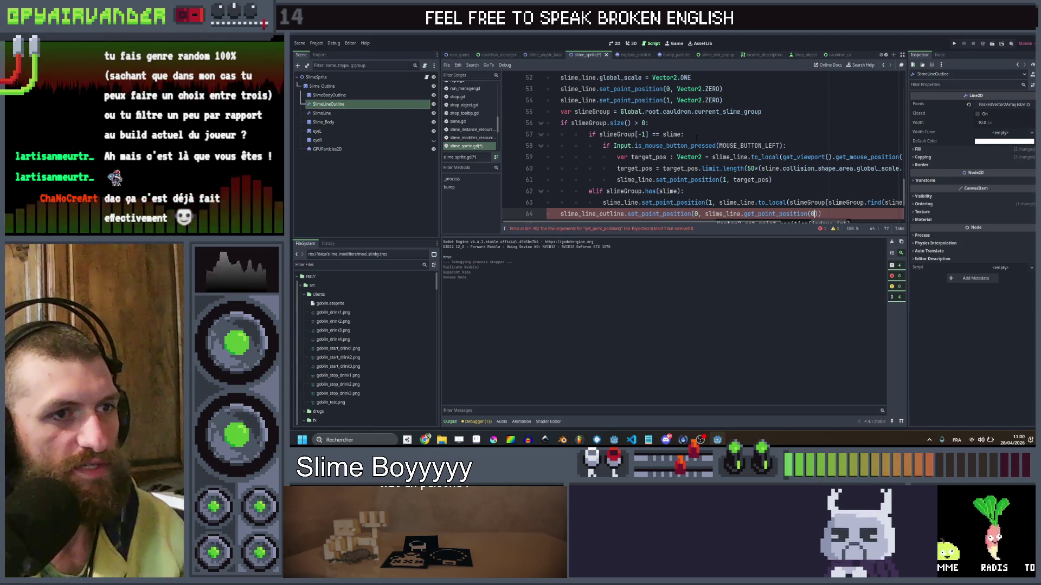
type("))")
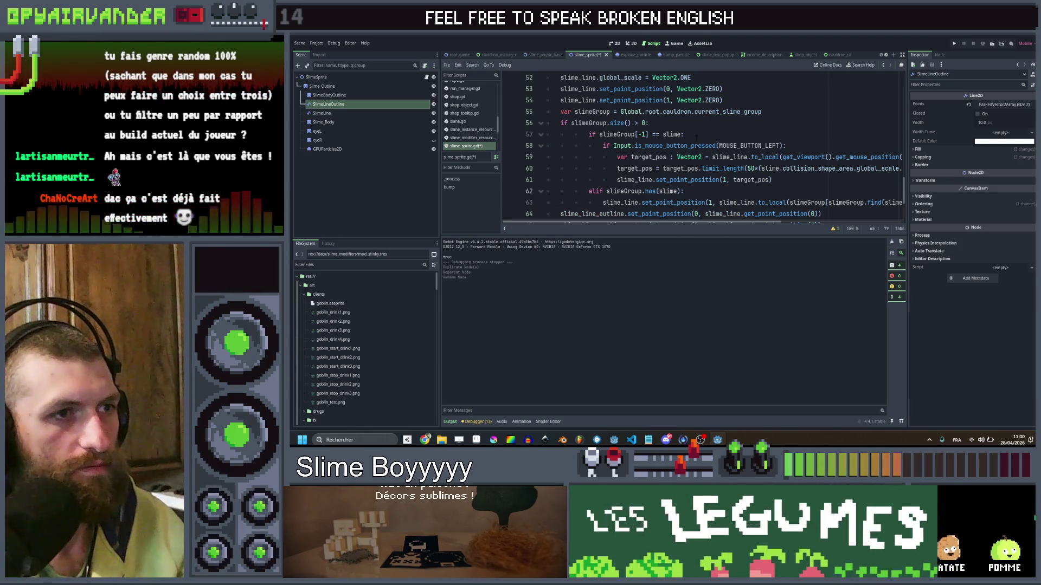
Duplicate that line as line 65 with both point indices changed to 1.
key("ctrl+shift+d")
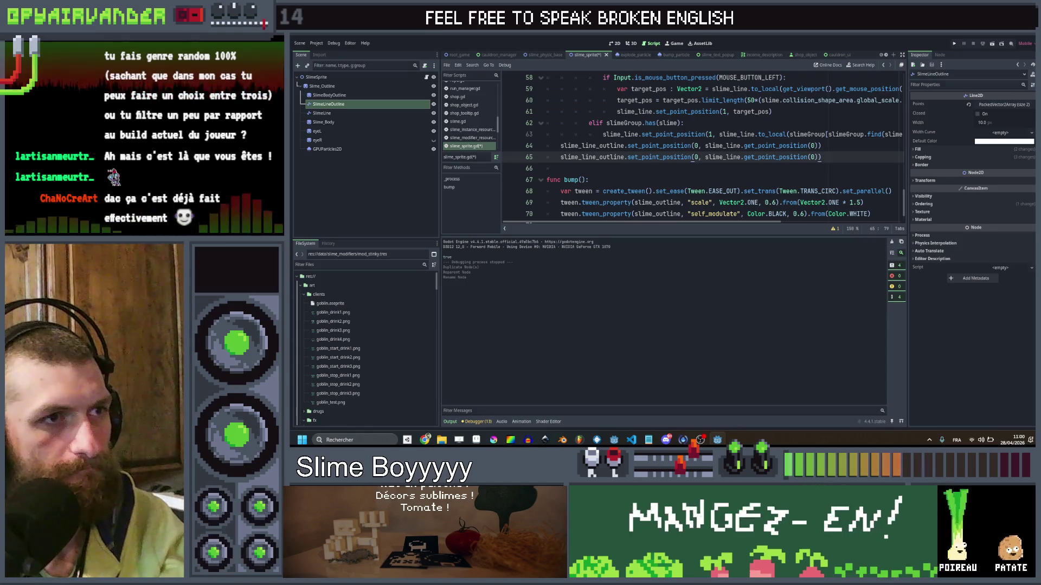
type("1")
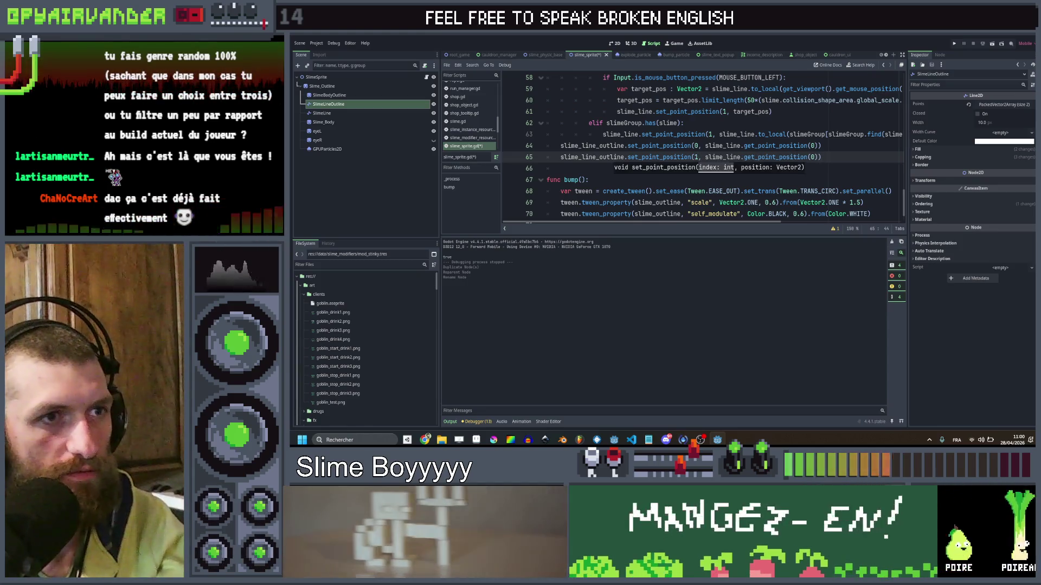
left_click(814, 157)
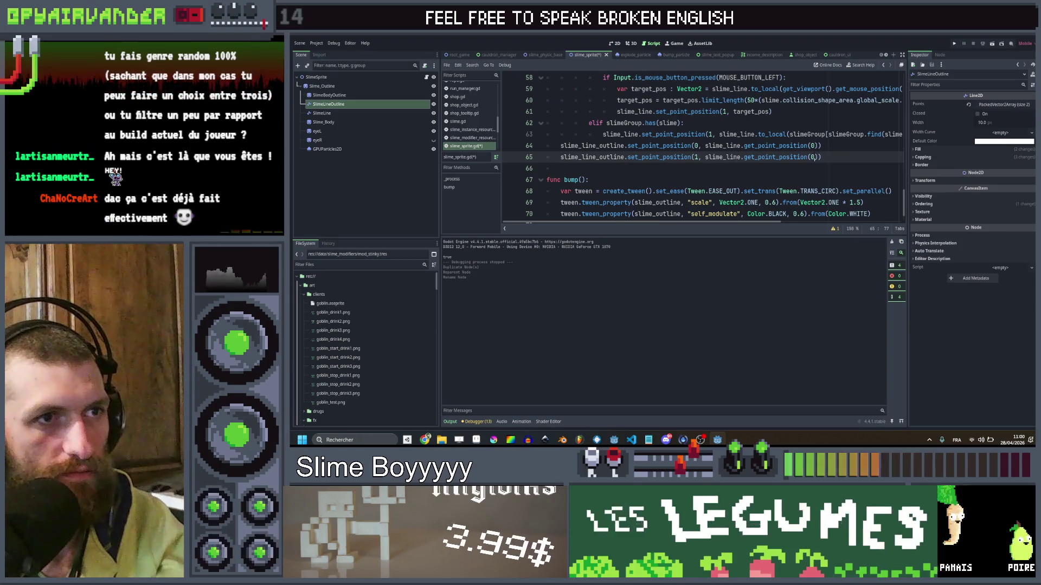
type("1")
left_click(839, 147)
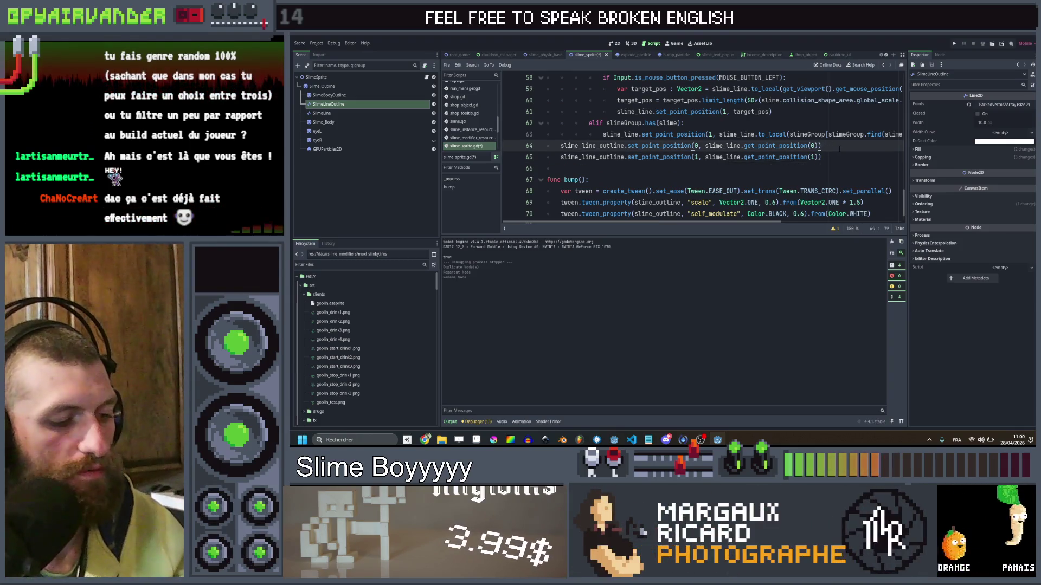
Check the Z index ordering of SlimeBodyOutline, SlimeLineOutline, SlimeLine and Slime_Body.
left_click(949, 196)
left_click(948, 204)
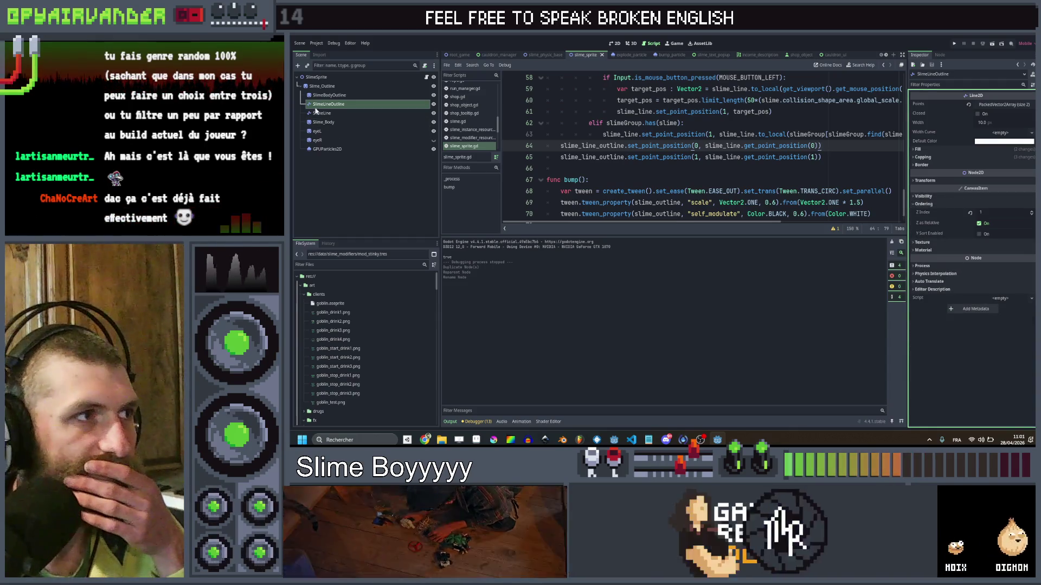
left_click(335, 96)
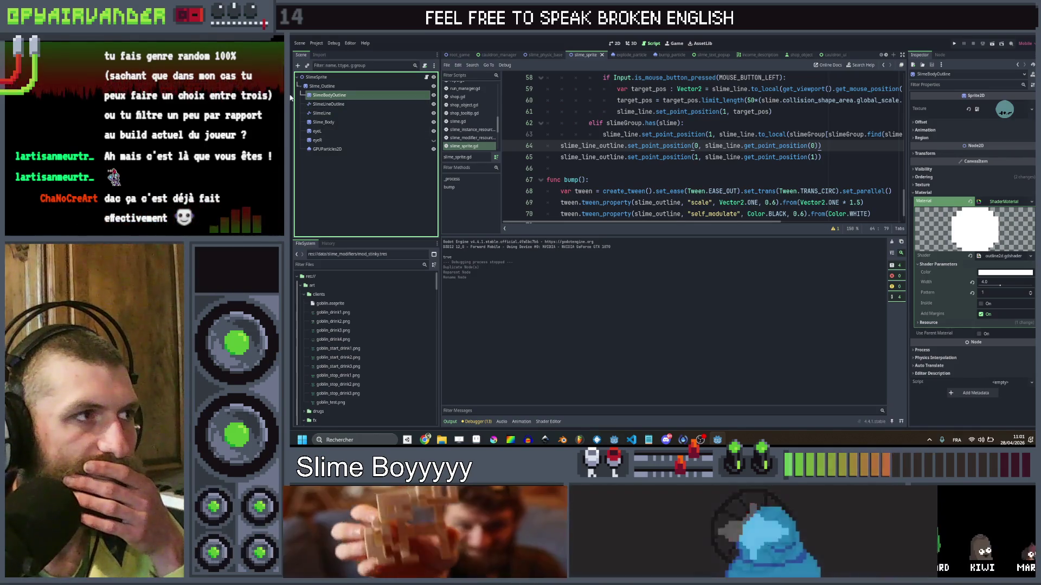
left_click(328, 104)
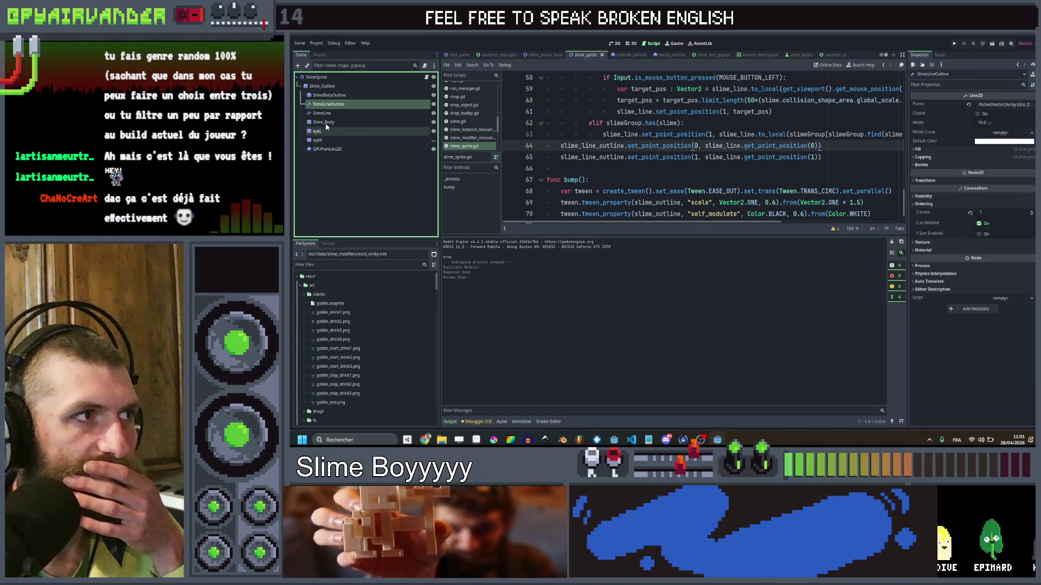
left_click(325, 114)
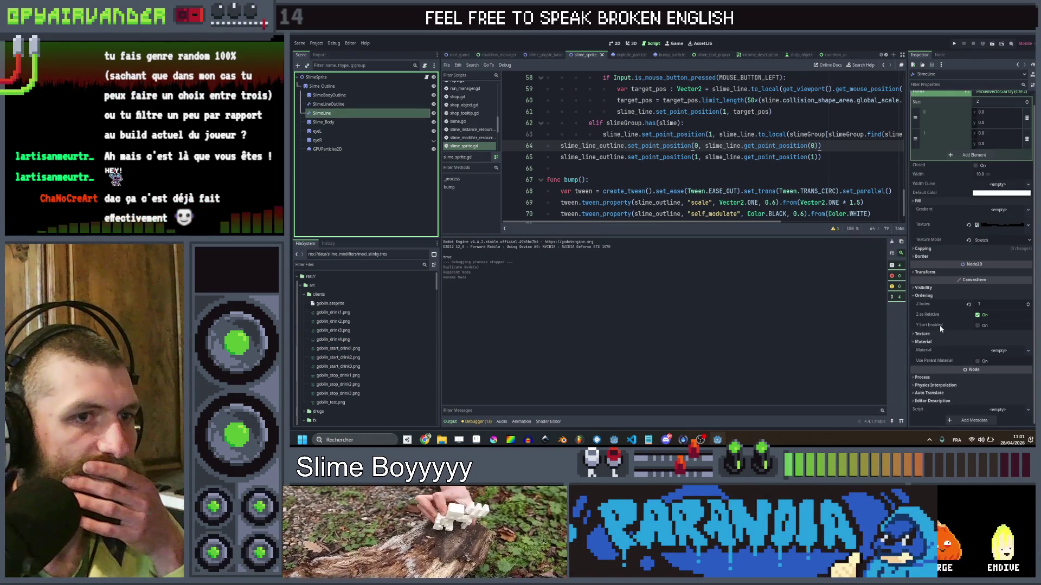
left_click(338, 123)
left_click(988, 188)
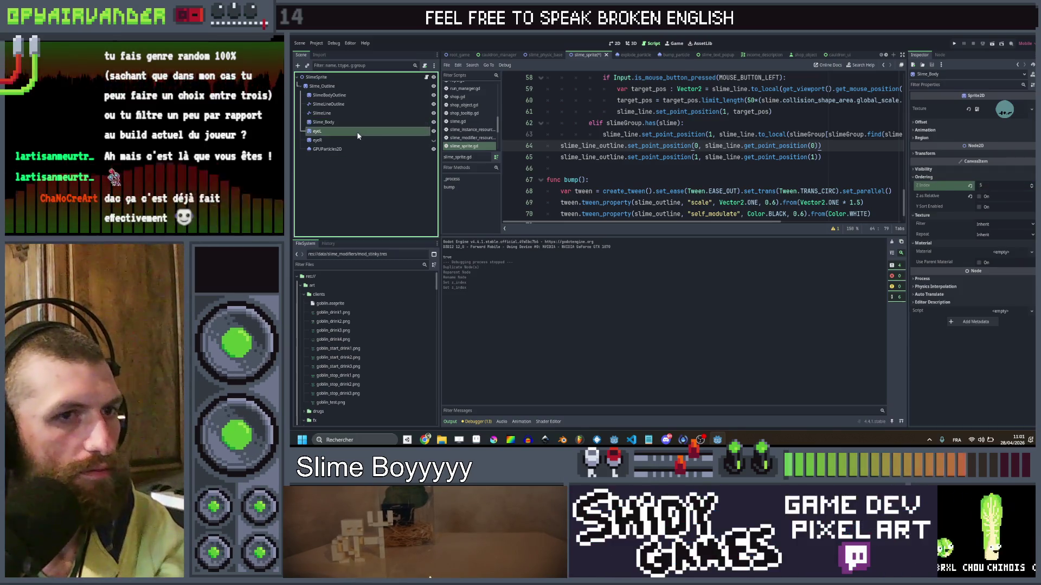
Set eyeL's Z Index to 8, check eyeR and GPUParticles2D, and run the game.
left_click(325, 131)
left_click(990, 368)
type("8")
key("Return")
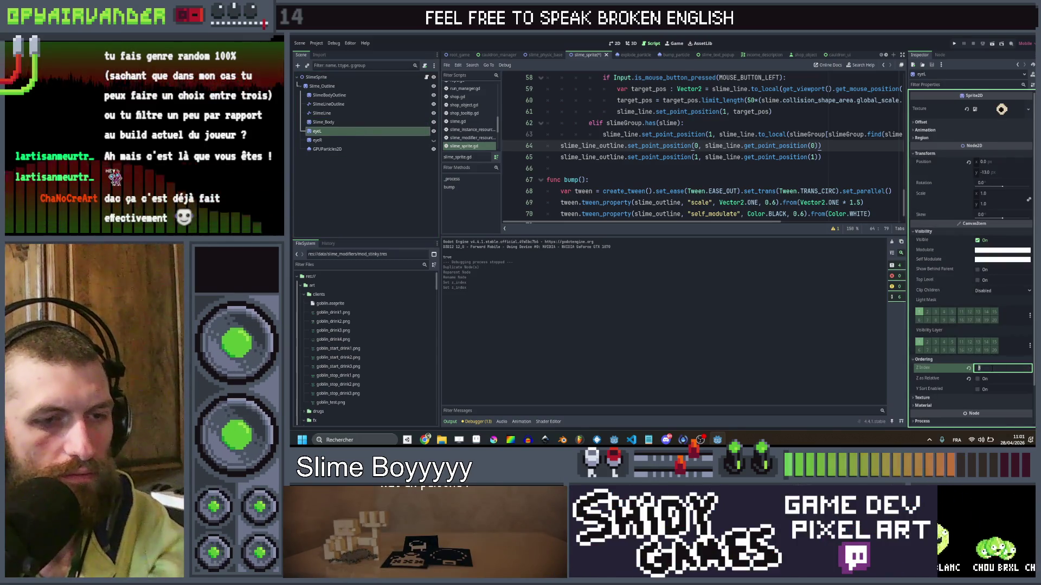
left_click(367, 140)
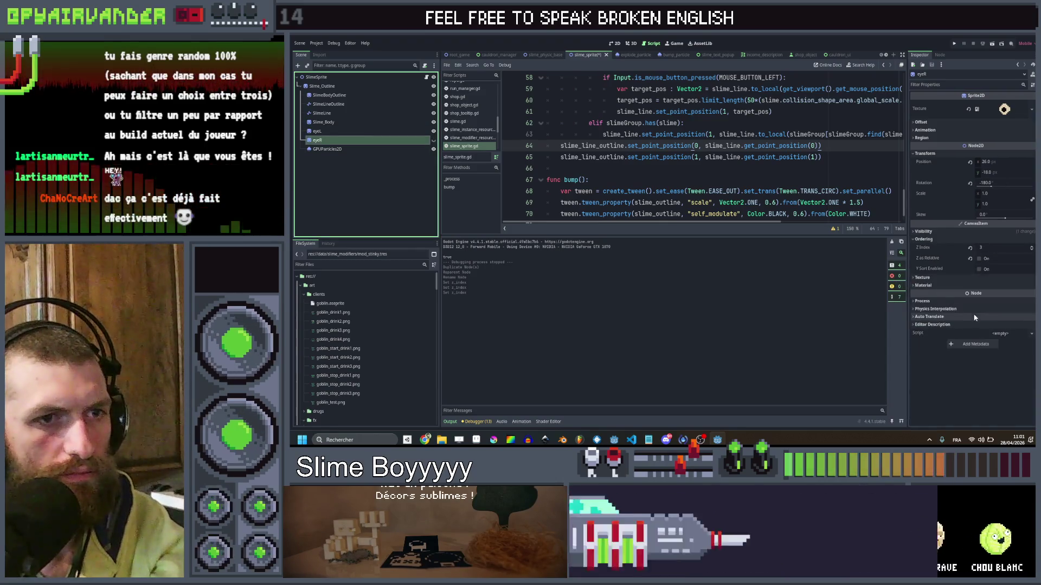
left_click(347, 149)
scroll(967, 297, "down", 5)
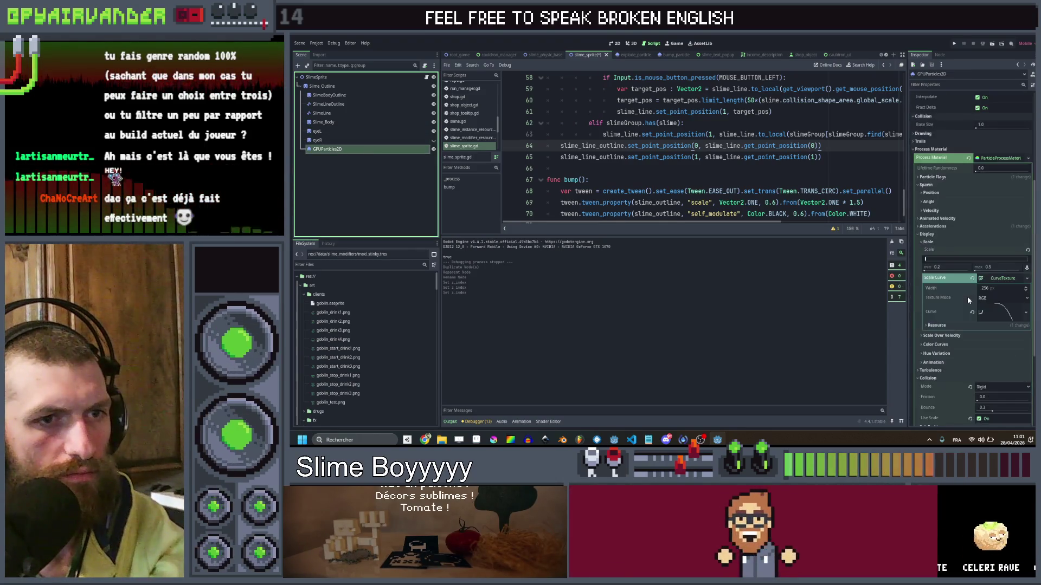
left_click(955, 42)
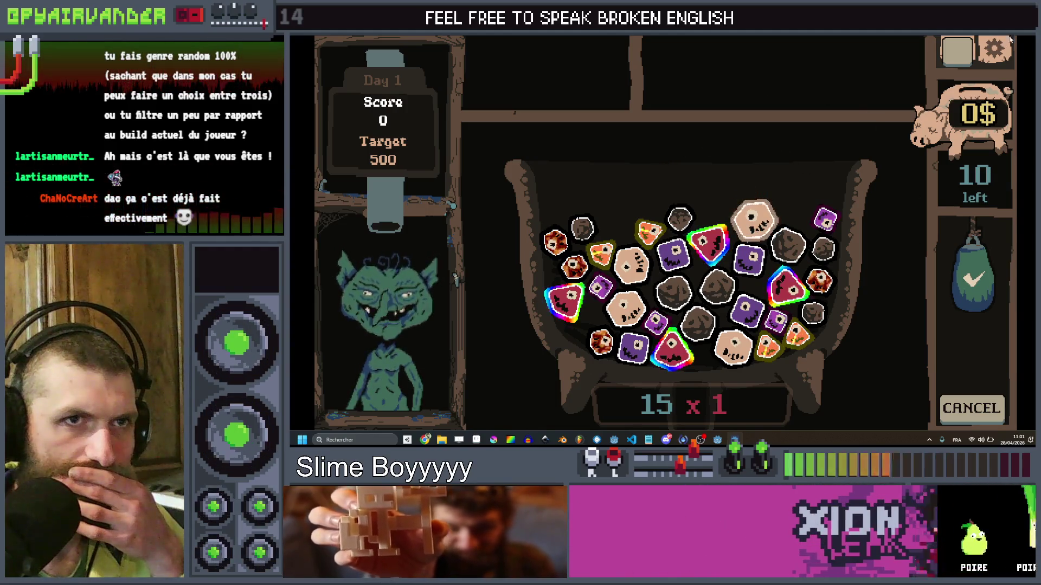
Stop the game with F8 and select the SlimeLineOutline node.
key("F8")
left_click(379, 105)
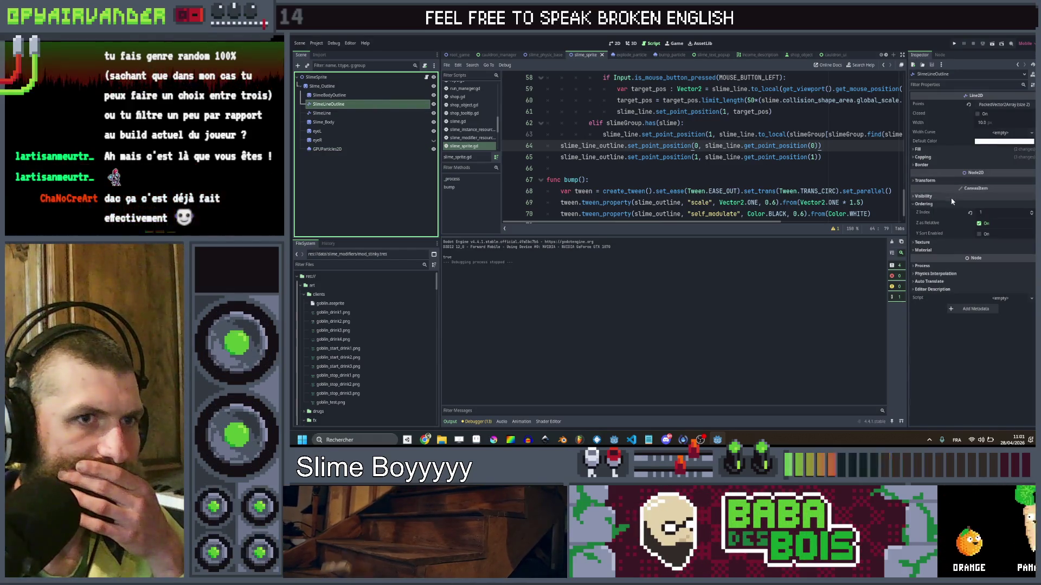
Give SlimeLineOutline a new ShaderMaterial loaded with outline2d.gdshader.
left_click(937, 249)
left_click(986, 260)
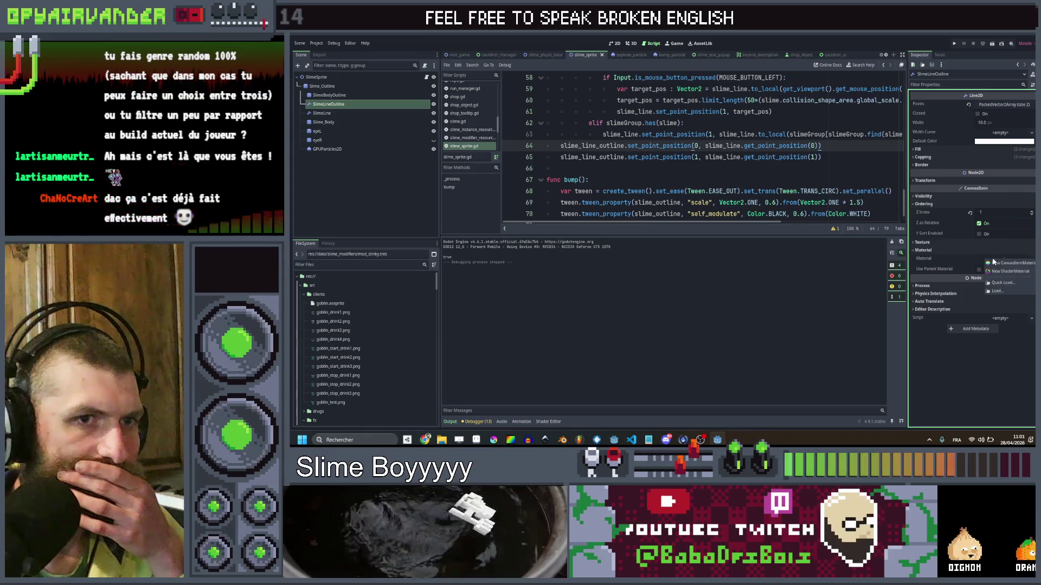
left_click(1005, 271)
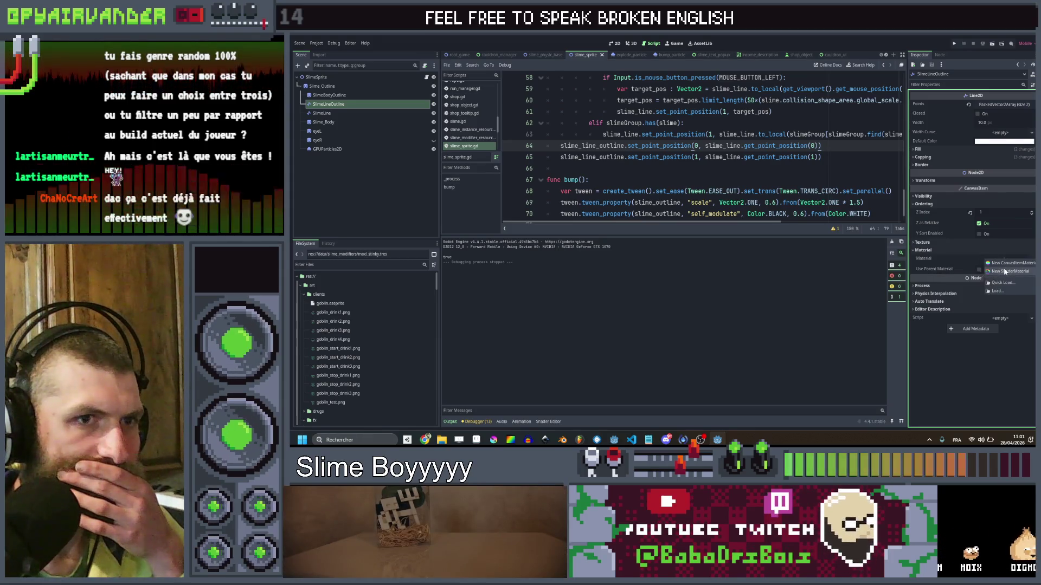
left_click(1005, 268)
left_click(1004, 323)
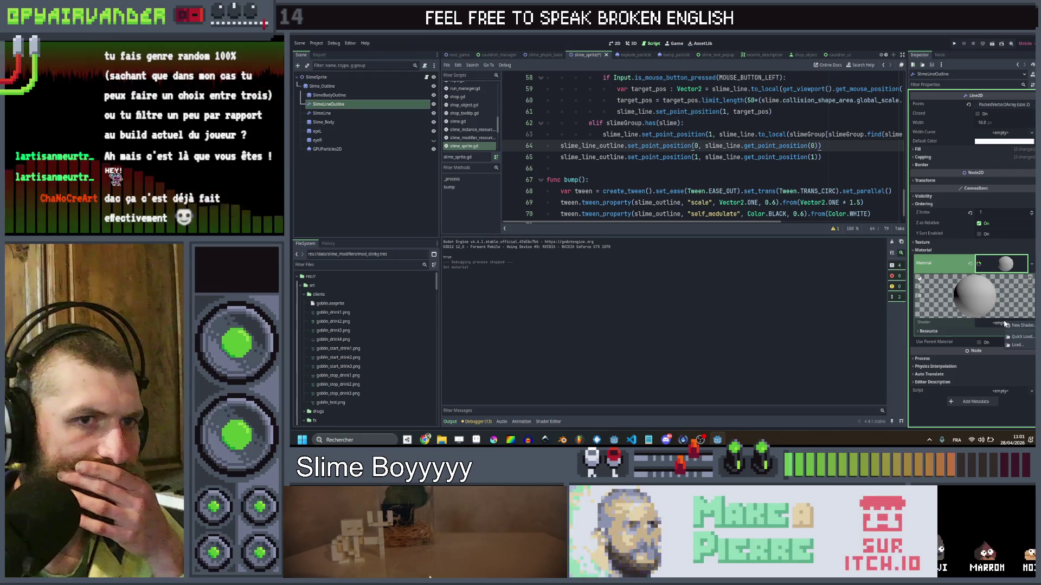
left_click(1013, 334)
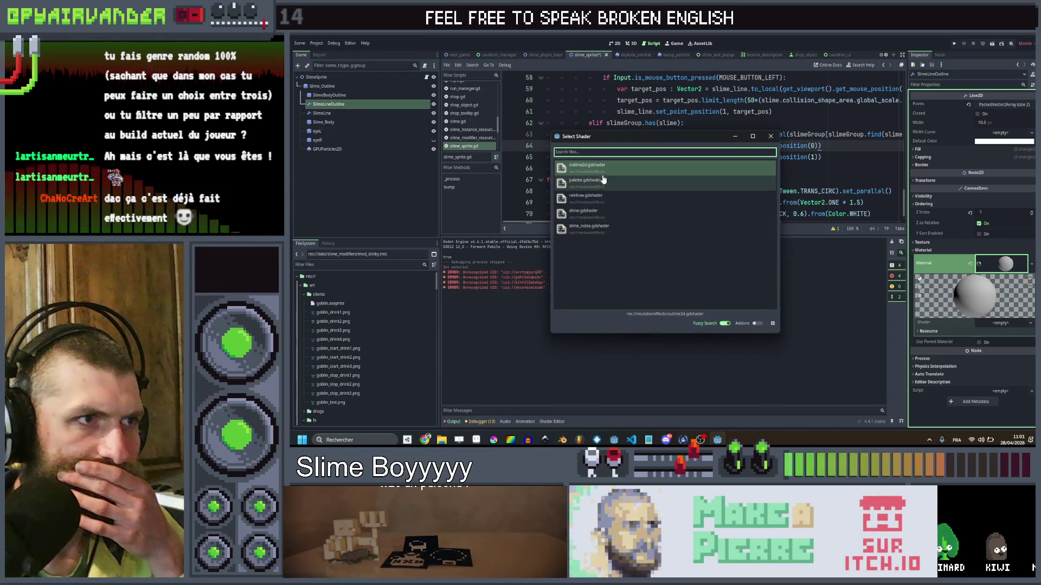
double_click(602, 182)
Set the shader's outline width to 2 and pattern to 1, then save.
left_click(968, 331)
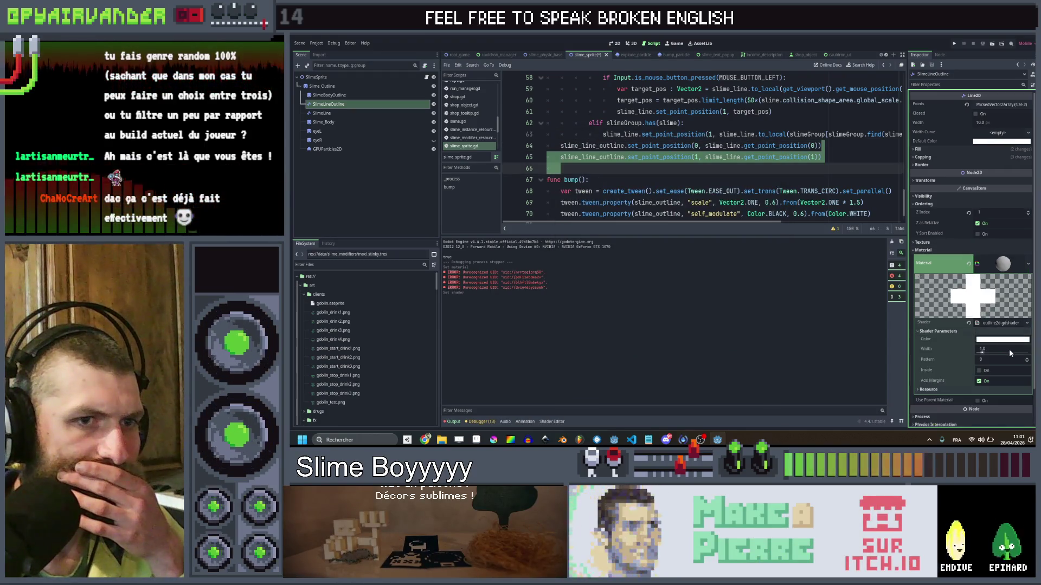
left_click(1010, 349)
type("2")
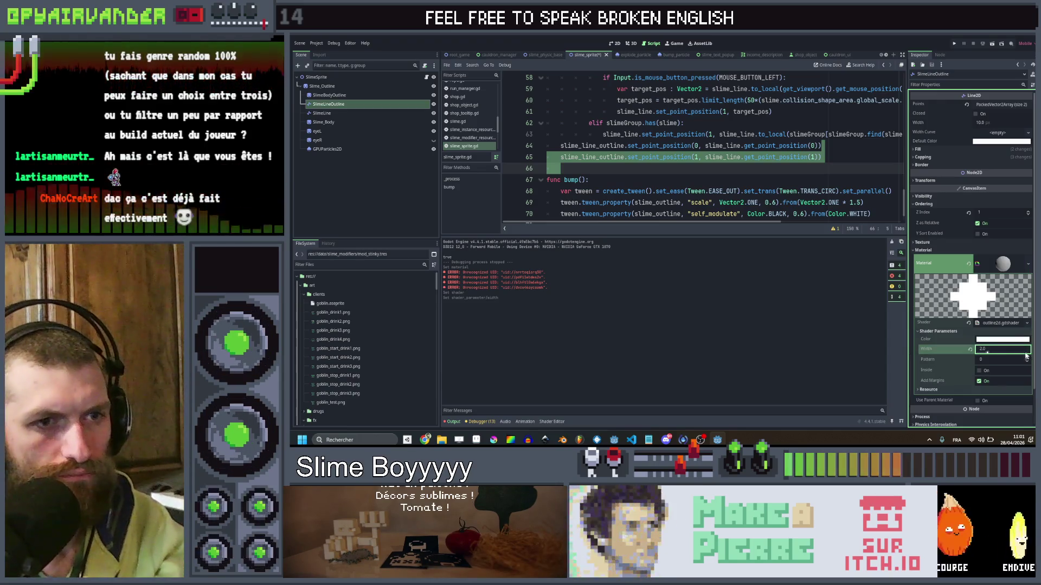
left_click(1027, 358)
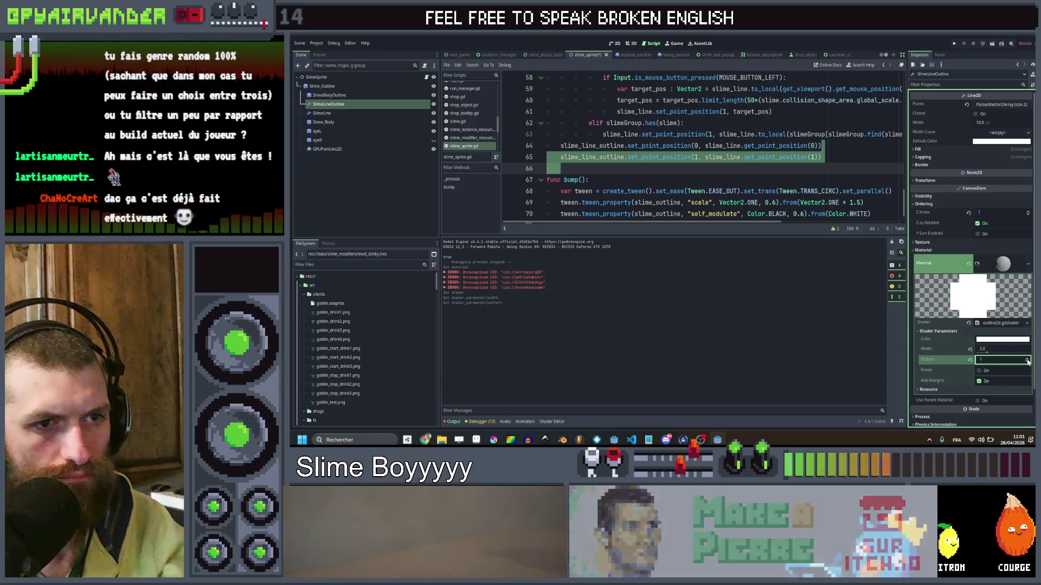
key("ctrl+s")
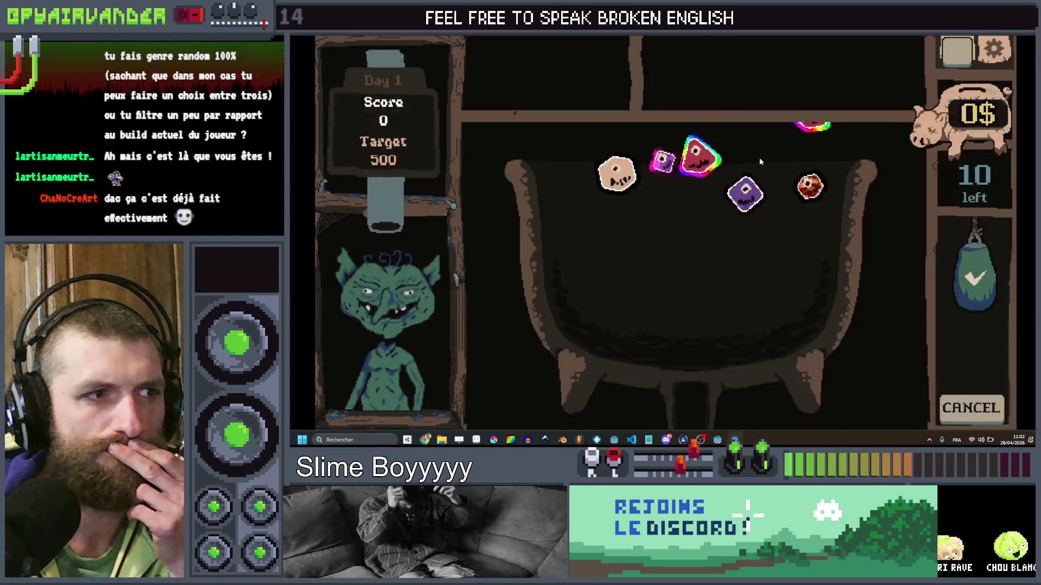
Watch the maximized game, stop it with F8, and raise the outline width to 10.
left_click(764, 152)
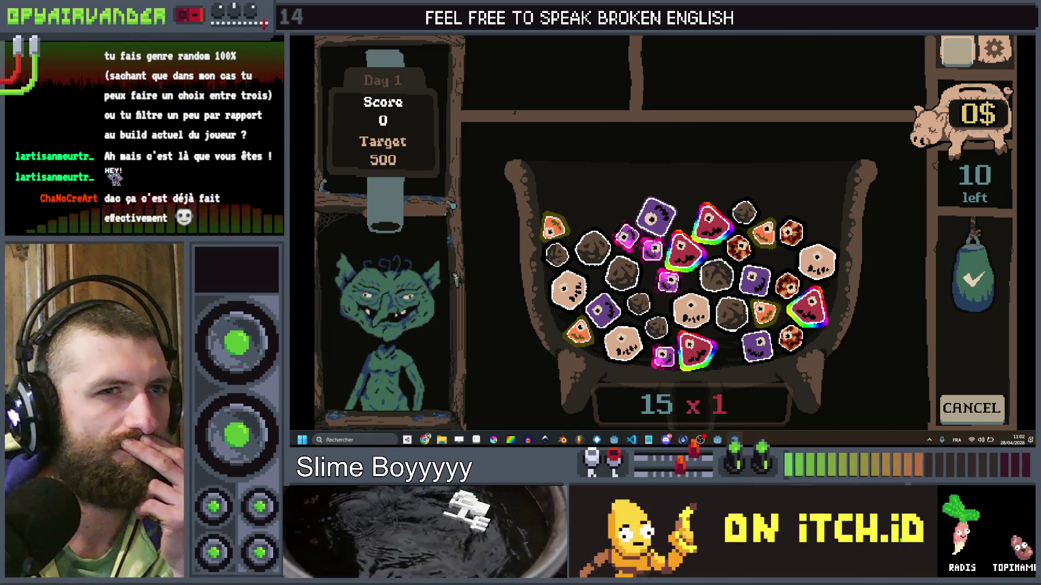
key("F8")
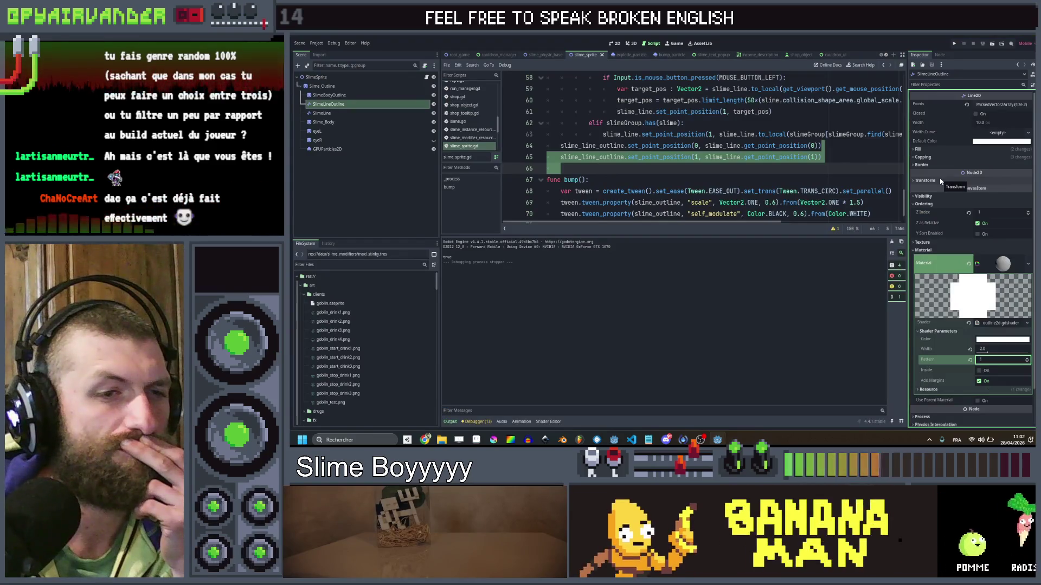
type("10")
key("Return")
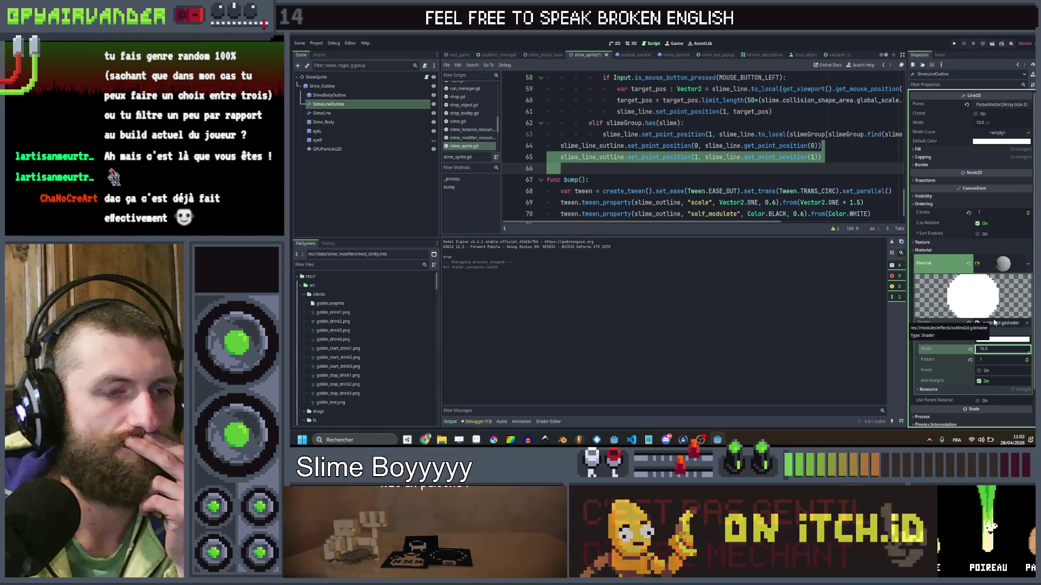
Save the slime_sprite script with outline width 10, then run the game to check the wider outline.
key("ctrl+s")
key("Page_Up")
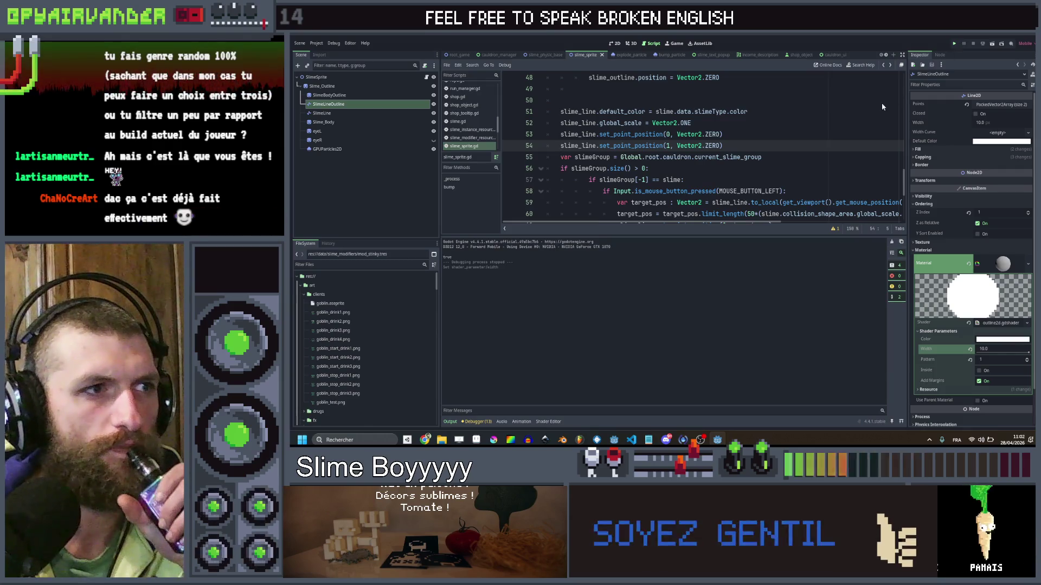
key("ctrl+s")
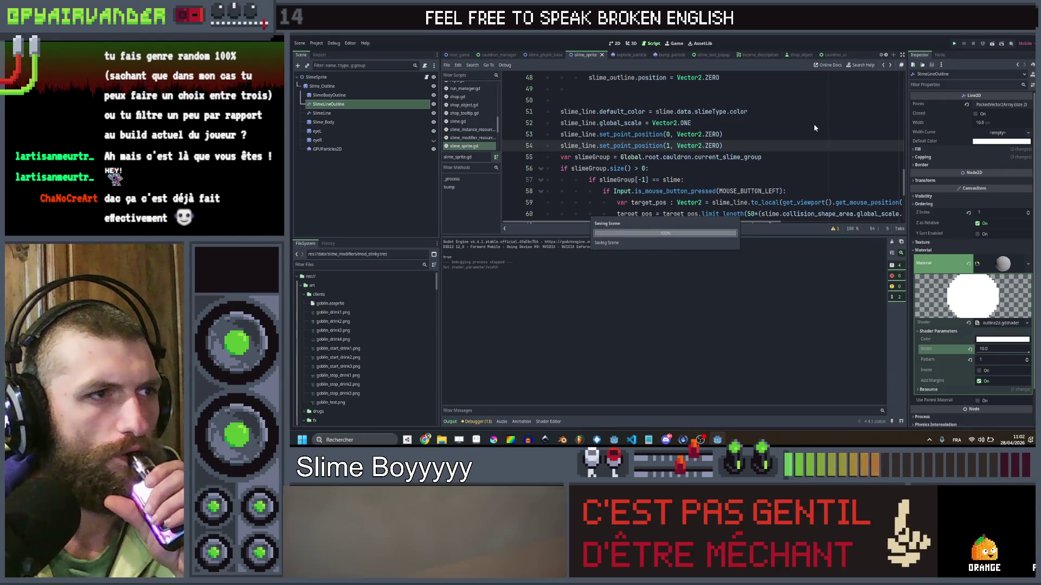
scroll(814, 128, "down", 4)
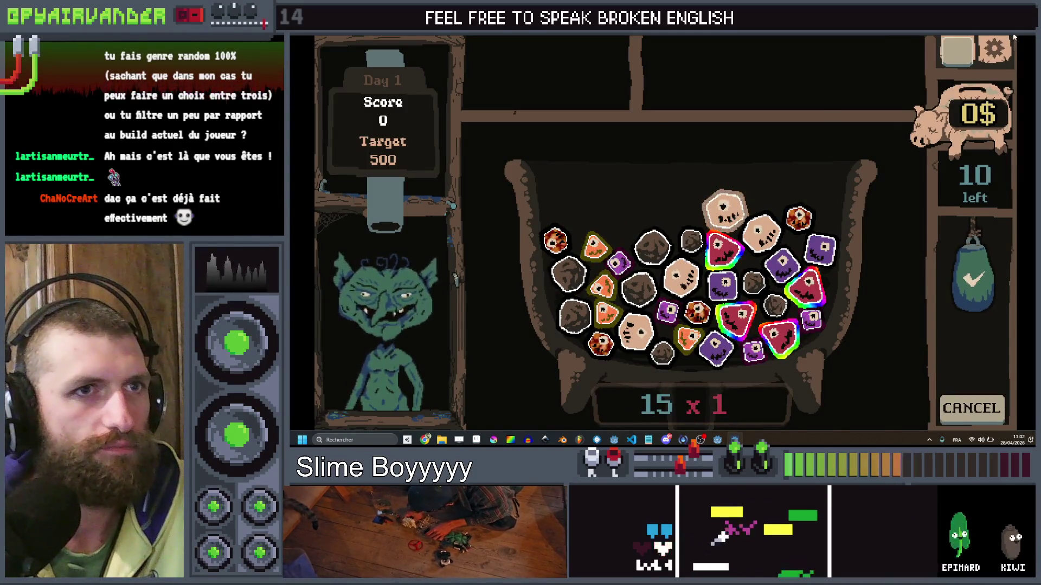
key("alt+F4")
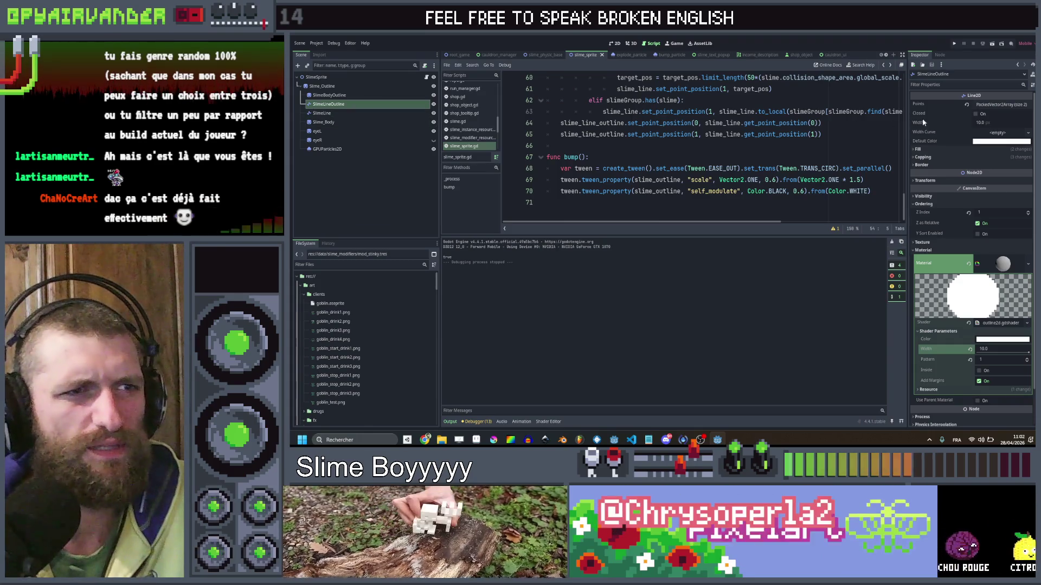
Set the outline Line2D width to 15, clear its shader material, and test it in the enlarged game.
left_click(993, 124)
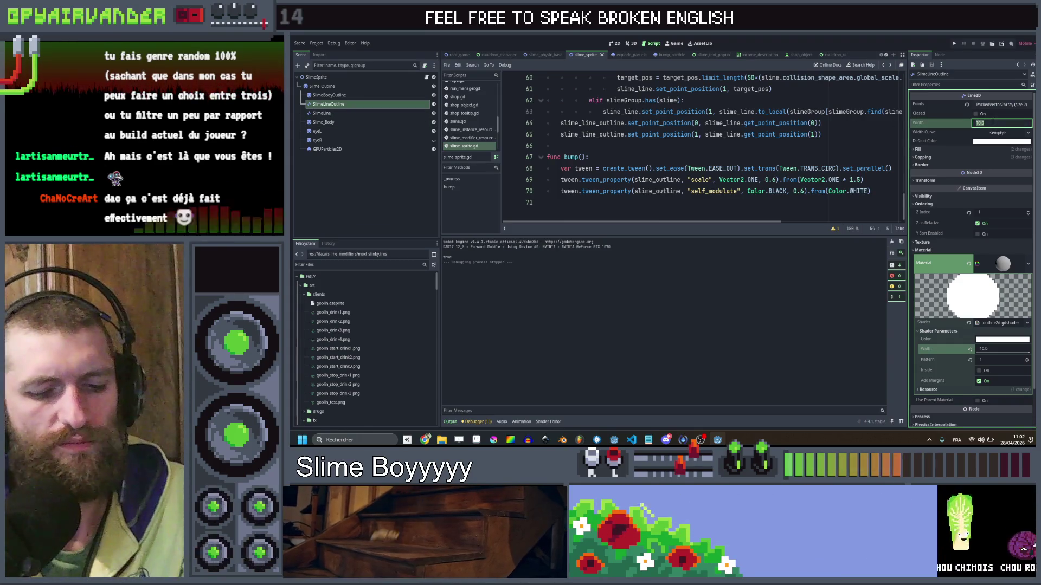
type("15")
key("Return")
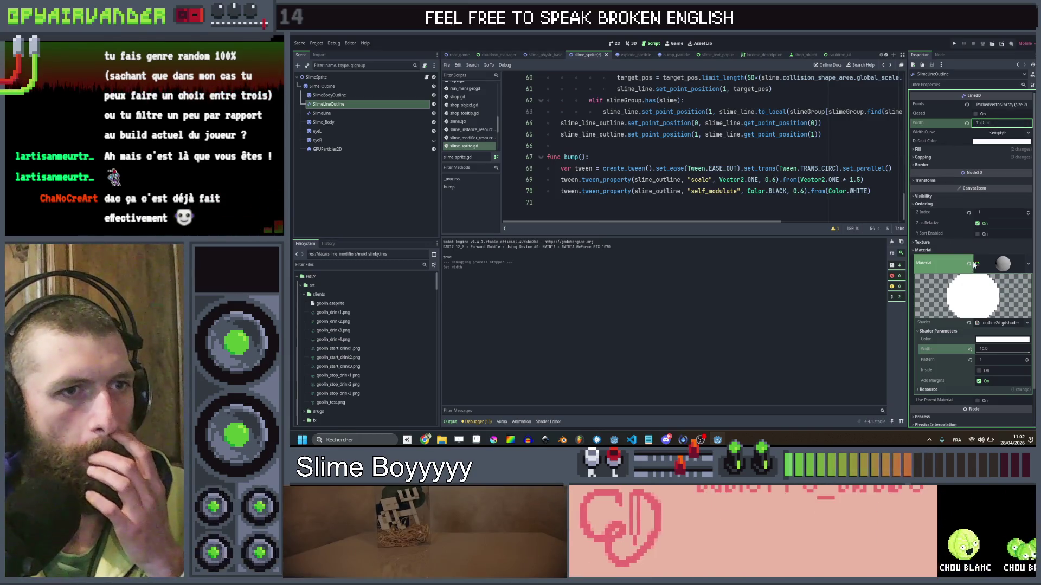
left_click(968, 264)
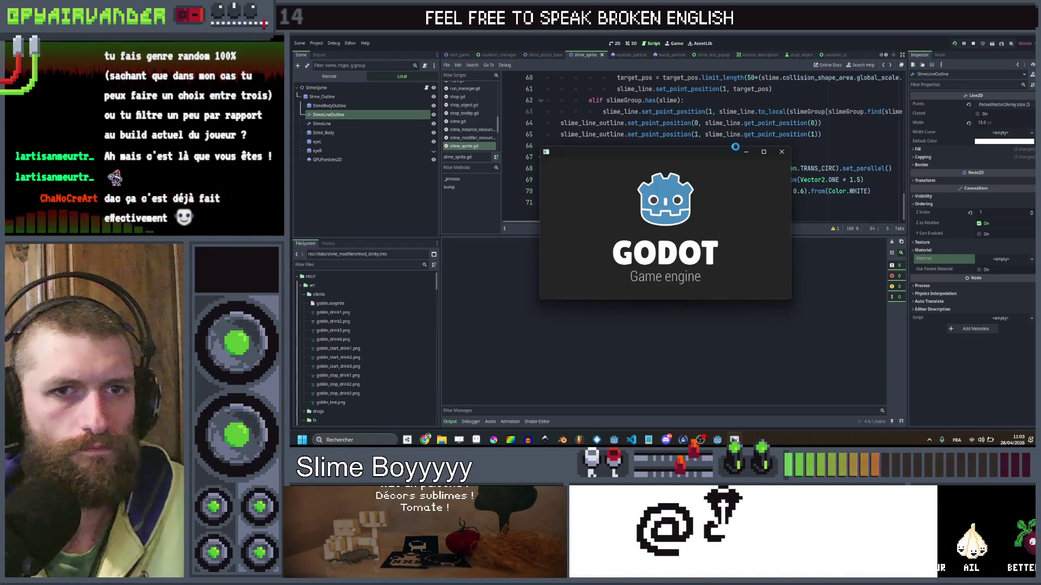
left_click(761, 152)
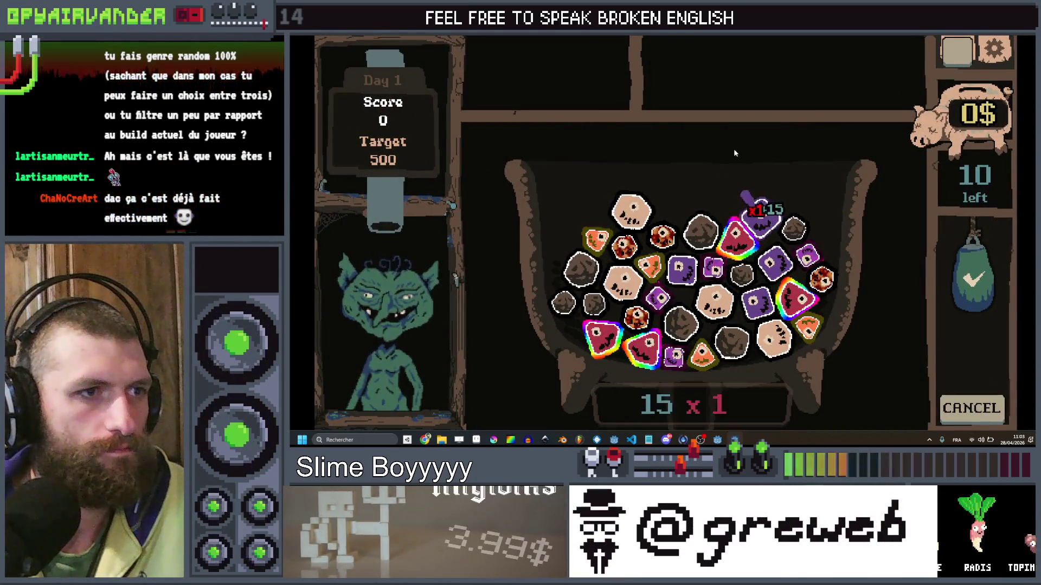
key("alt+F4")
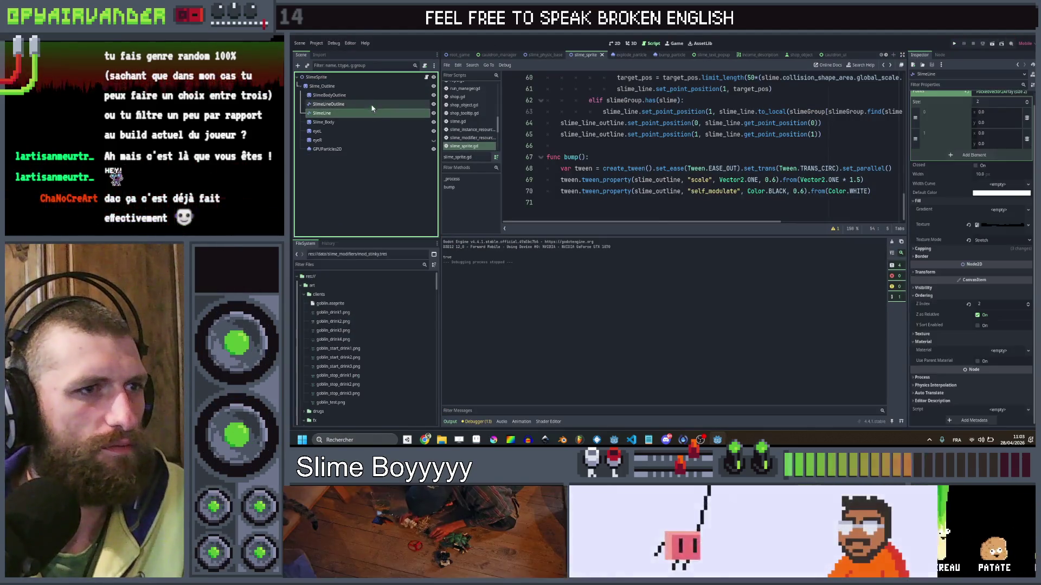
Duplicate line 52's slime_line.global_scale = Vector2.ONE and change the copy's target to slime_line_outline.
left_click(347, 104)
scroll(705, 141, "up", 1)
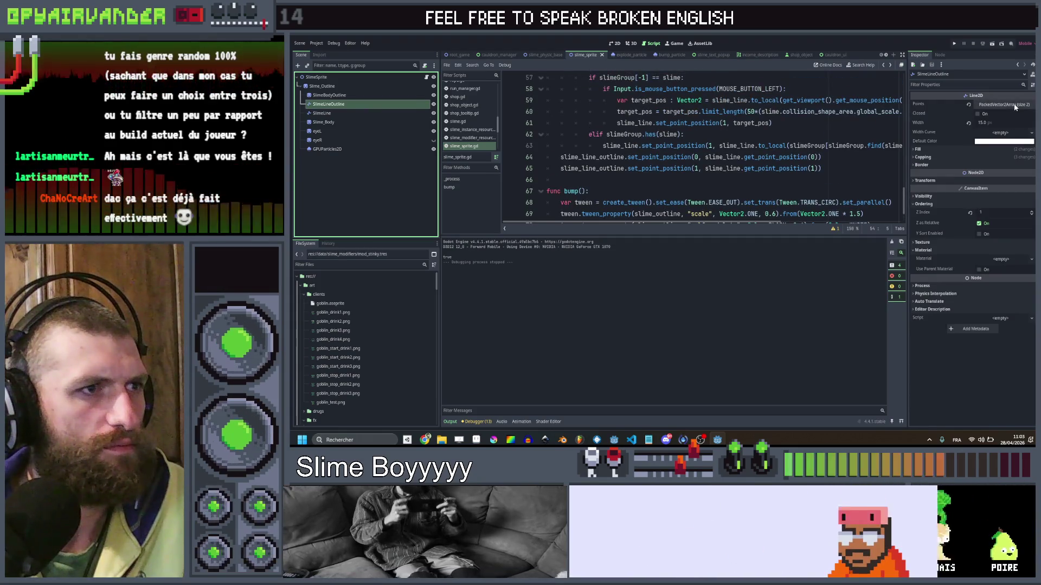
scroll(731, 161, "up", 1)
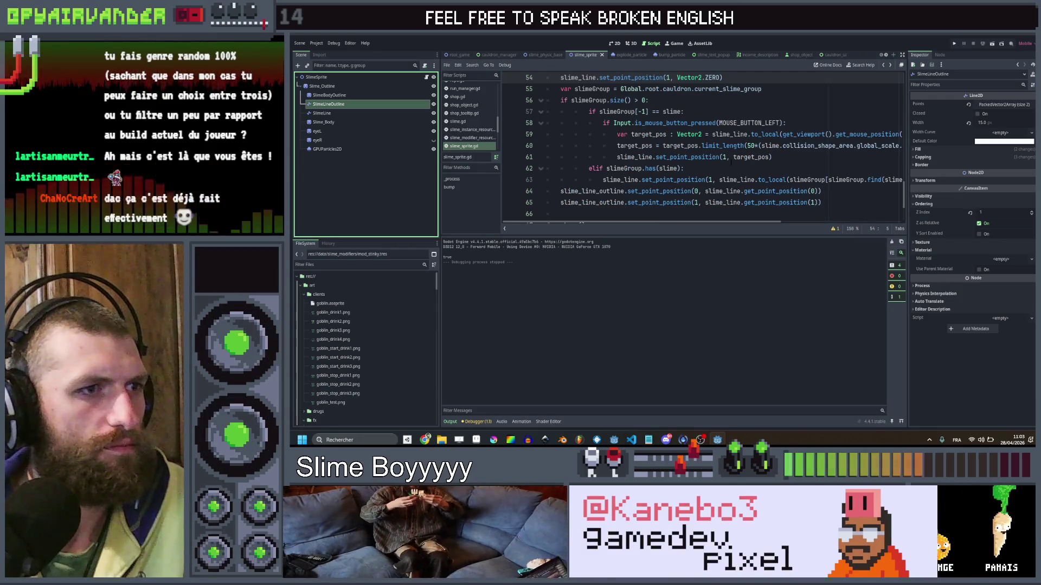
scroll(731, 162, "up", 1)
scroll(731, 161, "up", 1)
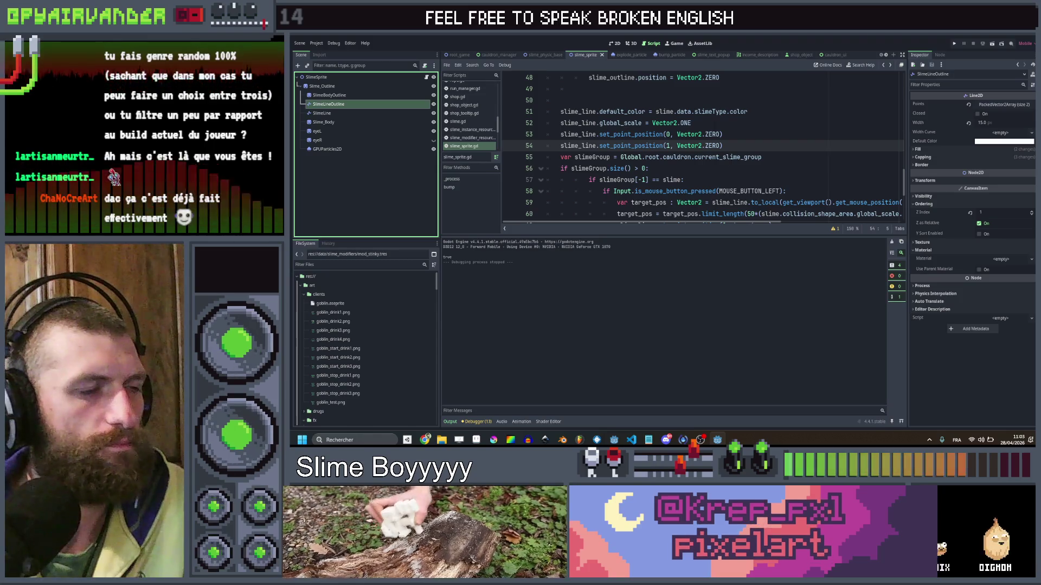
left_click(721, 123)
scroll(723, 127, "down", 3)
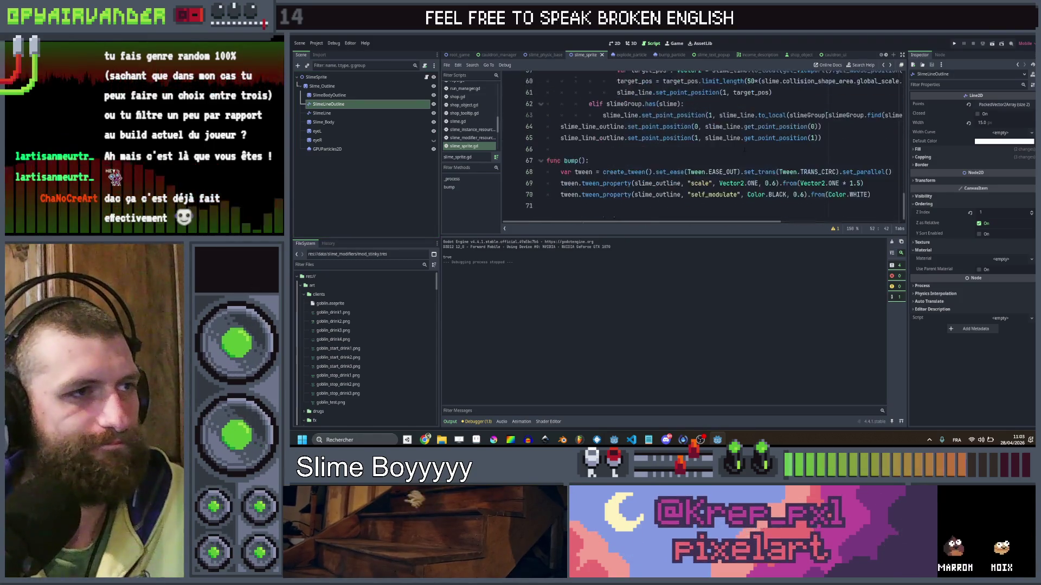
scroll(722, 127, "up", 2)
key("ctrl+shift+d")
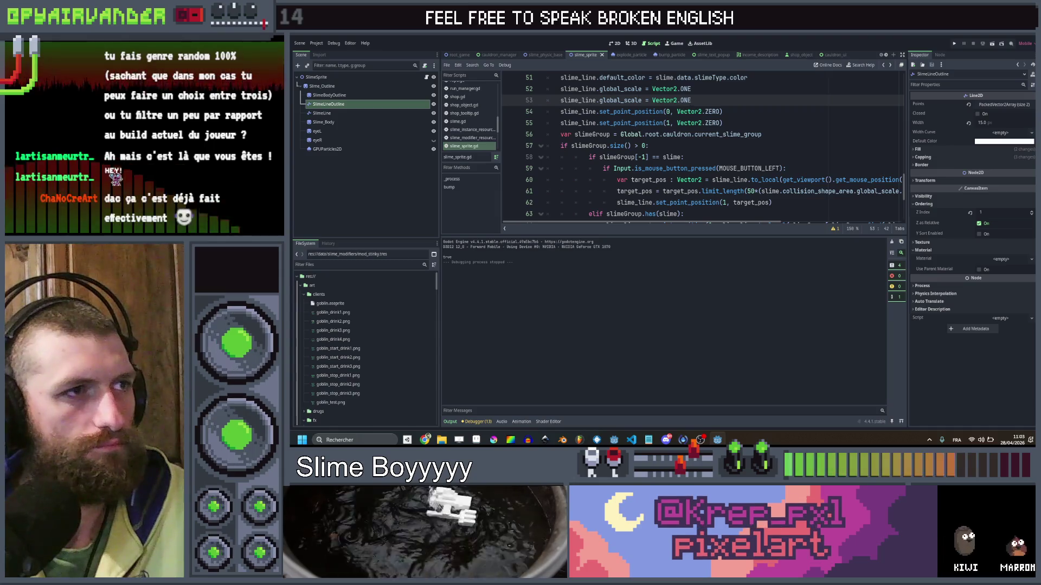
left_click(593, 100)
left_click(597, 100)
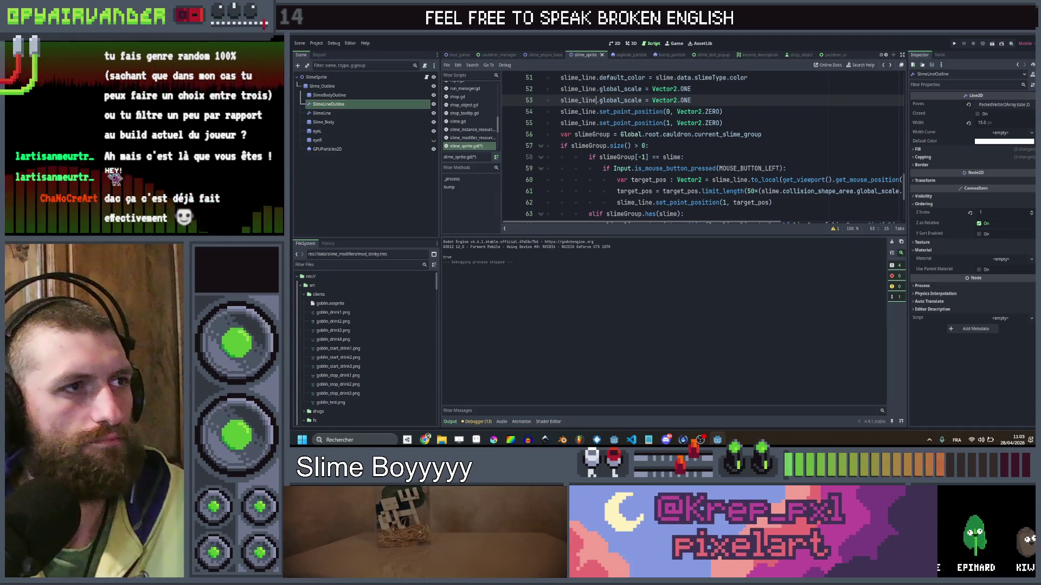
type("_o")
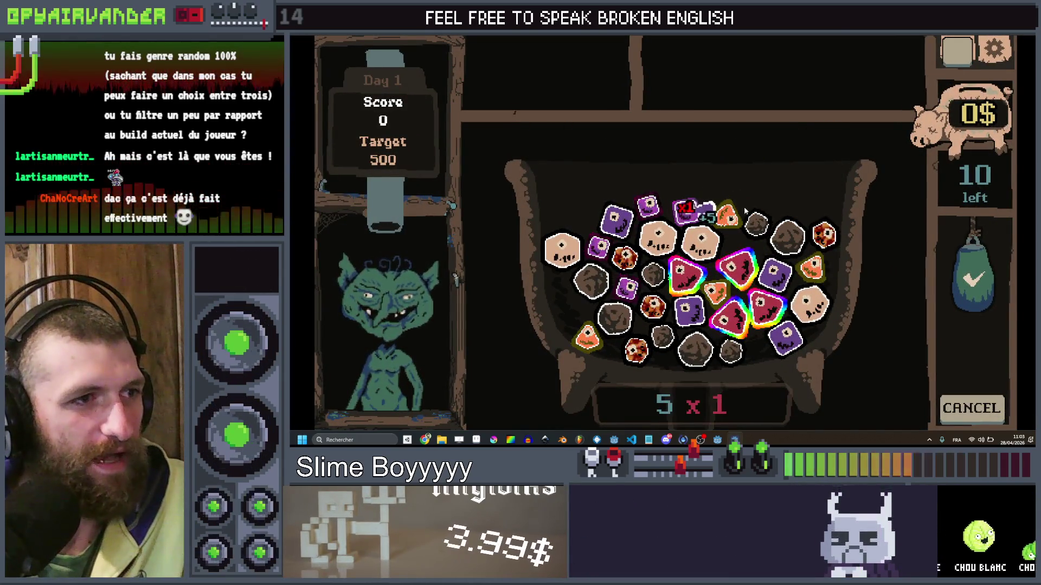
Drag-link purple slimes in the cauldron into a 30 x 4 combo, then stop the game.
left_click_drag(633, 211, 682, 179)
mouse_move(622, 168)
left_mouse_down()
mouse_move(607, 190)
mouse_move(660, 162)
mouse_move(639, 157)
mouse_move(679, 162)
mouse_move(629, 155)
mouse_move(618, 220)
mouse_move(634, 190)
mouse_move(618, 217)
left_mouse_up()
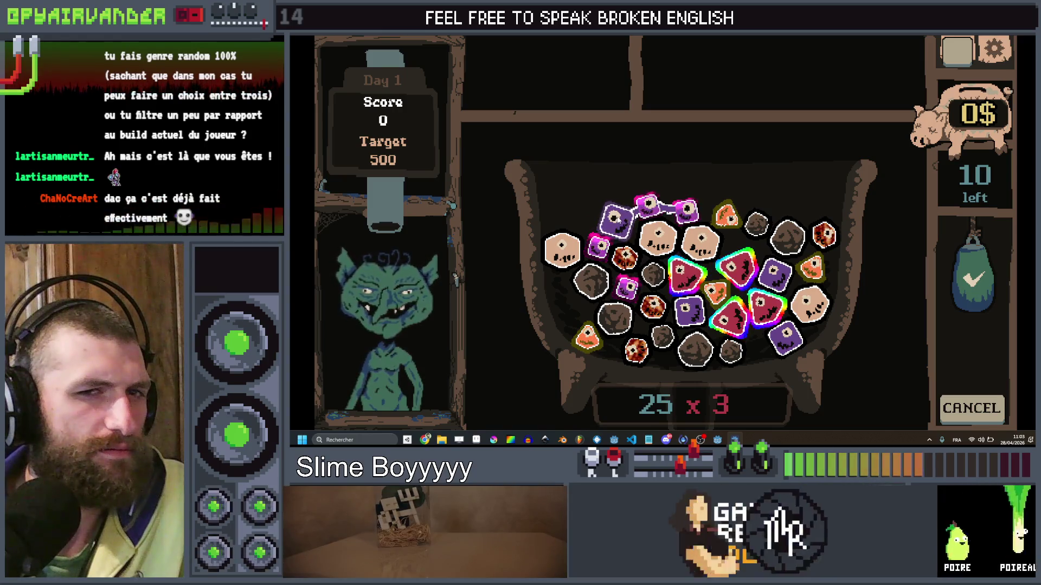
mouse_move(649, 205)
left_mouse_down()
mouse_move(623, 214)
mouse_move(685, 208)
mouse_move(613, 219)
mouse_move(649, 205)
mouse_move(686, 209)
mouse_move(648, 204)
mouse_move(615, 220)
mouse_move(617, 174)
mouse_move(599, 247)
mouse_move(644, 286)
mouse_move(599, 246)
left_mouse_up()
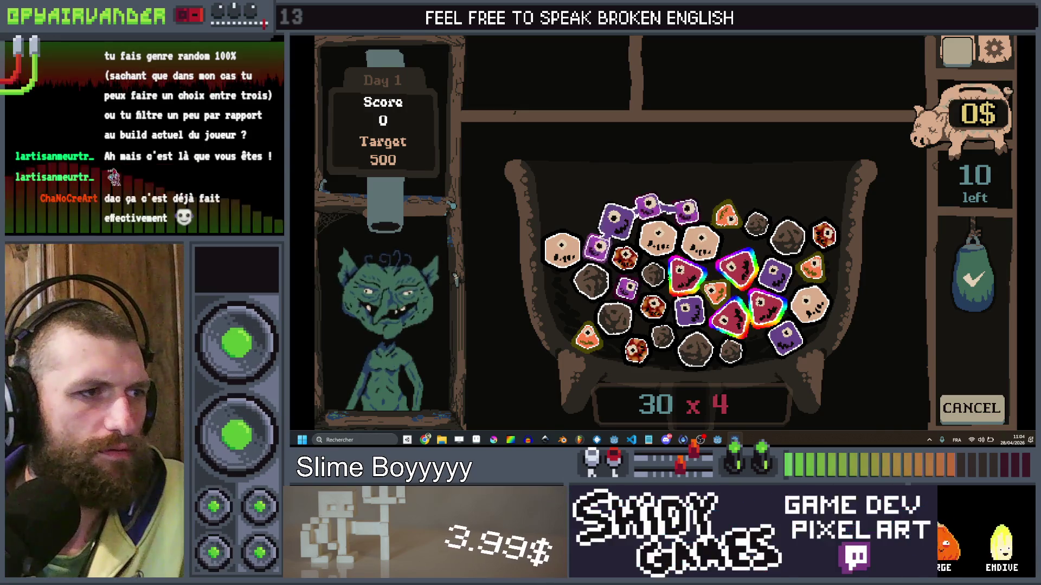
key("F8")
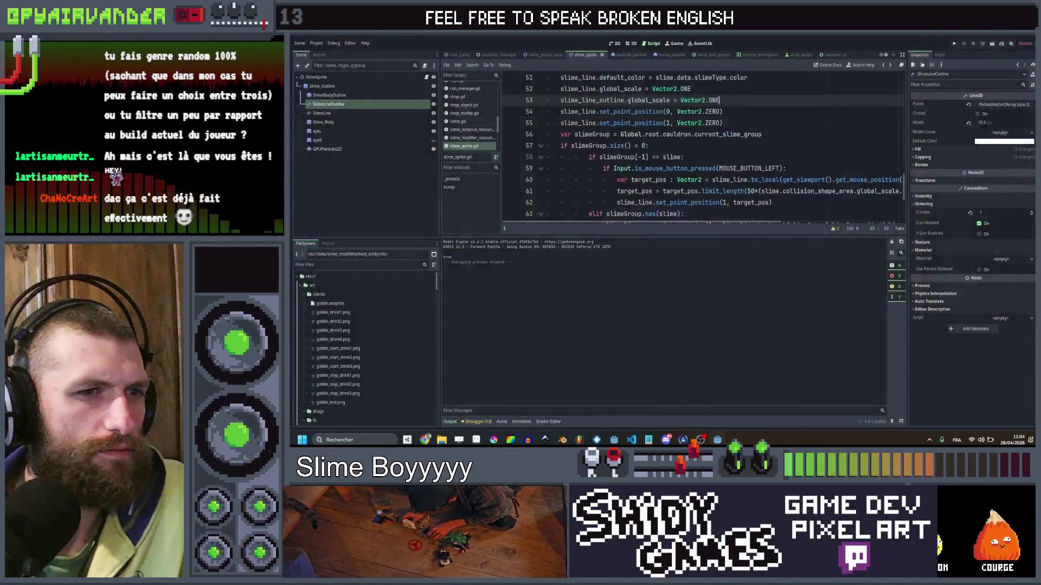
Turn off Z as Relative on SlimeLineOutline, check SlimeBodyOutline's ordering, and save.
mouse_move(937, 223)
left_click(979, 223)
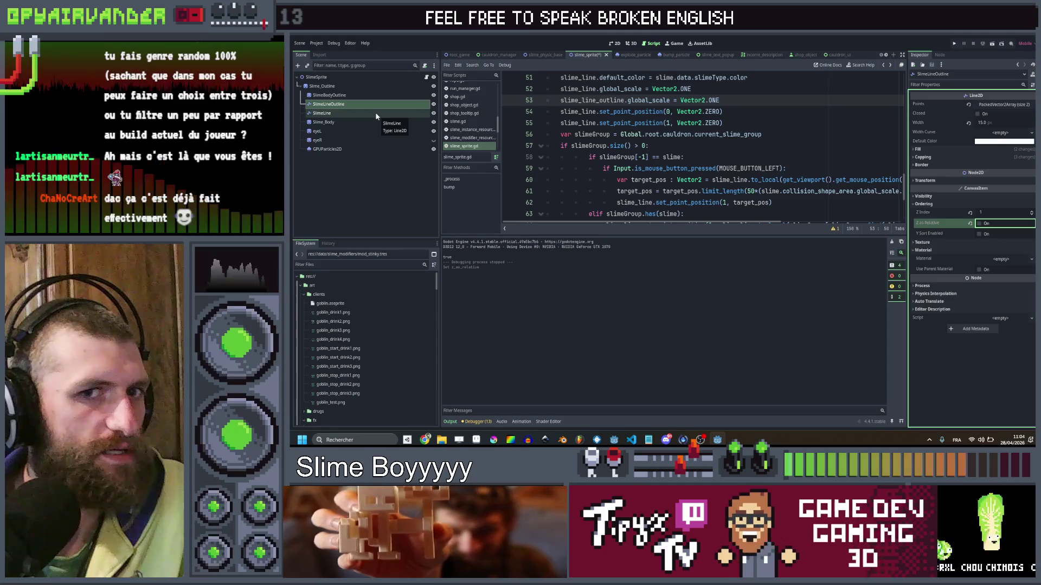
left_click(379, 97)
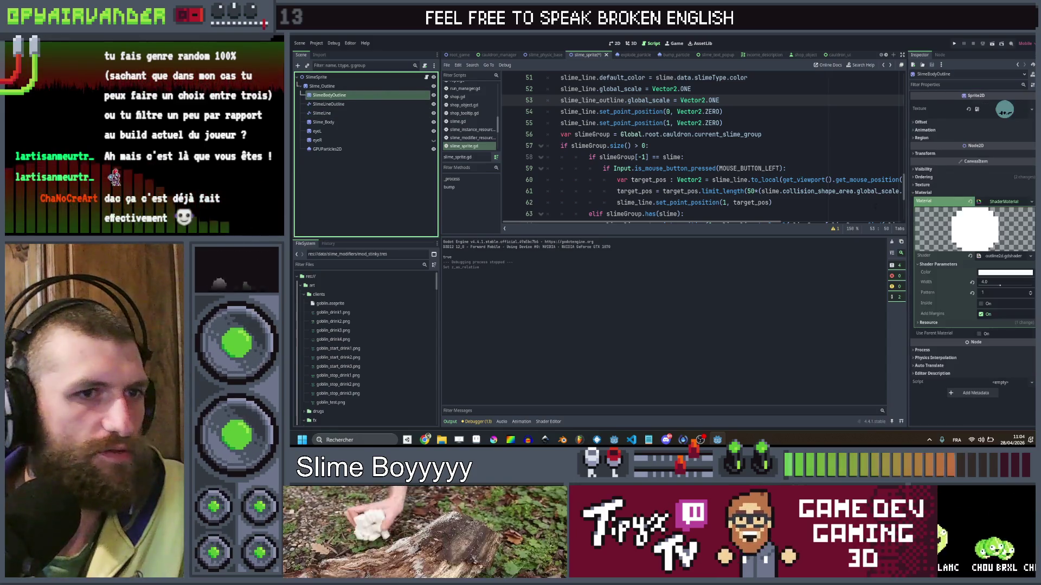
left_click(939, 177)
key("ctrl+s")
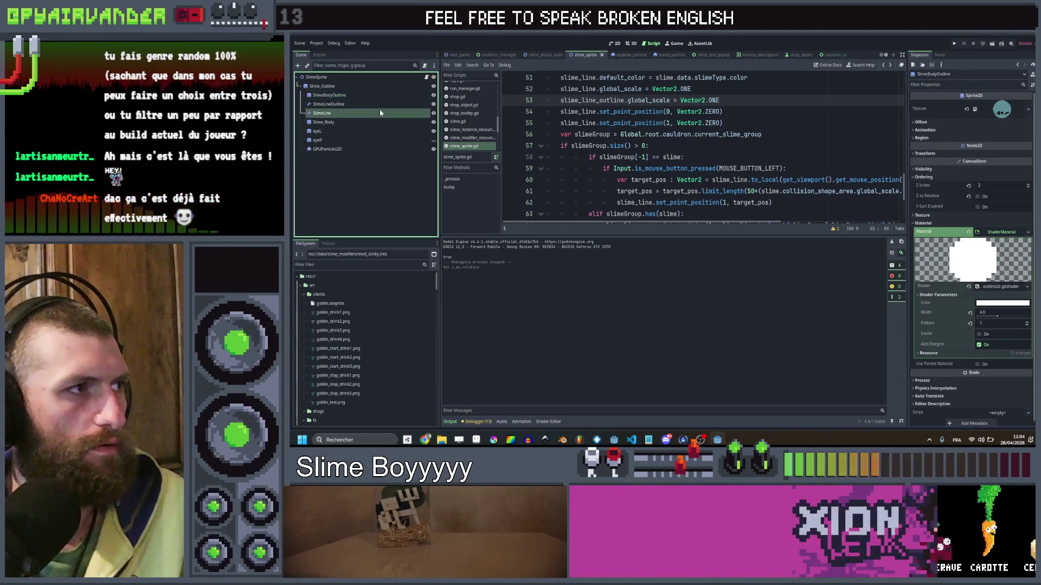
Toggle Z as Relative on SlimeLine, then run the game and enlarge its window.
left_click(360, 113)
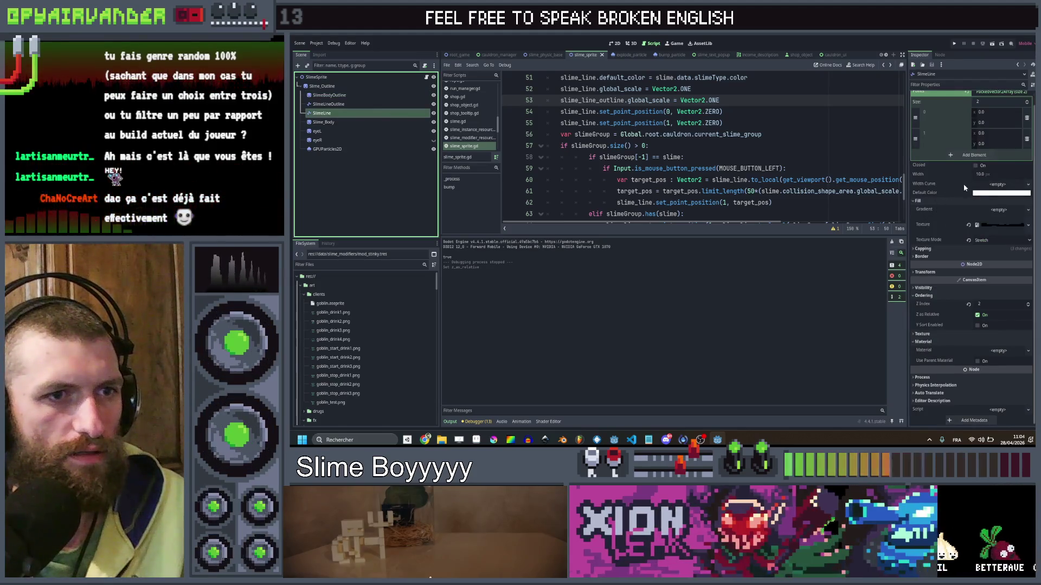
left_click(978, 315)
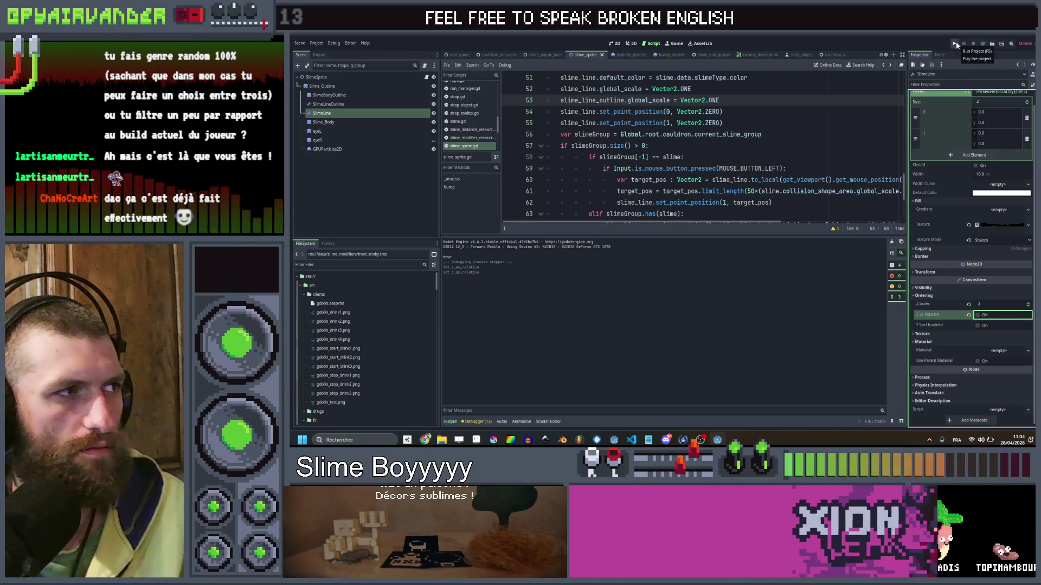
left_click(955, 42)
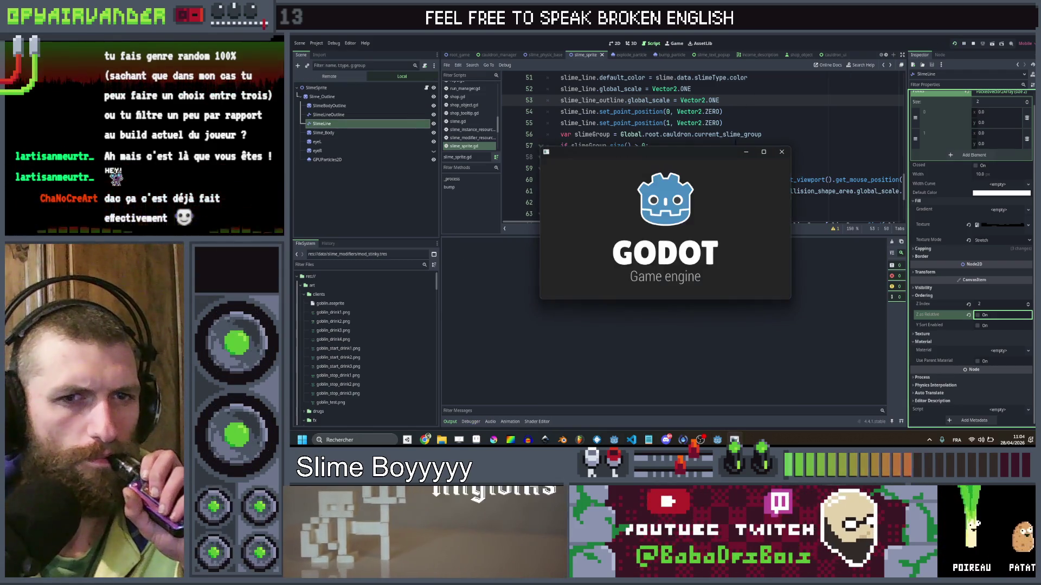
left_click(765, 152)
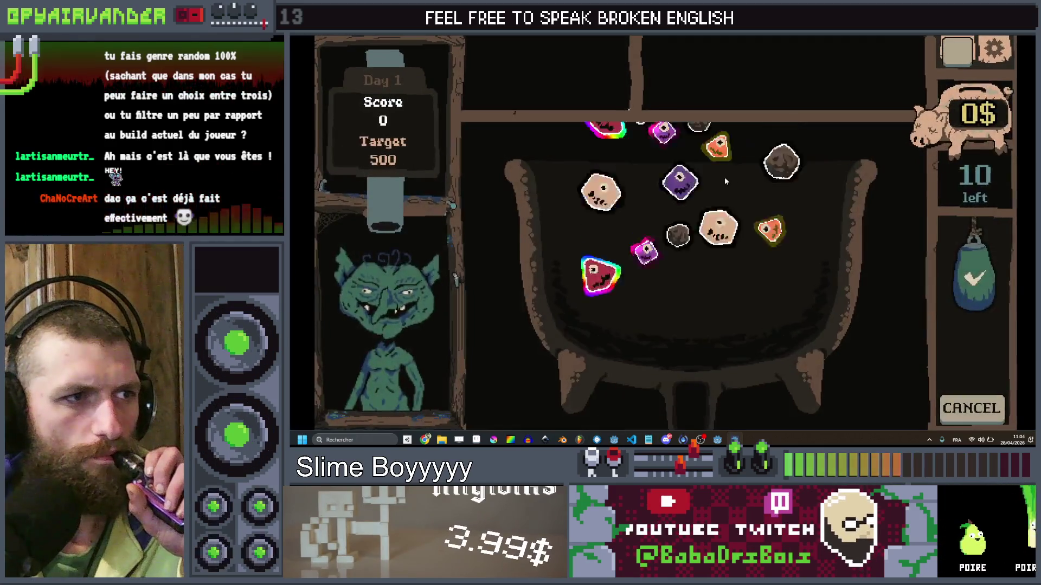
Chain purple slimes in the cauldron to a 40 x 4 combo, then close the game.
left_click(694, 288)
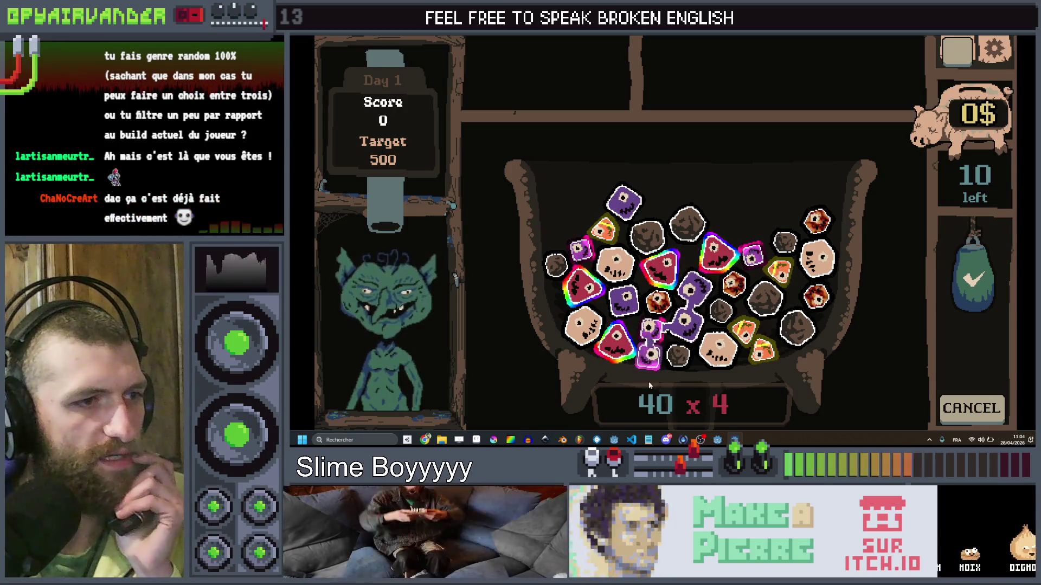
left_click(685, 327)
left_click(657, 331)
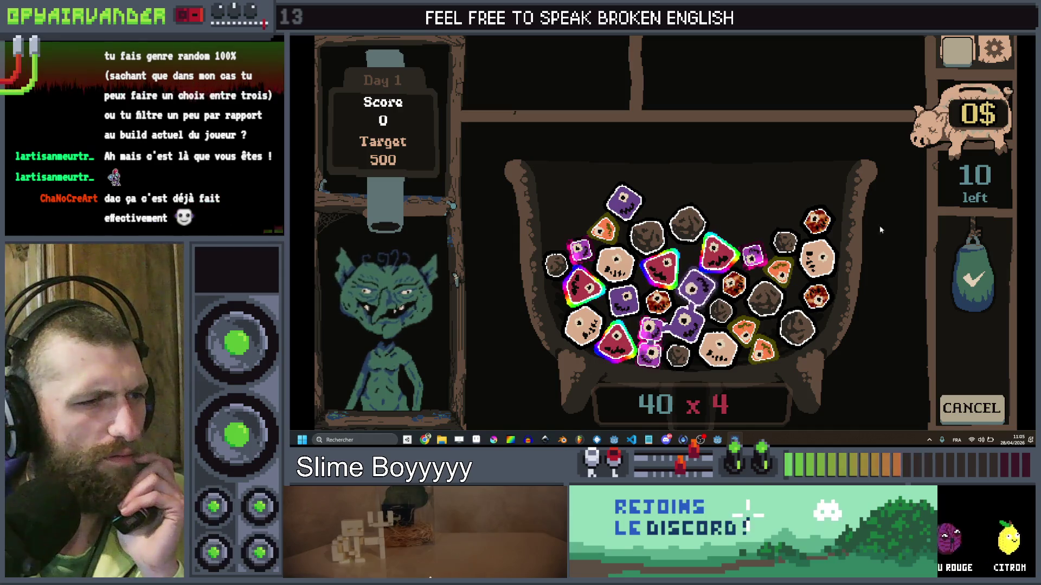
left_click(1028, 36)
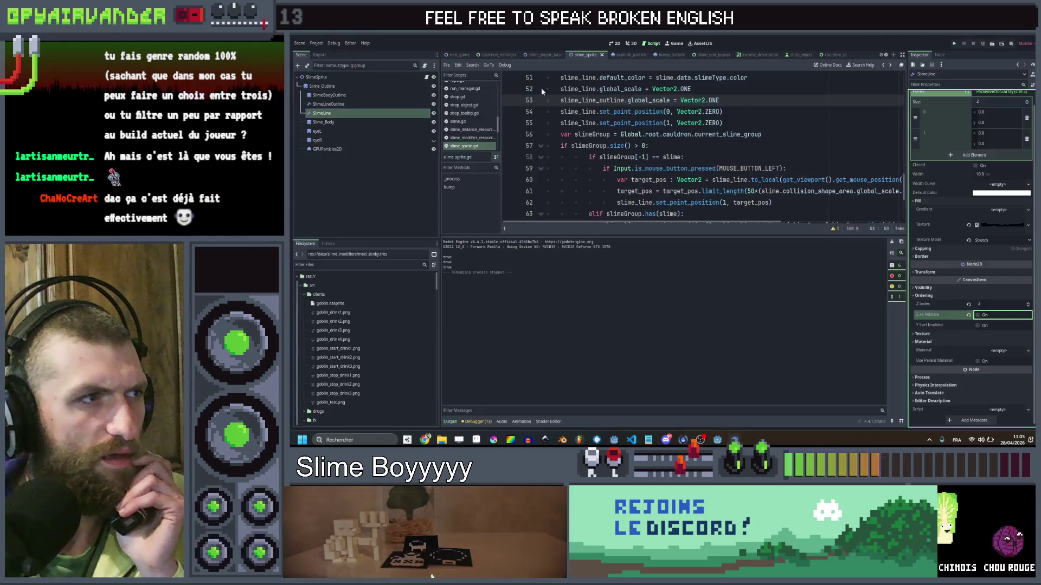
Inspect Slime_Body, Slime_Outline, SlimeBodyOutline and SlimeLineOutline, ending with SlimeLine selected.
left_click(328, 123)
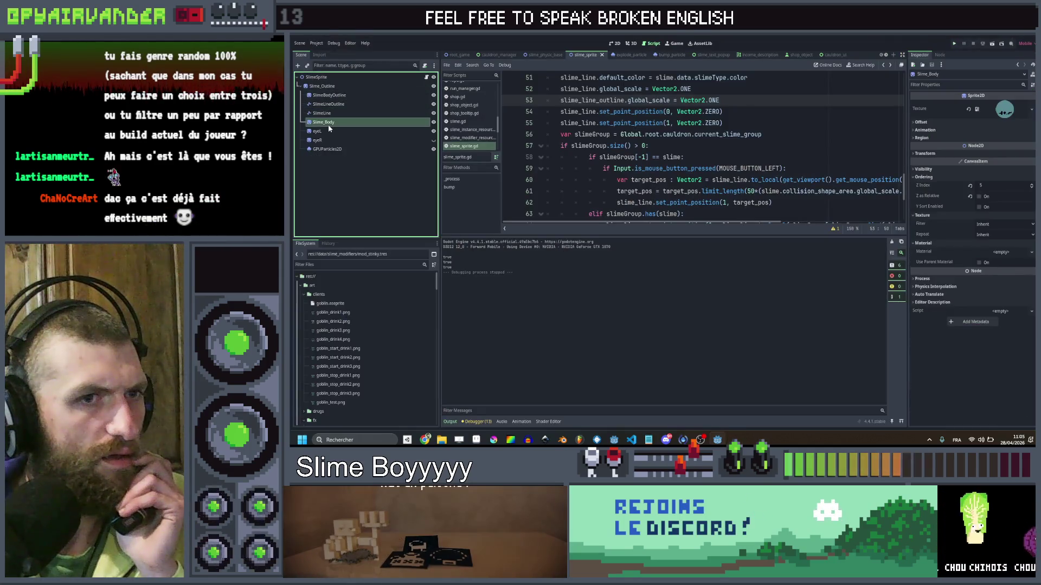
left_click(333, 85)
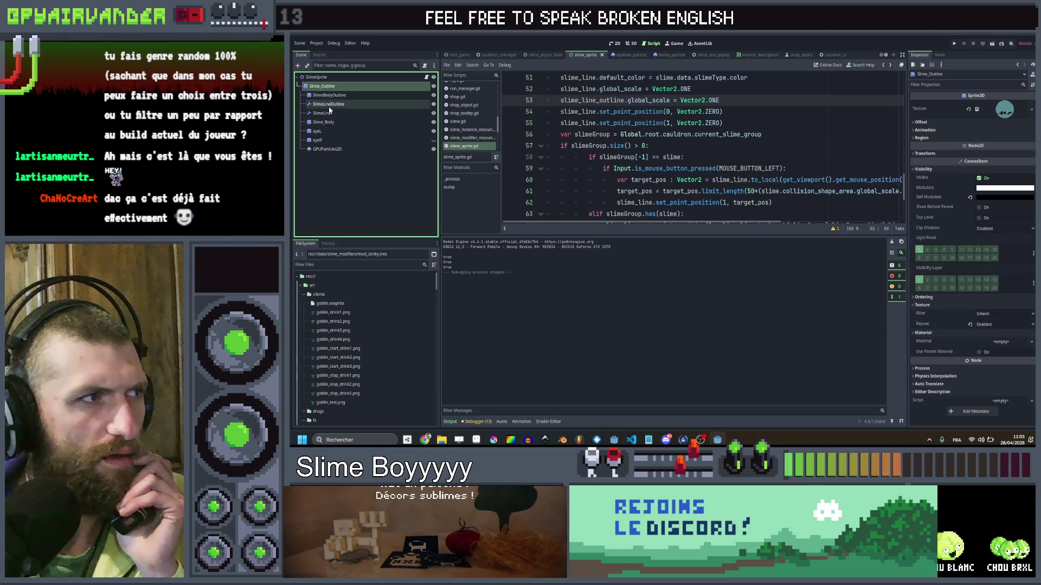
left_click(333, 97)
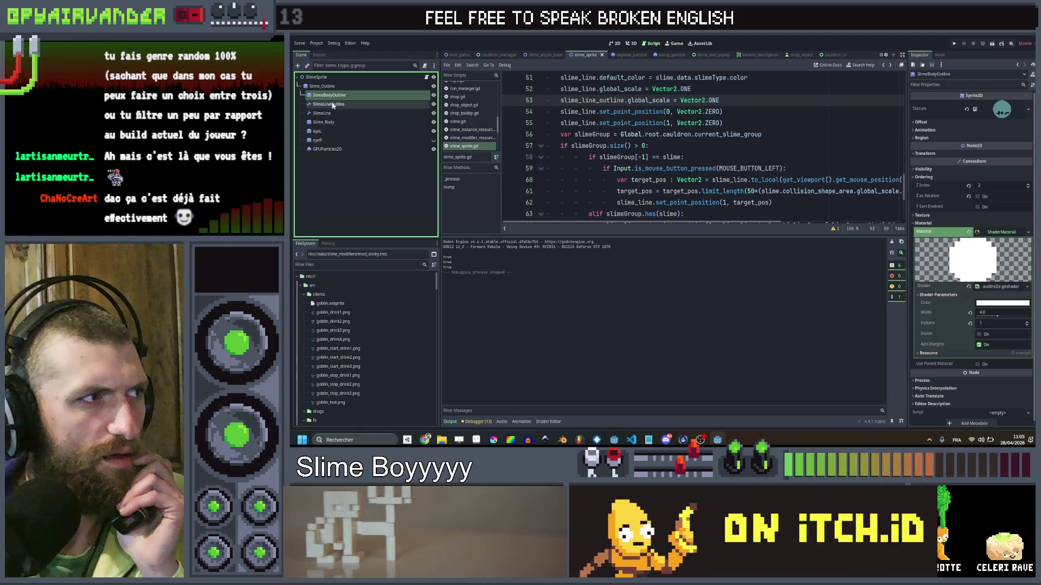
left_click(333, 105)
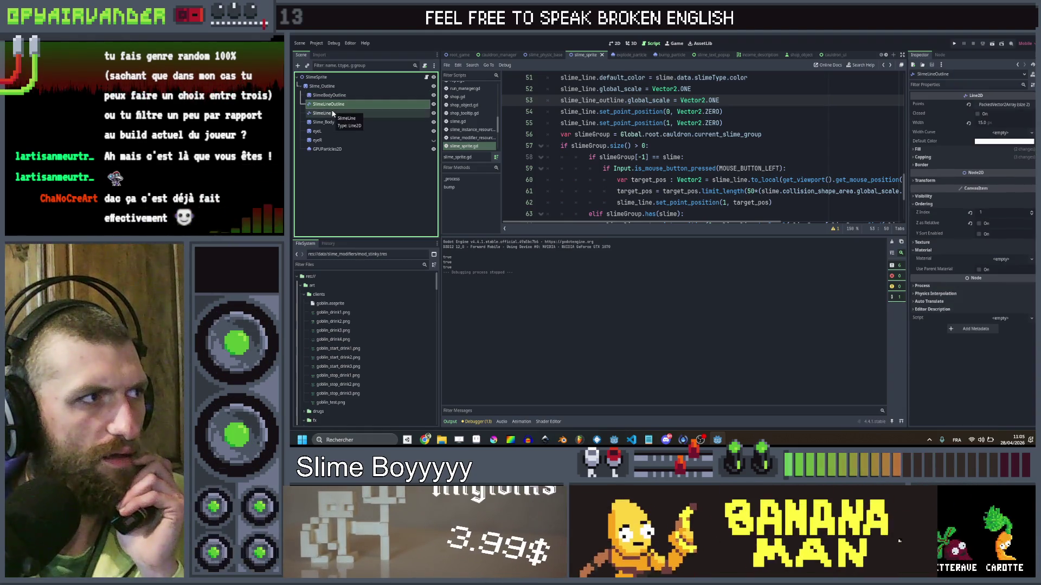
left_click(333, 113)
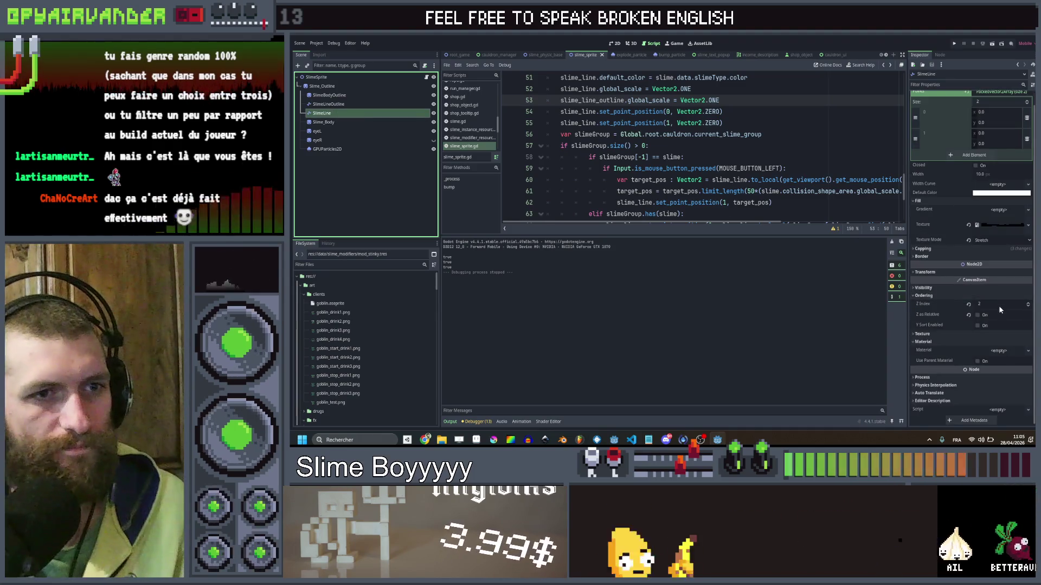
Set SlimeLine's Z Index to 3, save the scene, and run the game.
type("3")
key("Return")
key("ctrl+s")
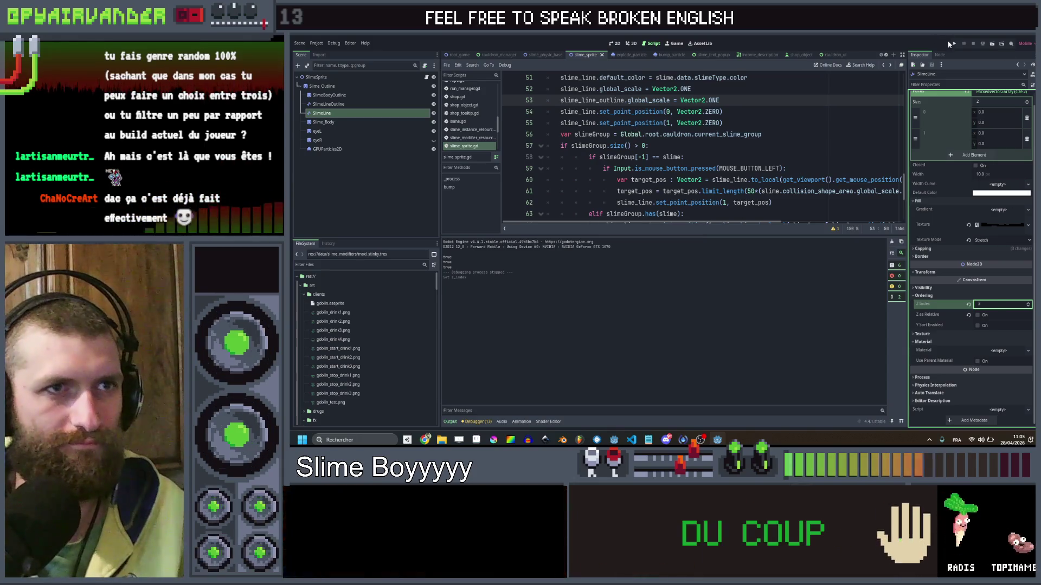
left_click(954, 44)
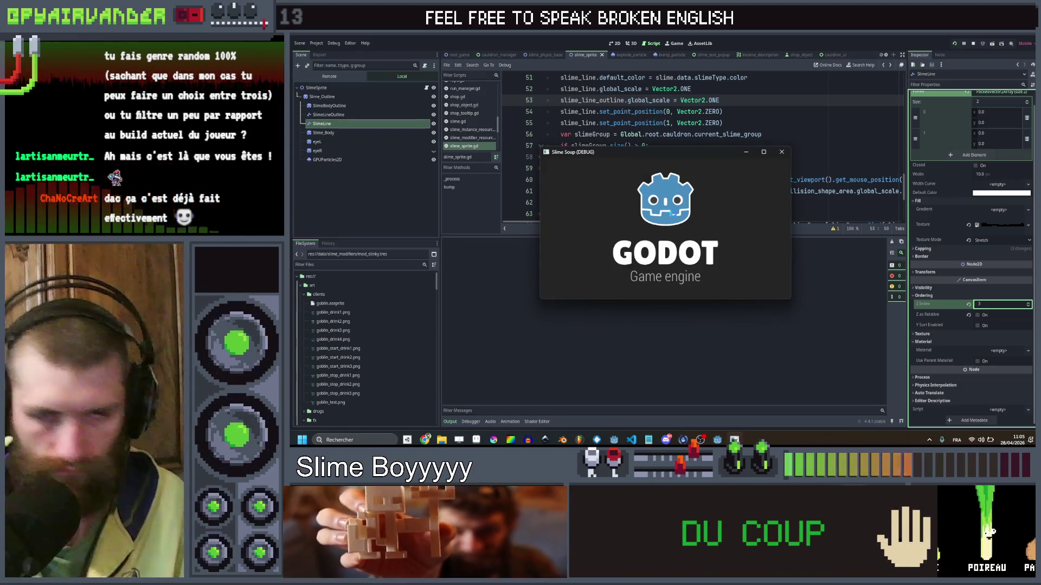
In the enlarged game, chain purple slimes to reach a score of 150, then close it.
left_click(763, 152)
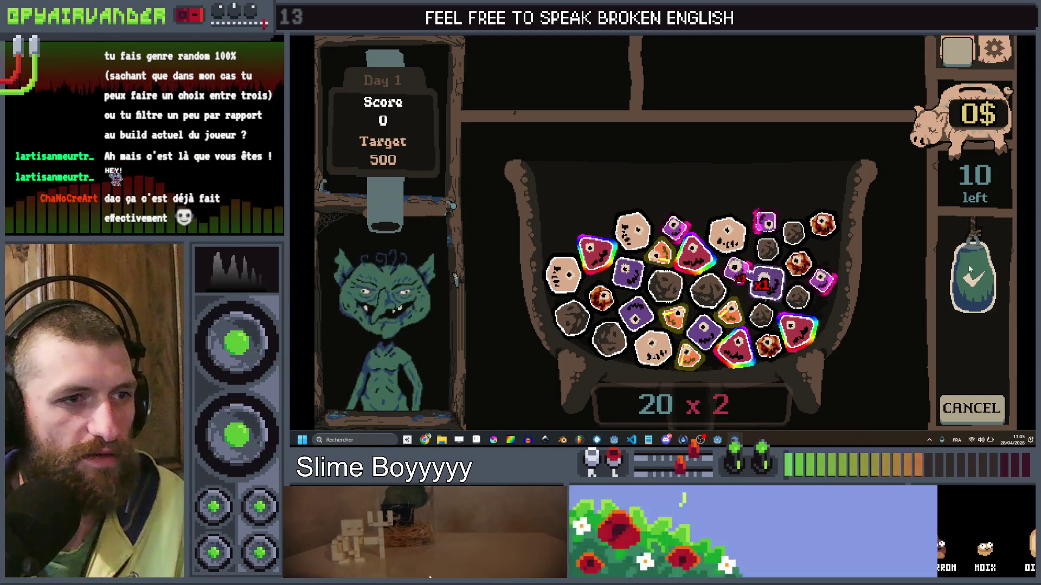
left_click(737, 269)
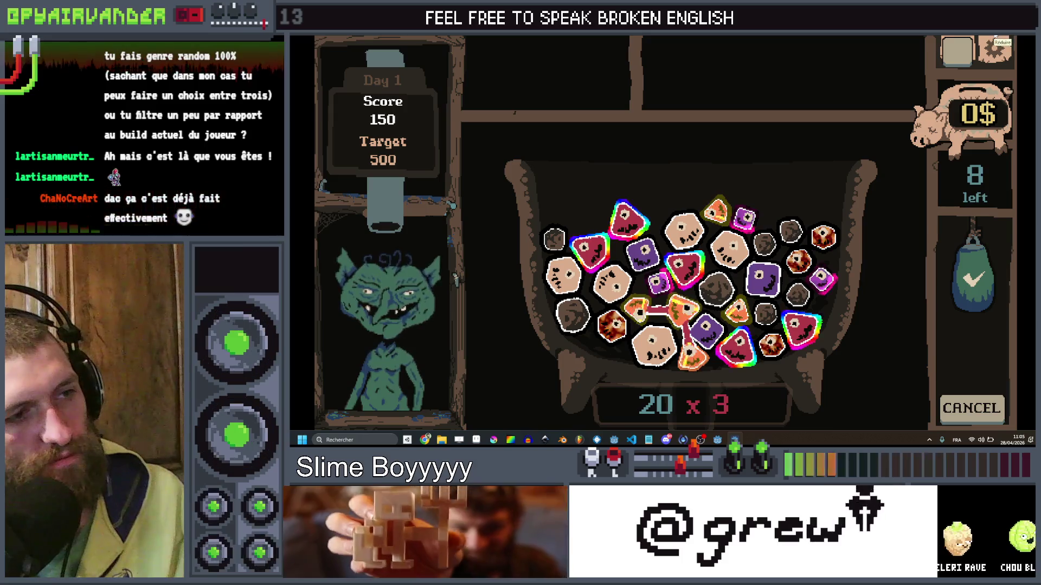
left_click(1032, 36)
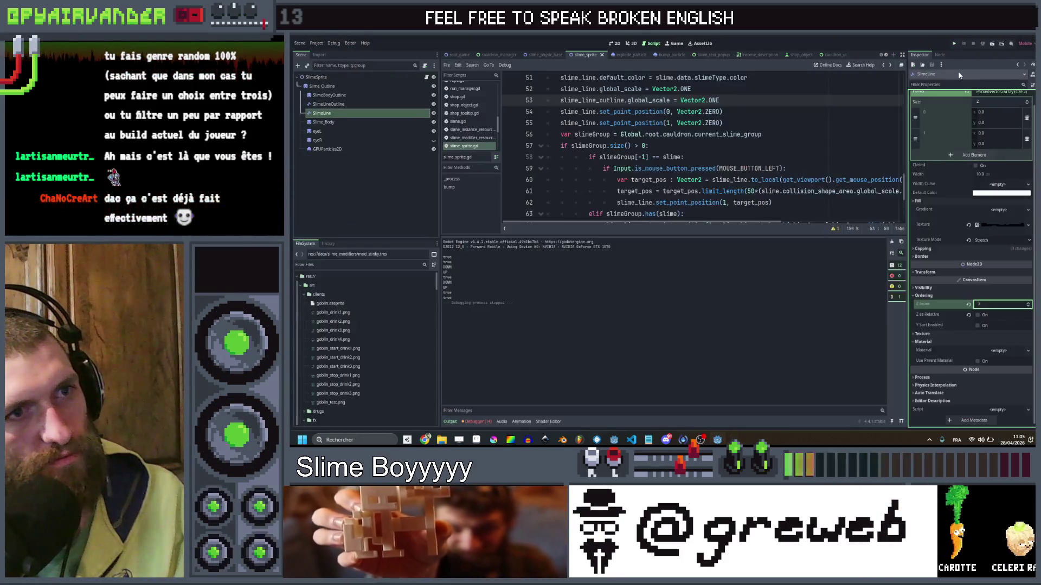
Scroll the Inspector to the top and switch to Aseprite with the slime_line sprite.
scroll(948, 139, "up", 1)
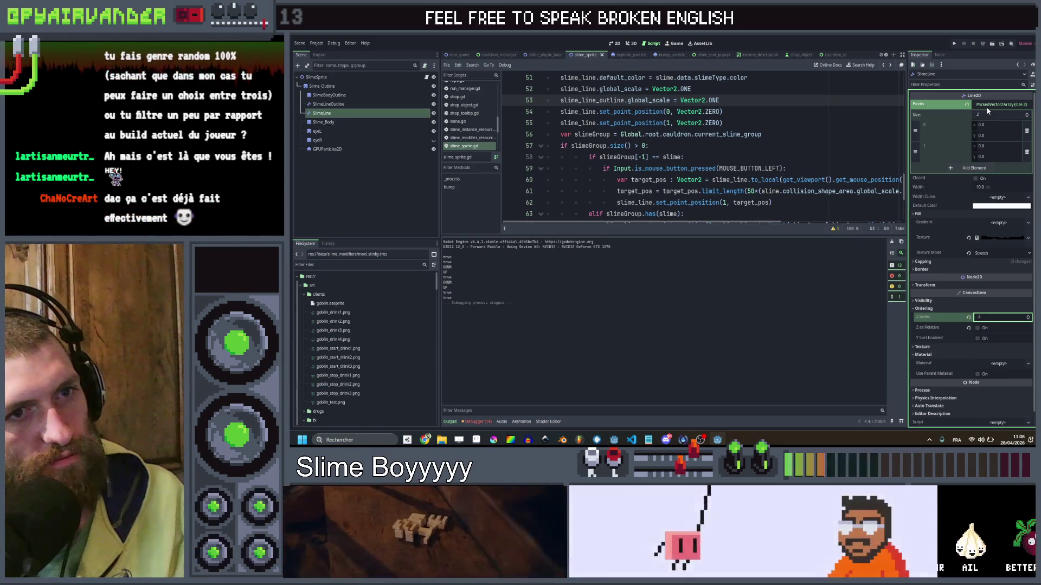
left_click(490, 440)
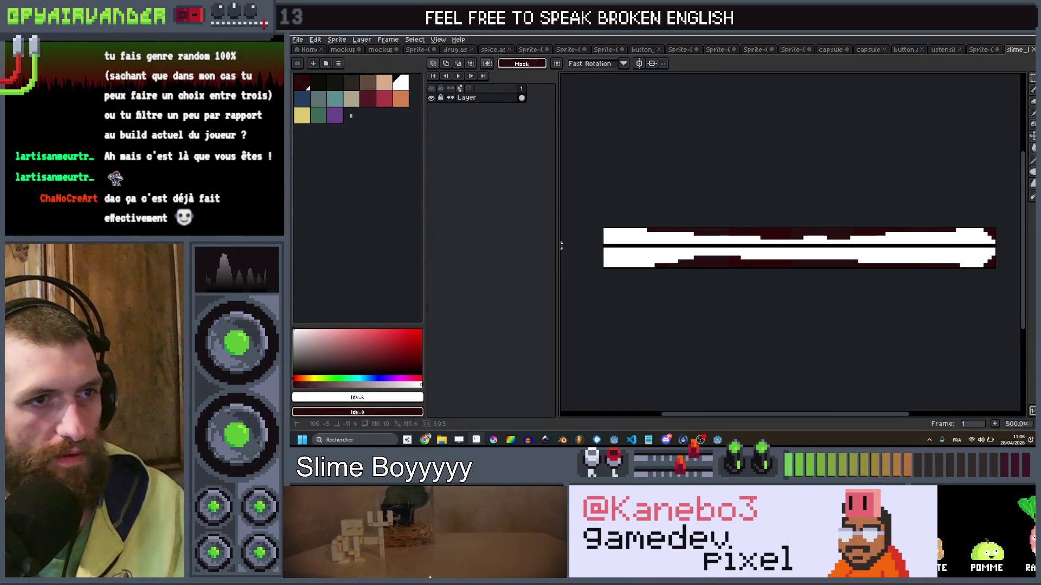
Paste the white strip over the sprite's dark-red top strip and save slime_line.png.
key("ctrl+z")
scroll(564, 289, "left", 2)
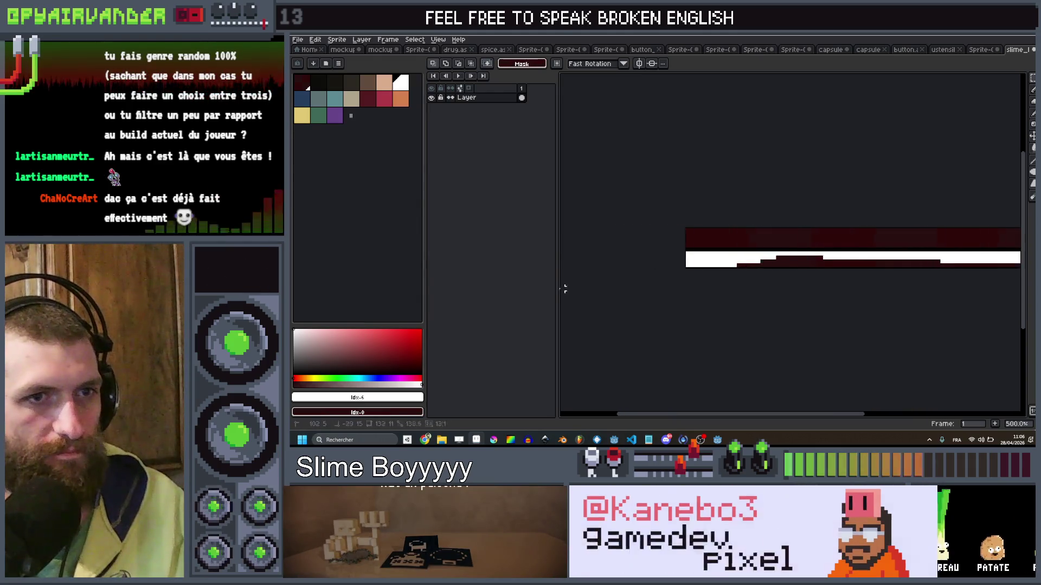
scroll(564, 289, "left", 1)
key("ctrl+v")
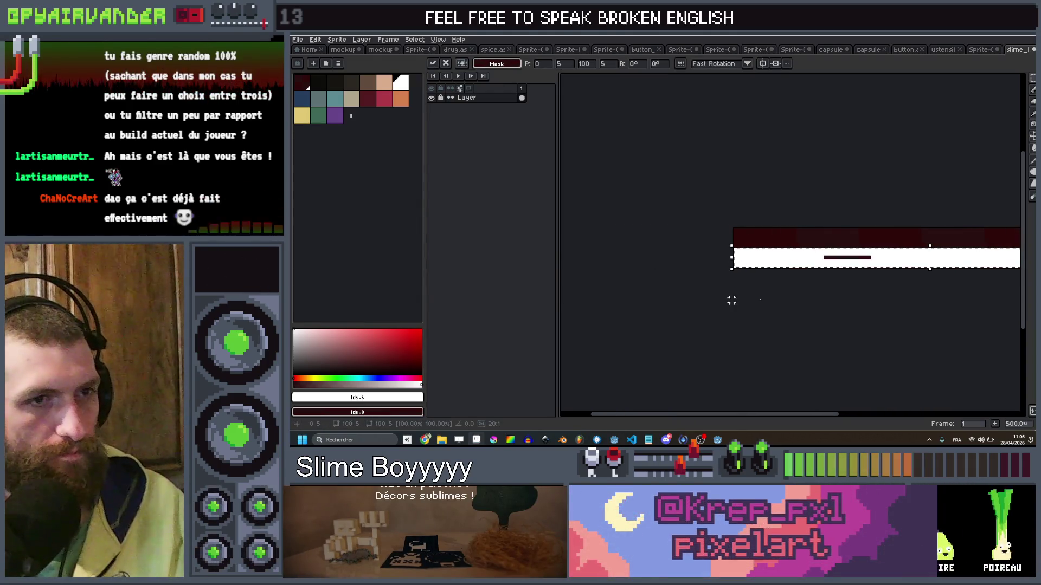
left_click_drag(890, 268, 892, 248)
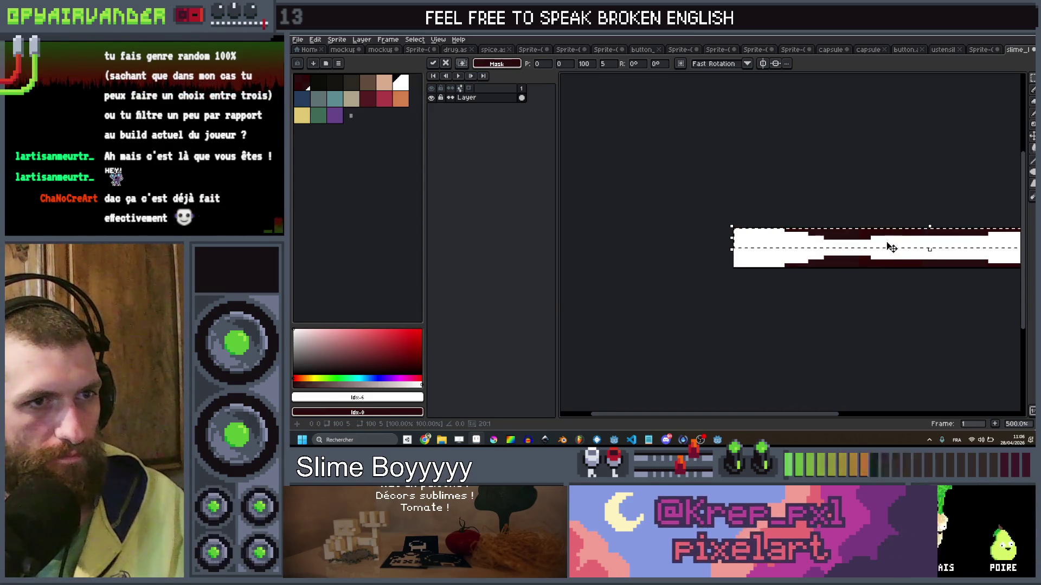
key("ctrl+s")
Return to Godot, save the scene, and relaunch the game.
scroll(883, 193, "right", 3)
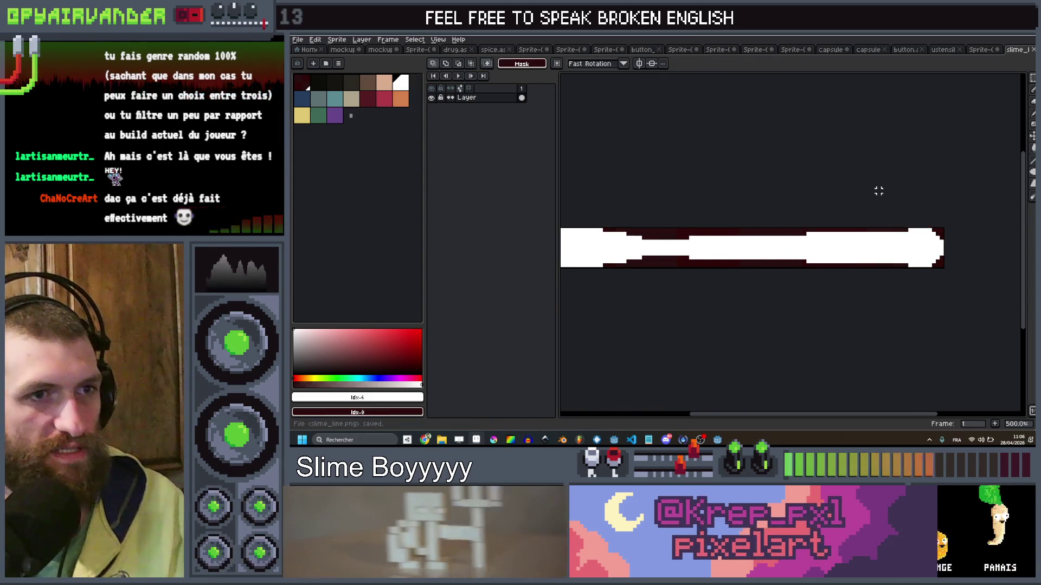
key("alt+Tab")
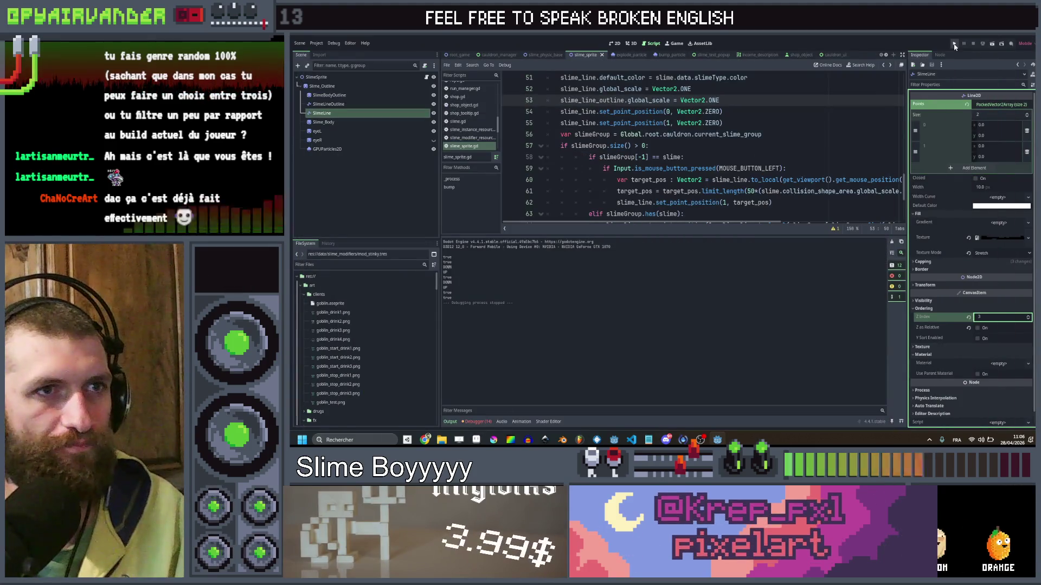
left_click(955, 46)
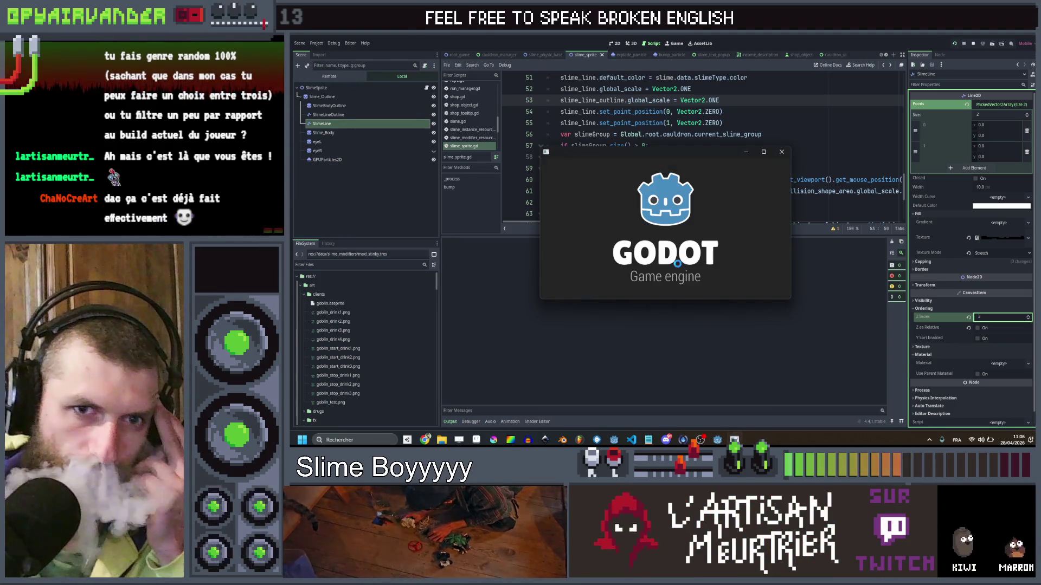
Maximize the game, merge a 55 x 5 red slime chain to reach 400 of 500, then close it.
left_click(764, 153)
left_click(705, 216)
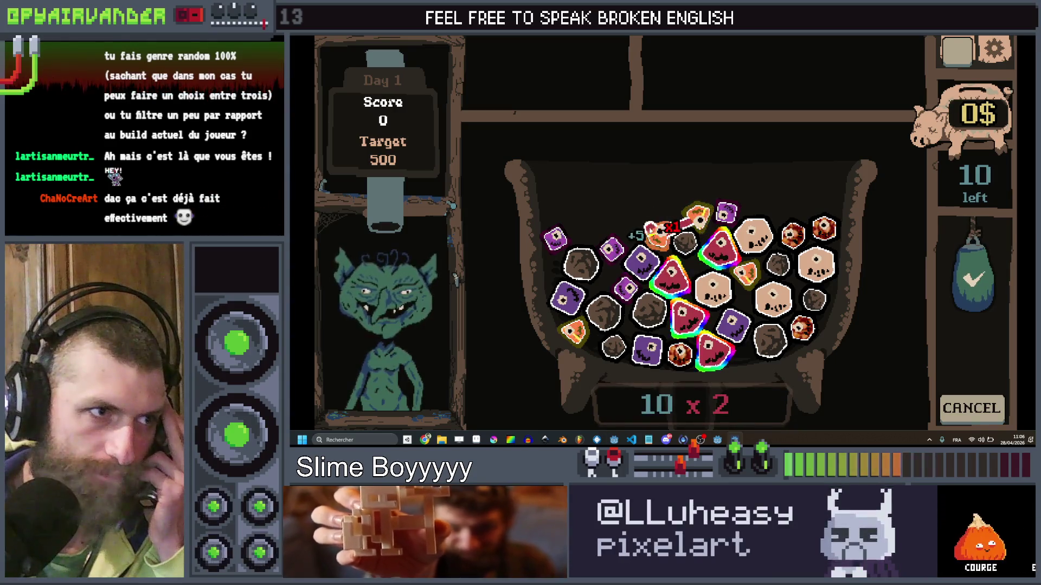
left_click_drag(687, 310, 713, 353)
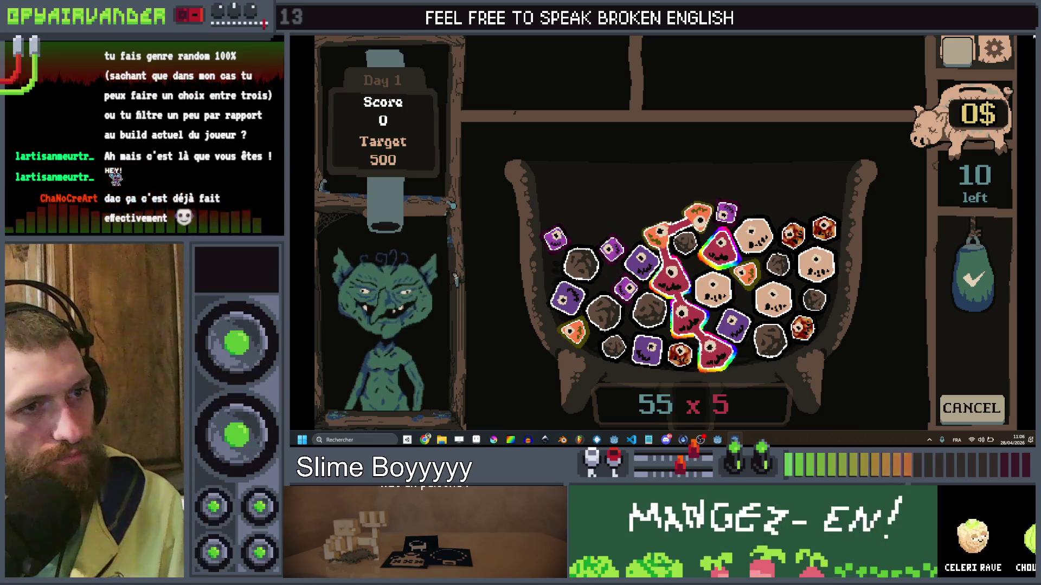
left_click(973, 279)
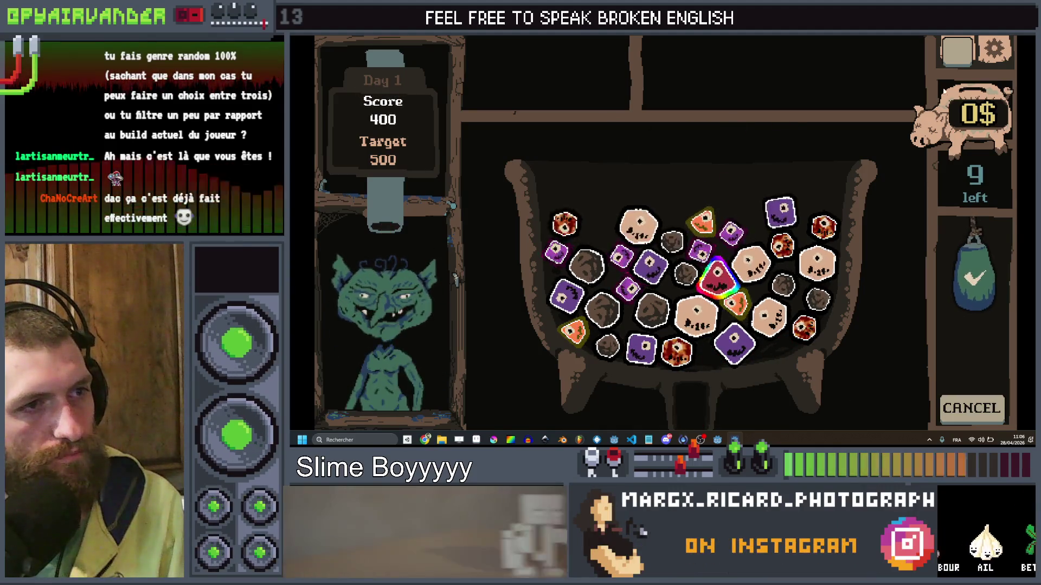
left_click(1010, 42)
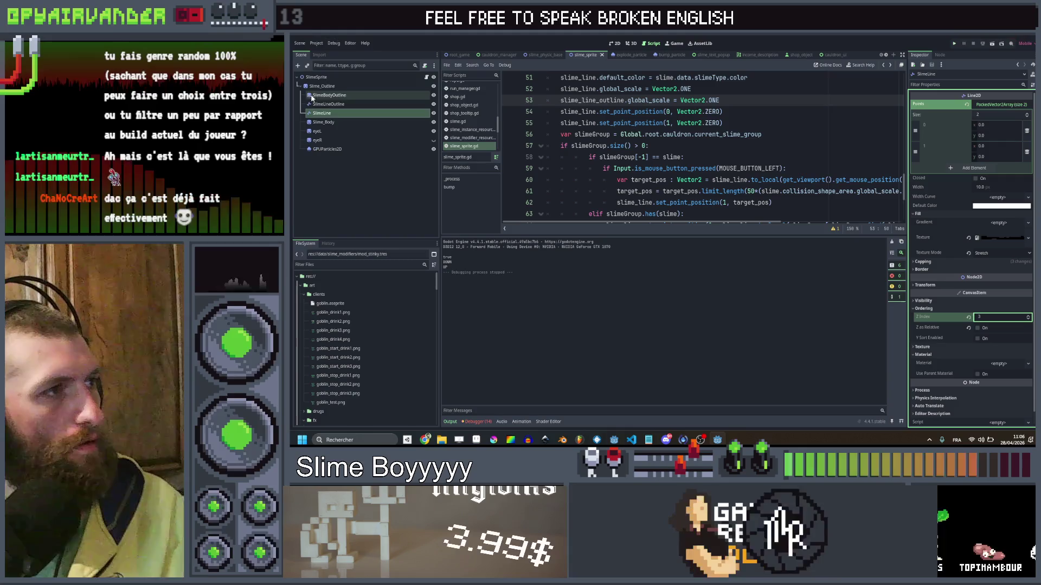
Set SlimeBodyOutline's shader Width to 6.0, then switch to the root_game scene.
left_click(345, 95)
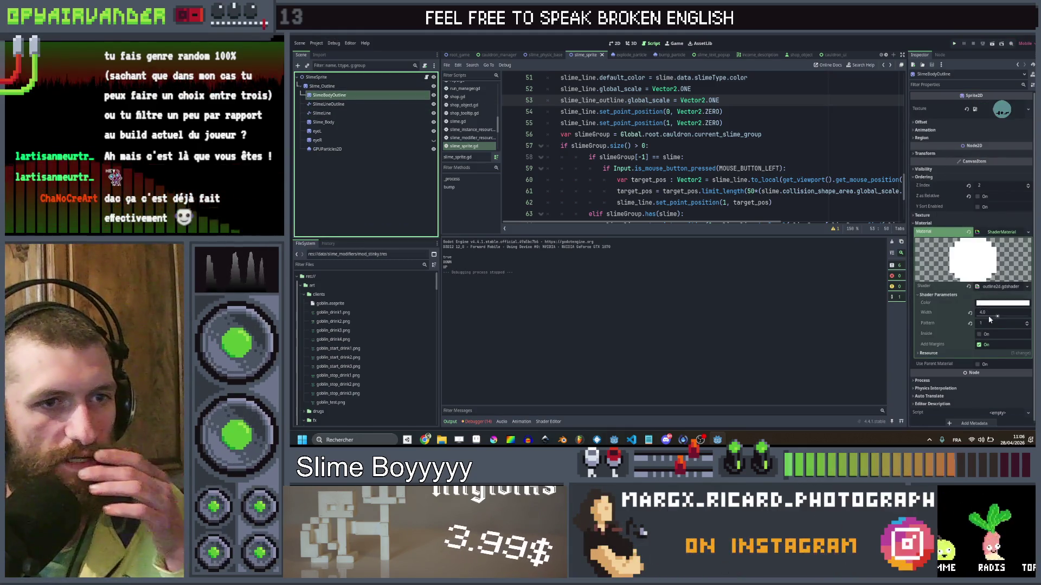
key("Return")
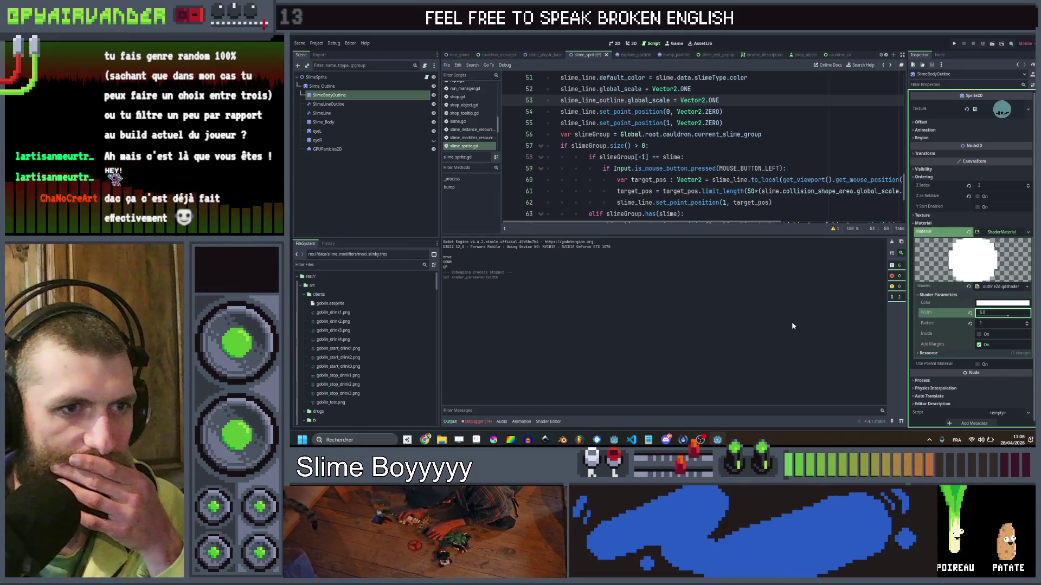
left_click(796, 201)
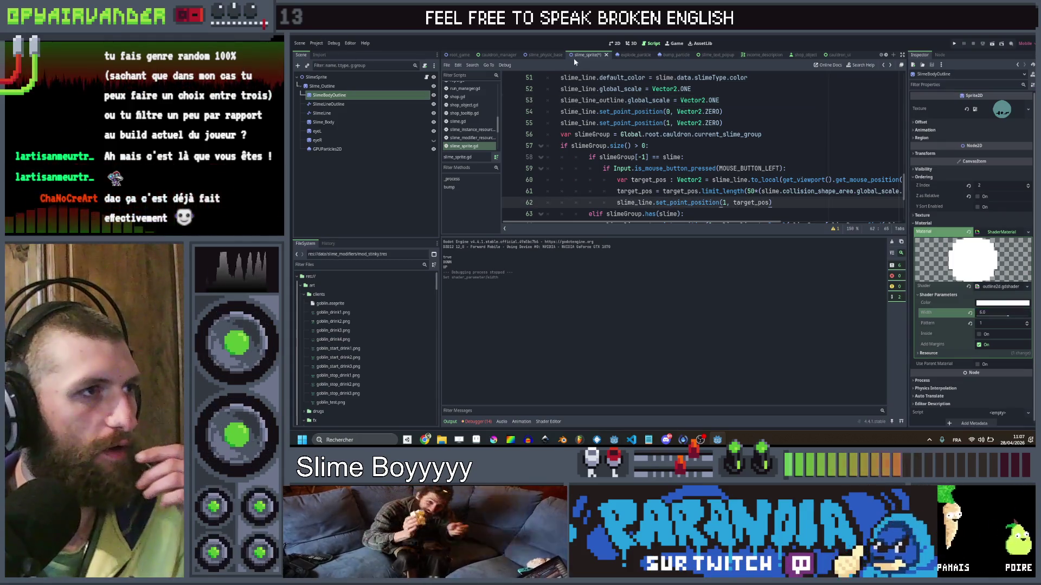
left_click(466, 56)
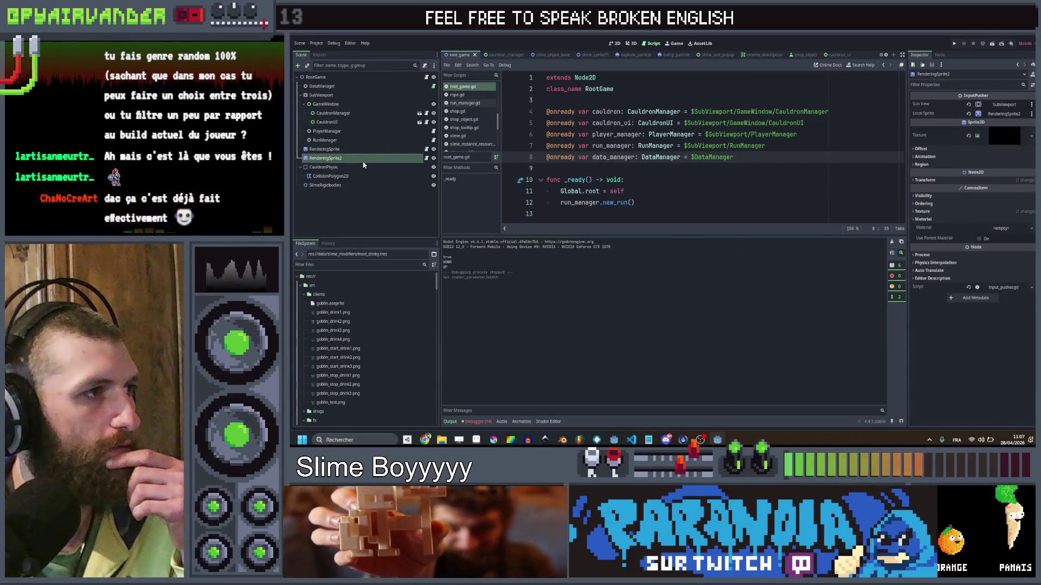
Delete the RenderingSprite2 node from RootGame, save the scene, and run the project.
left_click(433, 157)
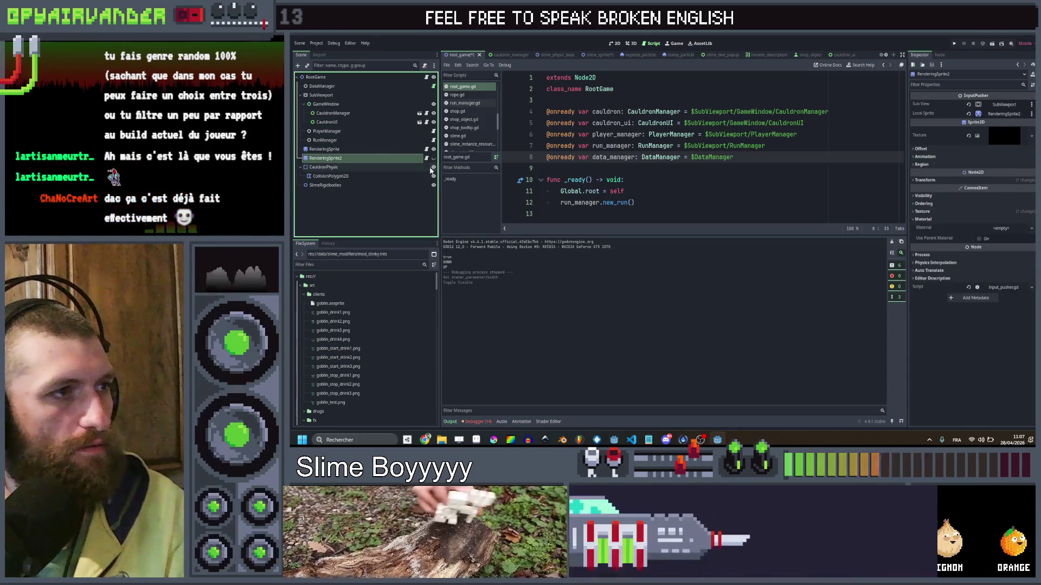
key("Delete")
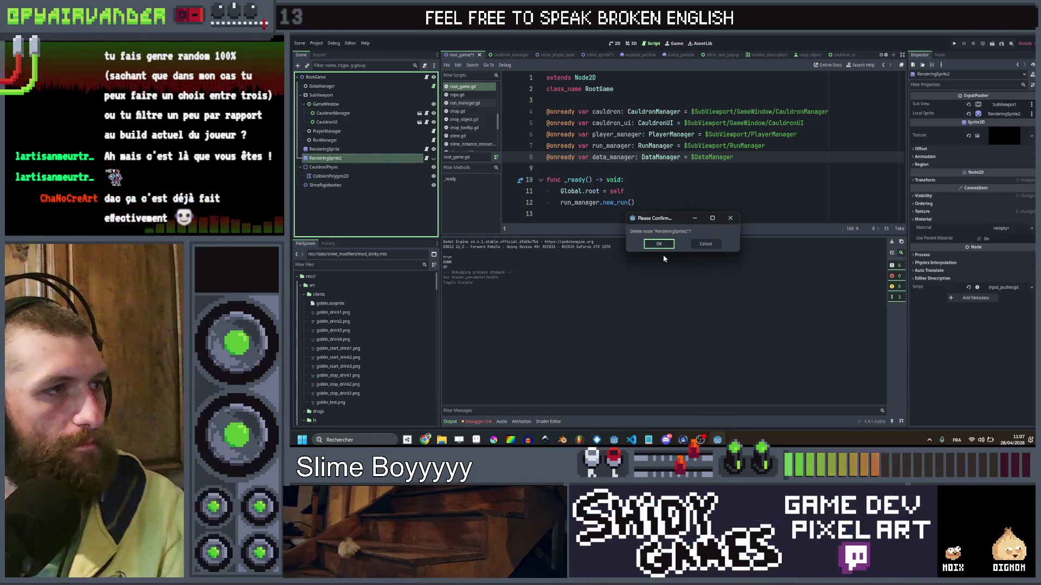
left_click(662, 242)
key("ctrl+s")
left_click(955, 43)
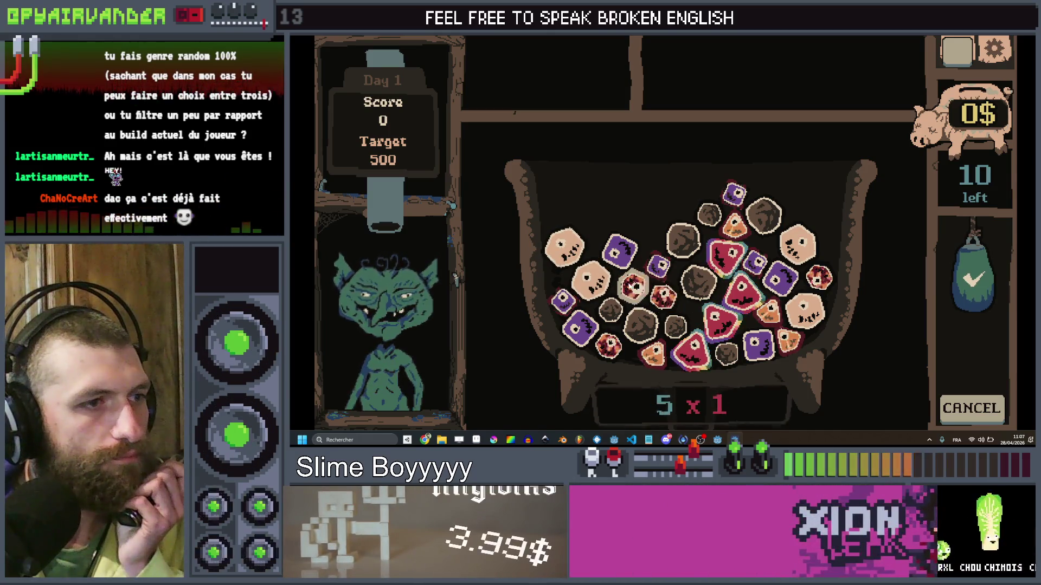
Merge red then purple slime chains for 520 of 500, collect the 13$ reward, and quit.
left_click(692, 354)
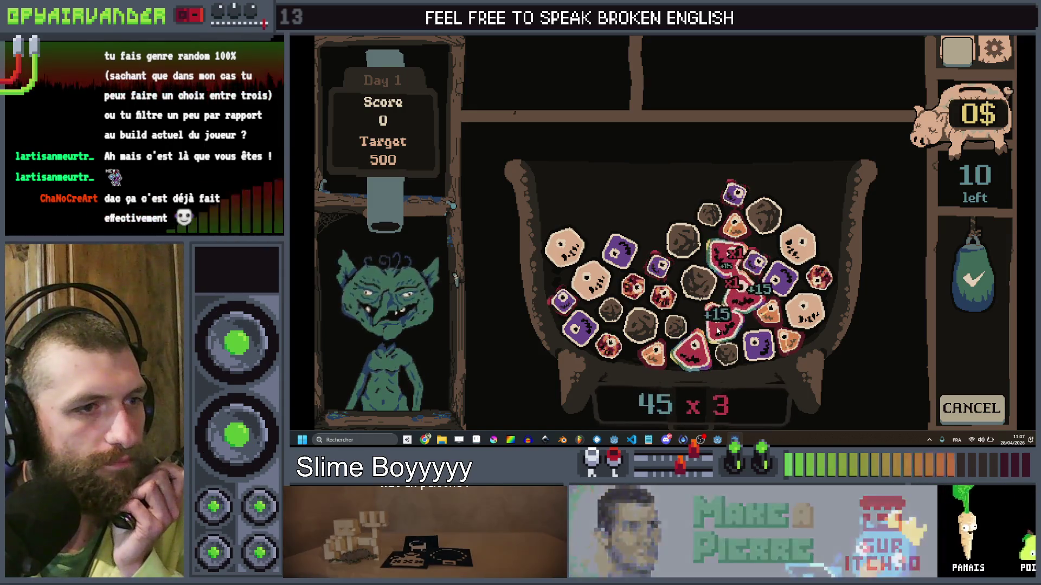
left_click(974, 277)
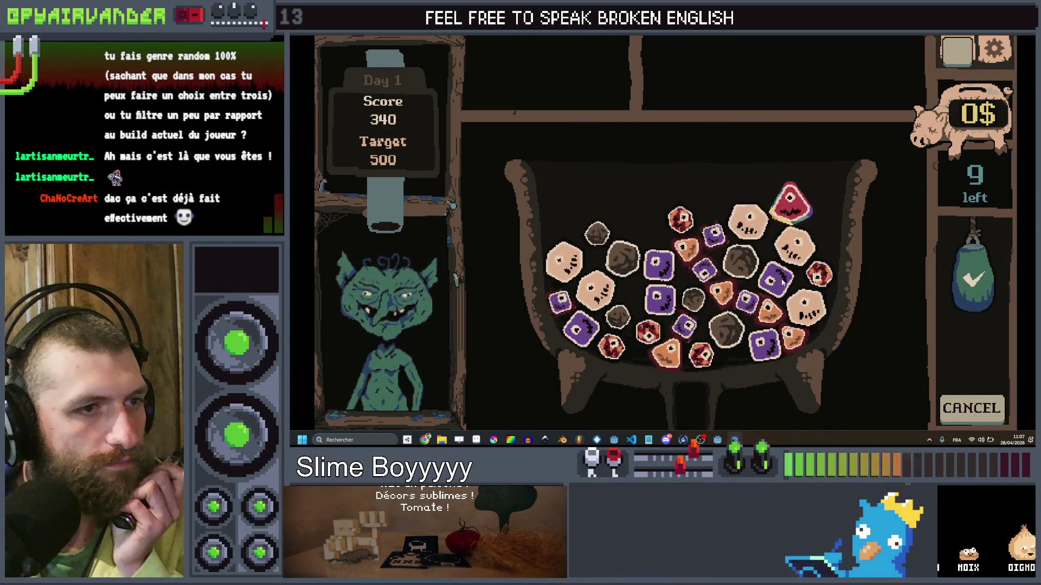
left_click(664, 301)
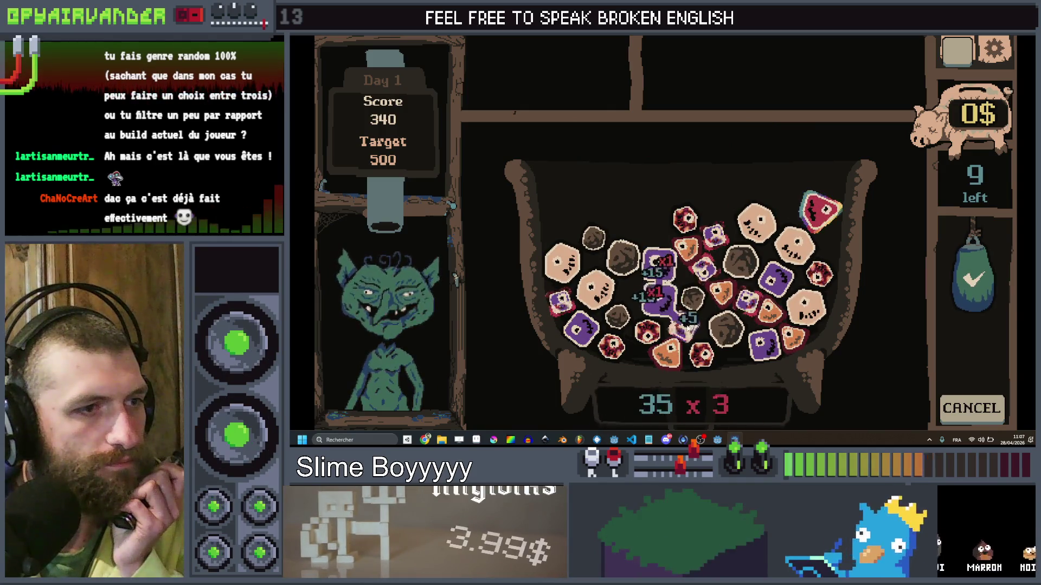
left_click(974, 276)
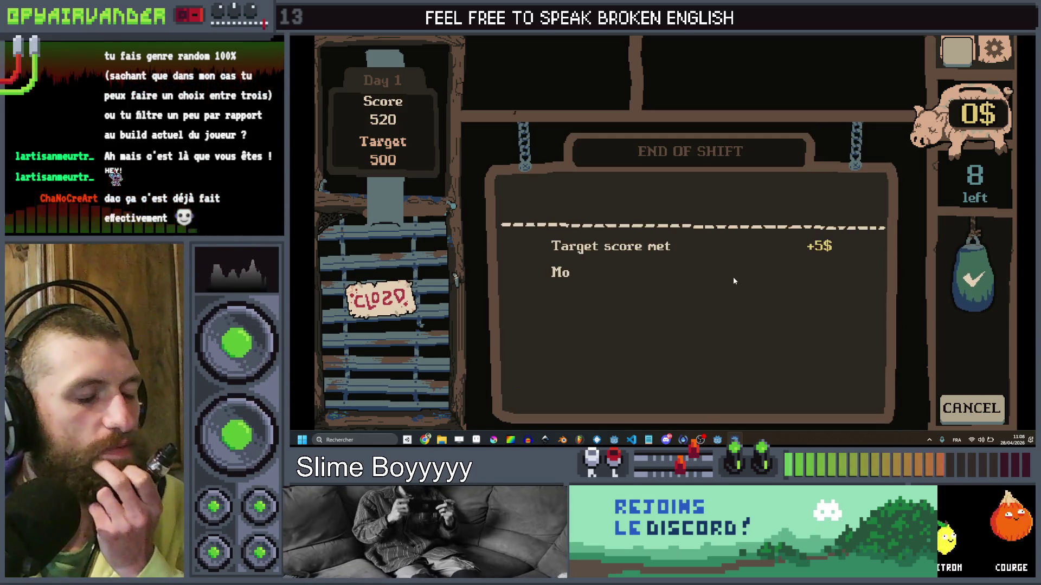
left_click(706, 207)
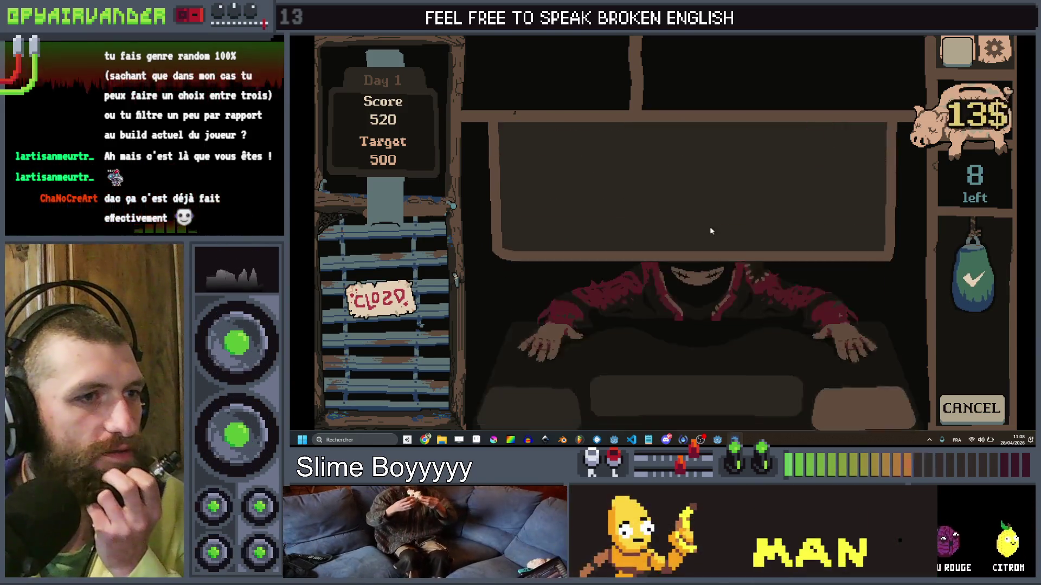
key("alt+F4")
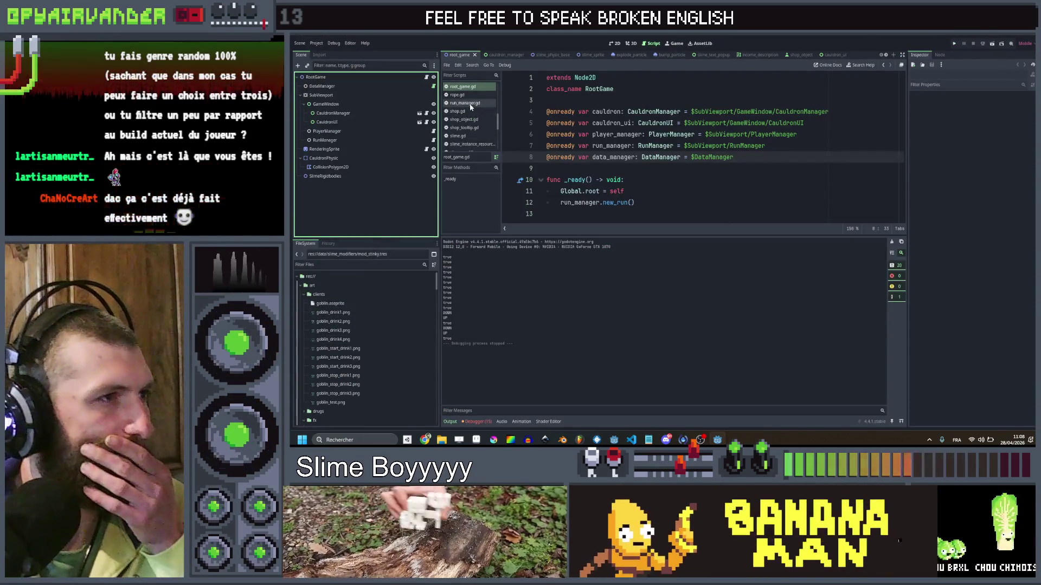
In slime_modifier_resource.gd, duplicate the description export into a 'color' variable typed Color.
scroll(463, 120, "down", 1)
left_click(478, 139)
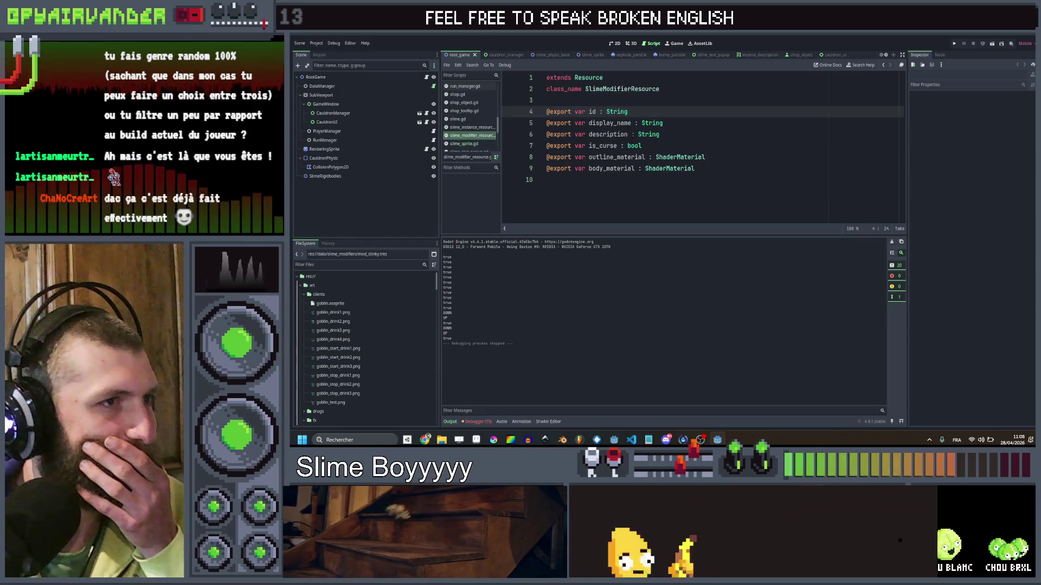
left_click(695, 144)
left_click(687, 134)
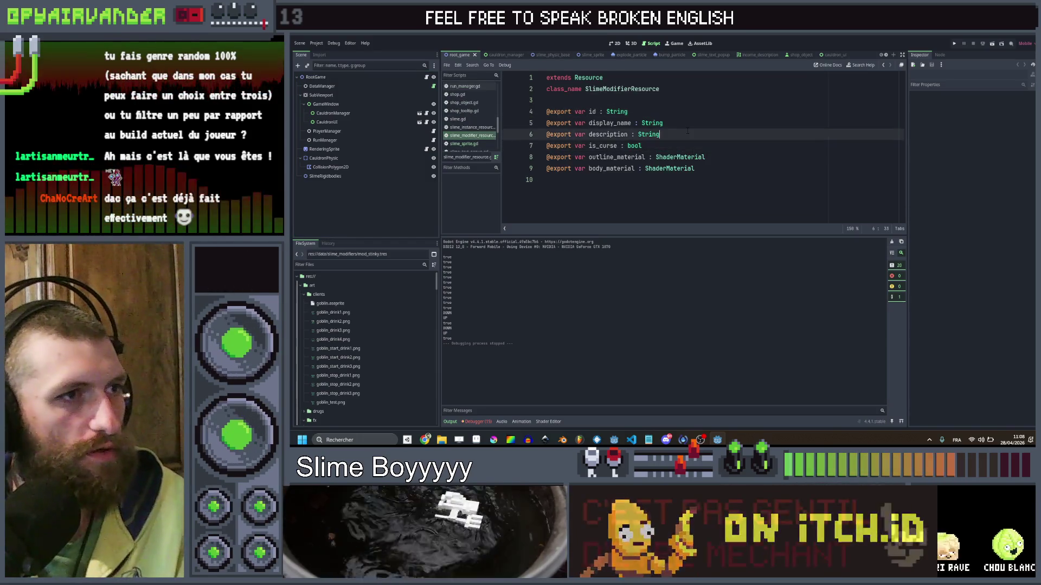
key("ctrl+d")
key("ctrl+shift+Right")
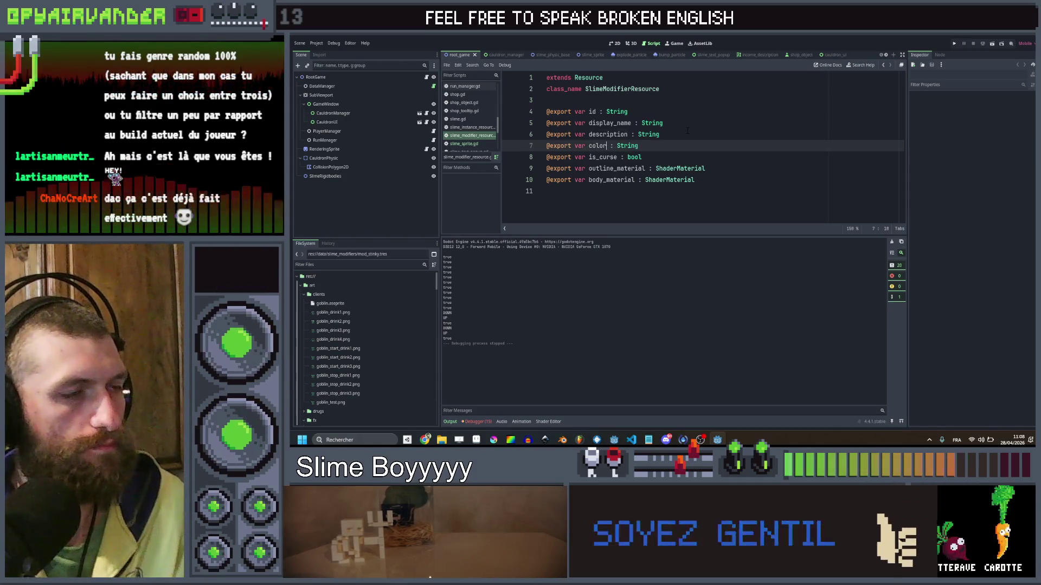
key("ctrl+Right")
key("ctrl+shift+Right")
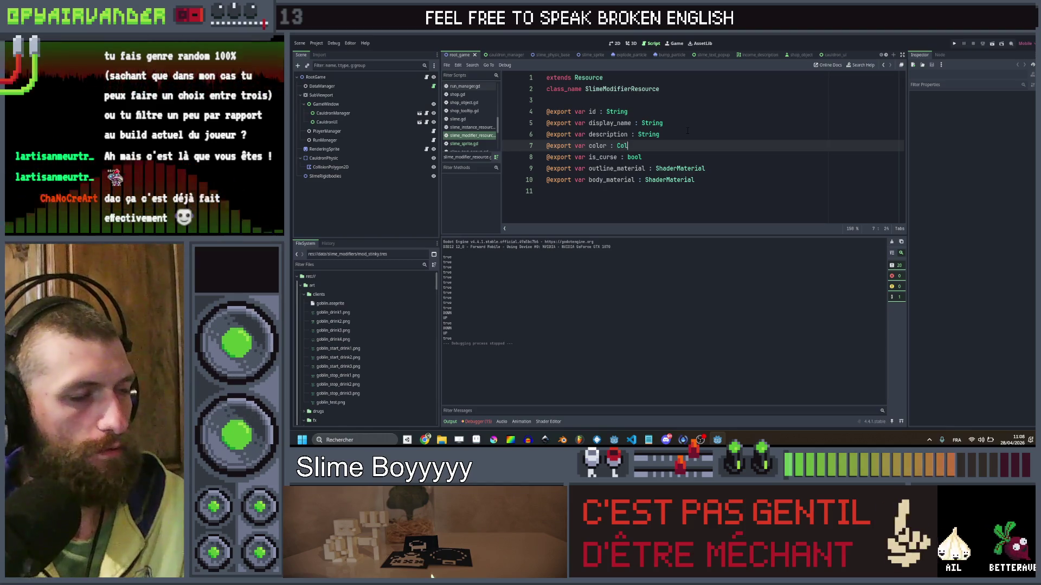
key("Return")
left_click(687, 132)
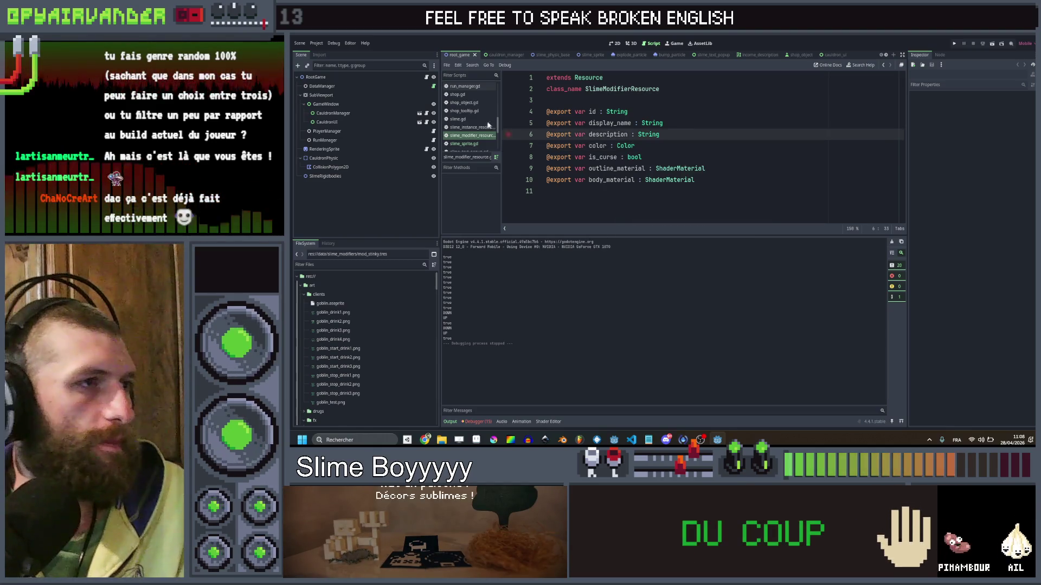
Look through slime.gd, slime_instance_resource.gd and slime_modifier_resource.gd, ending on slime_sprite.gd.
left_click(475, 119)
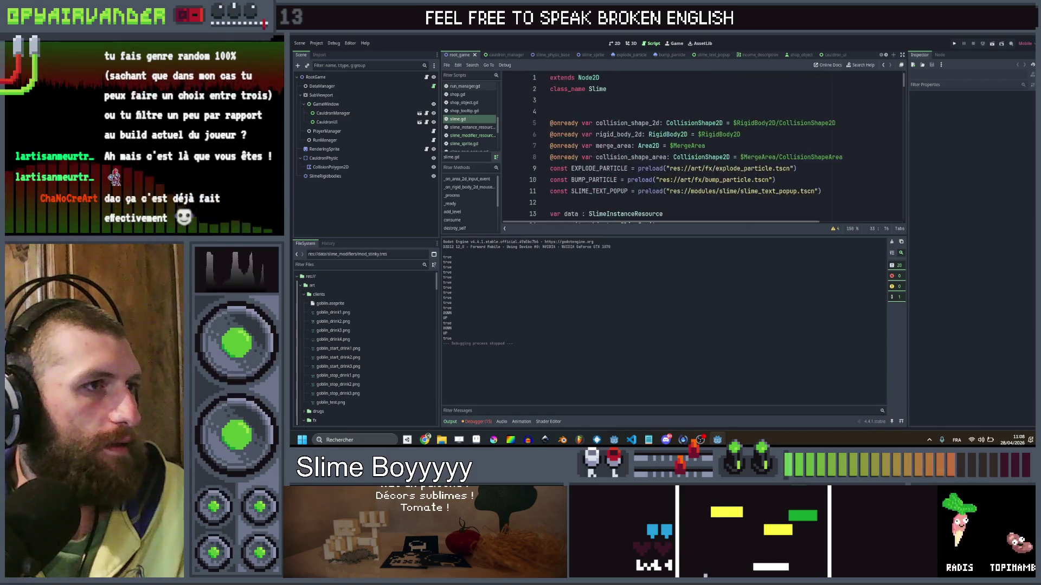
scroll(699, 146, "down", 8)
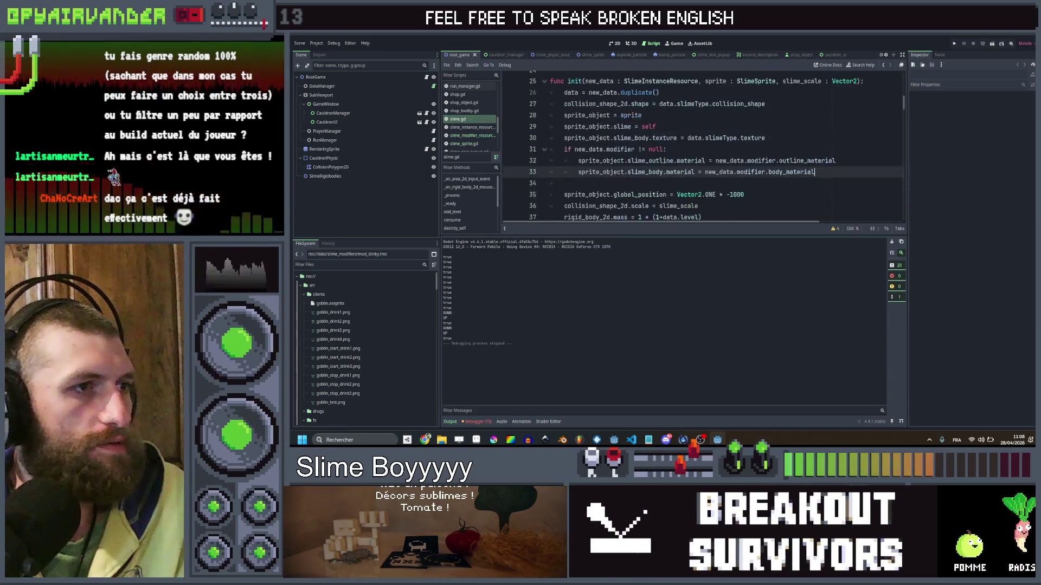
left_click(481, 128)
left_click(477, 135)
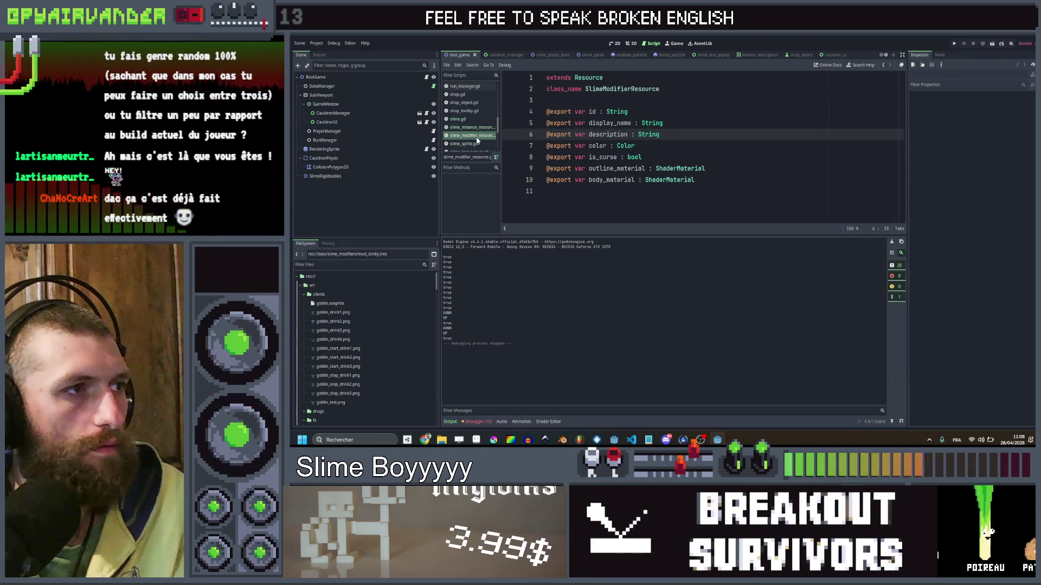
left_click(476, 143)
At the top of slime_sprite.gd, add an empty line after the outline variables for a new function.
scroll(700, 147, "up", 5)
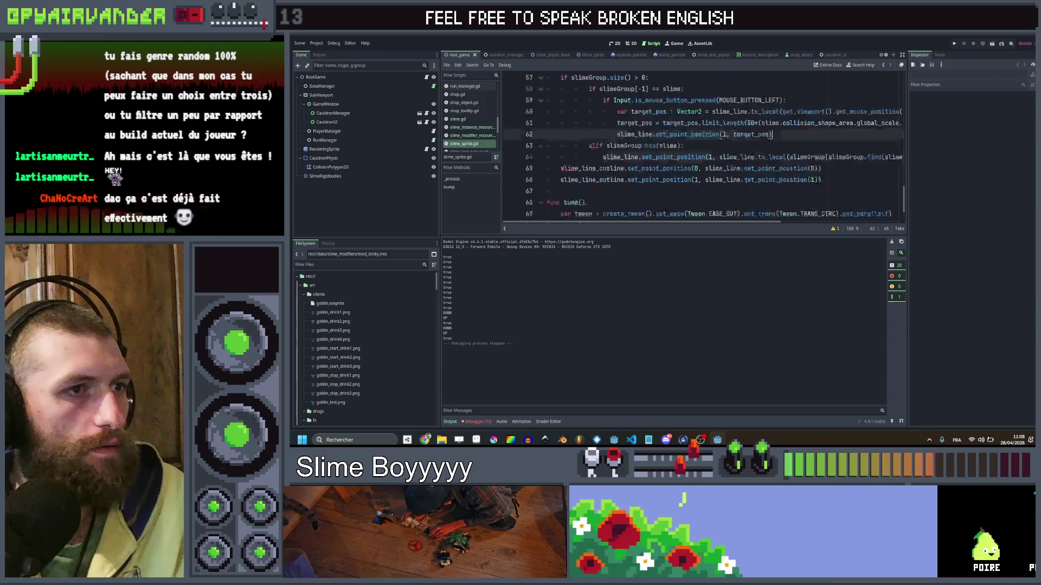
scroll(700, 147, "up", 6)
scroll(699, 147, "up", 6)
scroll(700, 146, "down", 6)
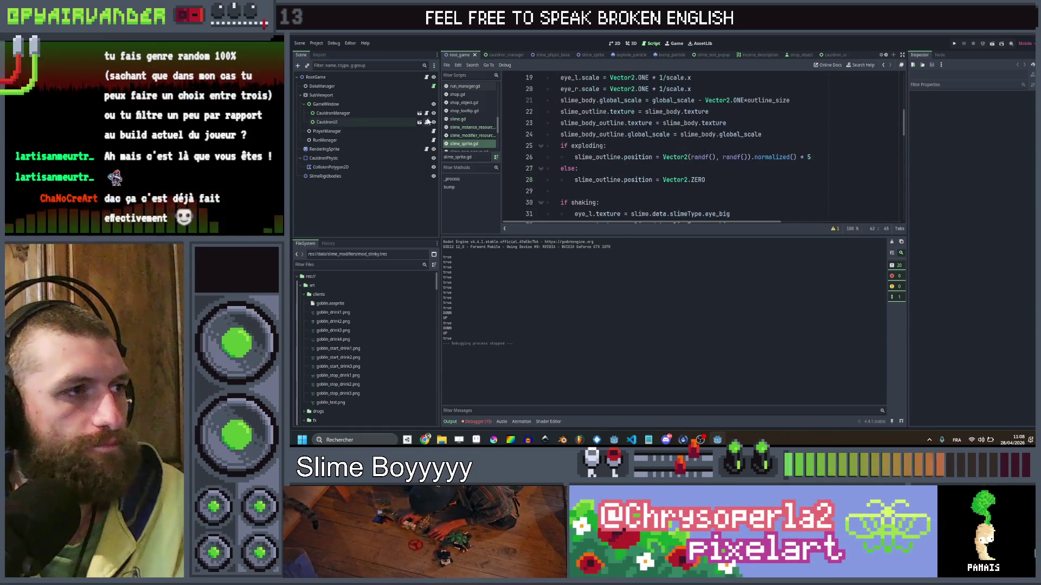
scroll(458, 119, "down", 1)
scroll(458, 120, "up", 1)
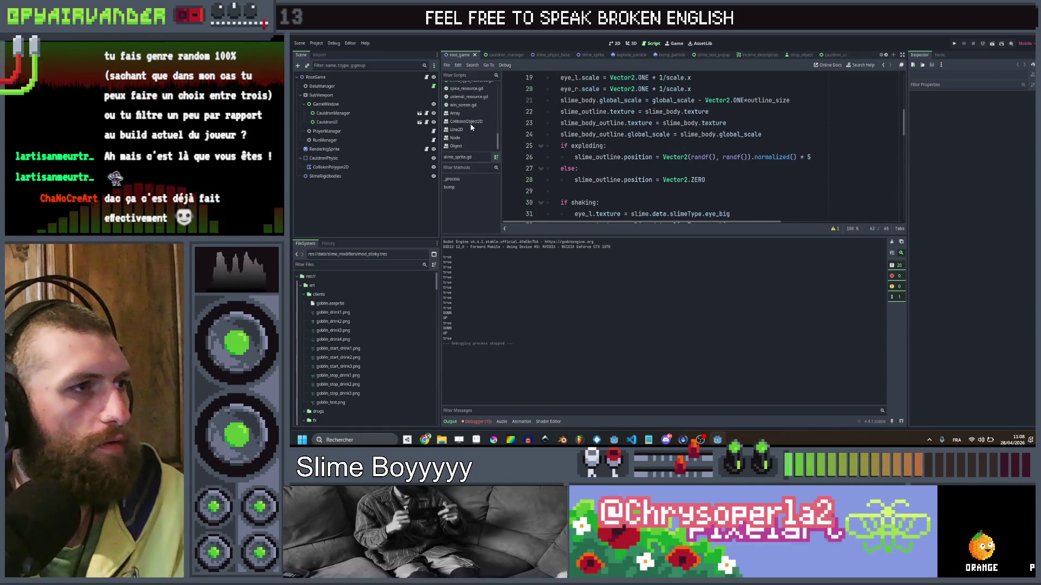
scroll(470, 123, "up", 3)
scroll(699, 133, "up", 4)
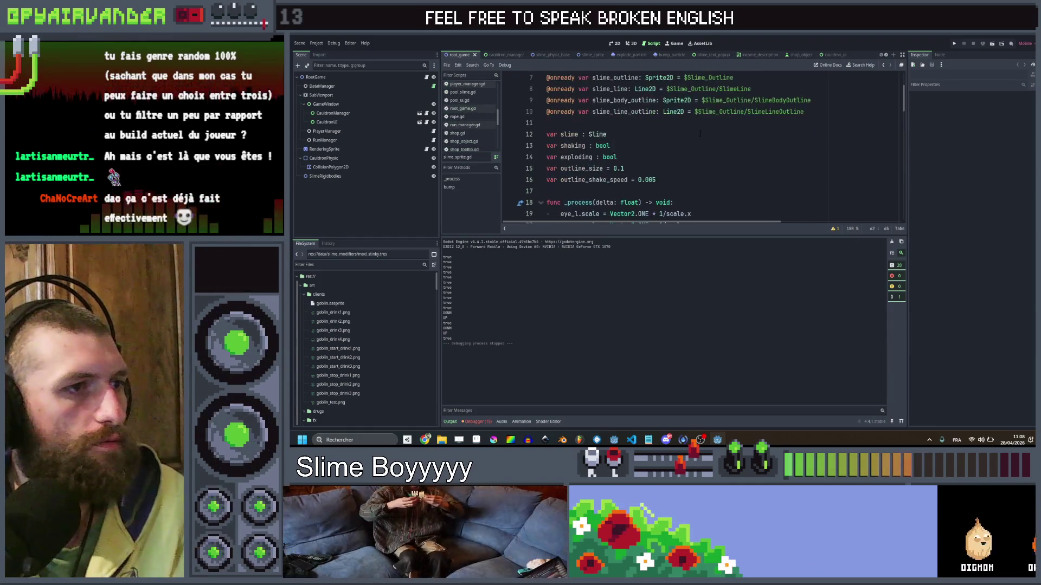
key("Return")
key("Return")
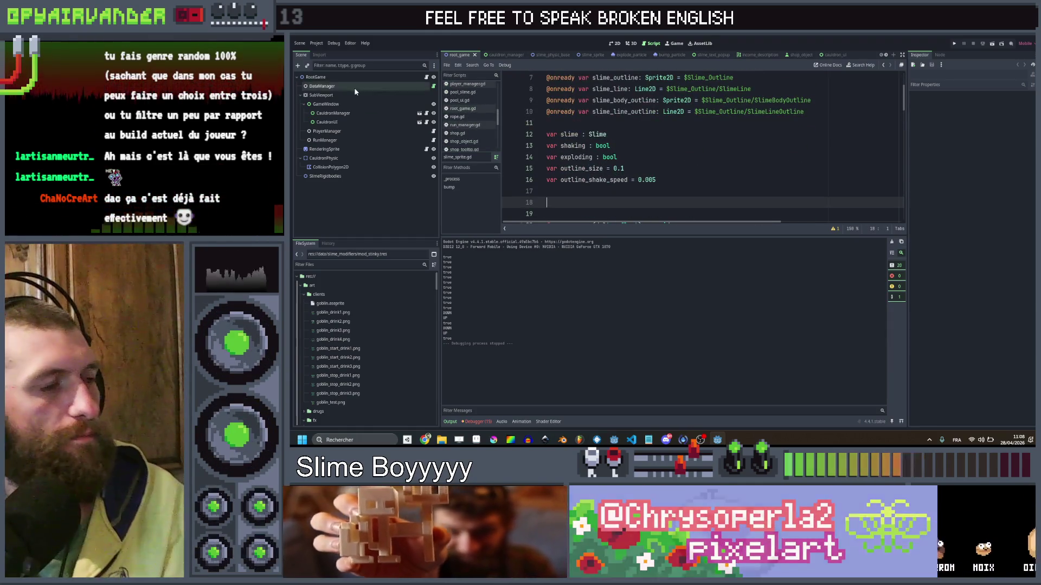
Inspect the slime_sprite scene's outline, briefly checking the browser music player before returning to Godot.
left_click(591, 55)
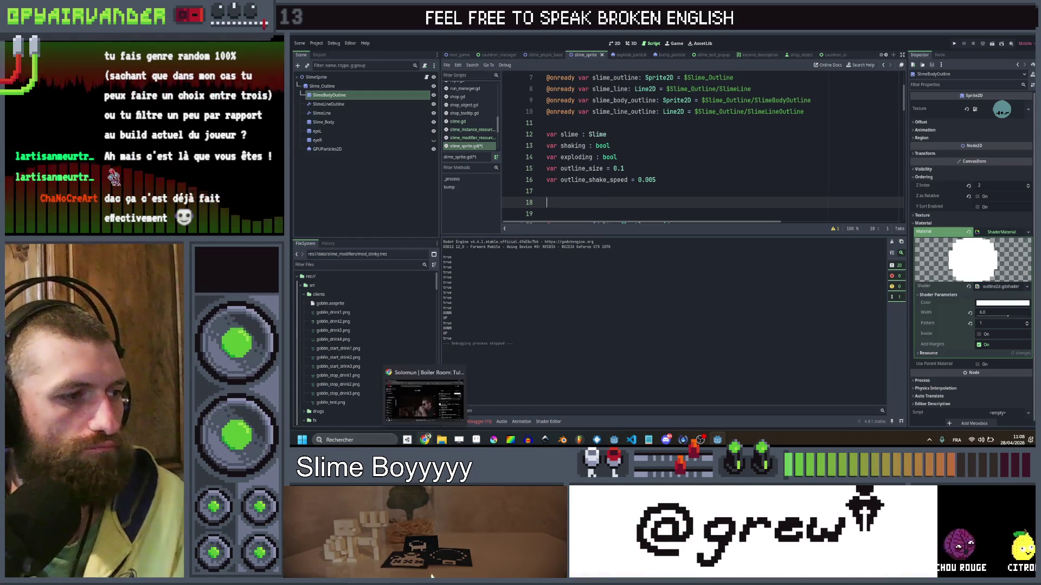
left_click(424, 401)
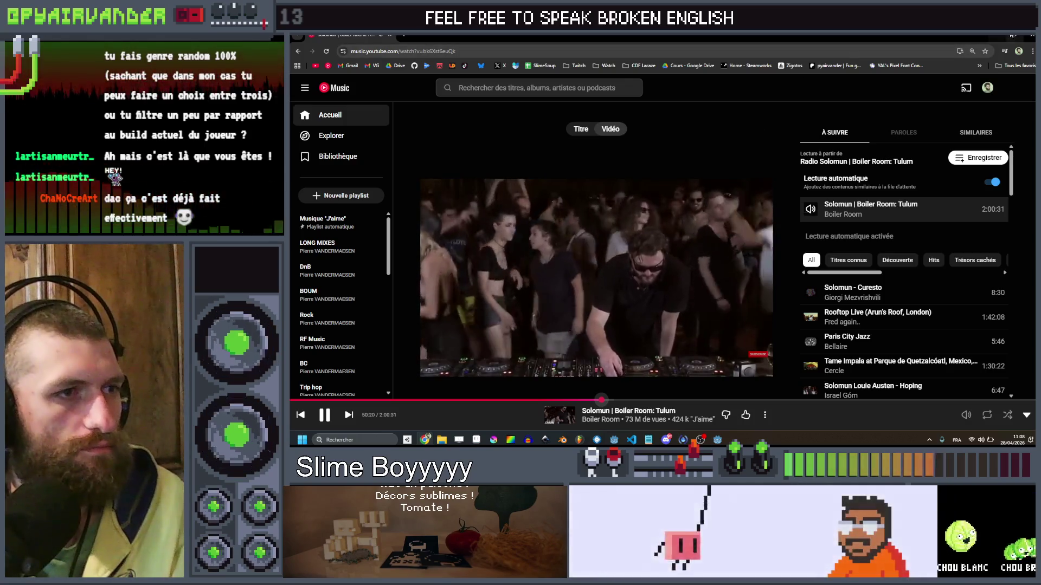
key("alt+Tab")
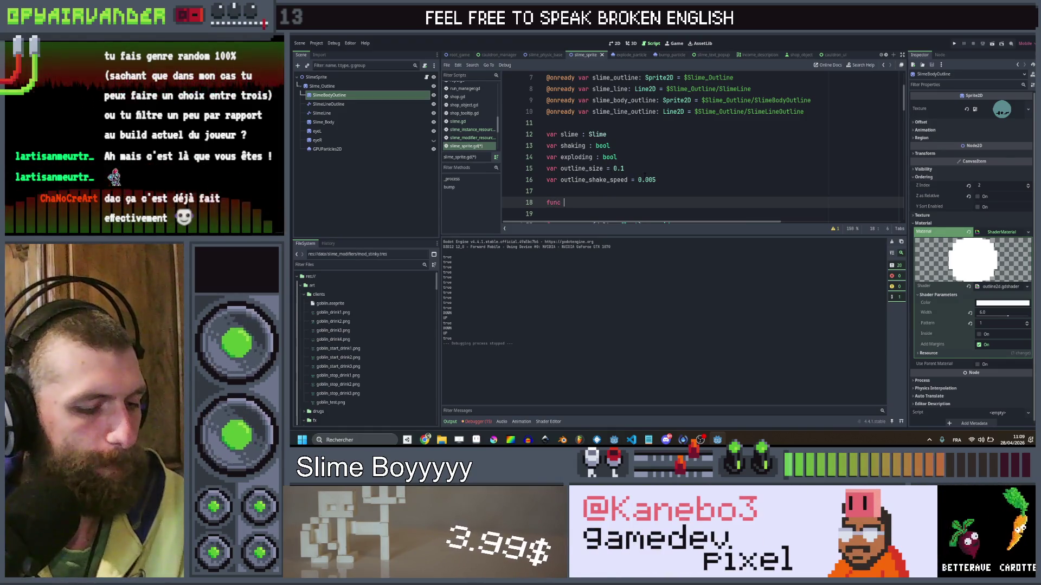
Write _ready() setting slime_body_outline.material = slime_body_outline.material.duplicate(), and save.
type("_read")
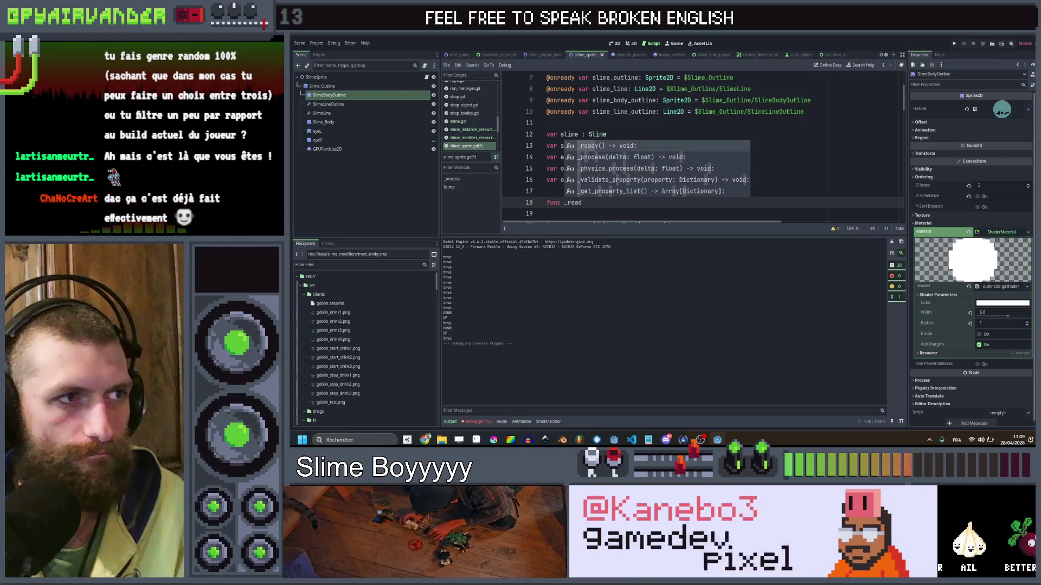
key("Return")
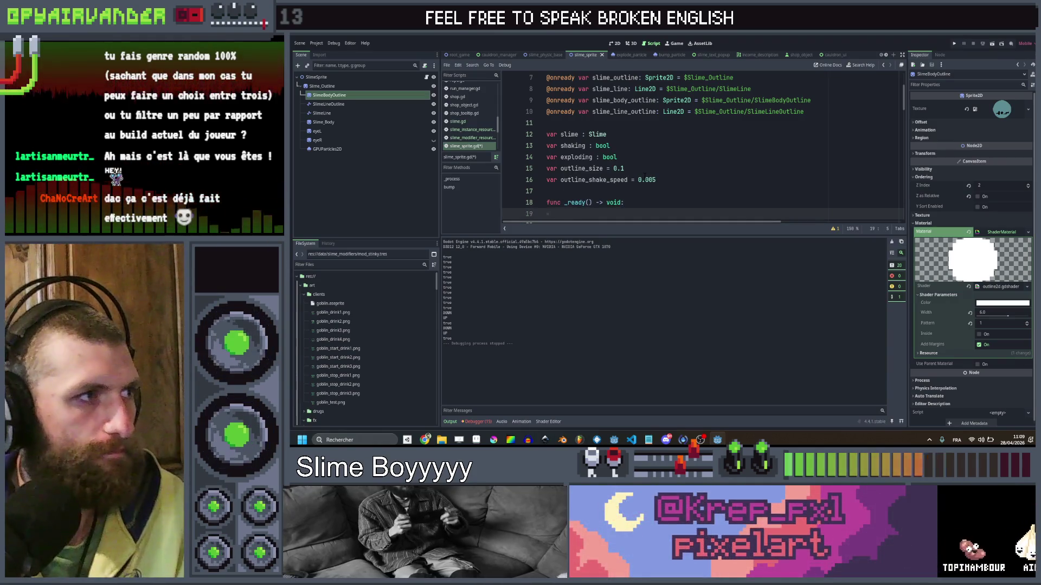
key("Return")
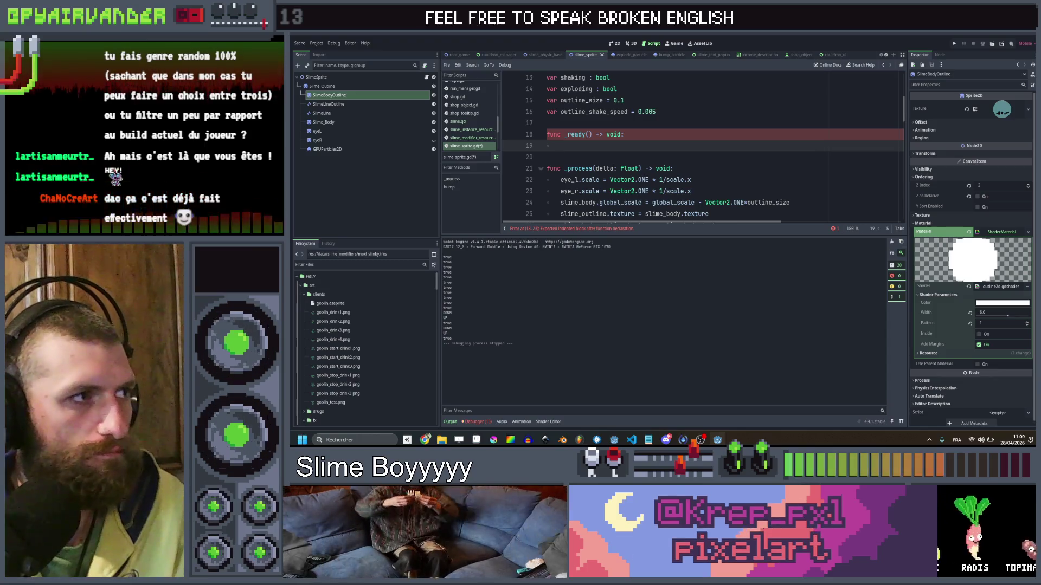
type("slime")
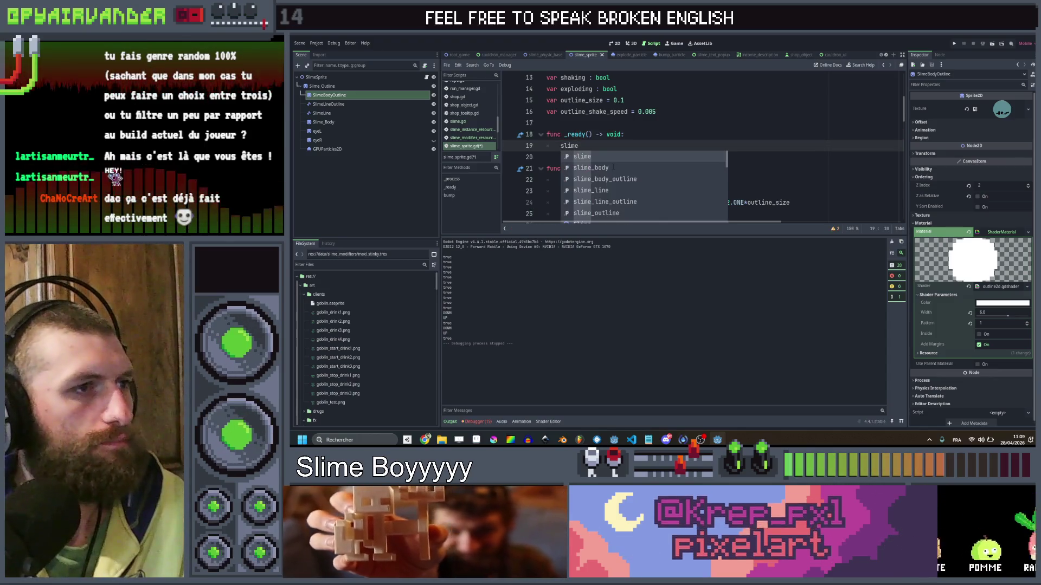
key("Return")
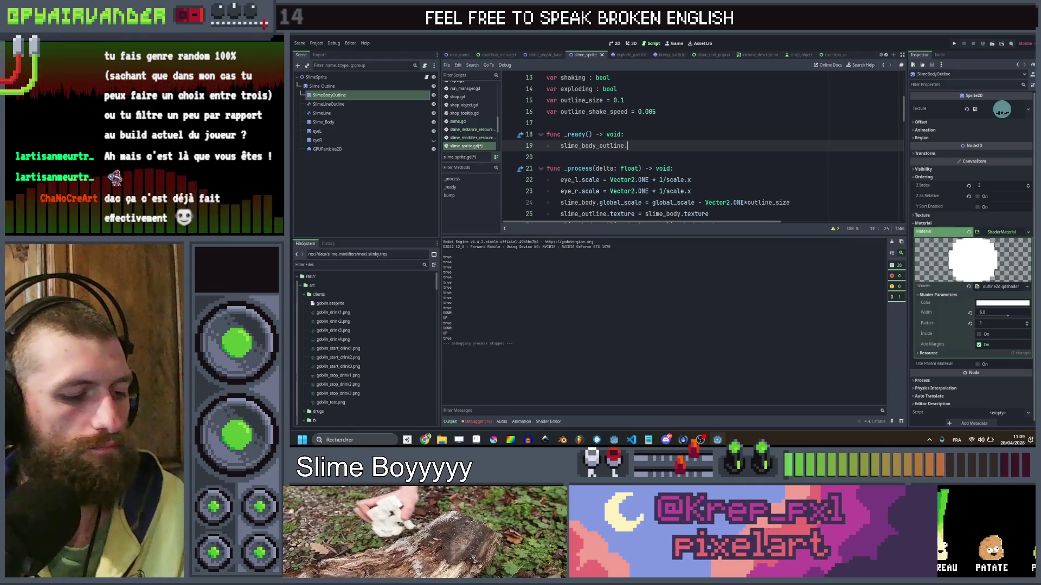
type(".mat")
key("Return")
type("= slim")
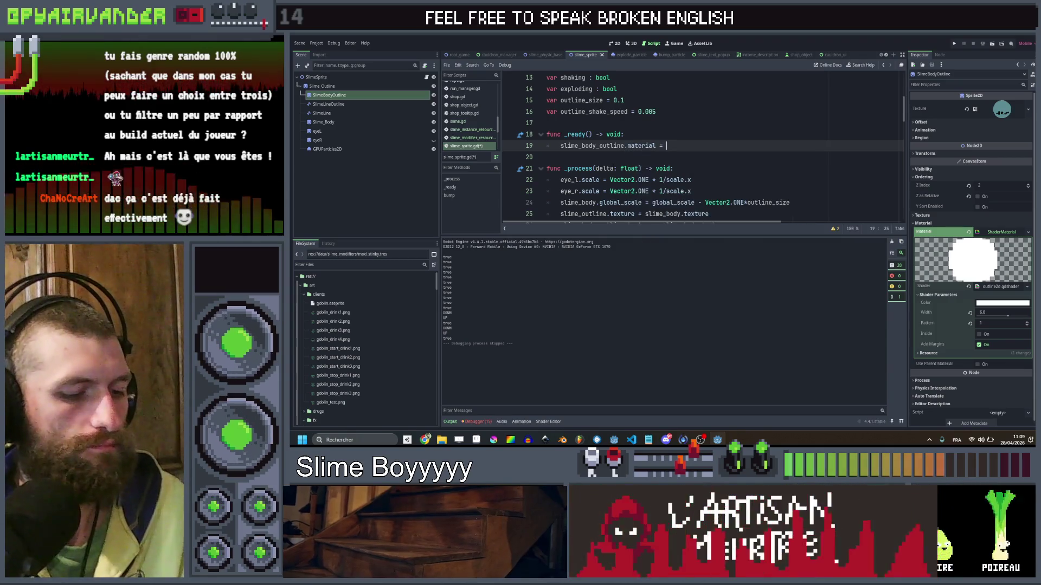
key("Down")
key("Return")
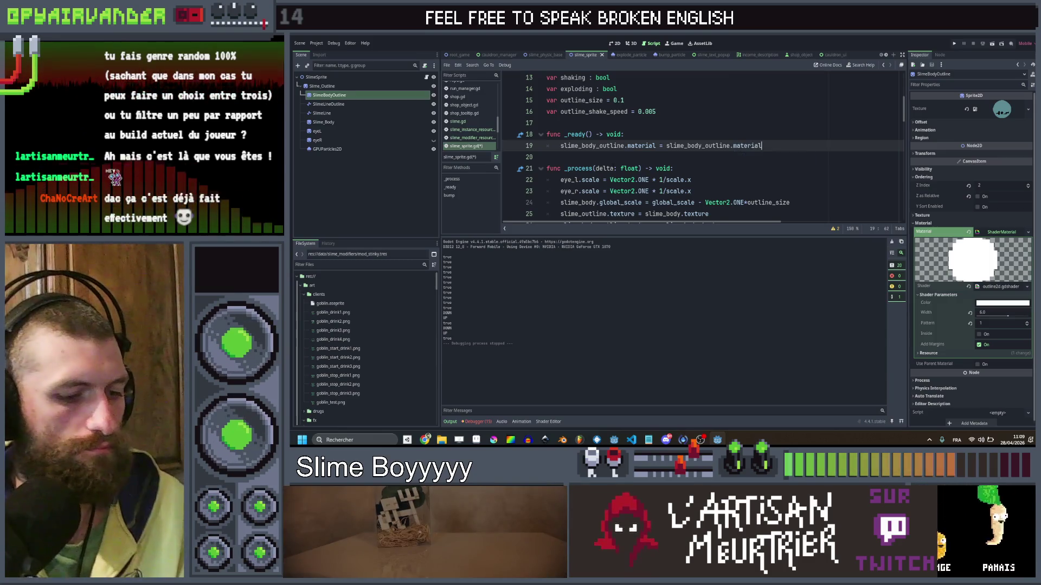
type(".duplicate(")
key("ctrl+s")
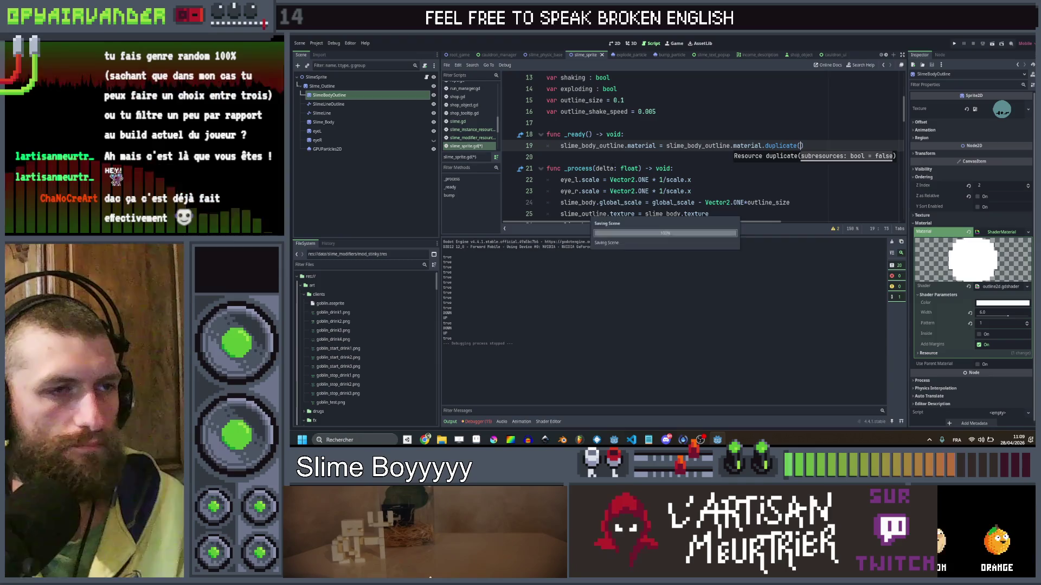
Review the body outline update code below, then return to the line after the duplication.
key("Up")
scroll(700, 146, "down", 2)
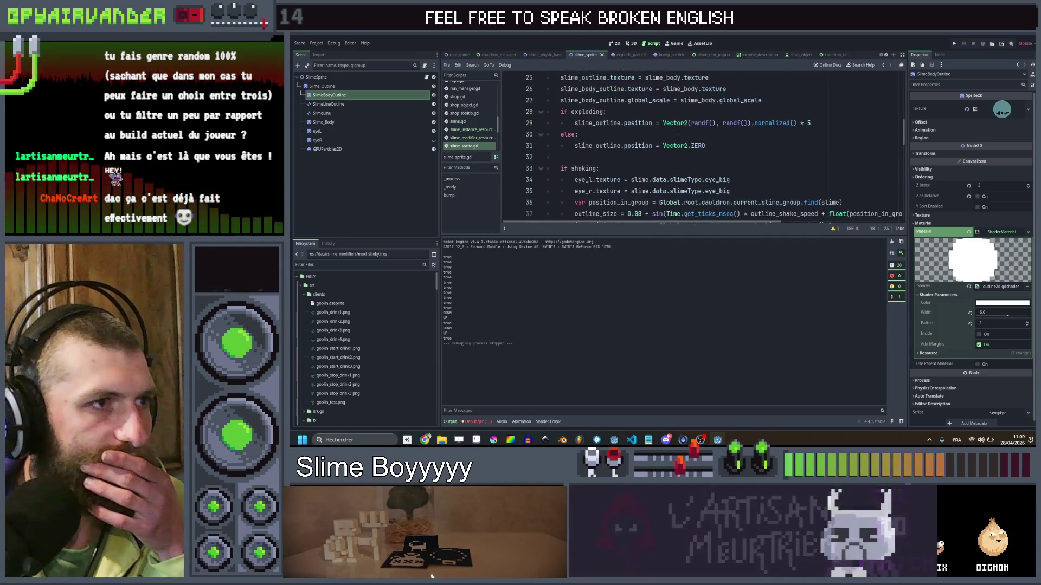
left_click(762, 168)
scroll(761, 168, "up", 1)
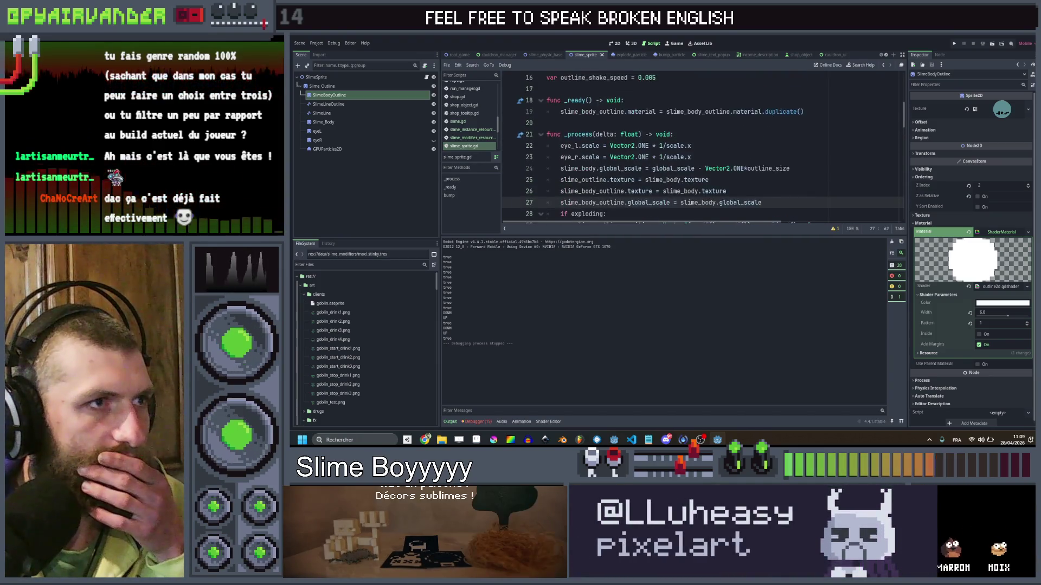
left_click(808, 114)
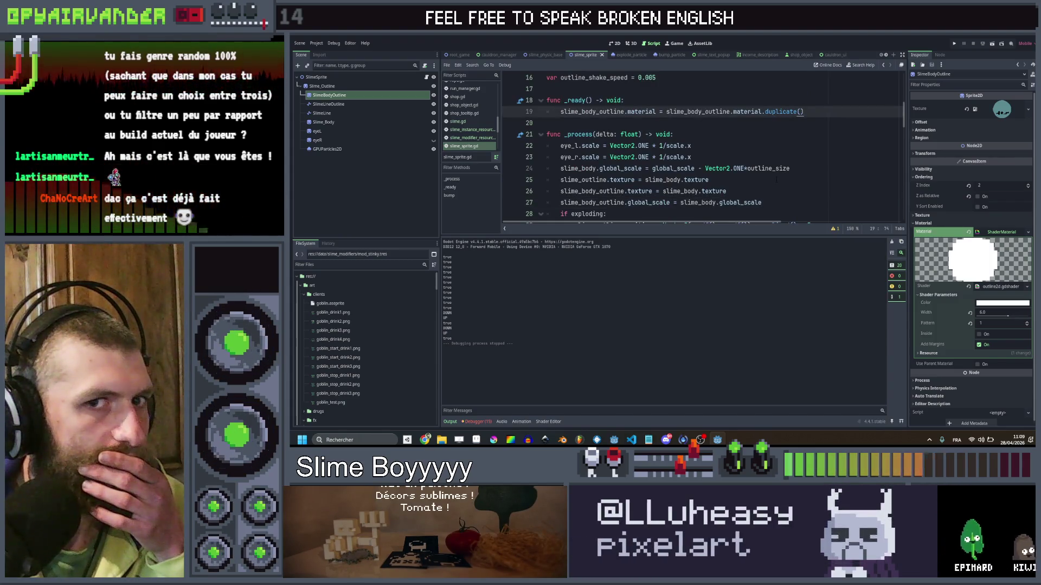
Add slime_body_outline.material.set_shader_parameter("color", slime.data.modifier) to _ready().
key("Return")
type("sl")
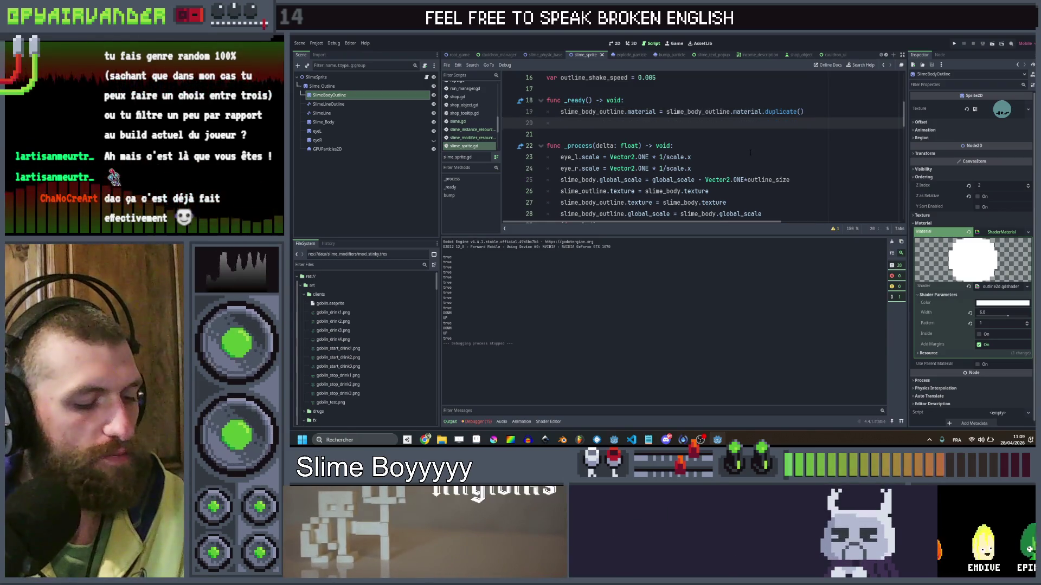
type("ime_bo")
key("Down")
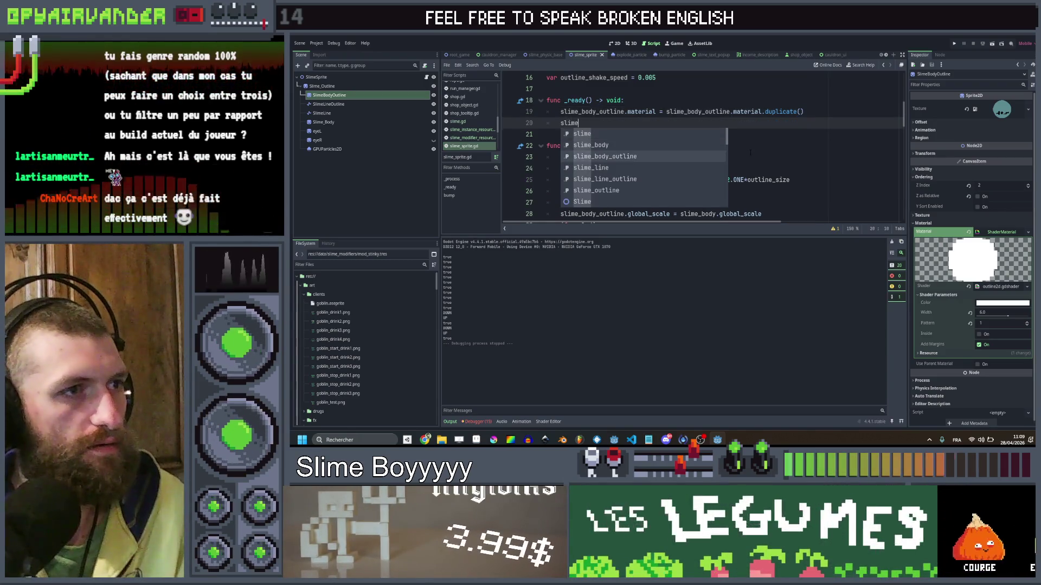
key("Return")
type(".ma")
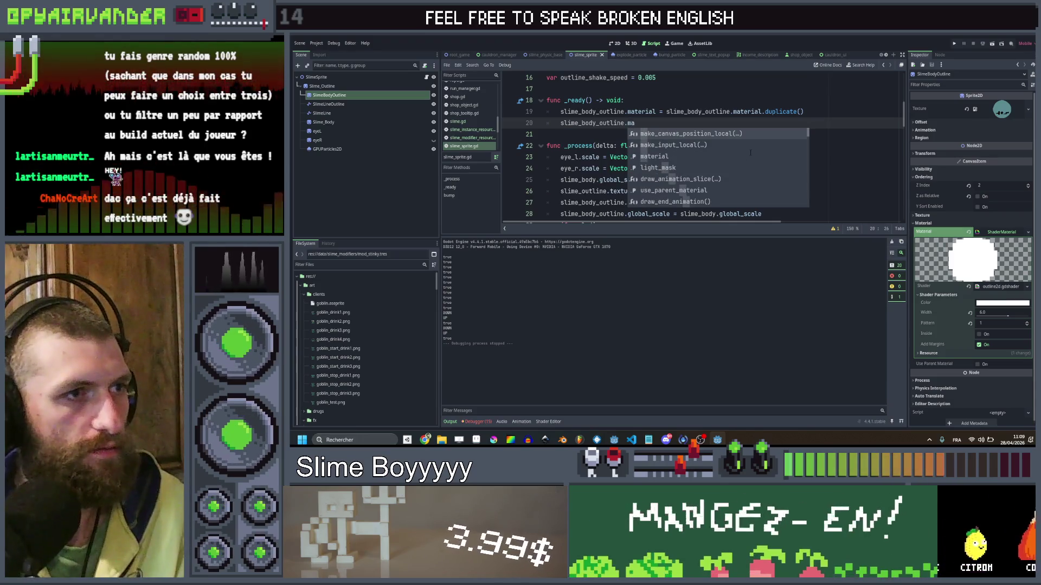
left_click(750, 155)
type(".set")
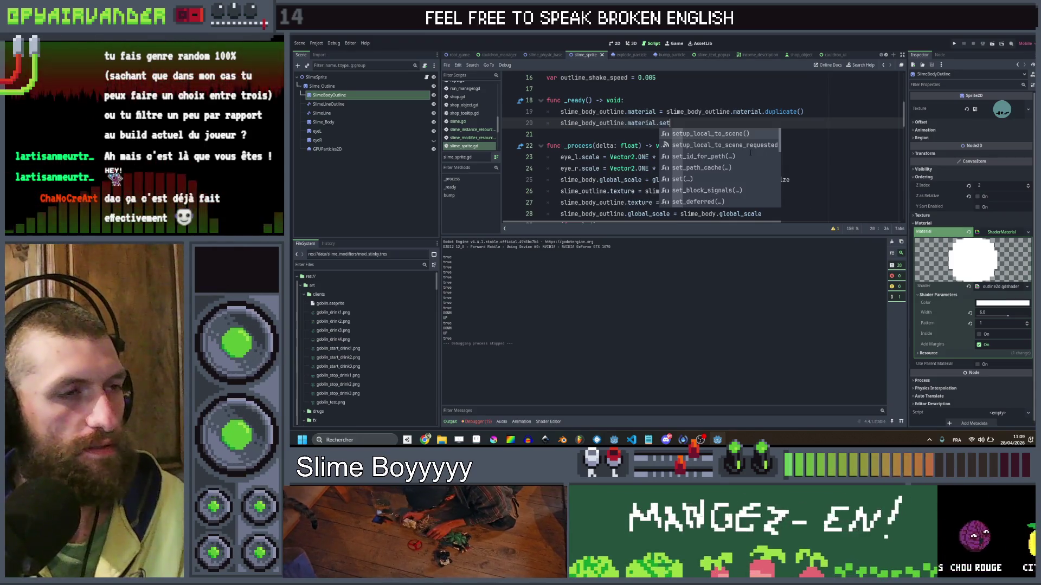
type("_shade")
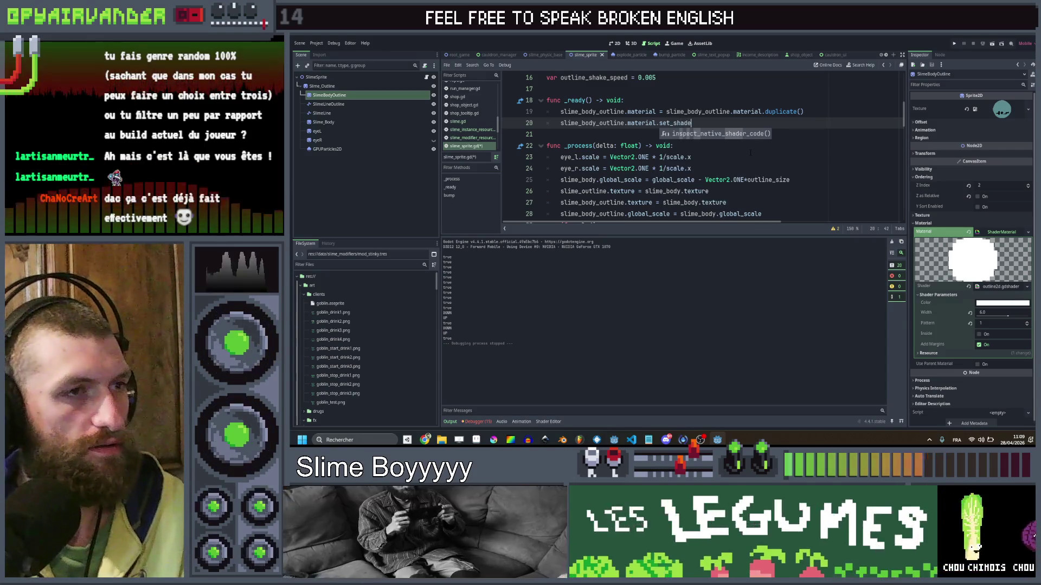
type("r_para")
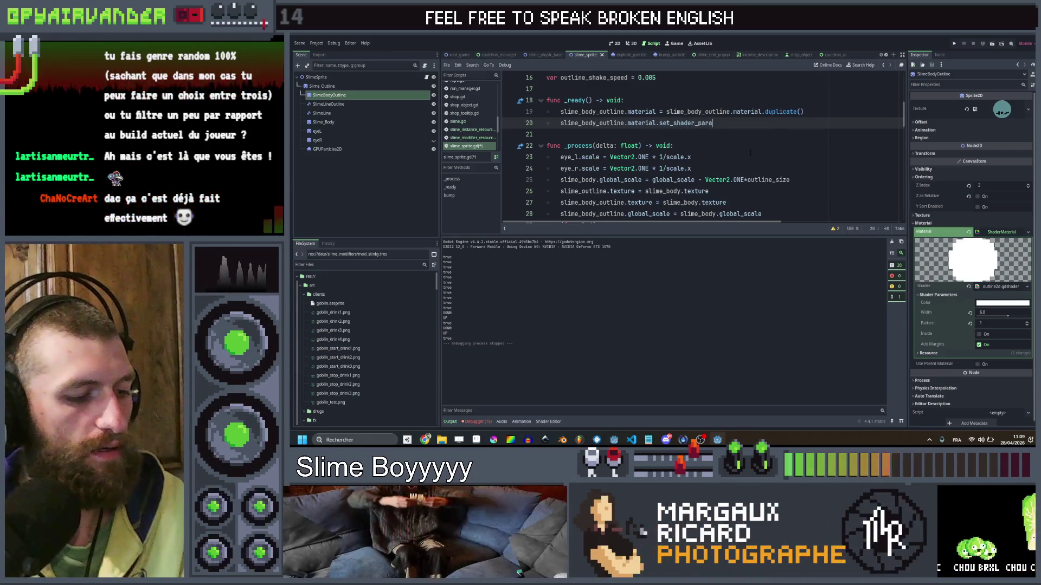
type("meter(")
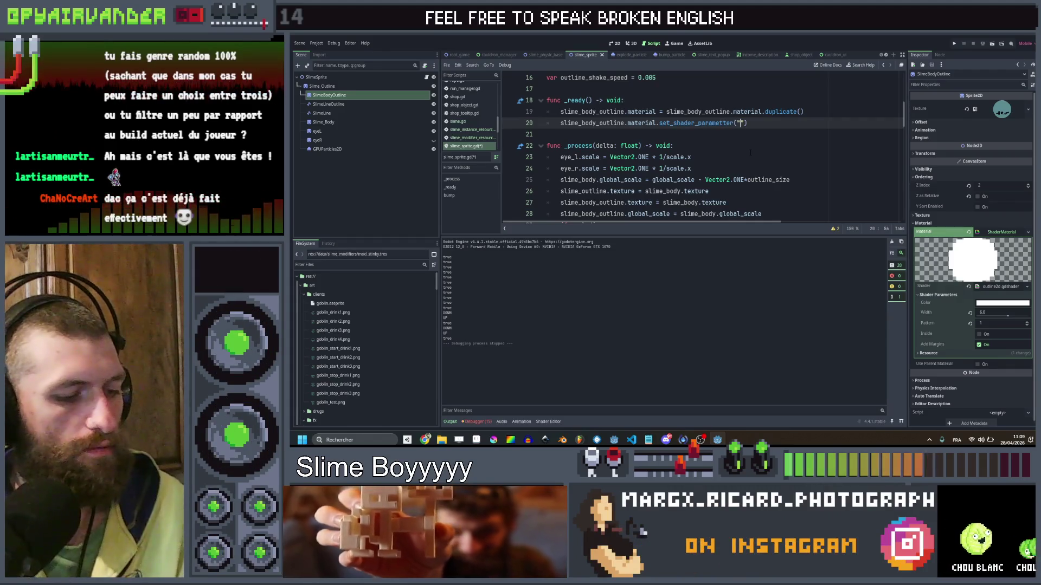
type("\"color\", slime.")
type("data.")
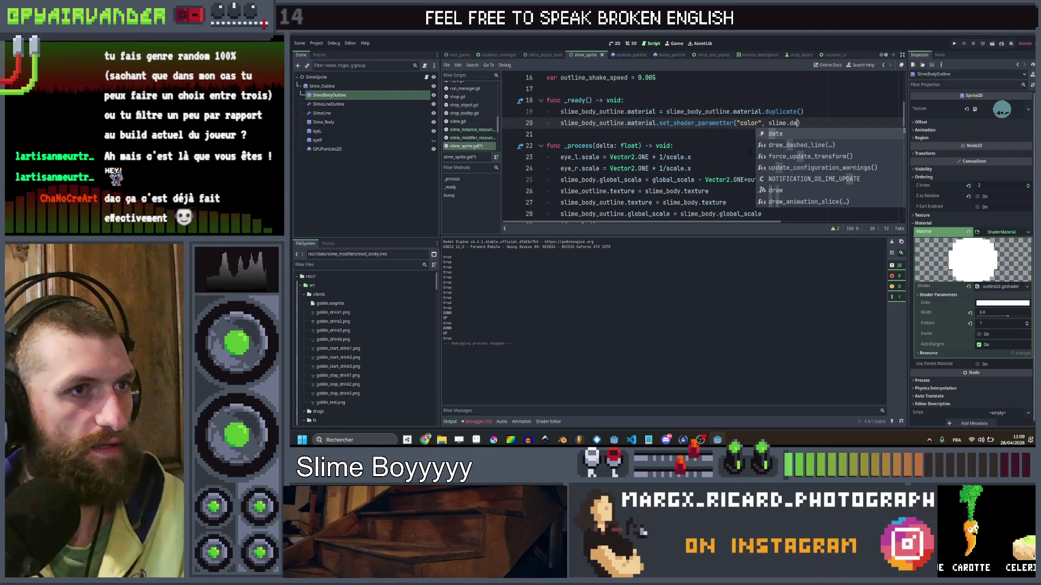
key("BackSpace")
key("BackSpace")
type("modifier")
Wrap the colour line in an if slime.data.modifier != null: check, indenting it underneath.
key("Up")
key("Return")
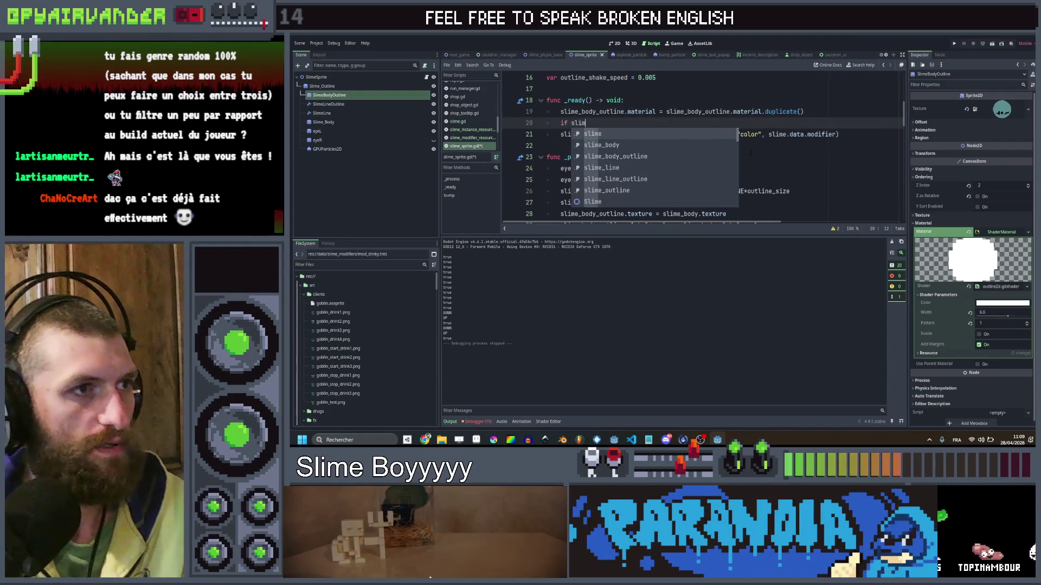
key("Return")
type("a")
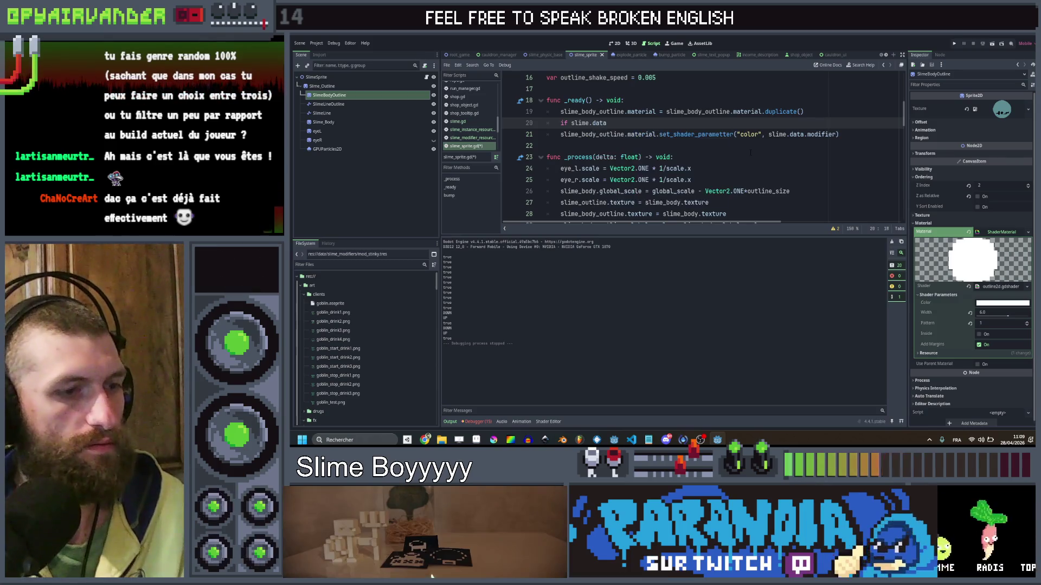
type(".modifier ")
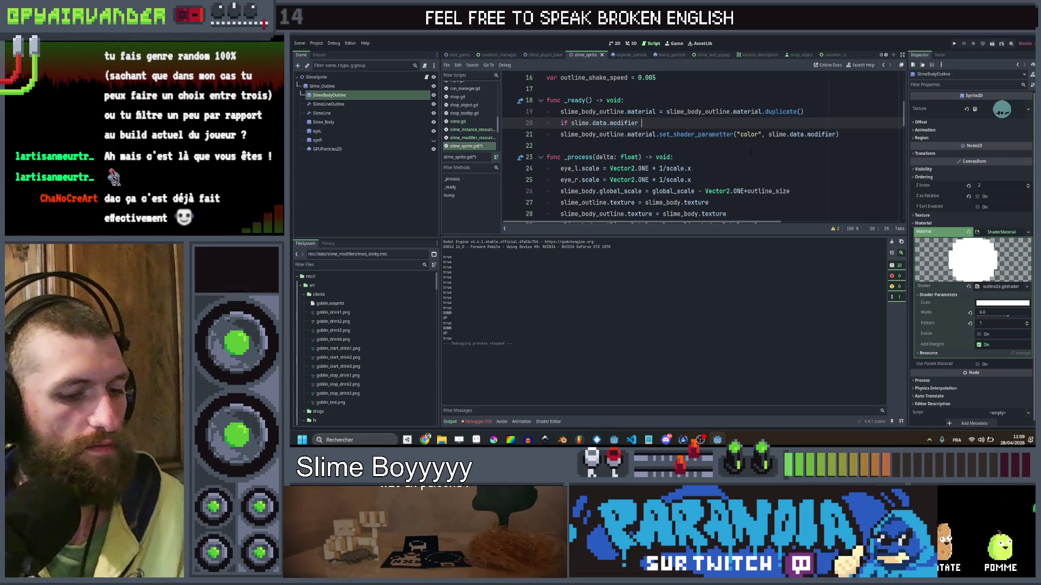
type("!= null")
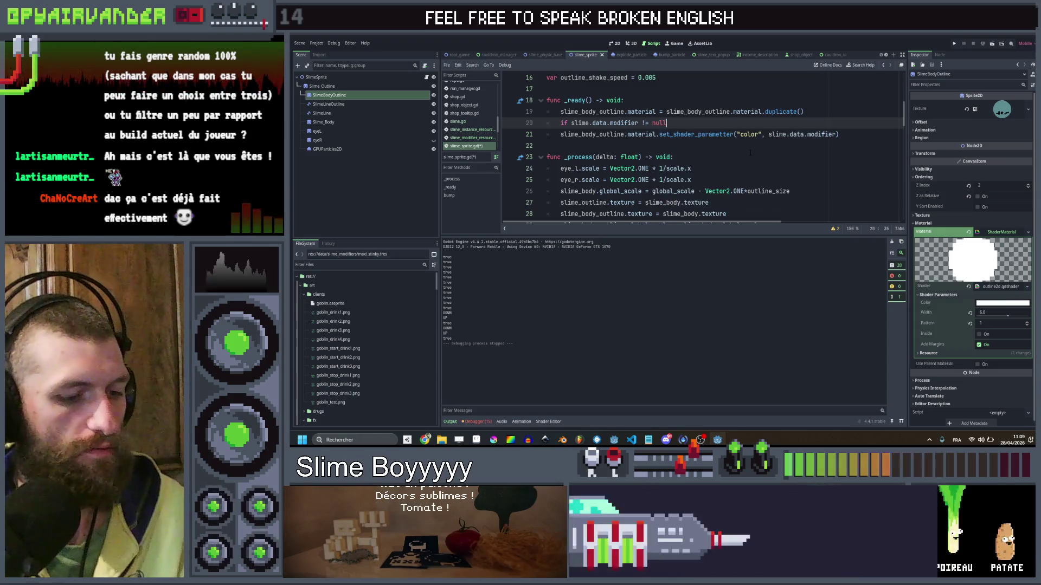
type(":")
key("Down")
key("Home")
key("Tab")
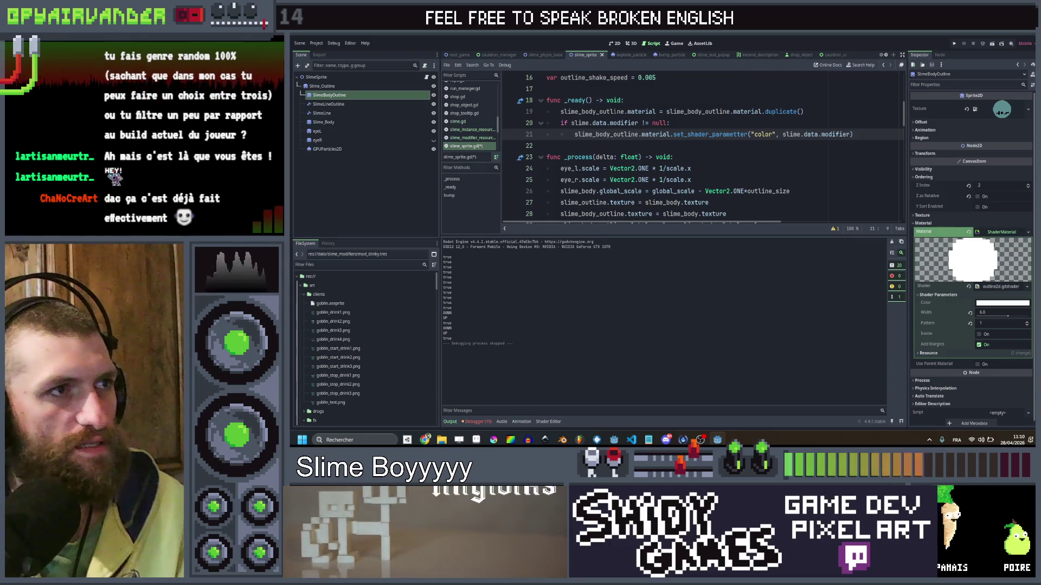
left_click(796, 54)
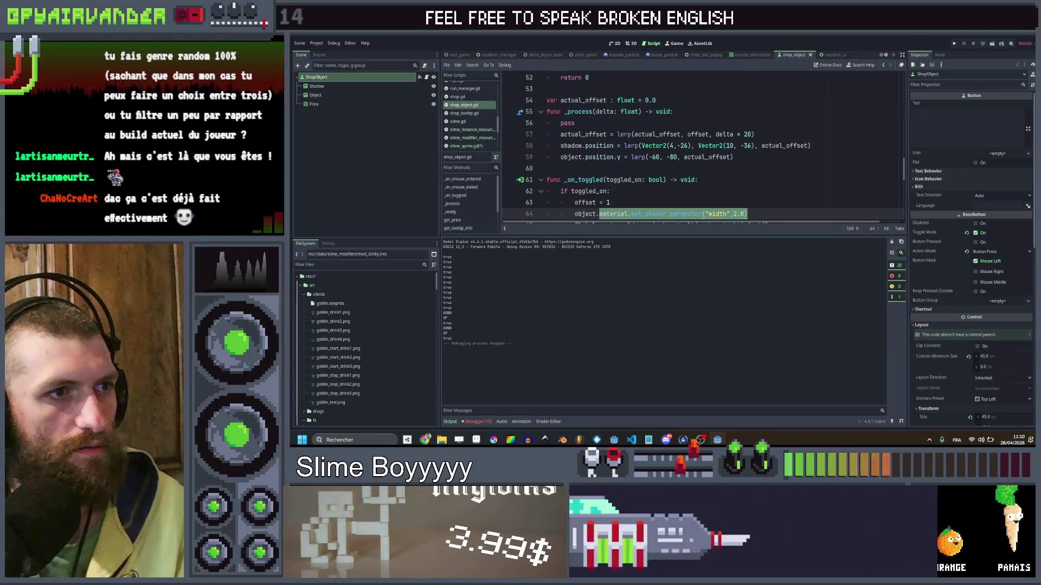
left_click(579, 57)
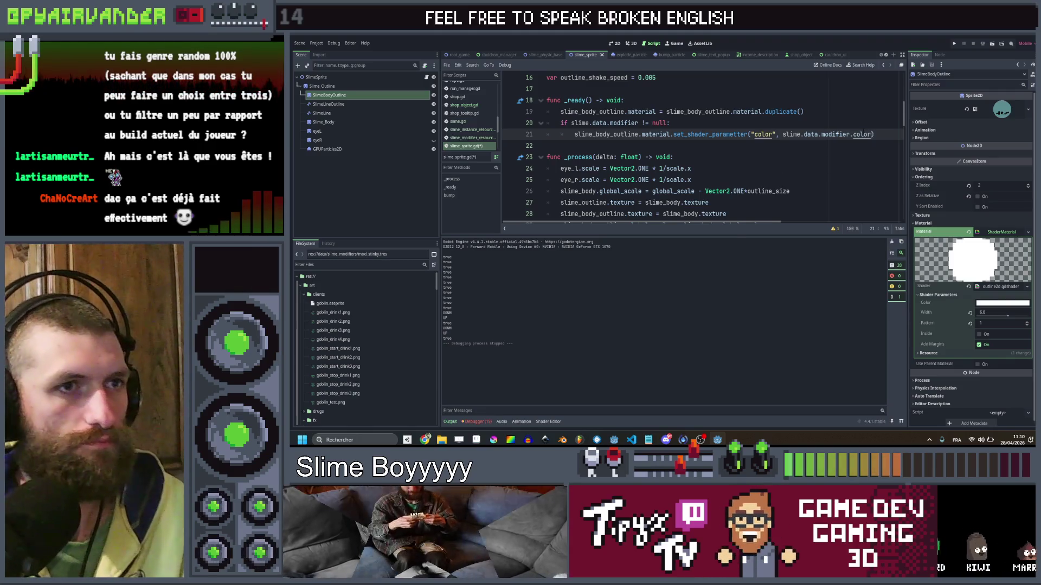
scroll(329, 317, "down", 10)
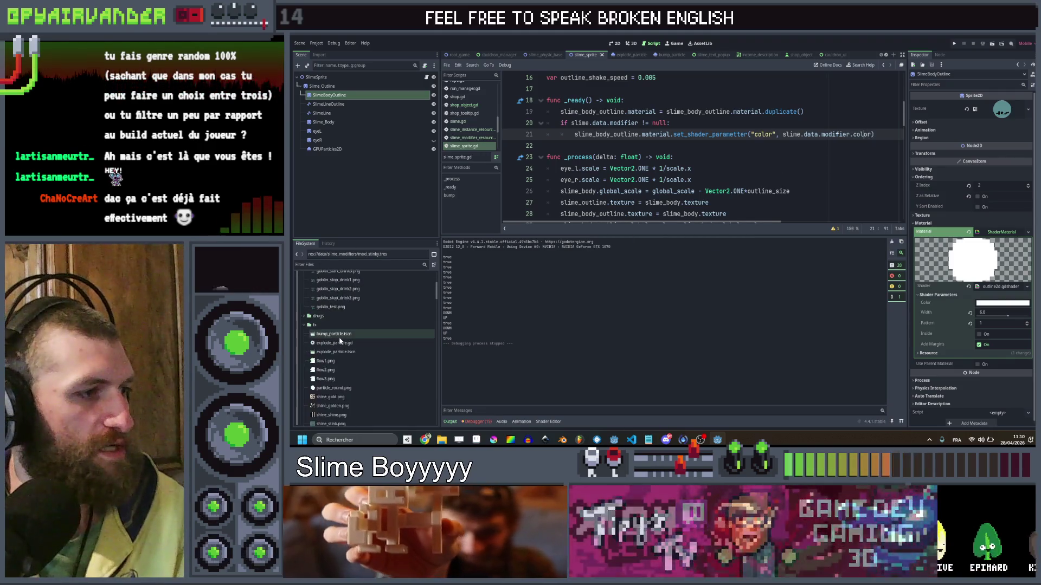
Set mod_golden's Color to yellow and mod_shiny's Color to blue in the Inspector.
scroll(338, 340, "down", 5)
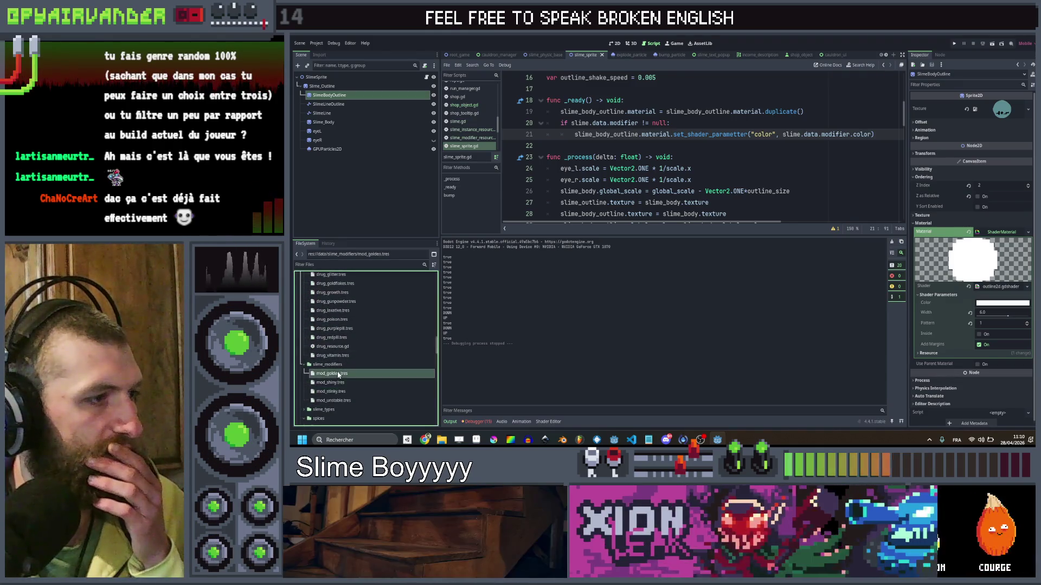
left_click(332, 374)
left_click(1002, 132)
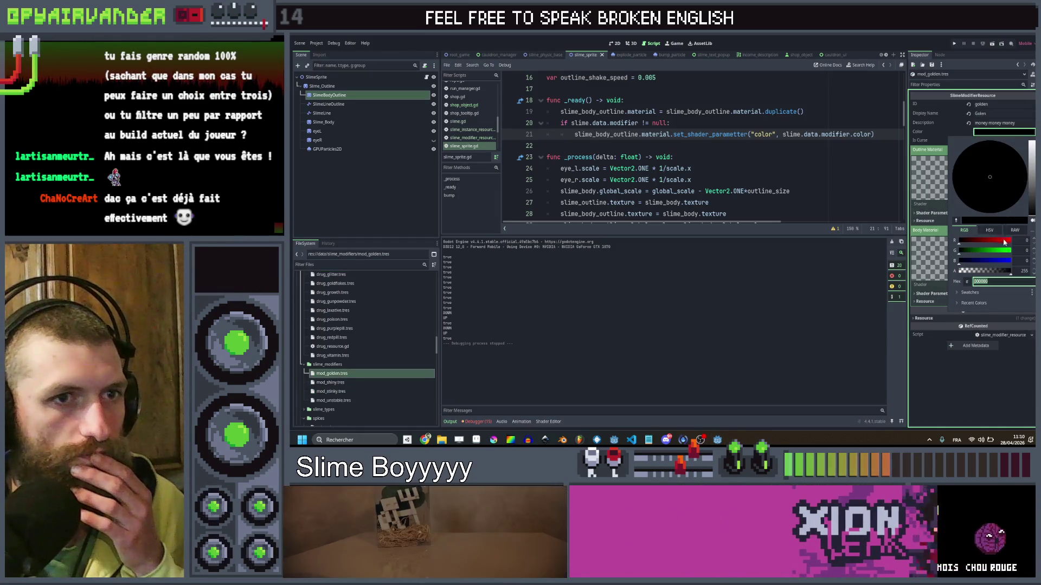
left_click_drag(1003, 241, 1013, 241)
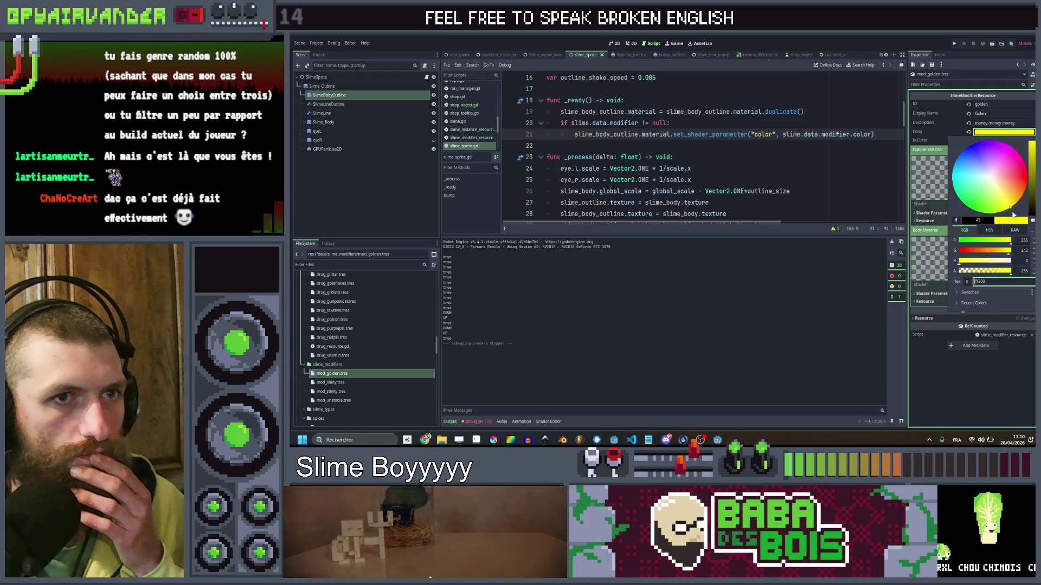
left_click(1008, 374)
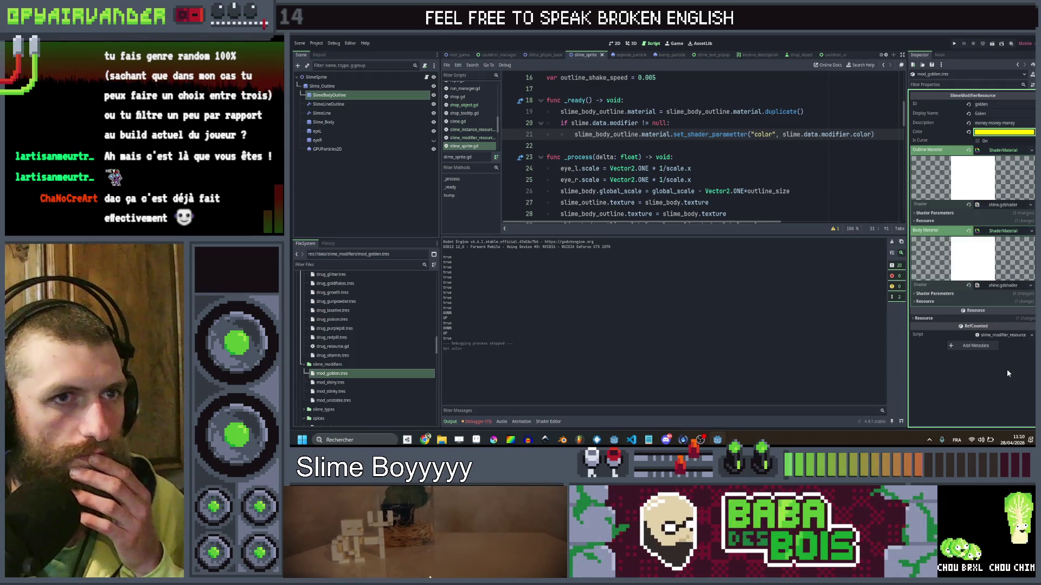
left_click(329, 383)
left_click(999, 133)
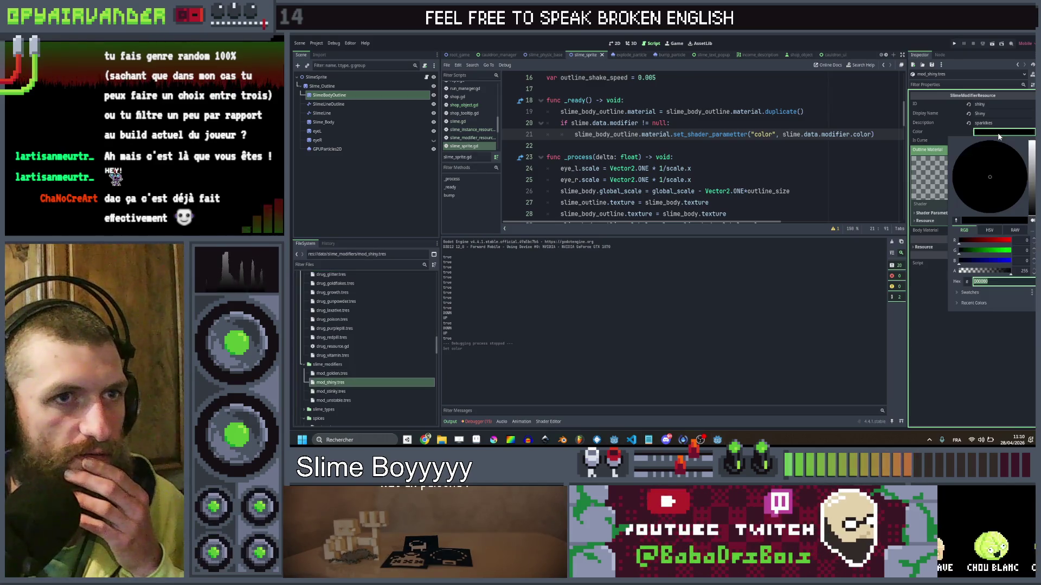
left_click_drag(995, 252, 1012, 251)
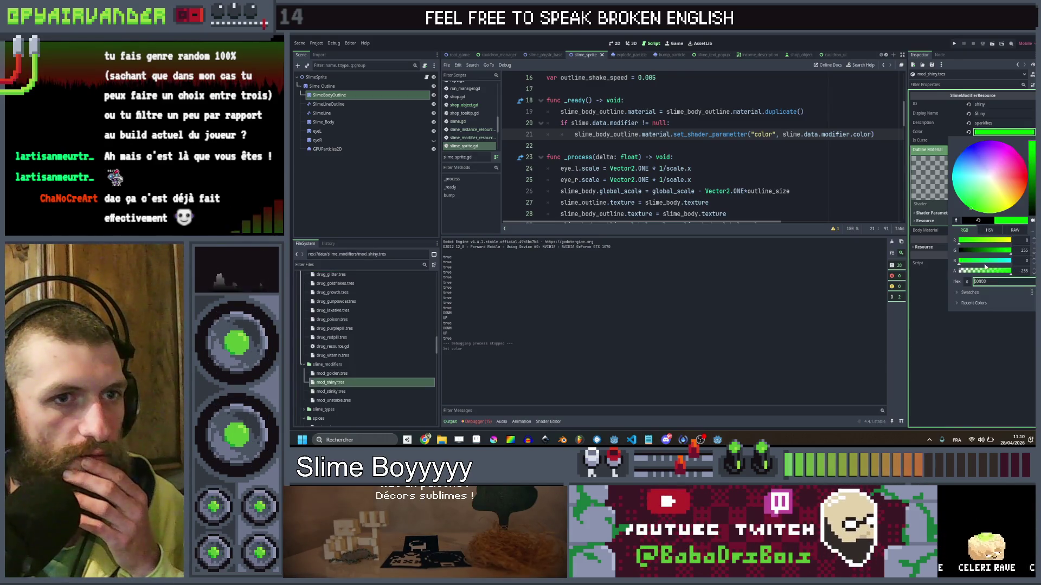
left_click_drag(962, 151, 958, 157)
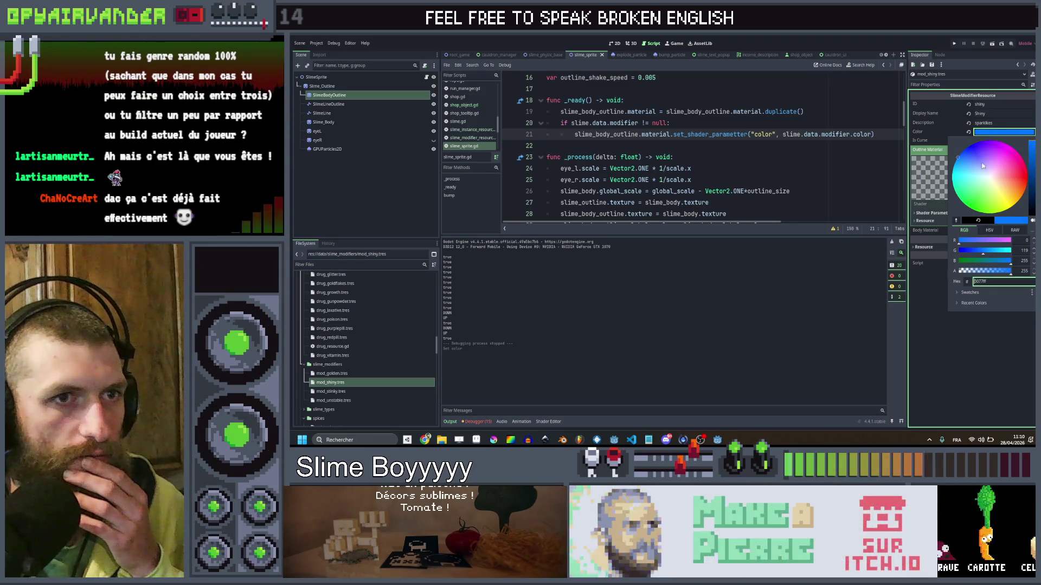
left_click(969, 353)
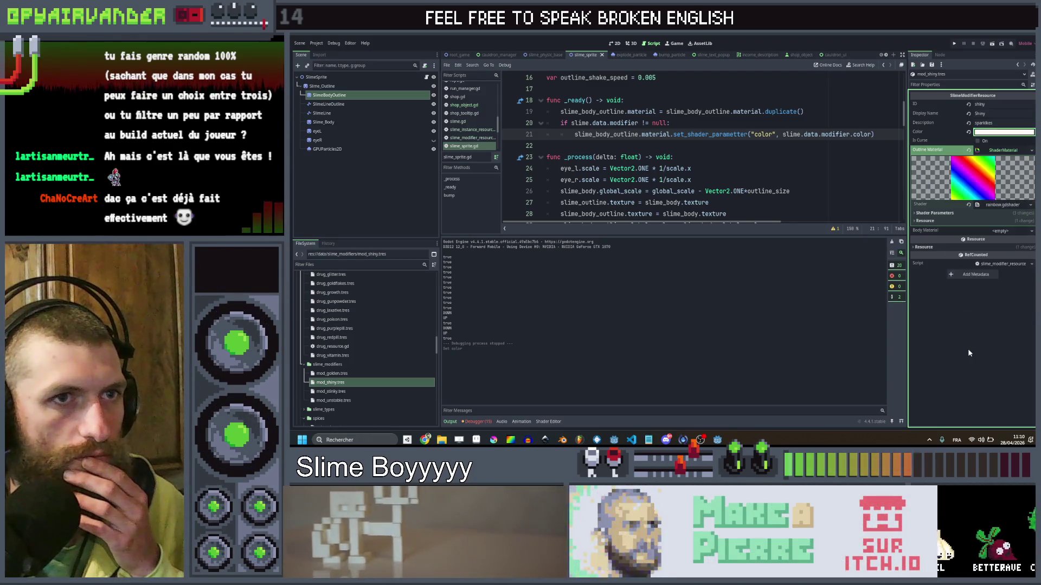
Set mod_stinky's Color to bright green and mod_unstable's to red, then save.
left_click(338, 395)
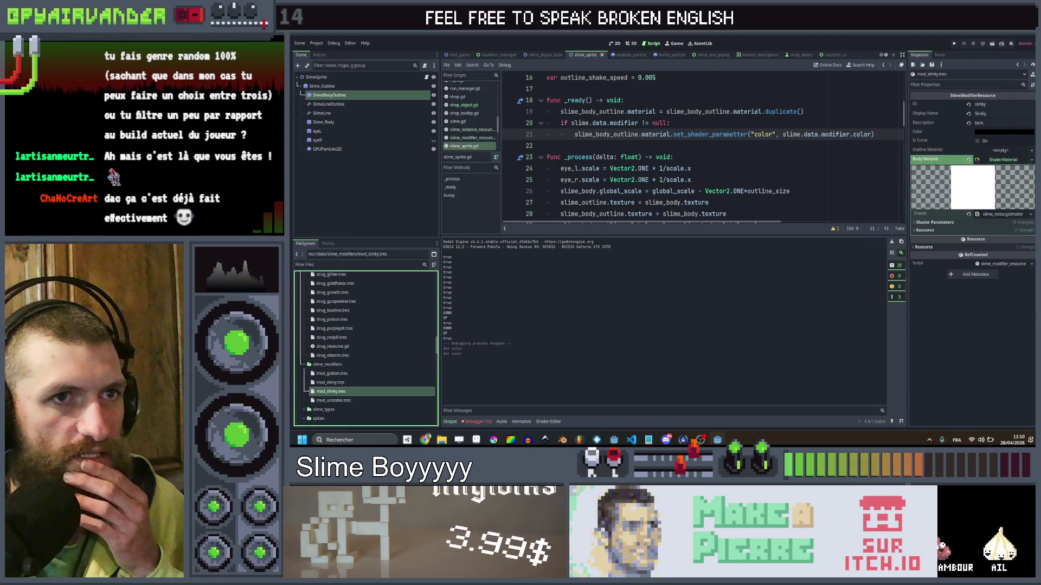
left_click(1002, 133)
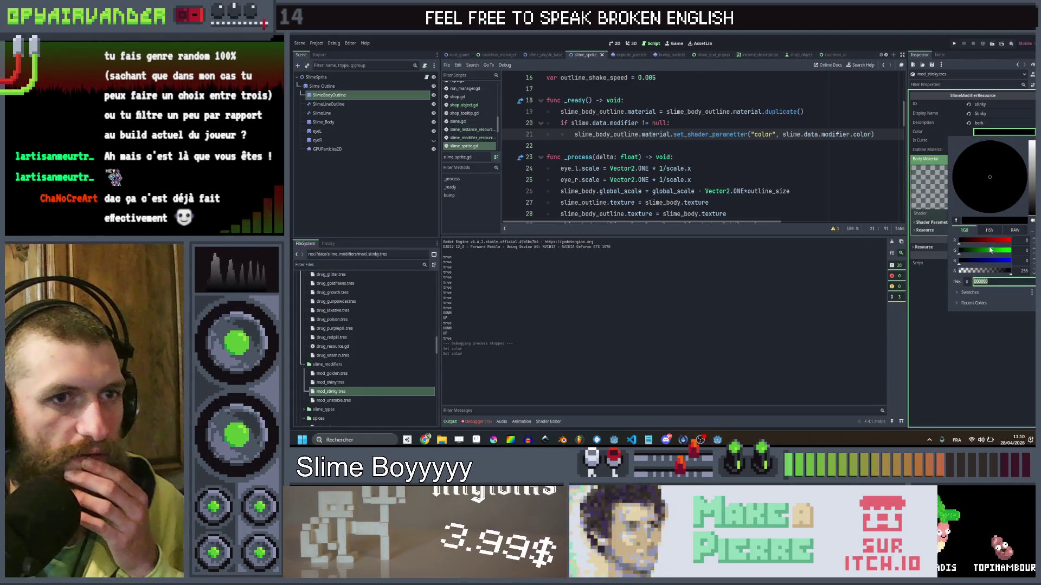
left_click_drag(959, 250, 1011, 250)
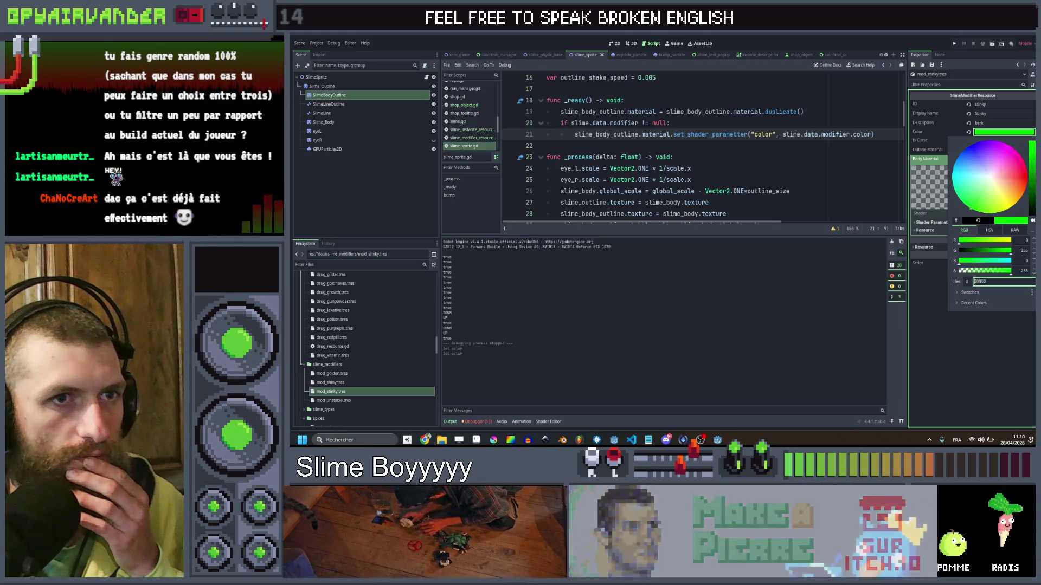
left_click(987, 397)
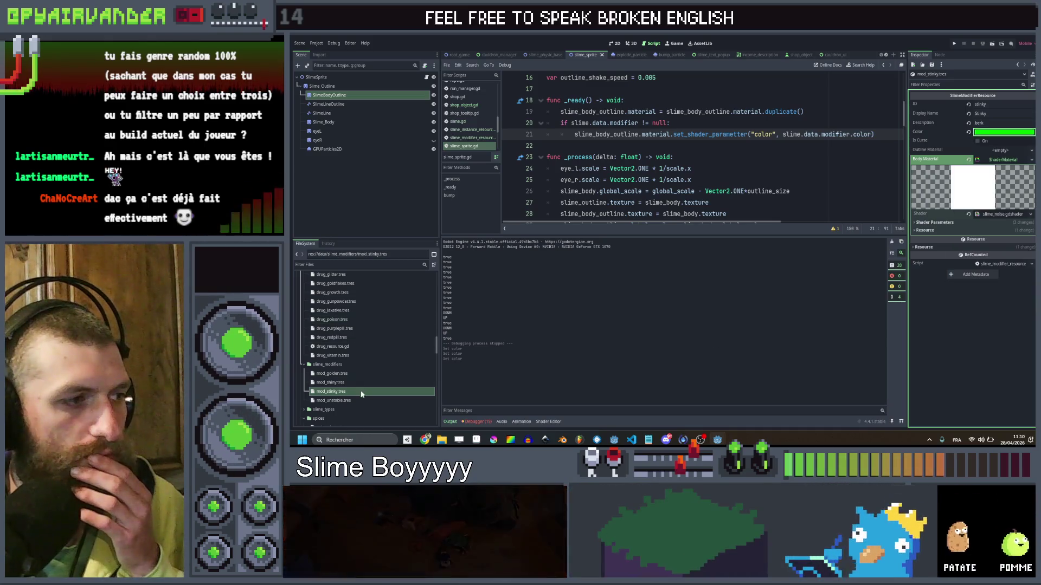
left_click(334, 400)
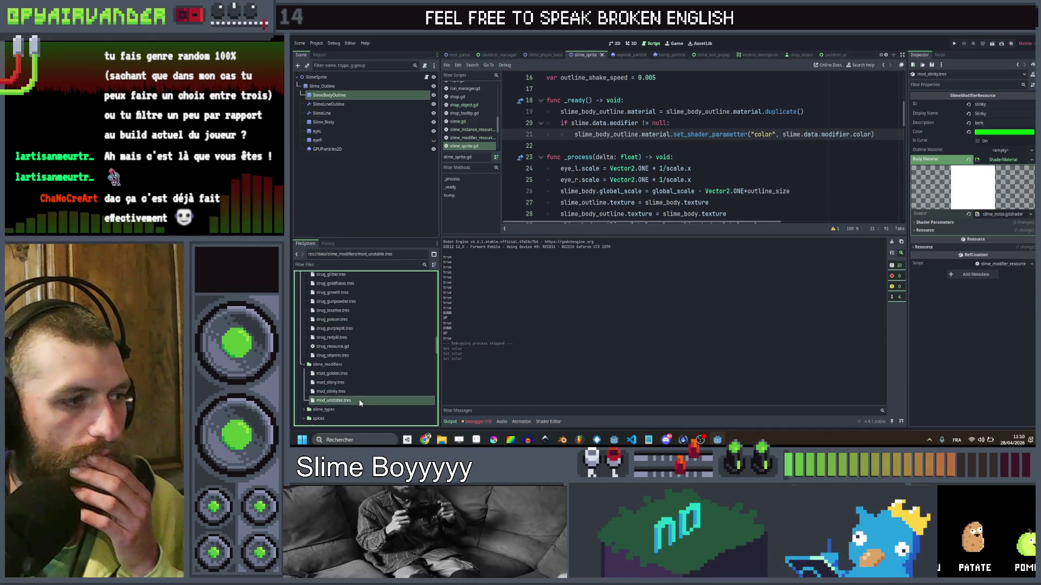
left_click(1003, 131)
left_click_drag(983, 243, 1012, 242)
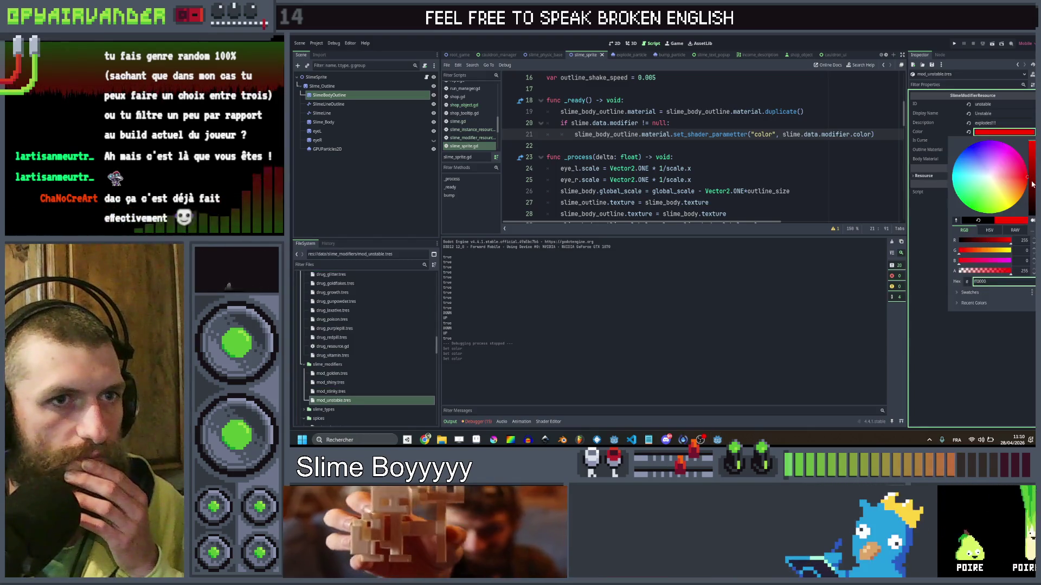
left_click(956, 343)
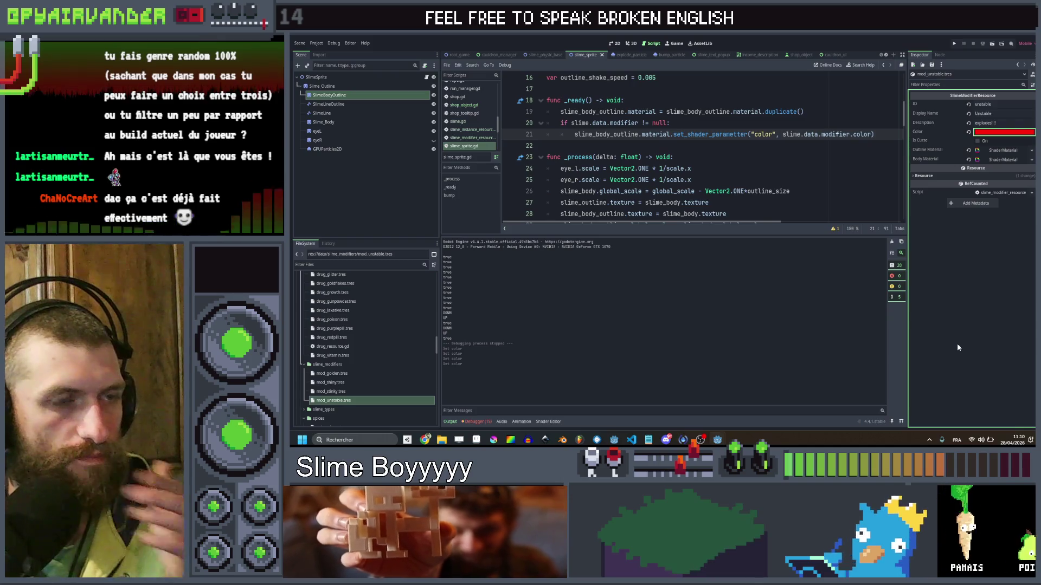
key("ctrl+s")
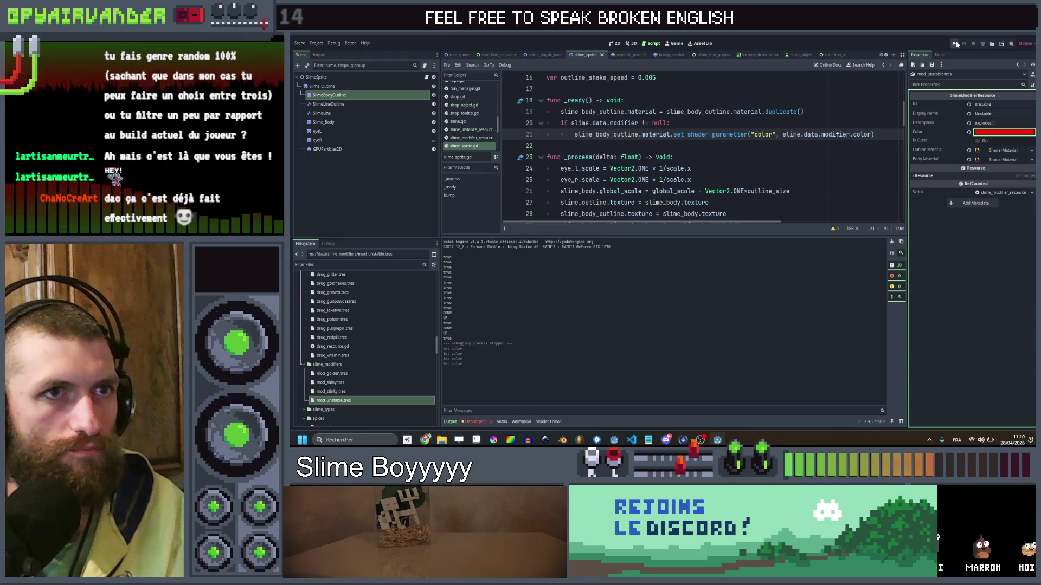
Run the game; after the Nil 'data' error on line 20, select the conditional colour code.
key("ctrl+s")
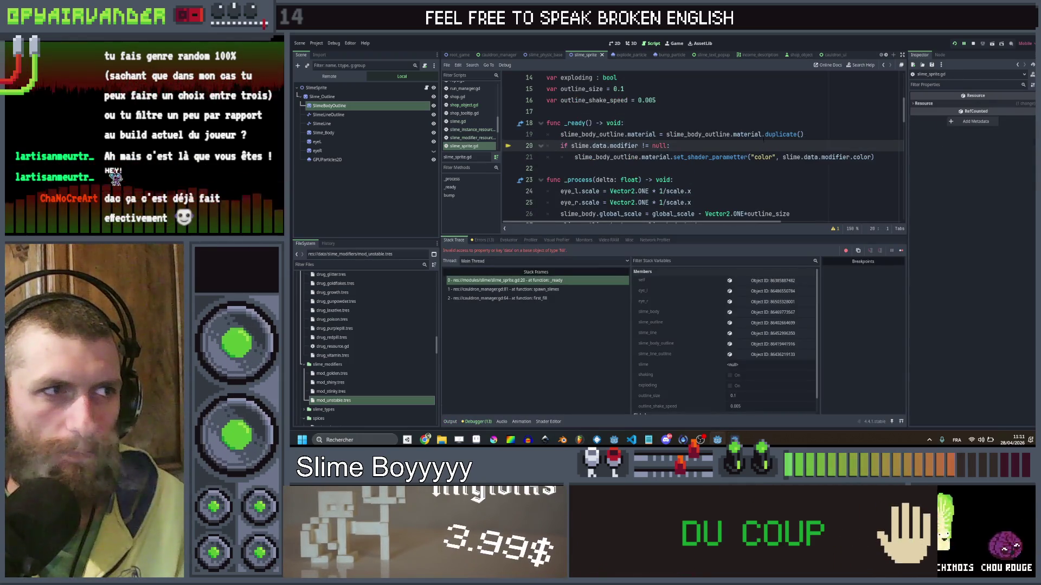
key("Down")
key("End")
key("shift+Up")
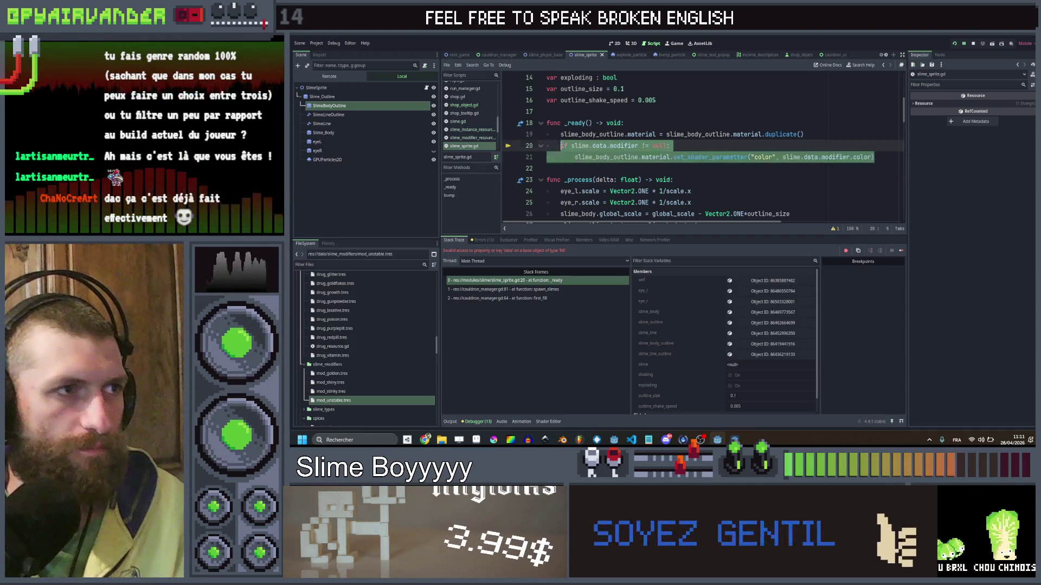
Remove the conditional colour code from ready and save the slime sprite script.
key("shift+Home")
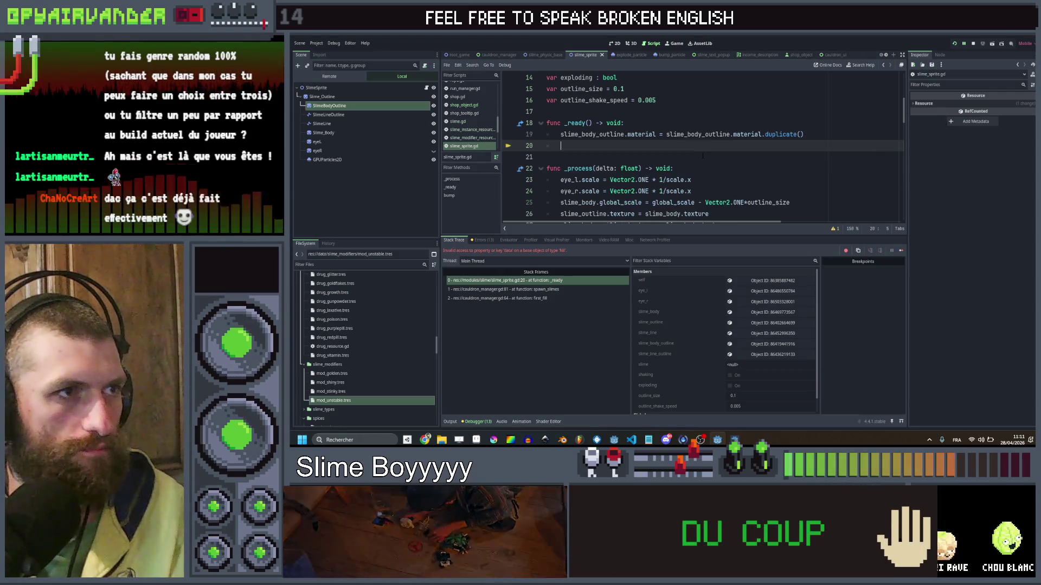
key("Delete")
key("Up")
key("End")
key("ctrl+s")
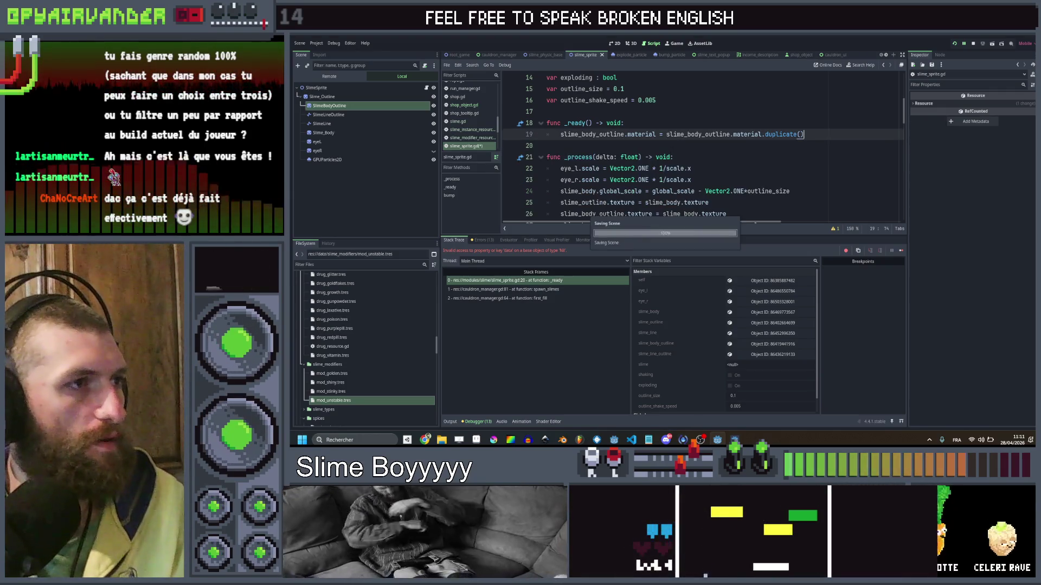
Paste the colour-setting code into init, with line 34 targeting sprite_object.
left_click(458, 122)
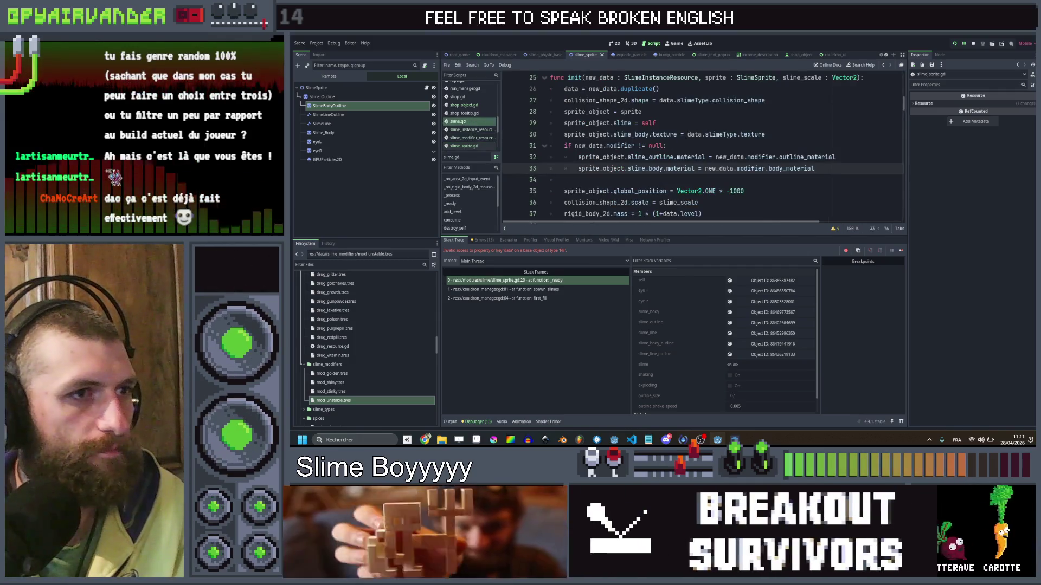
key("ctrl+v")
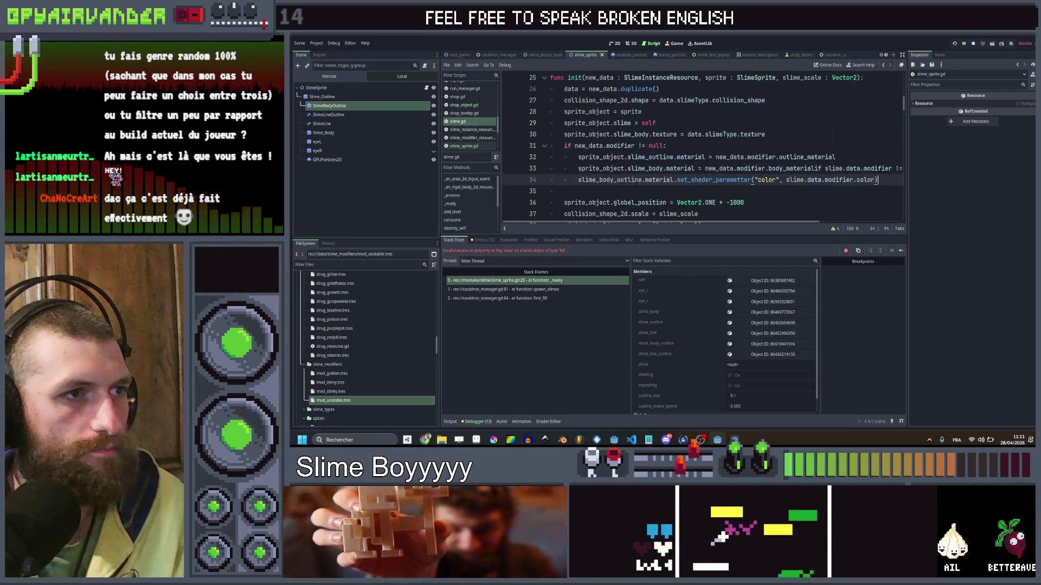
double_click(600, 169)
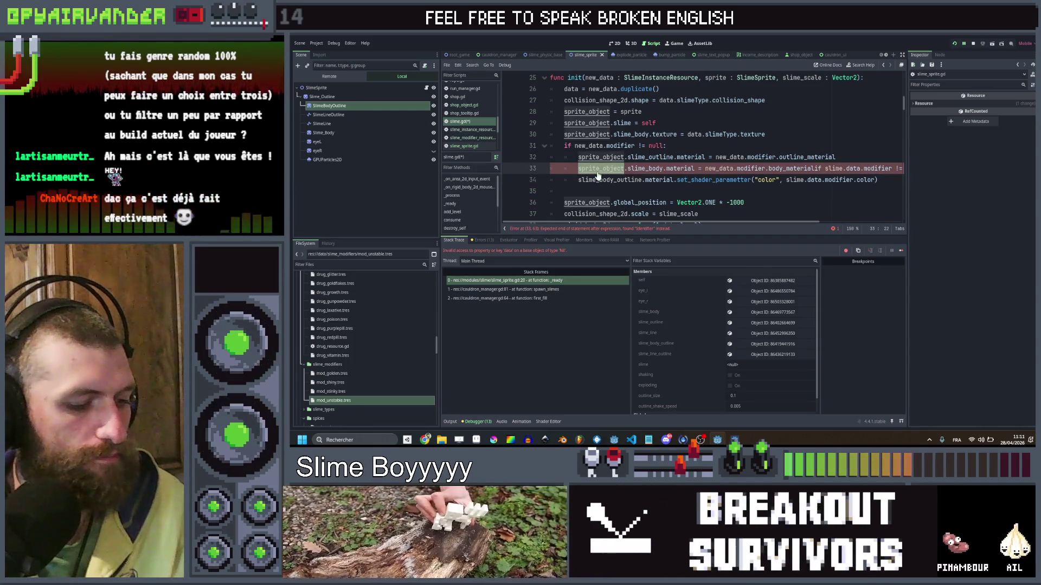
left_click(578, 180)
type("sprite_object.")
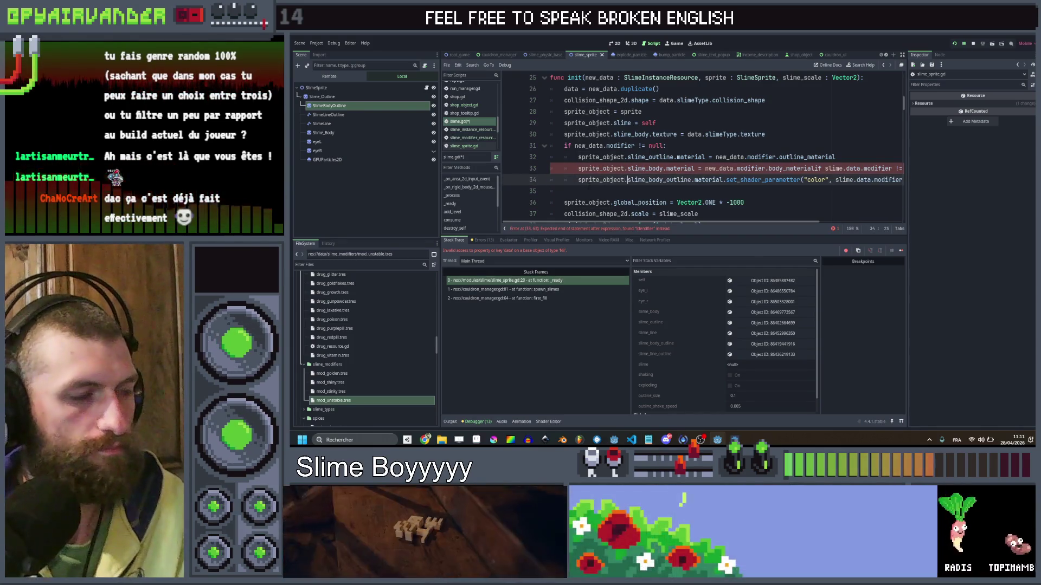
scroll(699, 146, "right", 3)
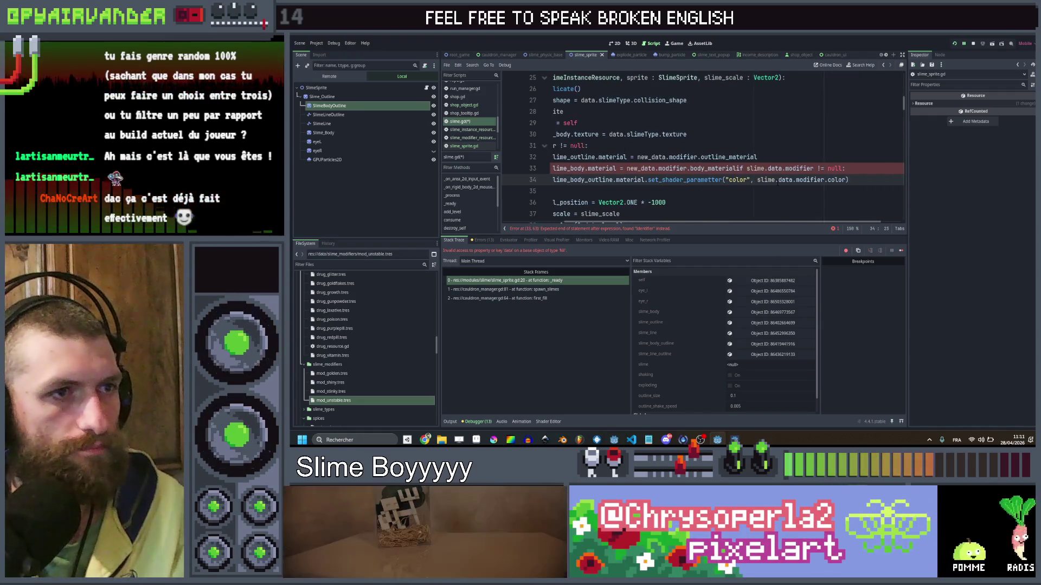
Delete the stray condition on line 33, correct line 34 to data.modifier.color, save, and relaunch.
double_click(766, 180)
key("shift+Up")
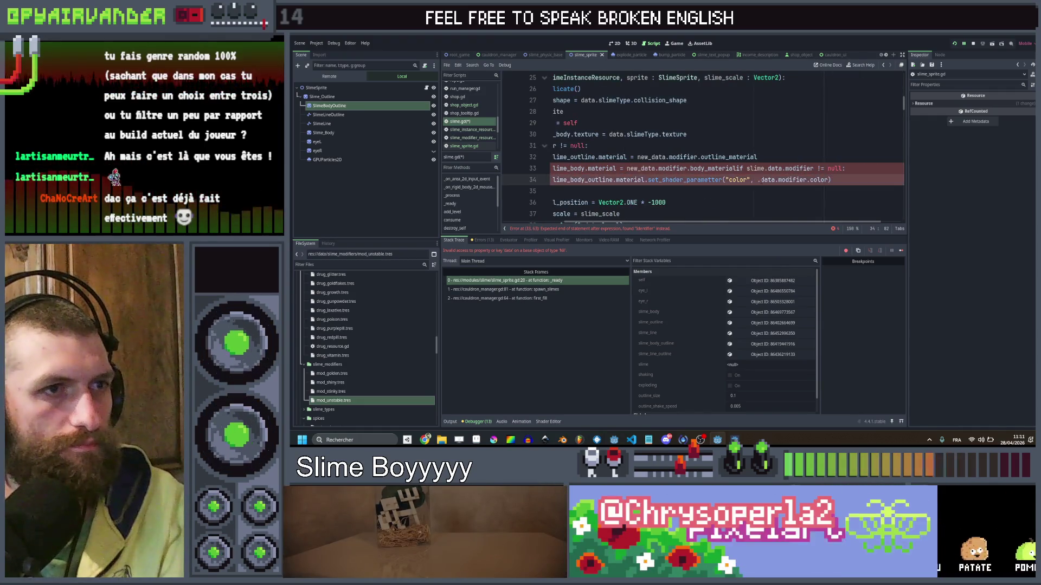
left_click(748, 169, "shift")
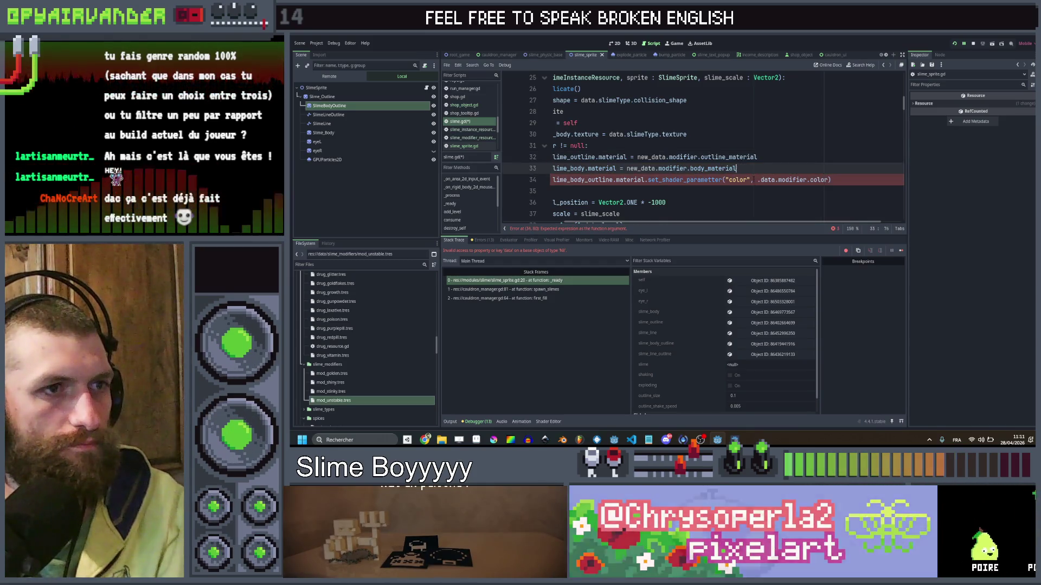
left_click(759, 179)
key("ctrl+s")
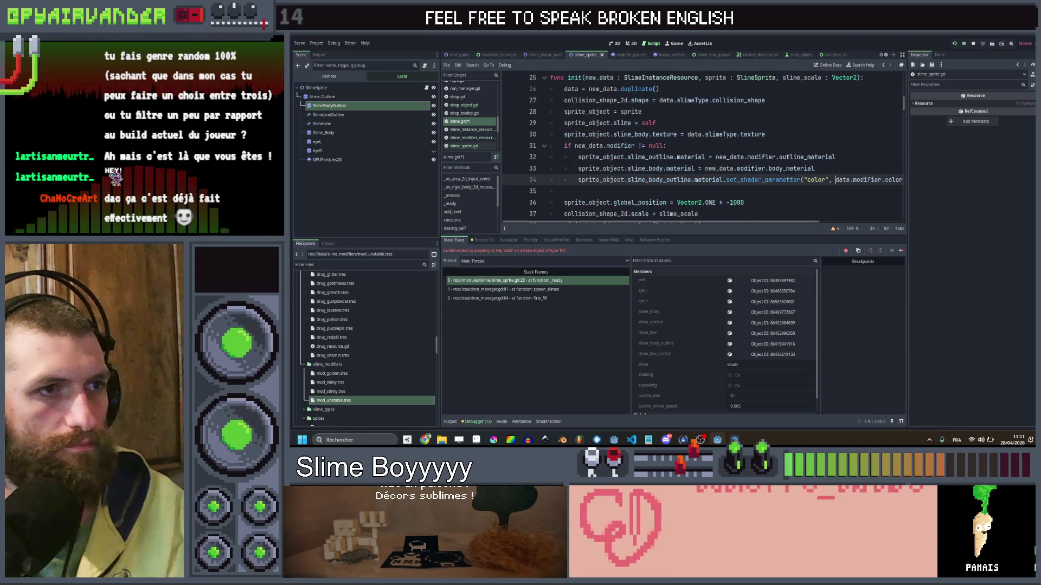
left_click(956, 43)
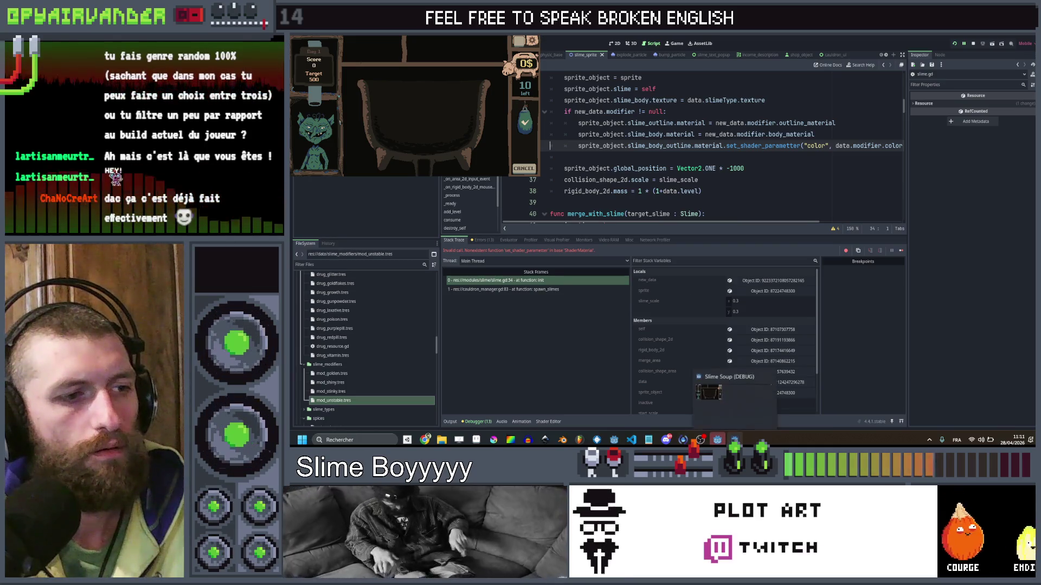
Return from the running game and review the shop_object script for reference.
left_click(750, 239)
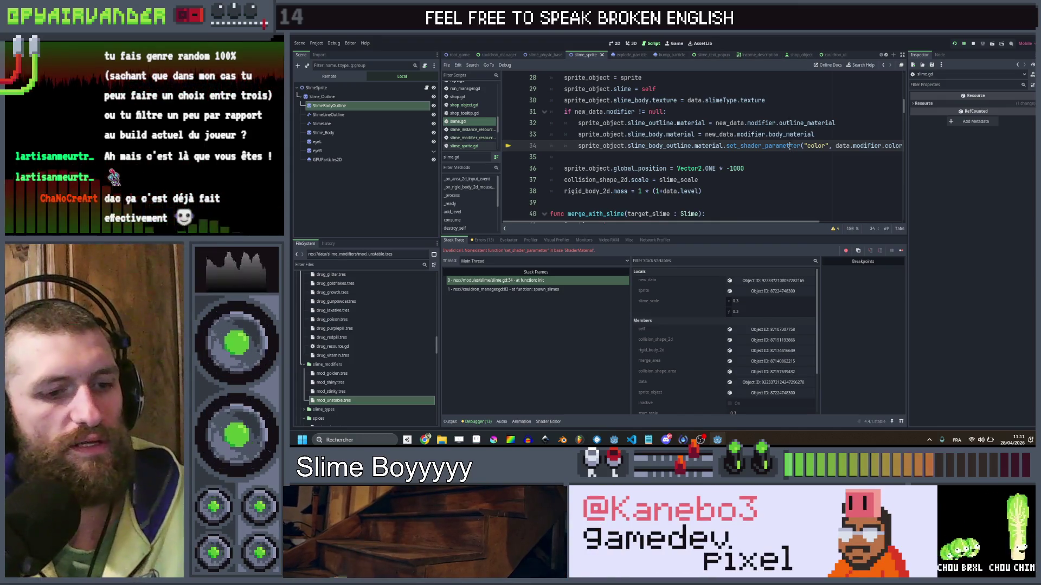
key("Down")
key("Down")
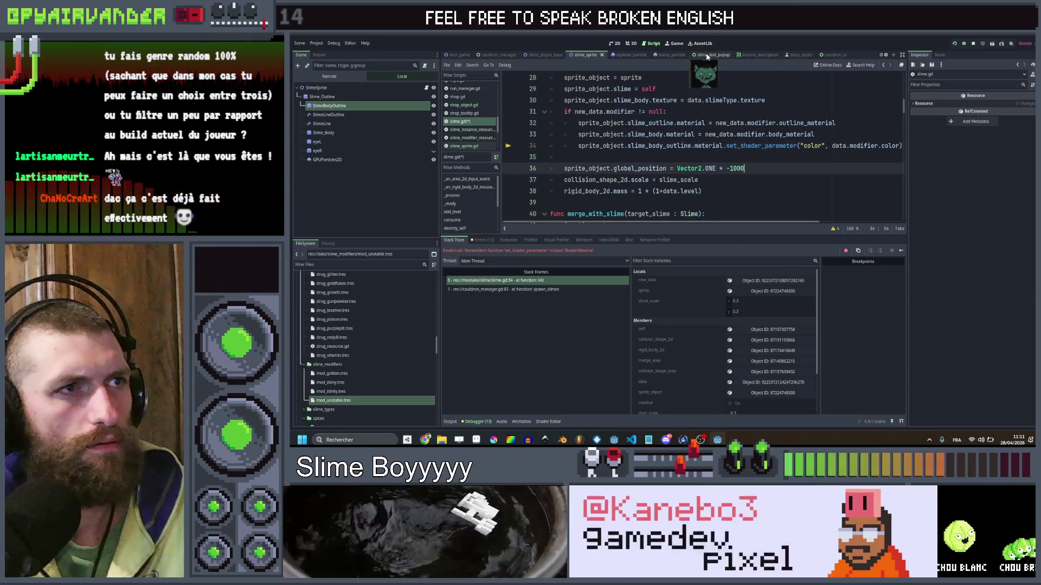
left_click(793, 55)
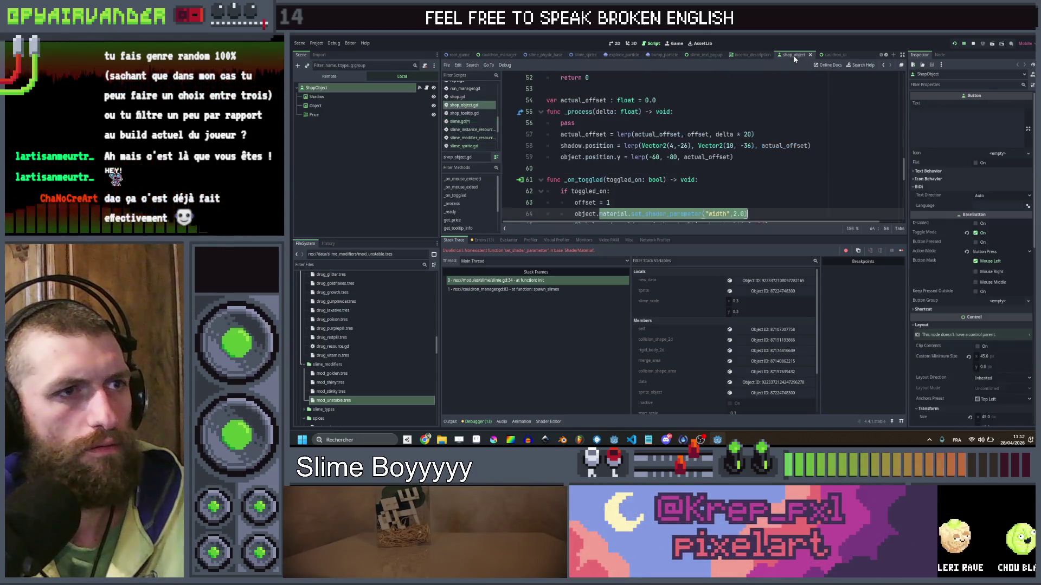
key("Up")
key("Up")
key("Up")
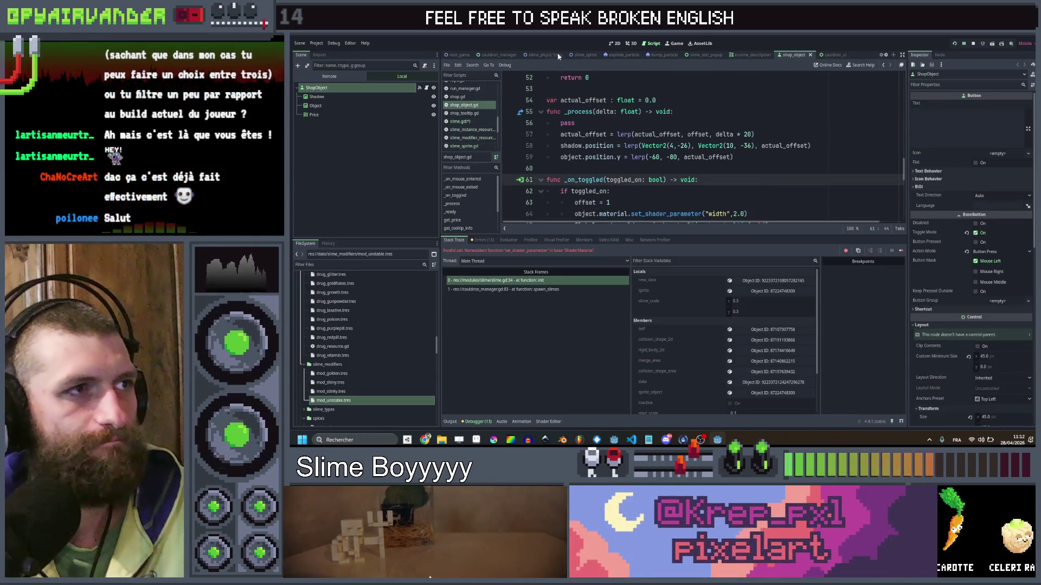
Save the slime_sprite scene, switch to slime_physic_base, and launch the game in debug.
left_click(576, 55)
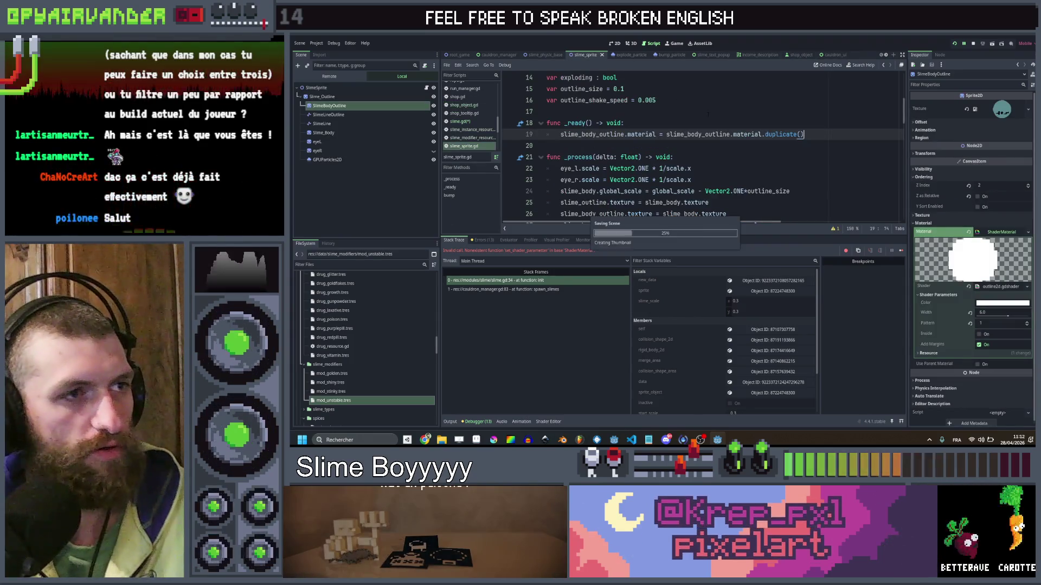
key("ctrl+s")
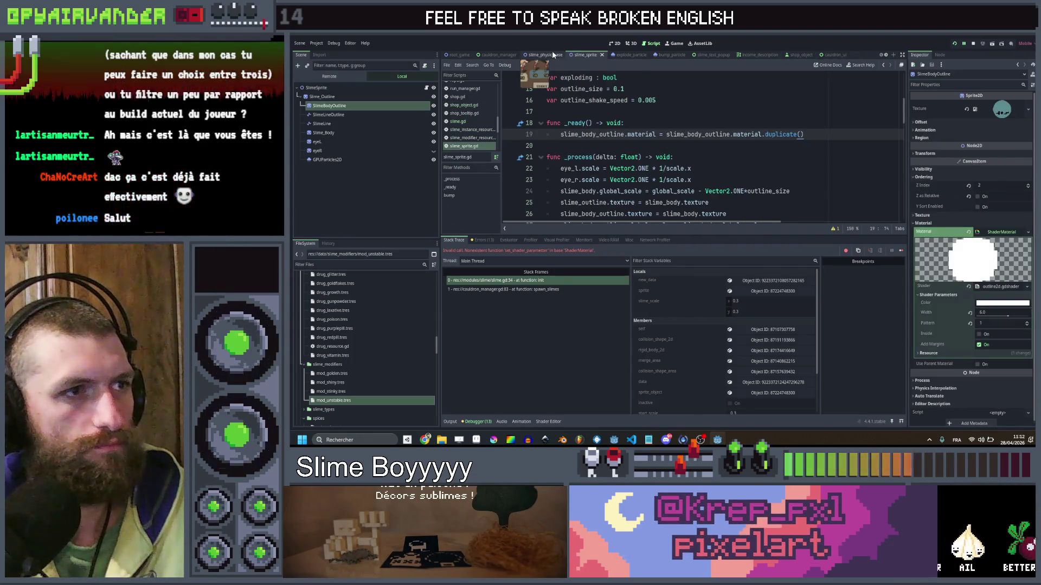
left_click(552, 54)
left_click(953, 44)
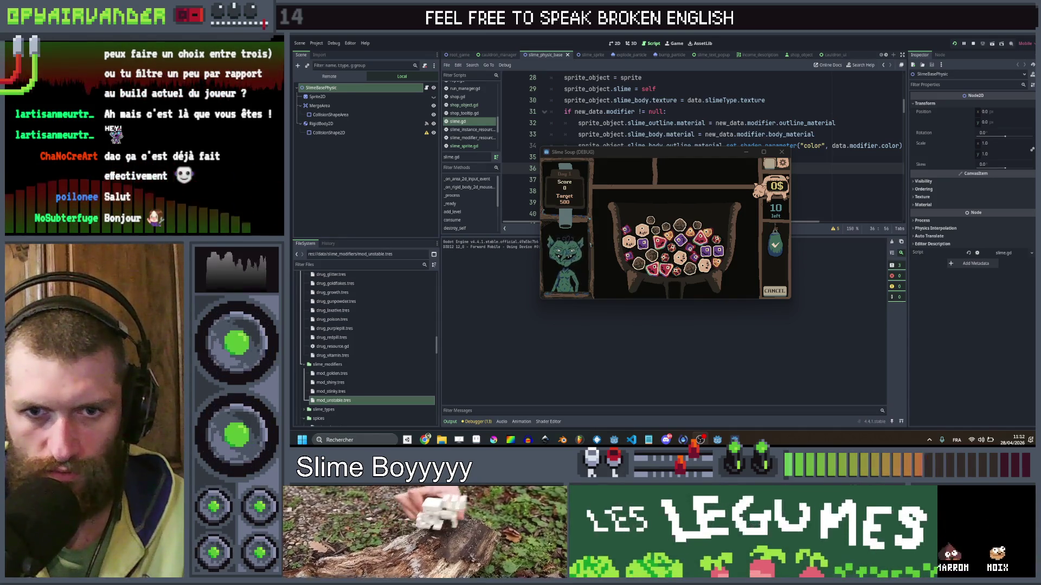
Maximize Slime Soup, chain several slimes to raise the score to 400, then quit with F8.
left_click(765, 152)
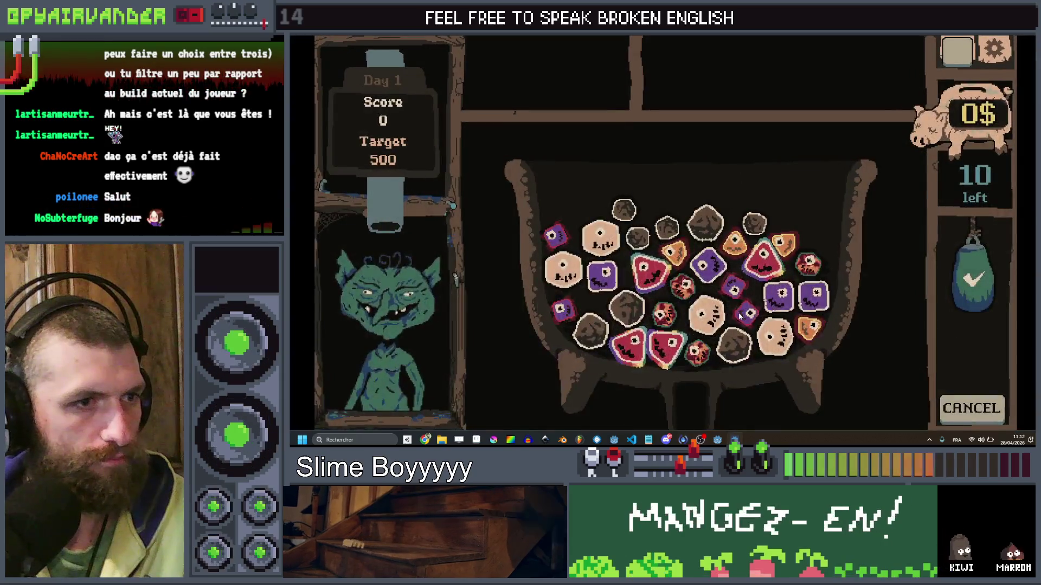
mouse_move(712, 273)
left_mouse_down()
mouse_move(751, 320)
mouse_move(813, 295)
mouse_move(756, 341)
left_mouse_up()
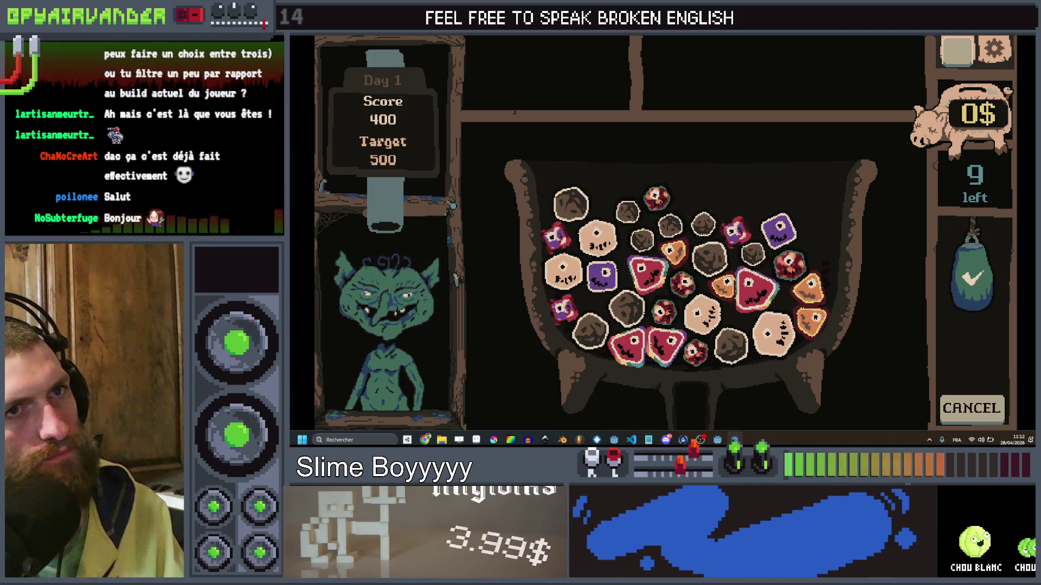
key("F8")
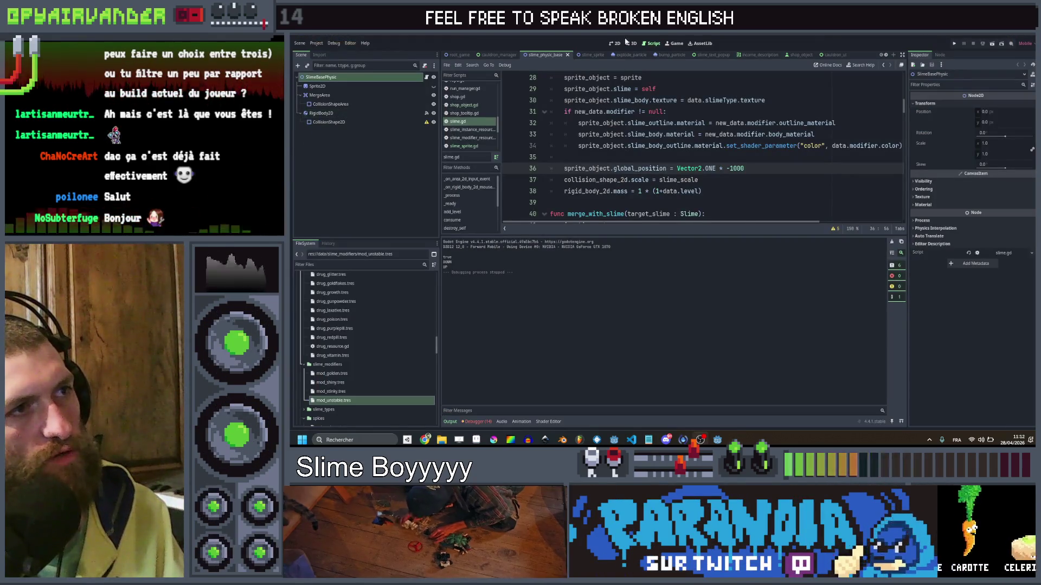
Set the SlimeBodyOutline shader's Color parameter to 000000.
left_click(591, 57)
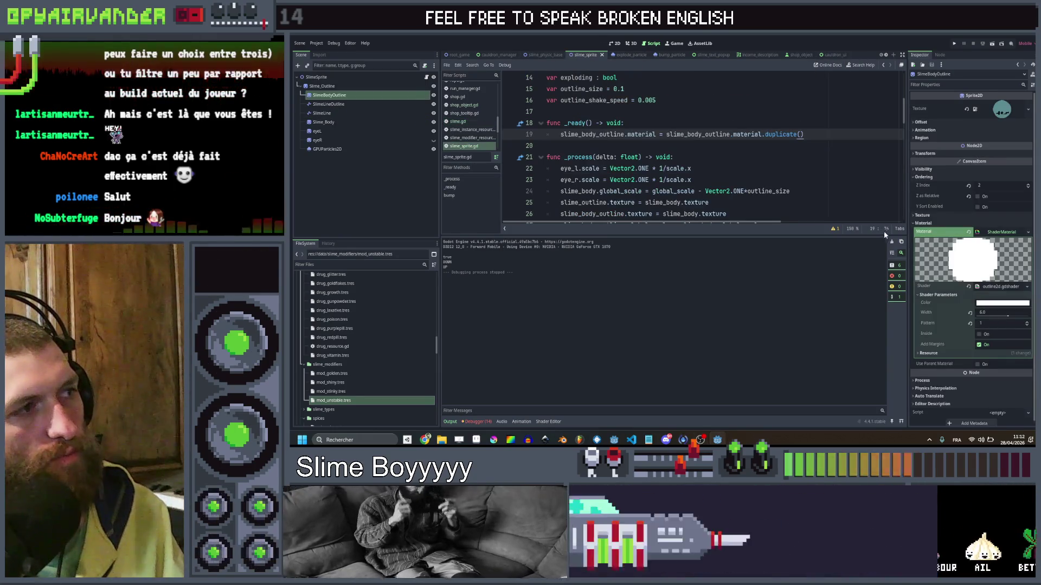
left_click(991, 303)
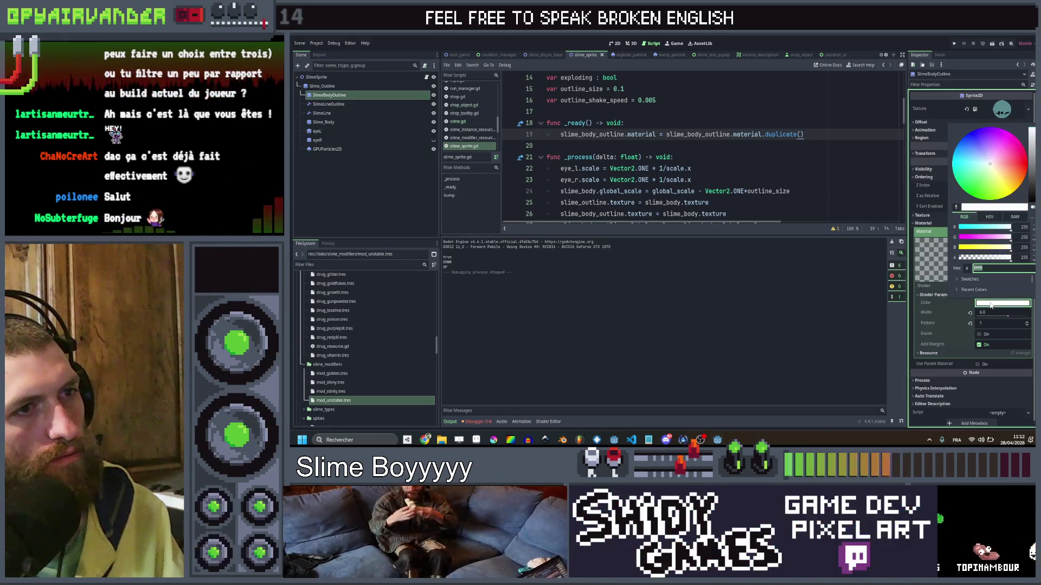
type("000000")
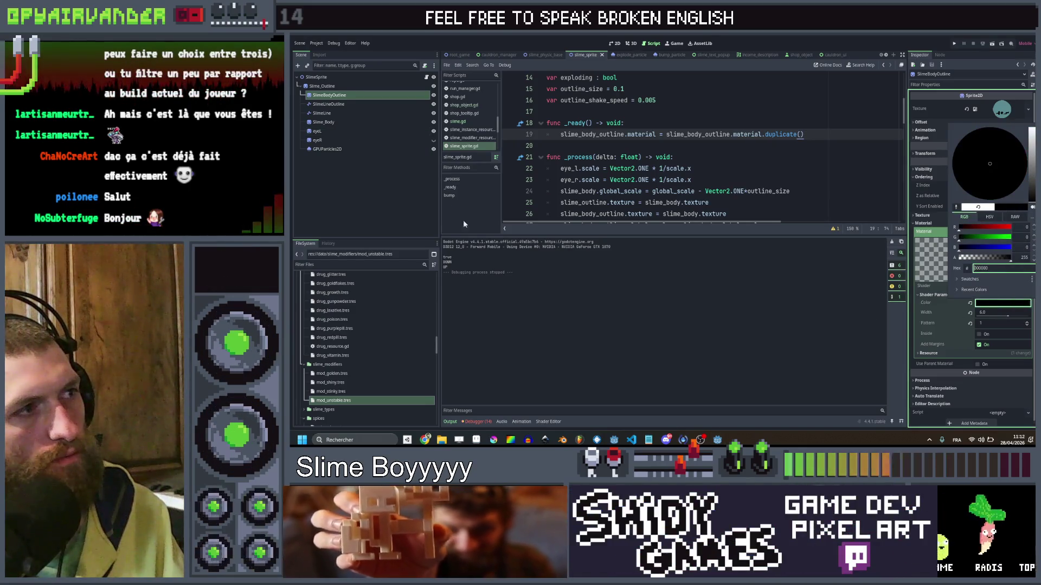
Set SlimeLineOutline's Default Color to black and save the scene.
left_click(339, 184)
left_click(333, 104)
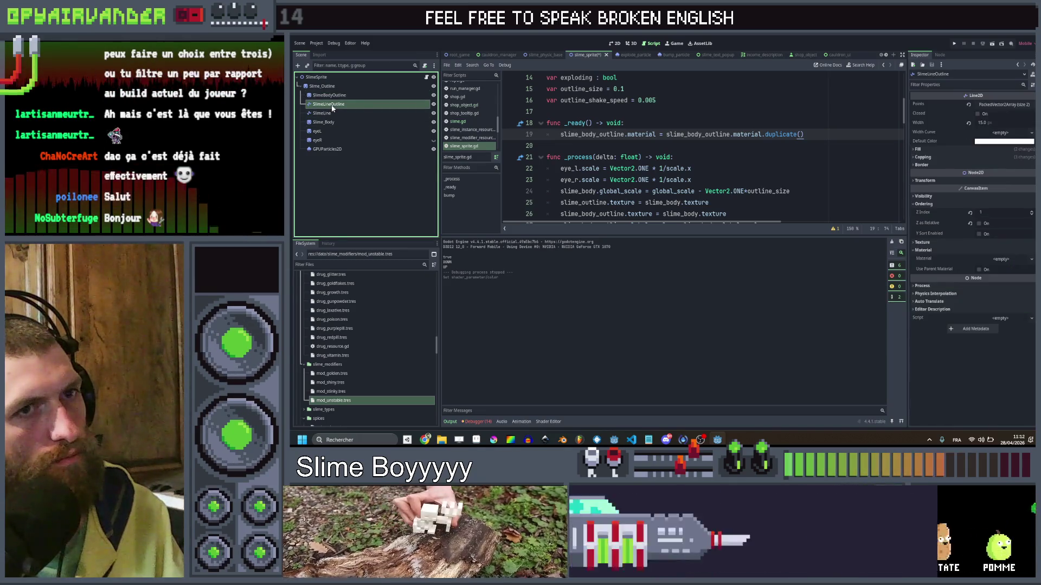
left_click(994, 141)
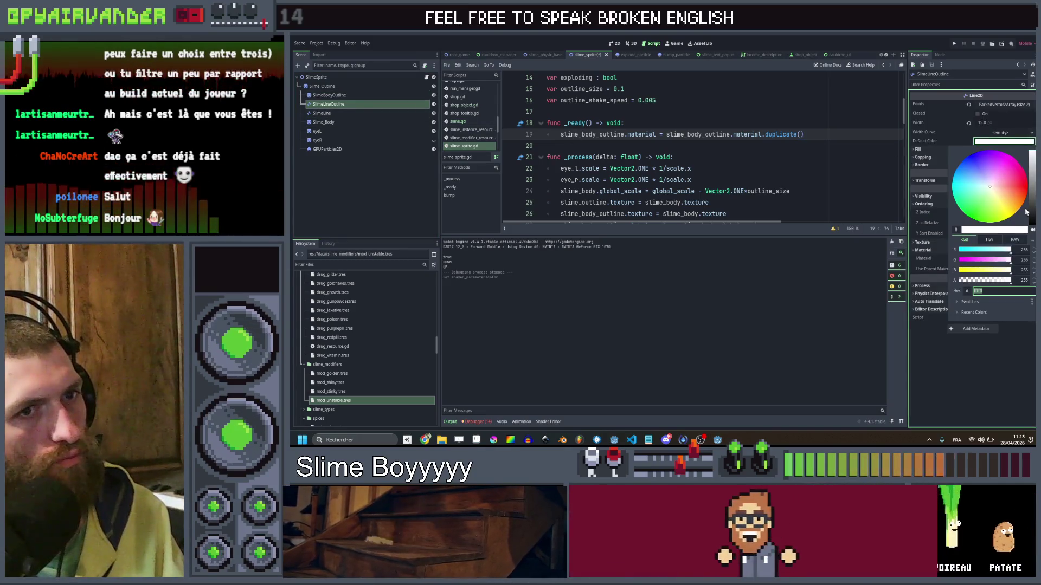
left_click_drag(1024, 213, 1027, 238)
left_click(1013, 401)
key("ctrl+s")
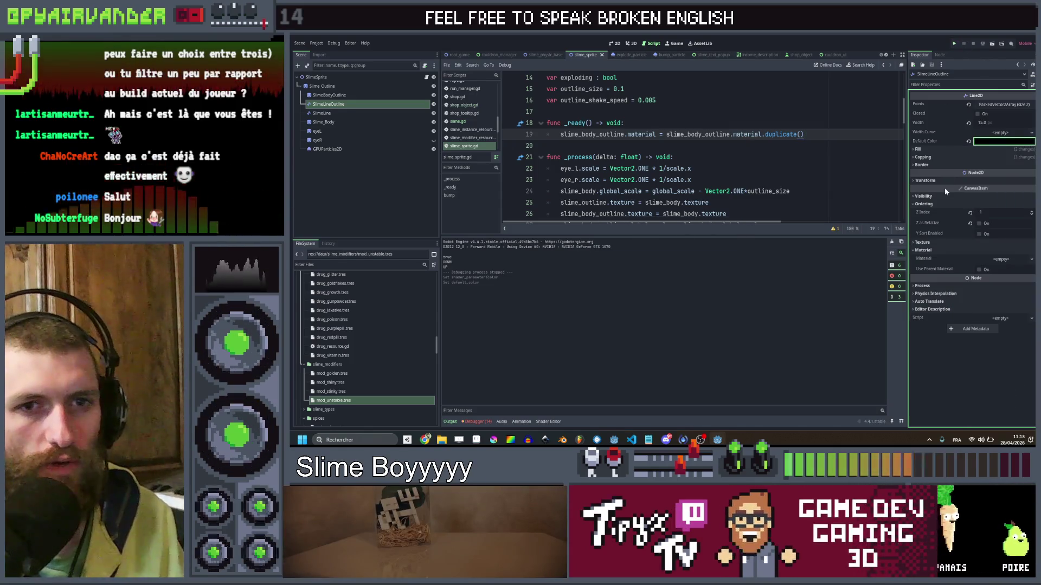
key("ctrl+s")
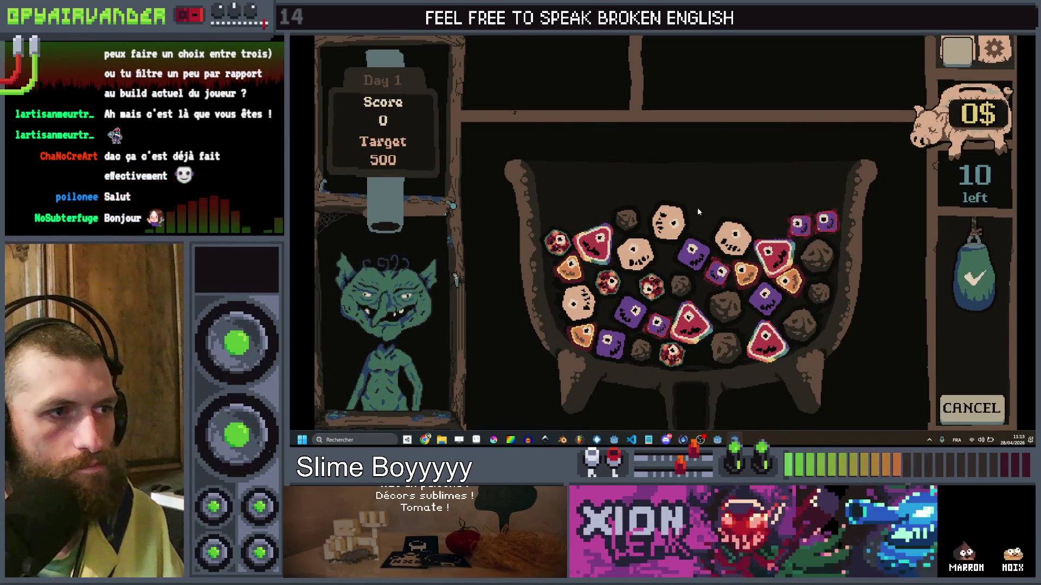
Chain peach, purple and pale face slimes, then serve them for points.
left_click(732, 239)
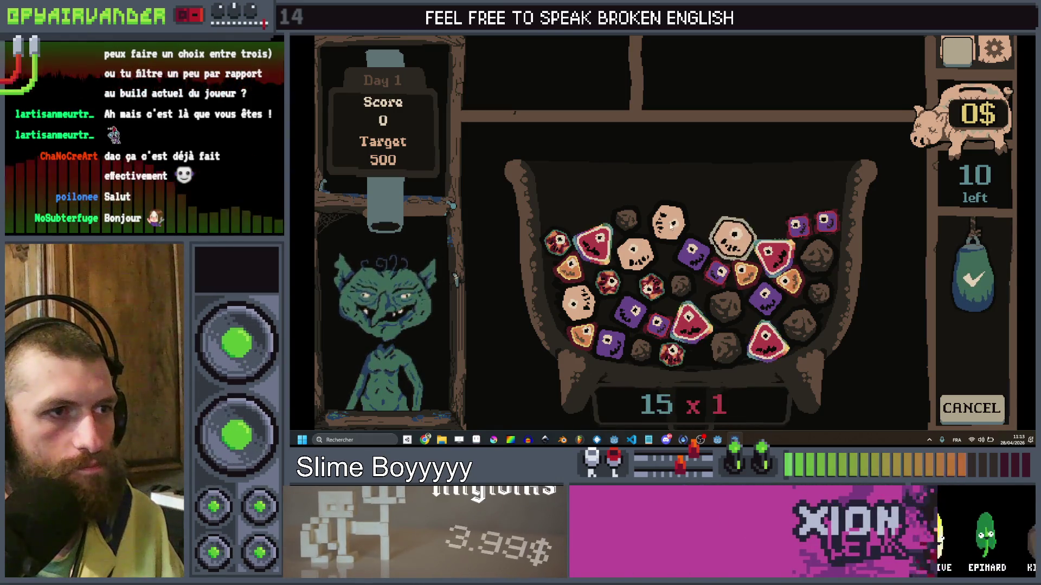
left_click(638, 258)
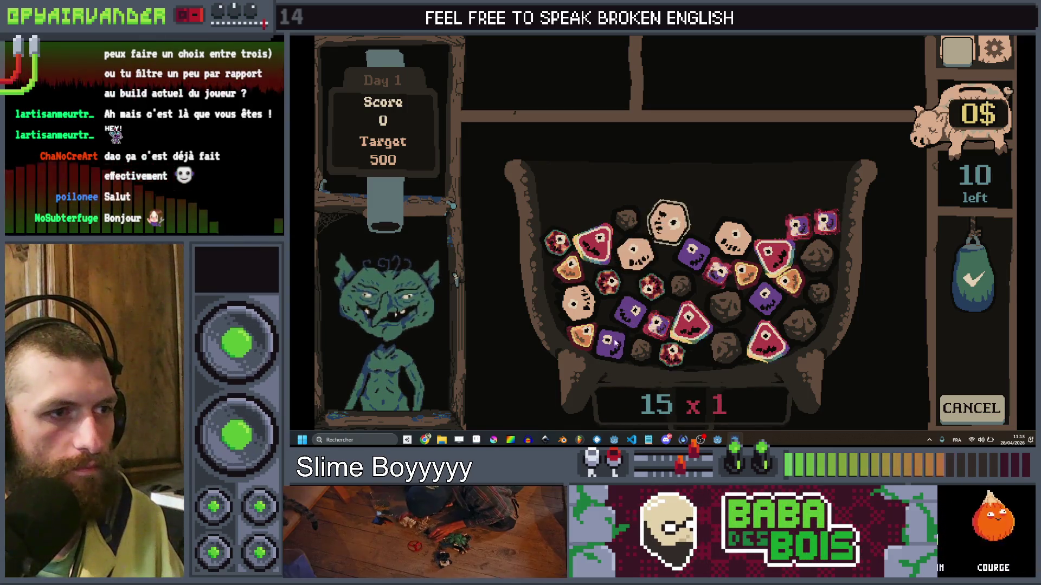
left_click(627, 324)
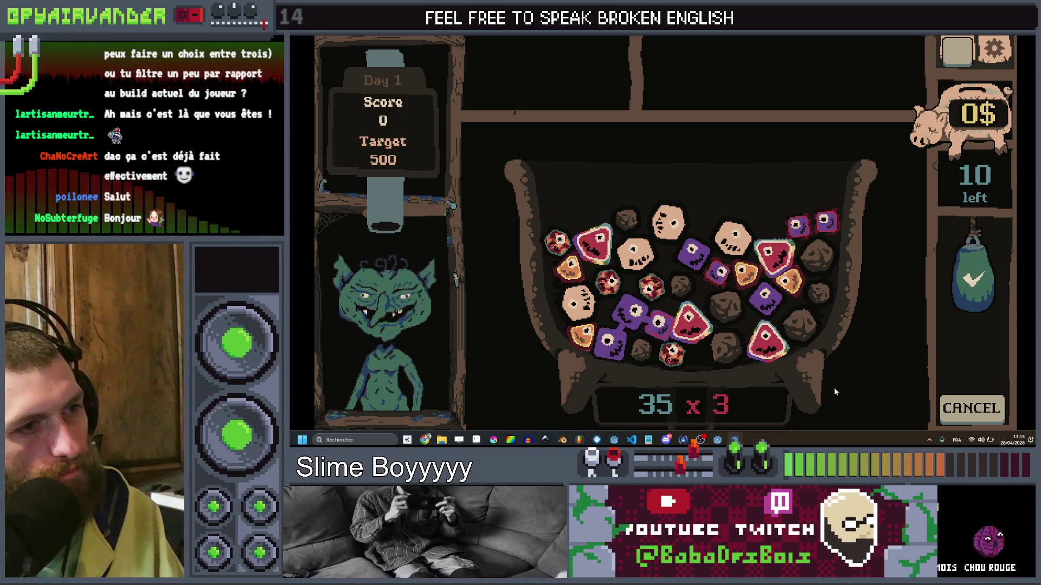
left_click(621, 316)
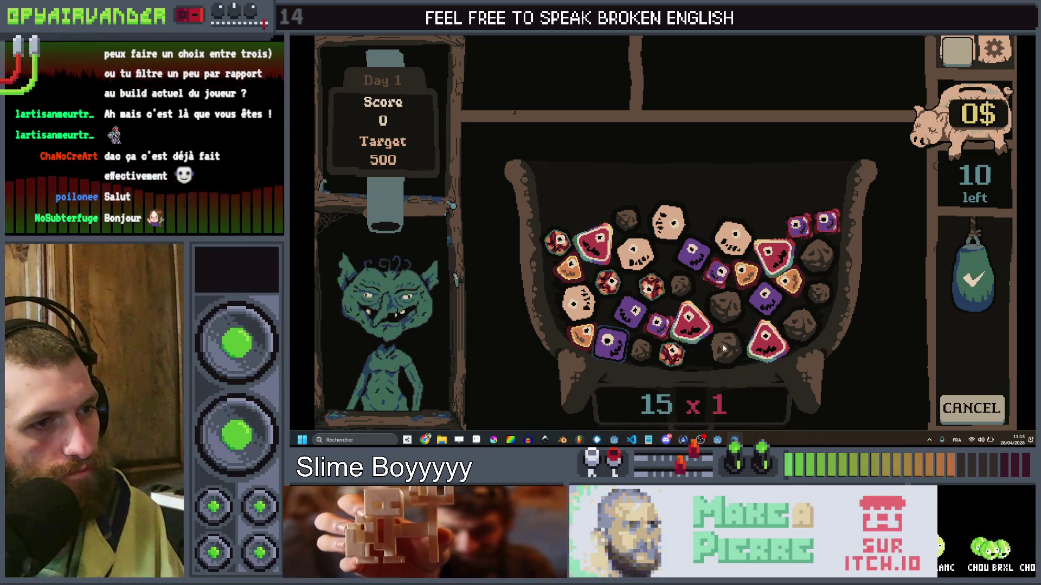
left_click(798, 227)
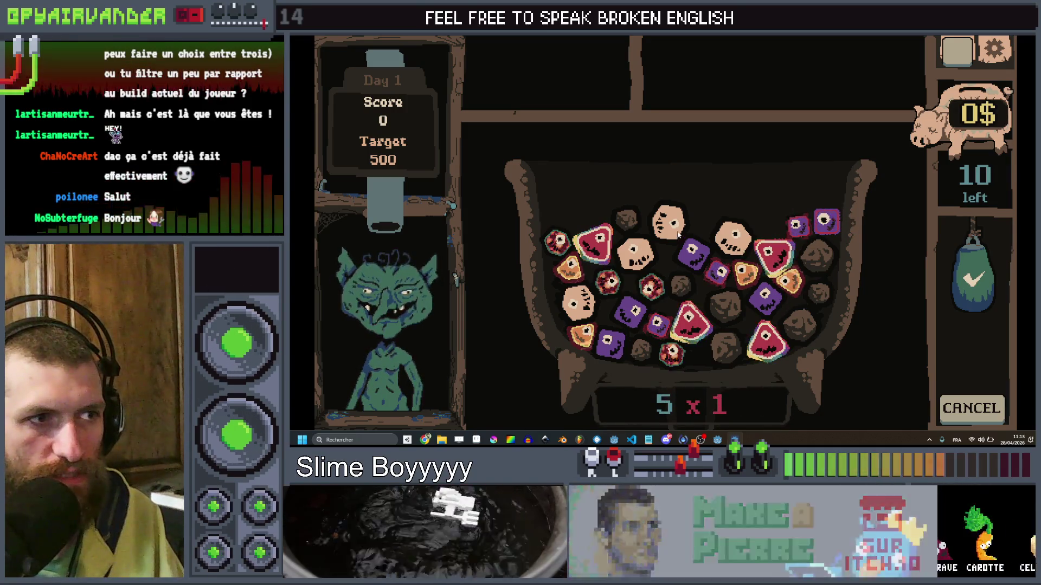
left_click(642, 257)
left_click(980, 300)
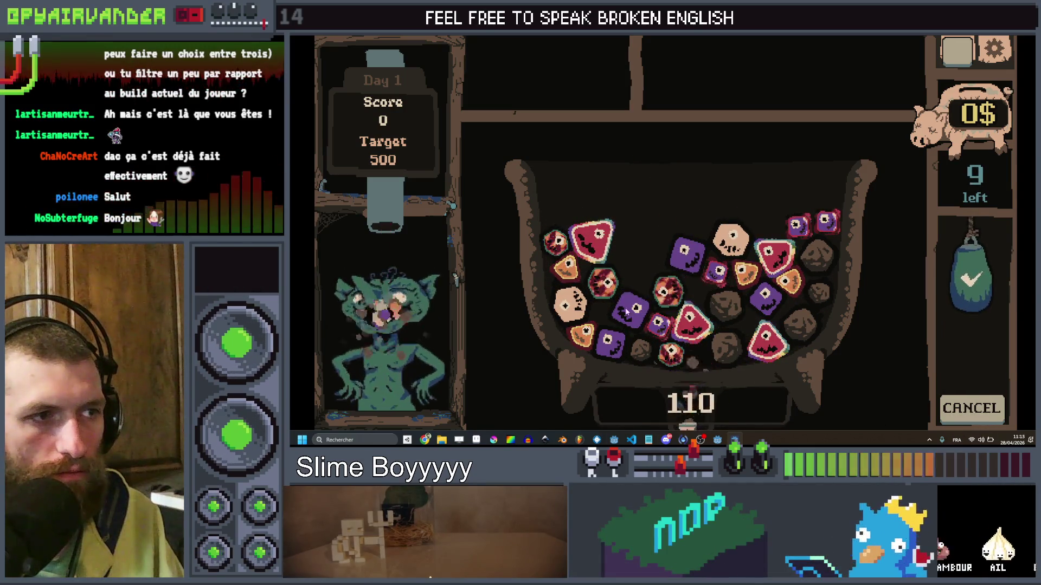
Serve a purple chain, start a red one, and close the game after the shift ends.
left_click(609, 353)
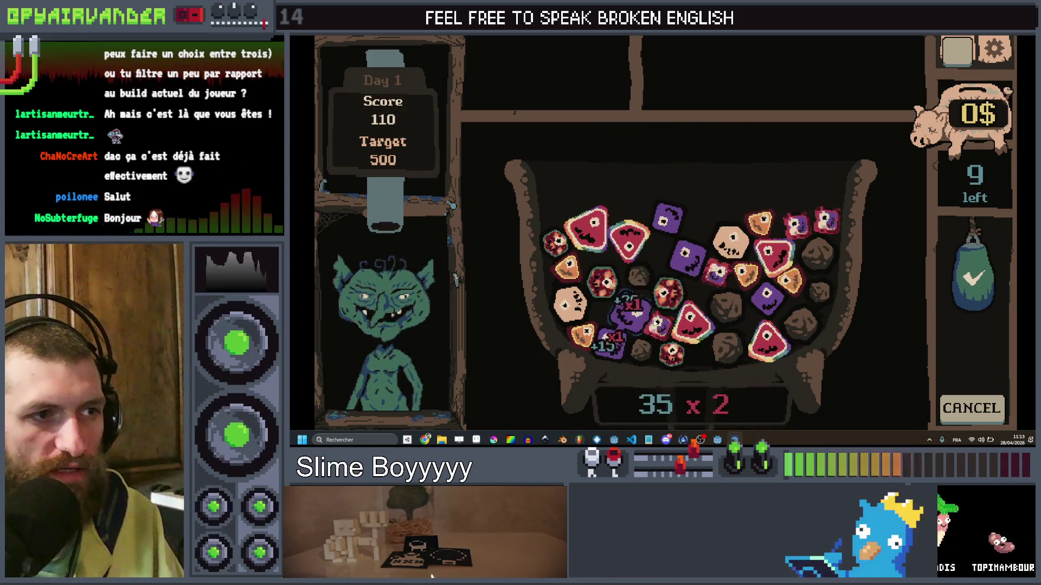
left_click(979, 293)
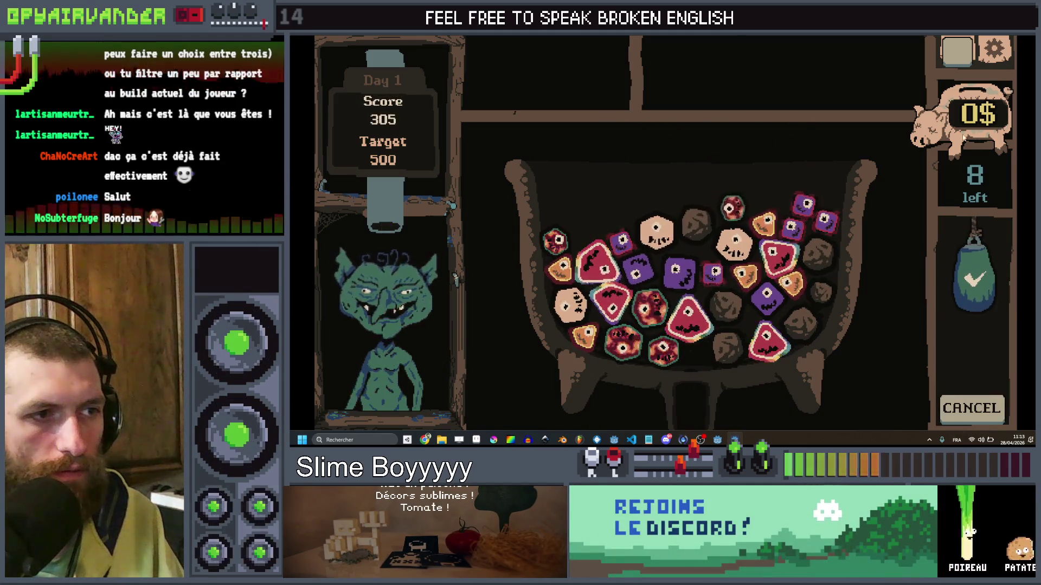
left_click(640, 347)
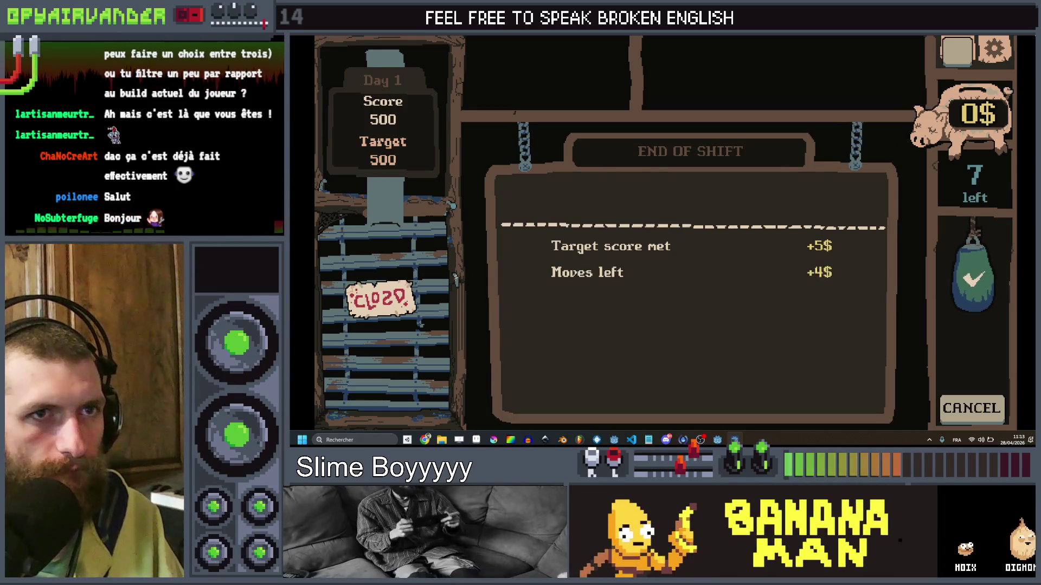
key("alt+F4")
left_click(345, 390)
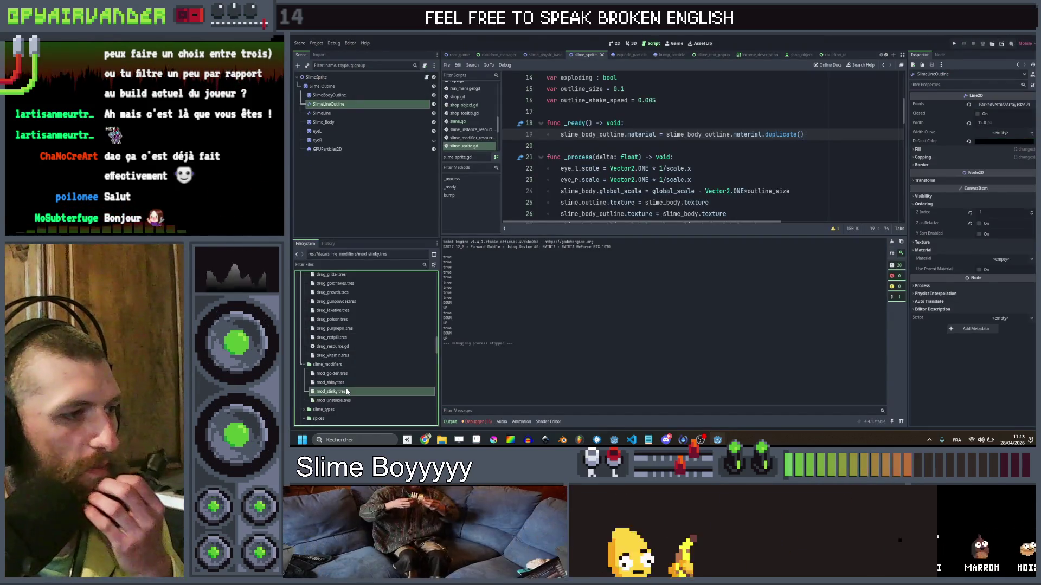
Expand the stinky modifier's noise shader parameters and preview the current Noise texture.
left_click(990, 215)
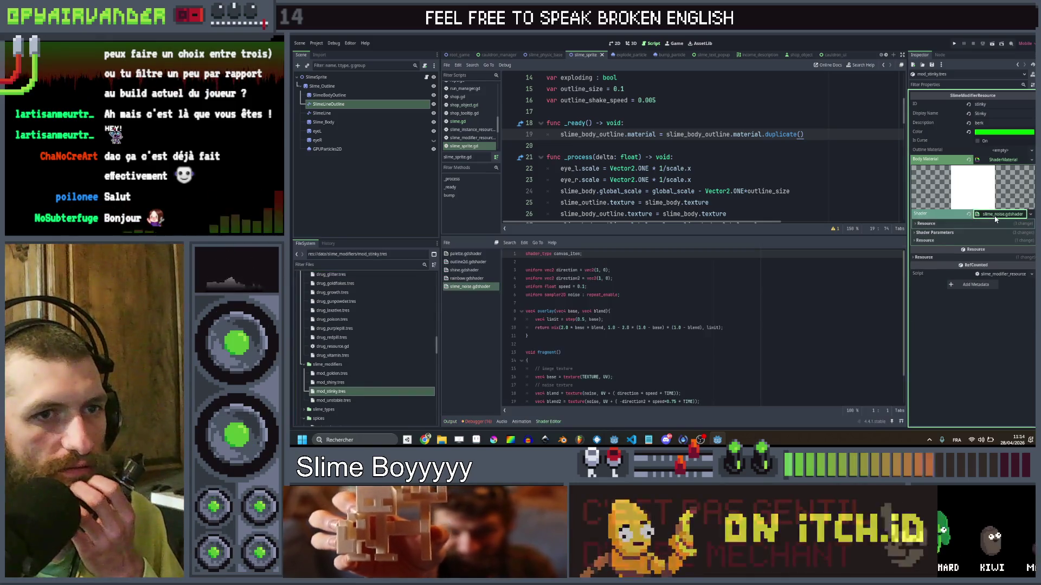
left_click(955, 232)
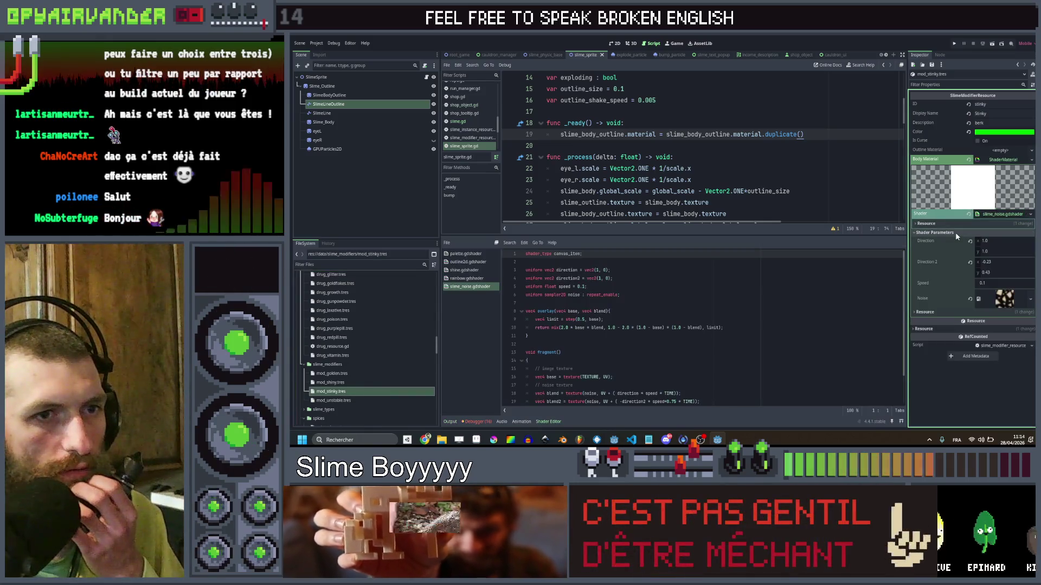
left_click(1008, 299)
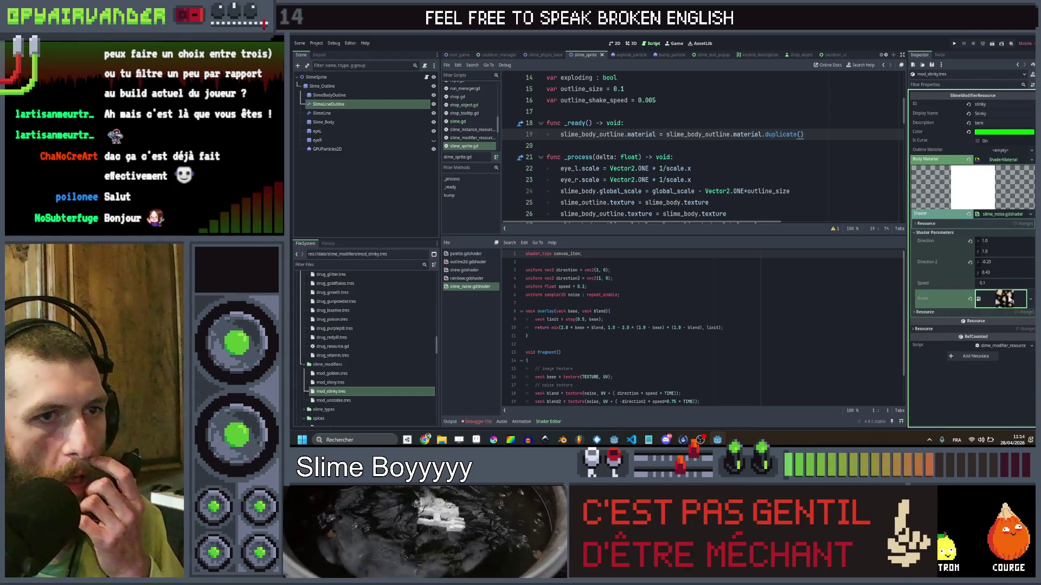
left_click(1009, 299)
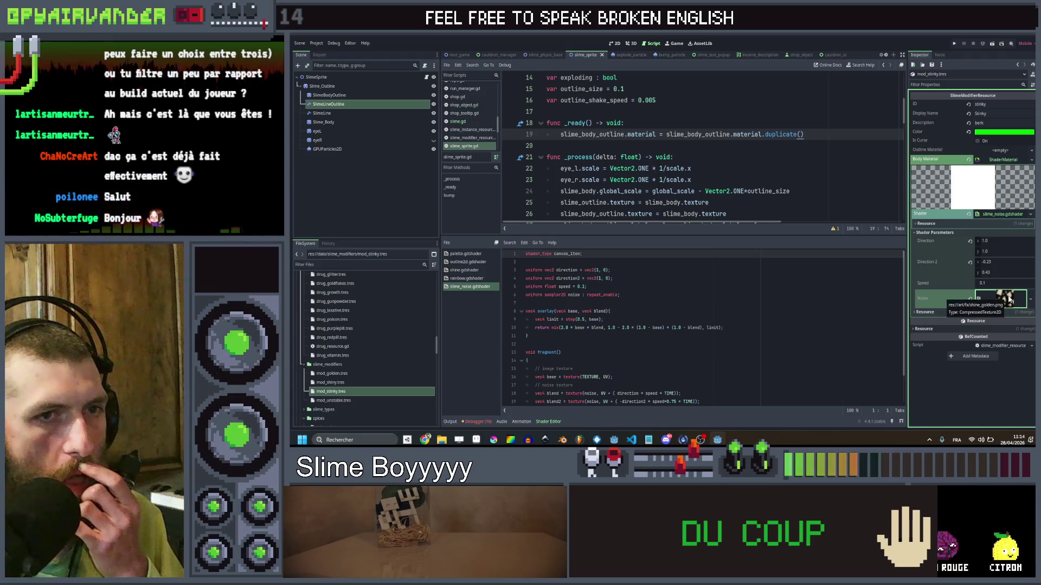
left_click(510, 439)
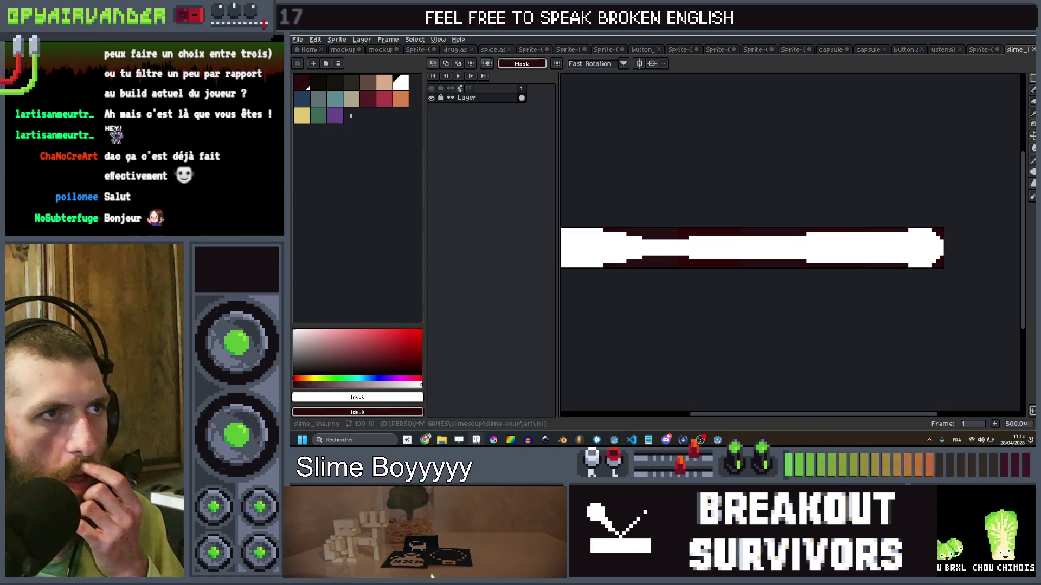
left_click(717, 439)
Quick Load shine_stink.png into the Noise slot and save the scene.
left_click(1009, 301)
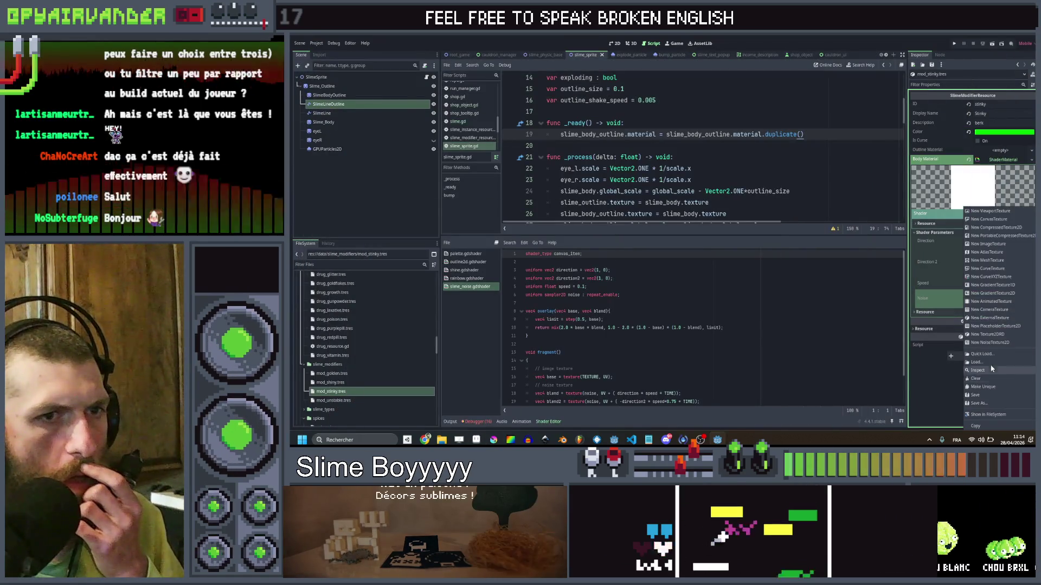
left_click(983, 354)
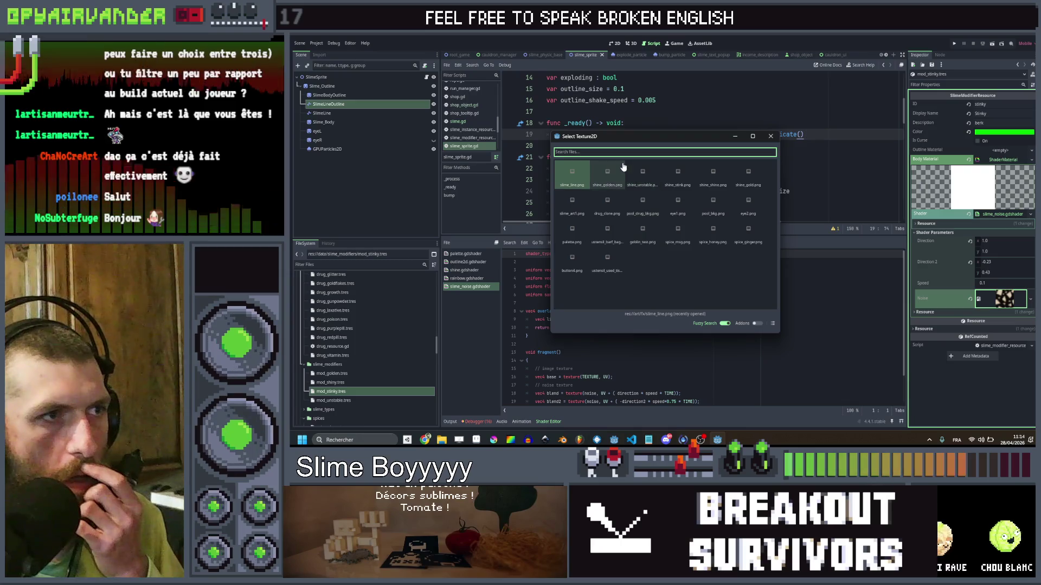
double_click(677, 173)
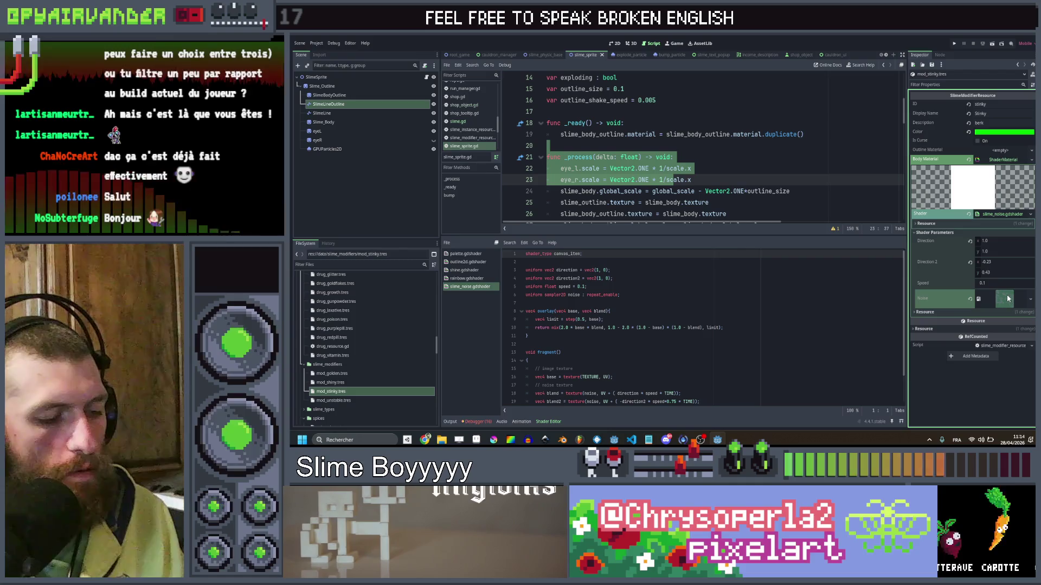
key("ctrl+s")
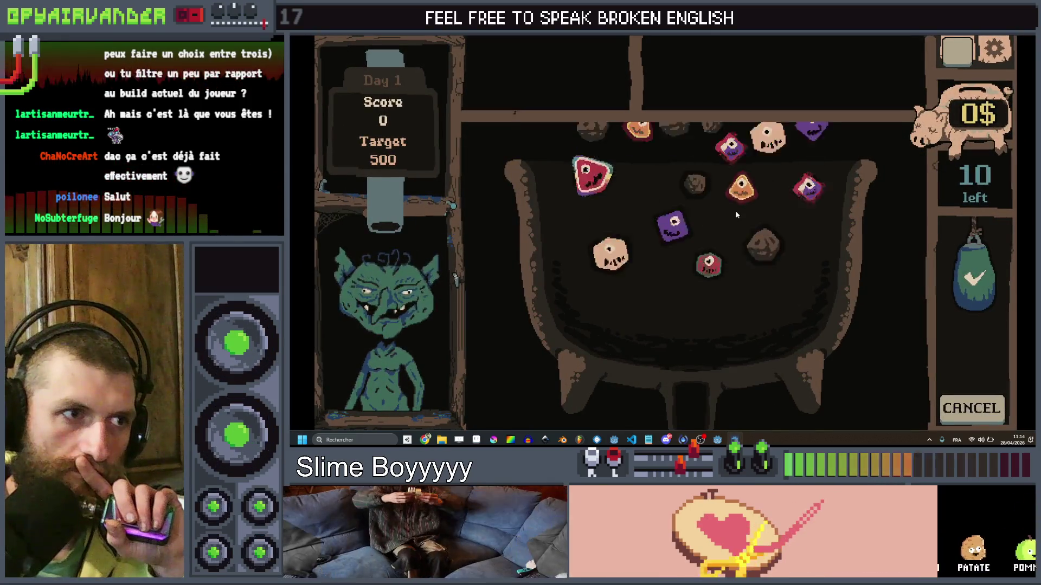
Tap a red ingredient in the running game, close it, and switch to Aseprite.
left_click(633, 234)
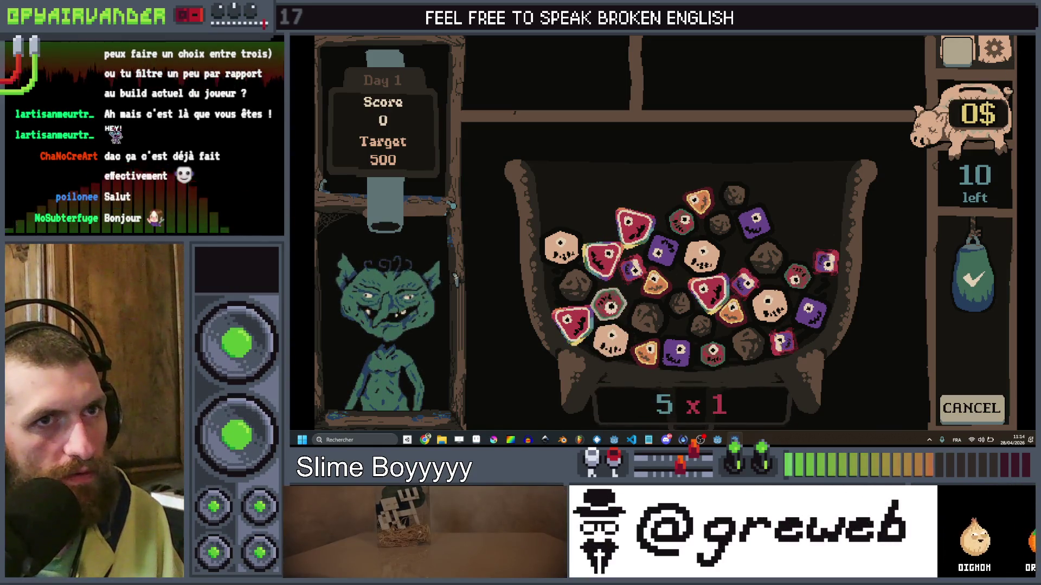
key("alt+F4")
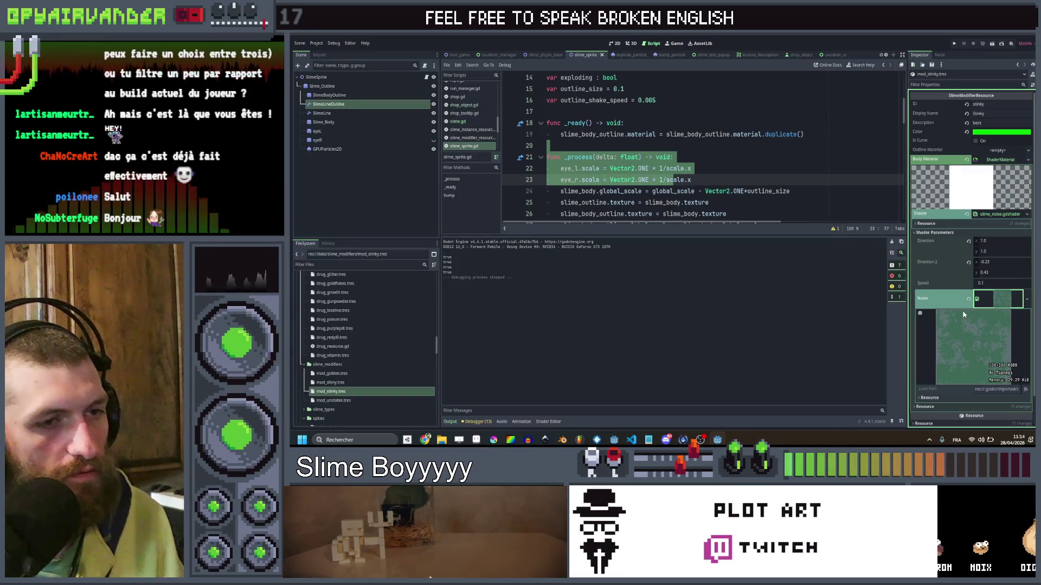
left_click(459, 439)
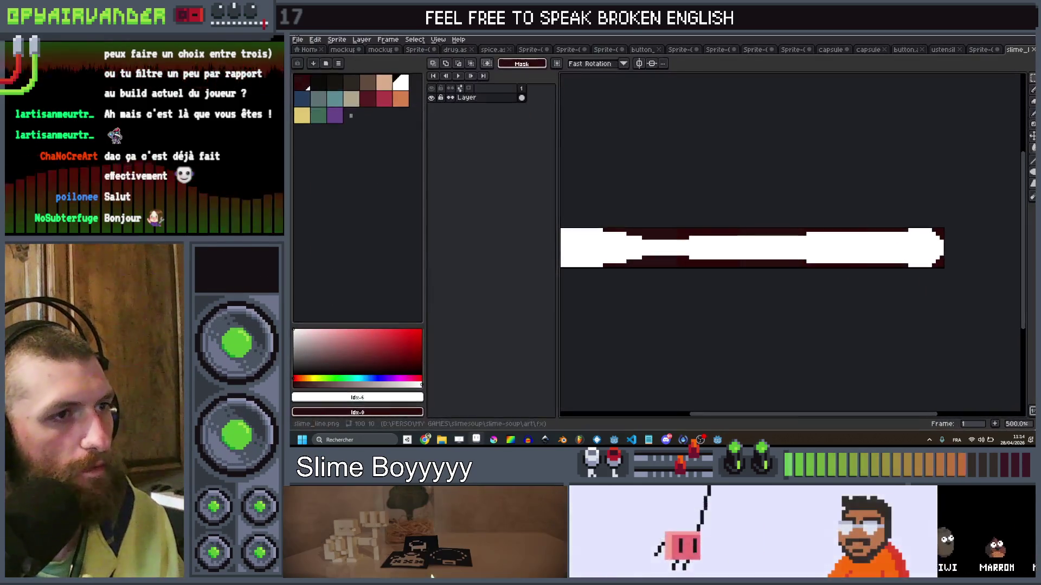
Open shine_stink.png from Open Recent and undo the accidental dark red fill.
left_click(298, 39)
mouse_move(320, 69)
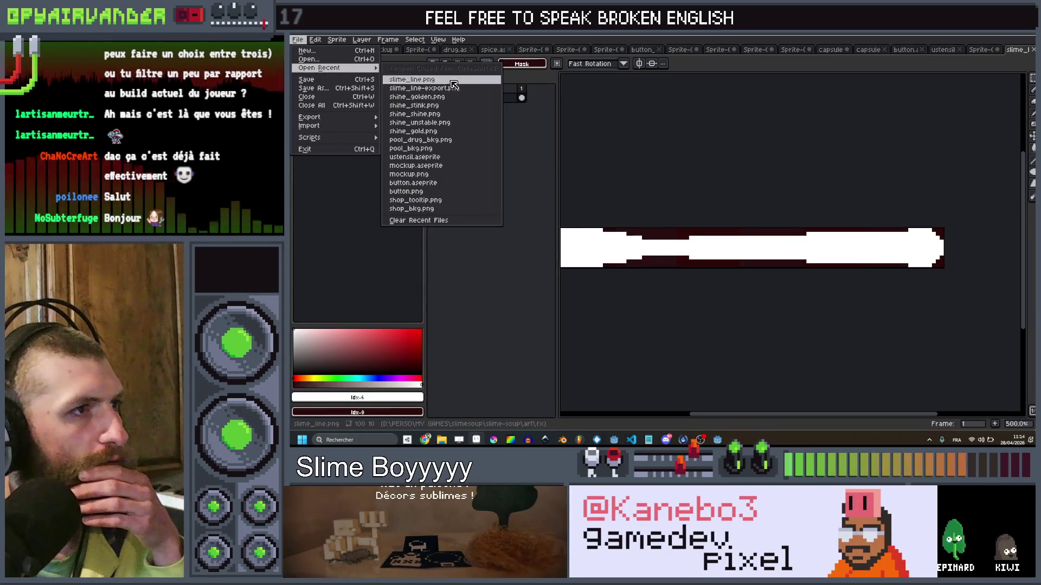
left_click(438, 115)
scroll(769, 218, "up", 3)
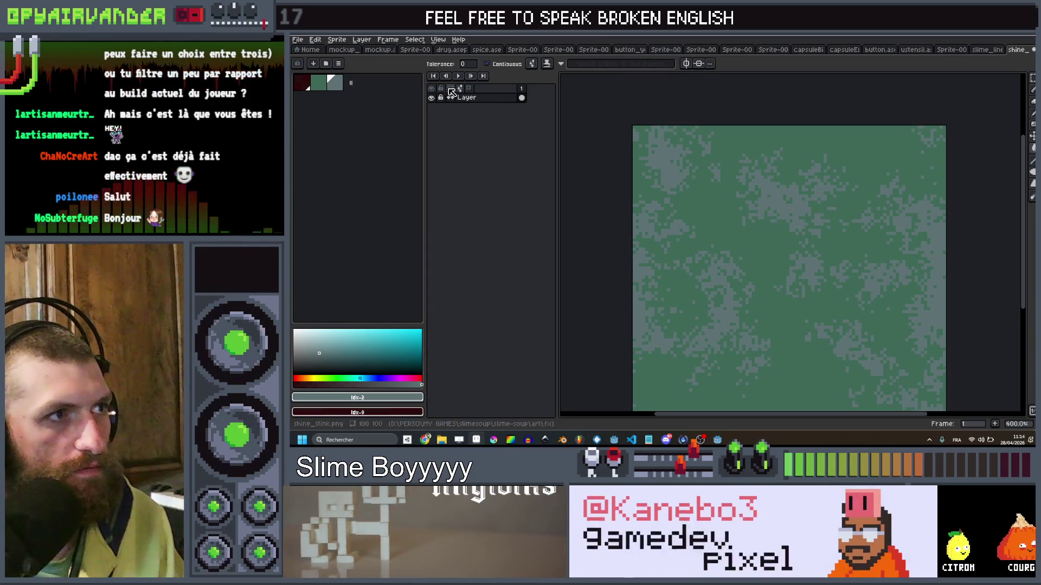
left_click(341, 42)
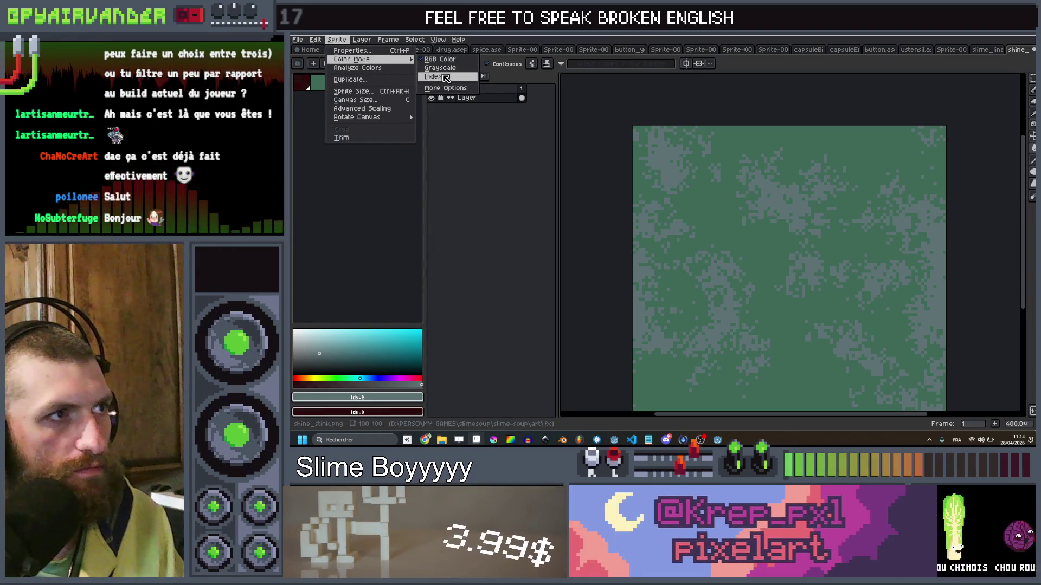
left_click(659, 170)
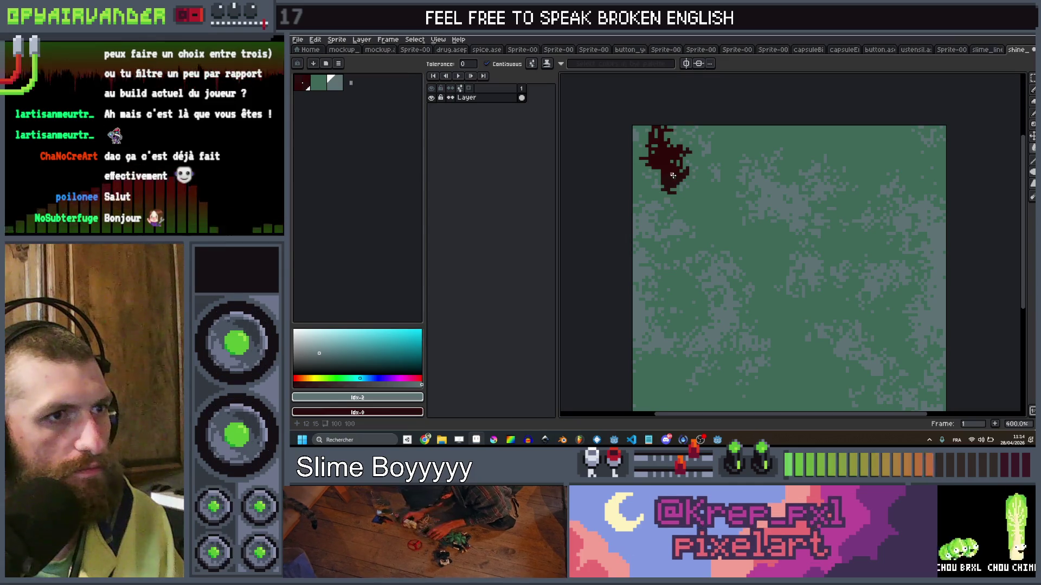
key("ctrl+z")
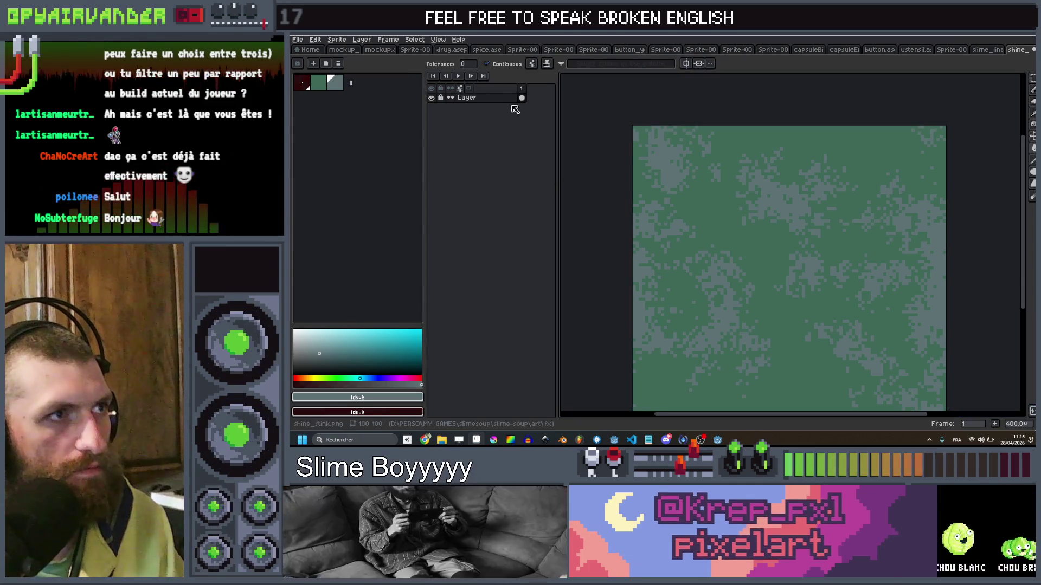
With Contiguous off, bucket-fill all grey pixels dark red and save the texture.
left_click(486, 64)
left_click(749, 189)
scroll(710, 174, "down", 2)
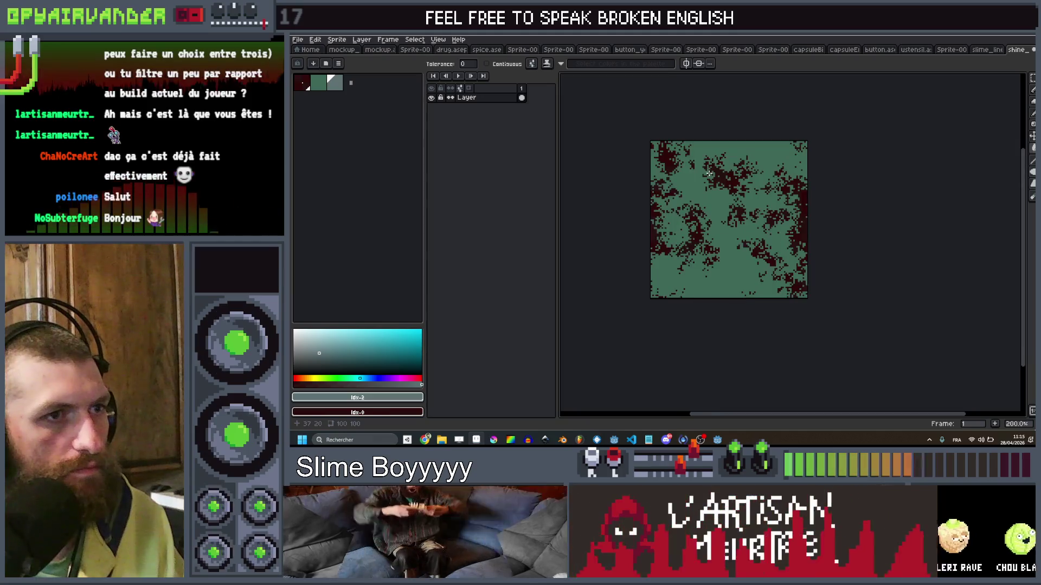
key("ctrl+s")
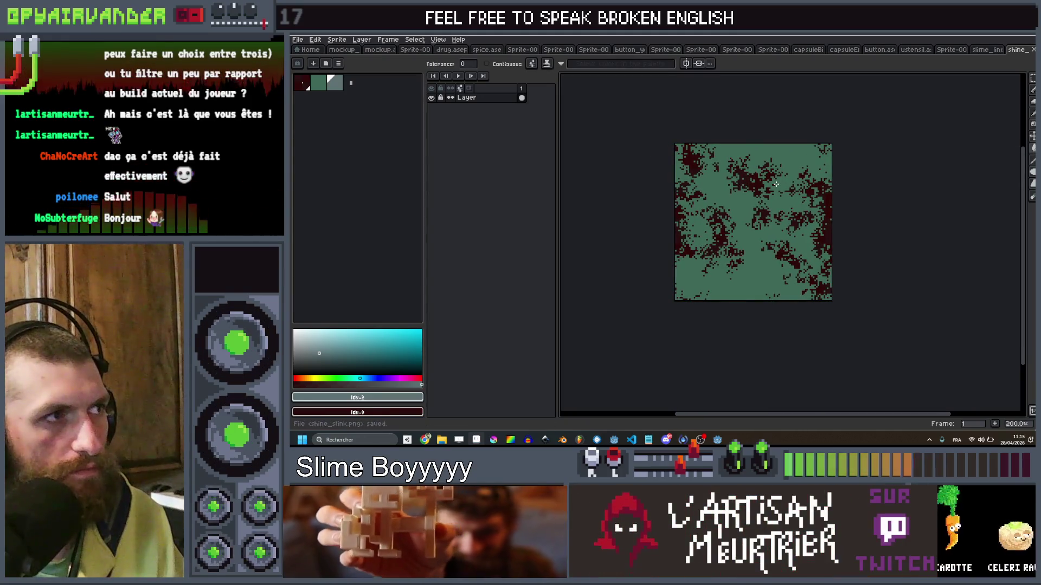
key("alt+Tab")
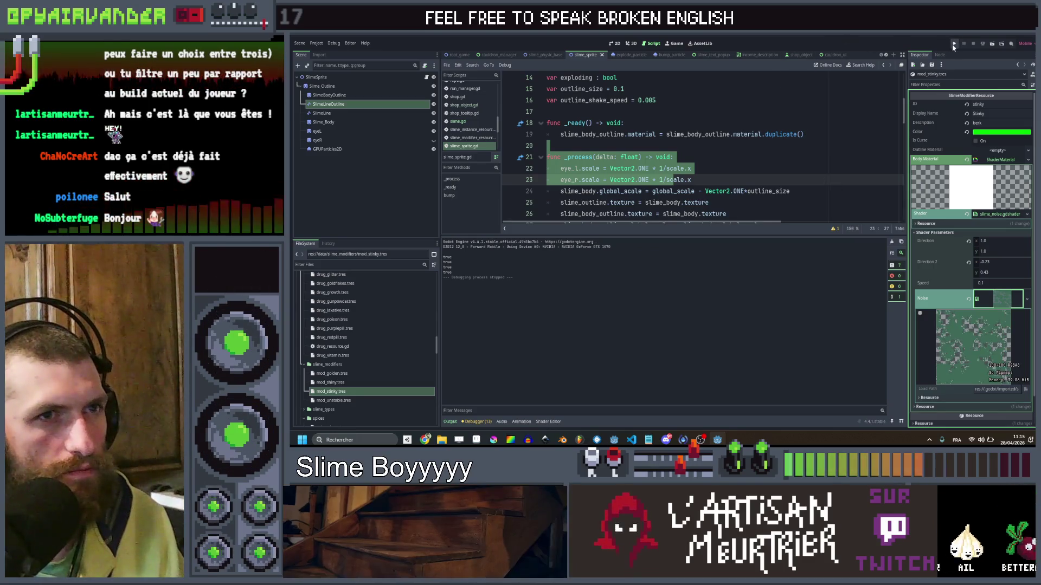
Save the scene, maximize the relaunched Slime Soup window, then stop it with F8.
key("ctrl+s")
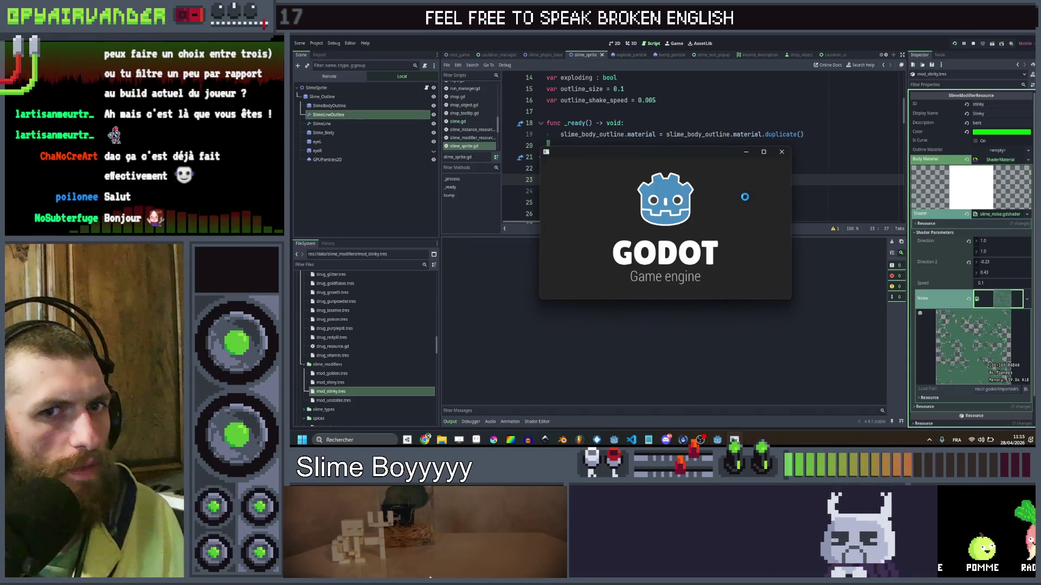
left_click(764, 153)
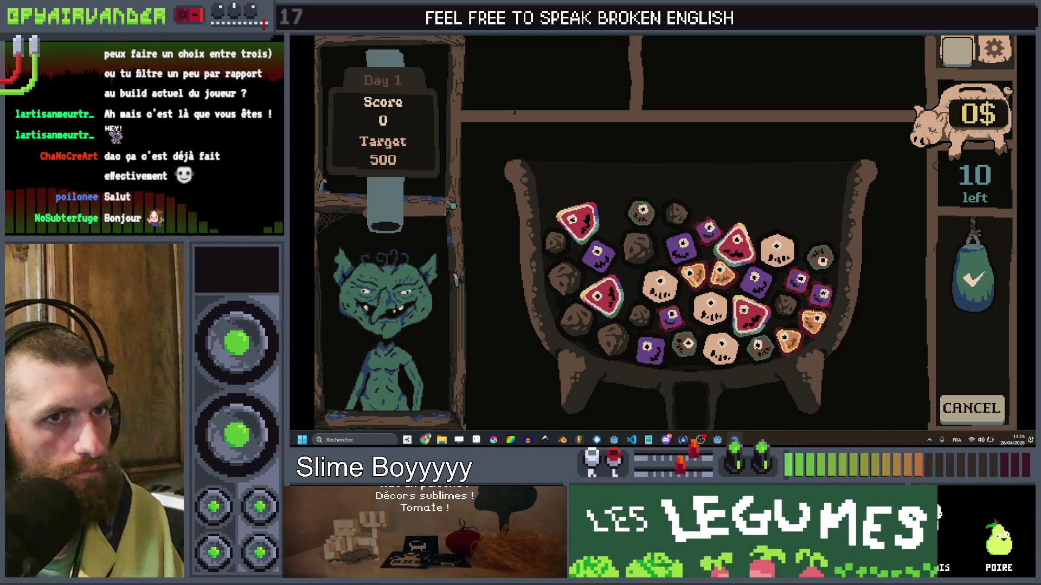
key("F8")
Open slime_noise.gdshader and inspect the blend2 term in the fragment function's COLOR line.
left_click(545, 422)
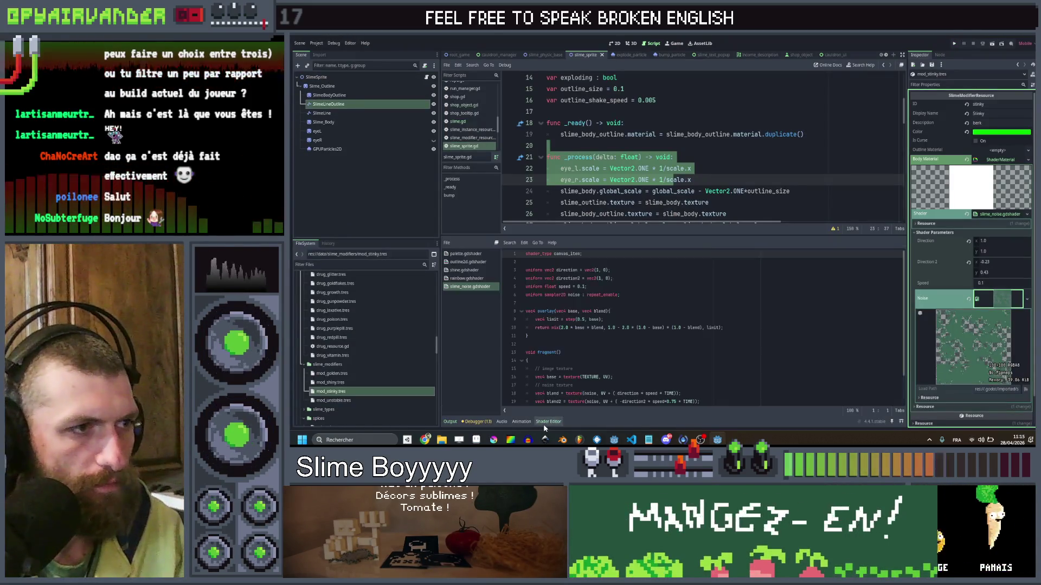
scroll(623, 286, "down", 2)
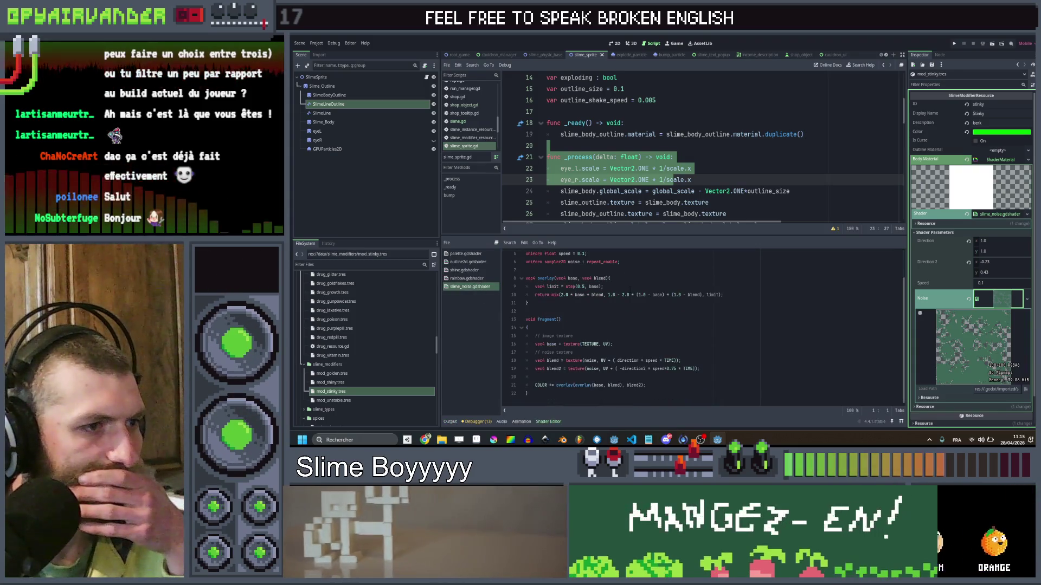
left_click(676, 378)
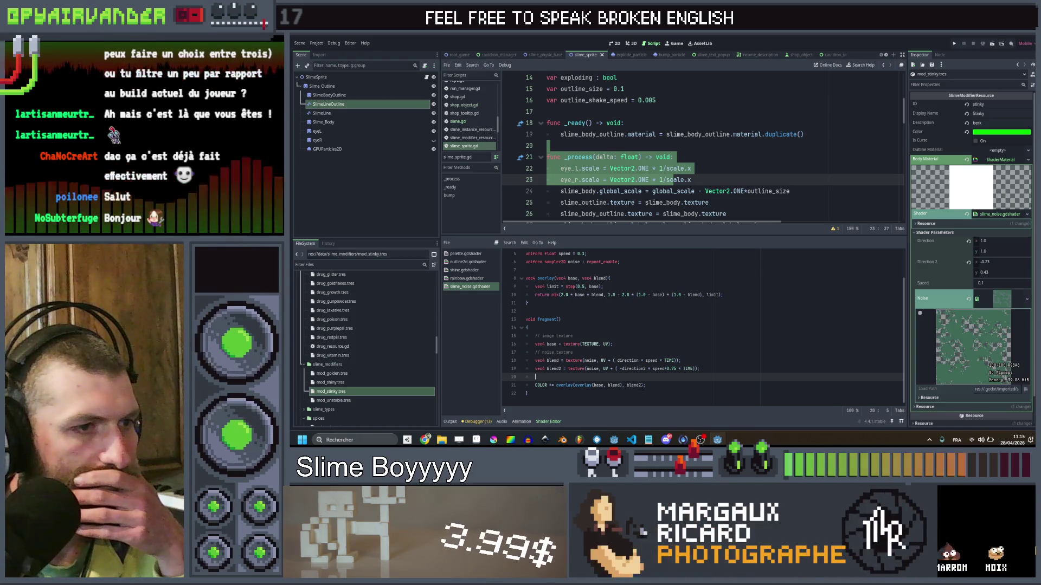
left_click(641, 386)
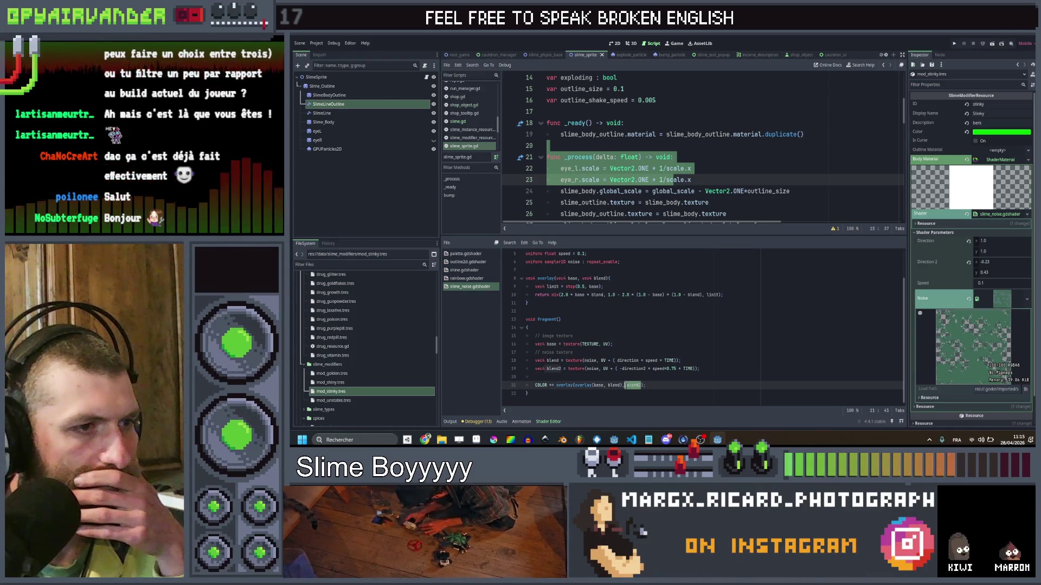
left_click(630, 376)
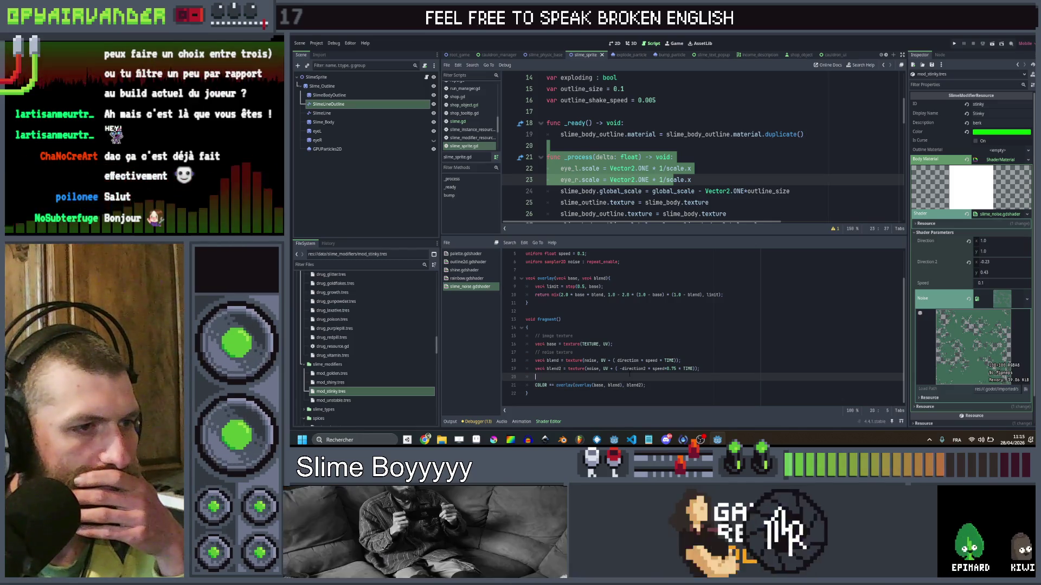
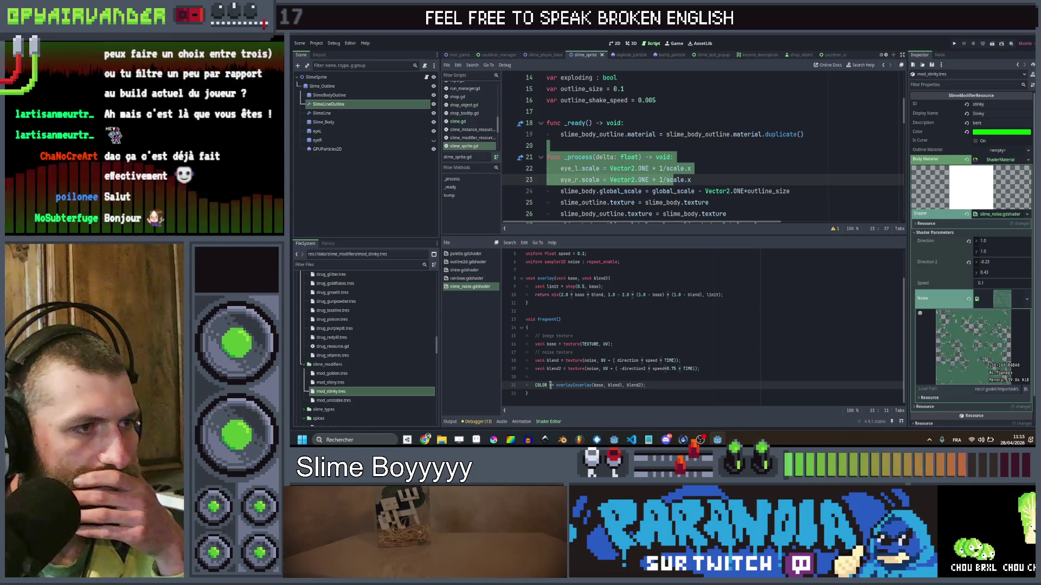
Leave the slime_noise shader's COLOR line and bring up the Godot Shading reference docs in the browser.
key("Up")
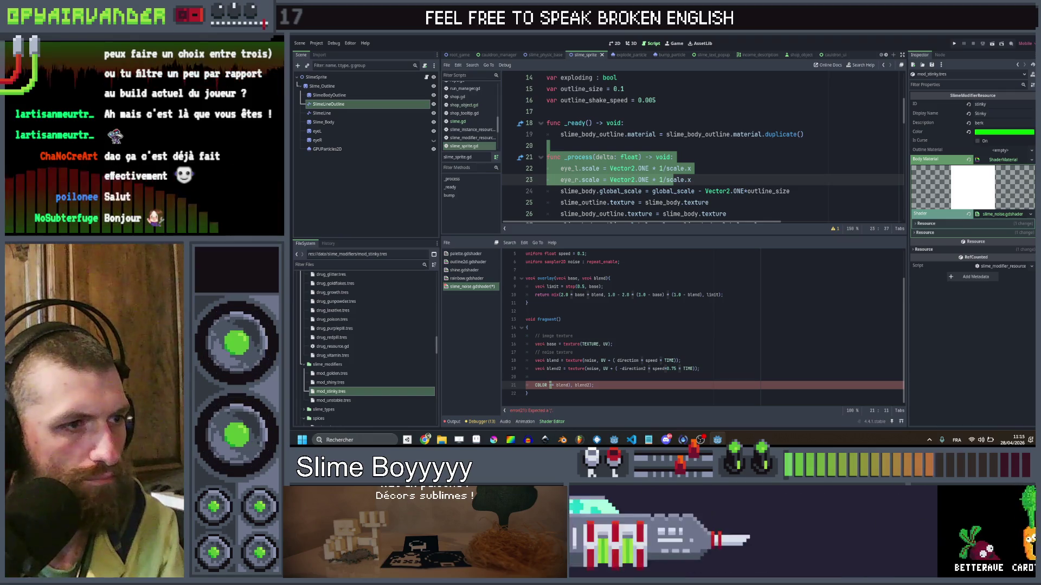
key("alt+Tab")
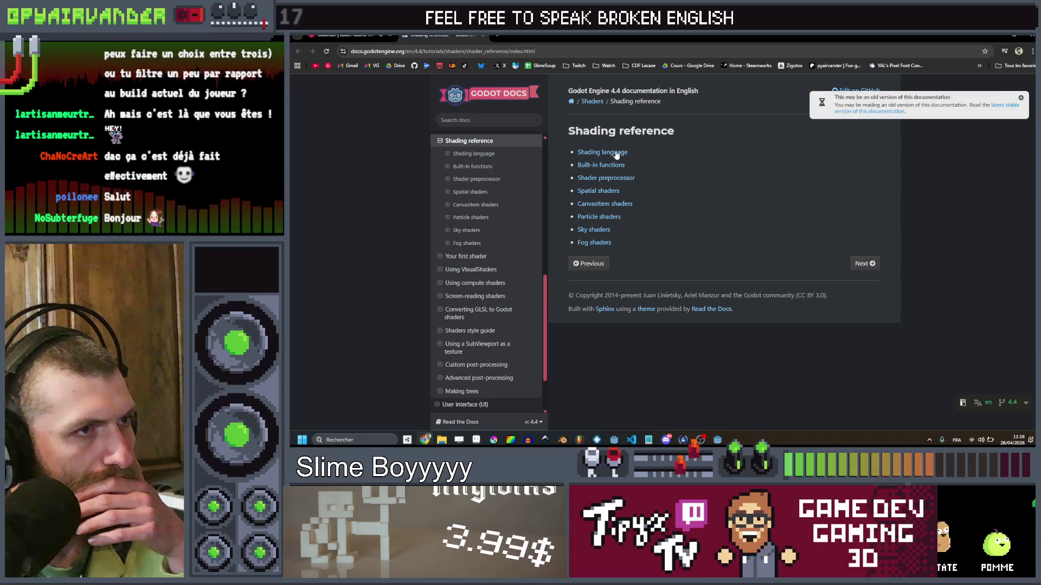
Skim the Shading language reference page, then return to the Shading index.
left_click(616, 156)
scroll(686, 195, "down", 3)
scroll(688, 198, "down", 15)
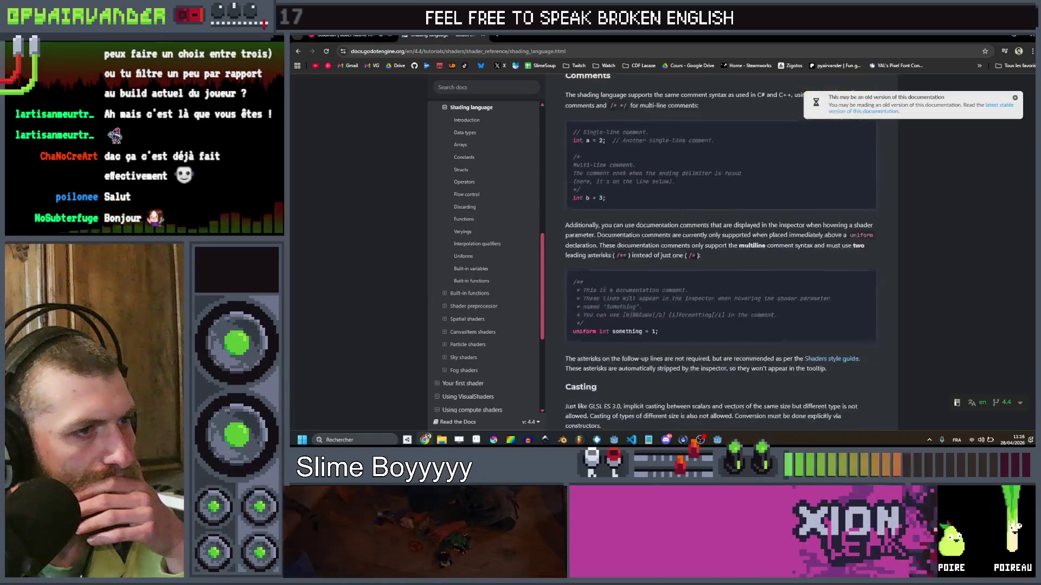
scroll(690, 219, "down", 15)
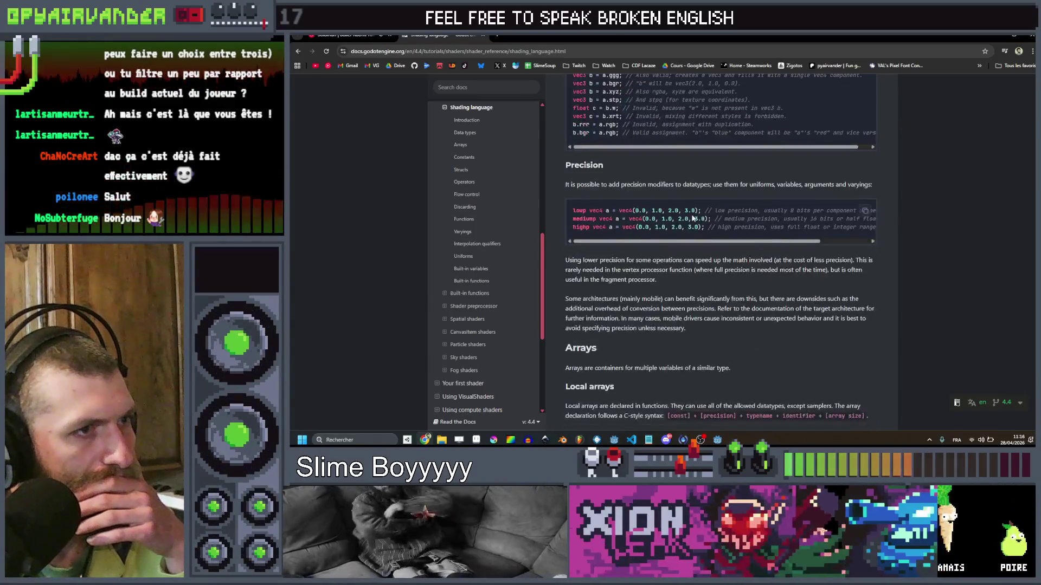
scroll(690, 219, "down", 4)
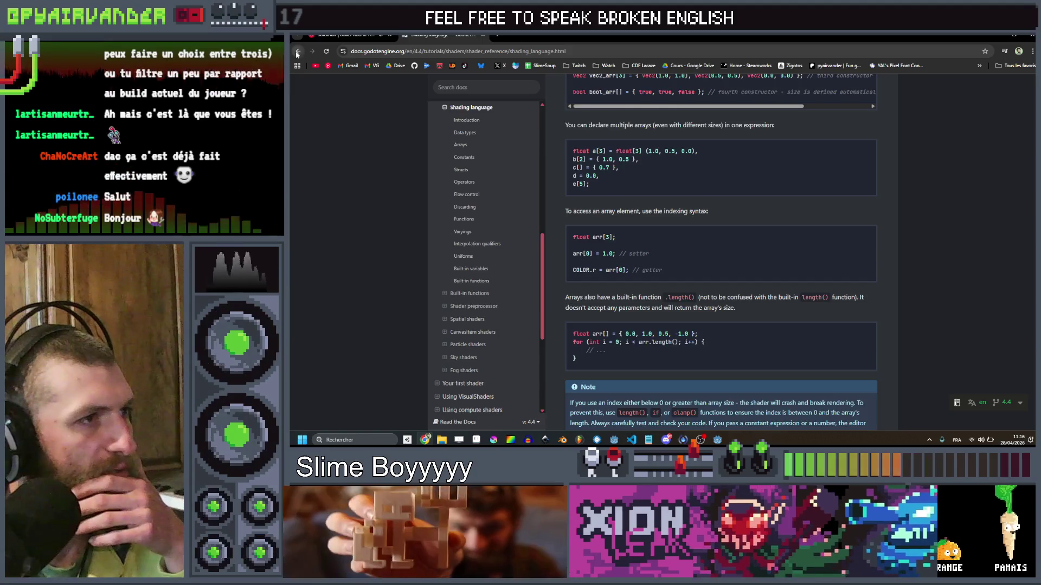
left_click(297, 52)
Open the Built-in functions reference and scroll through its function tables.
left_click(602, 169)
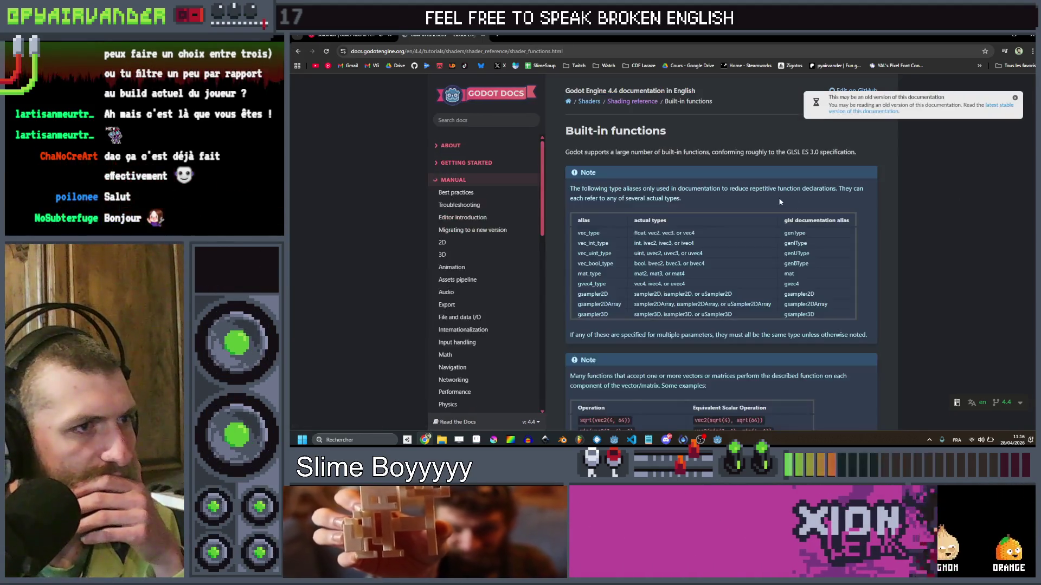
scroll(776, 199, "down", 3)
scroll(785, 209, "down", 2)
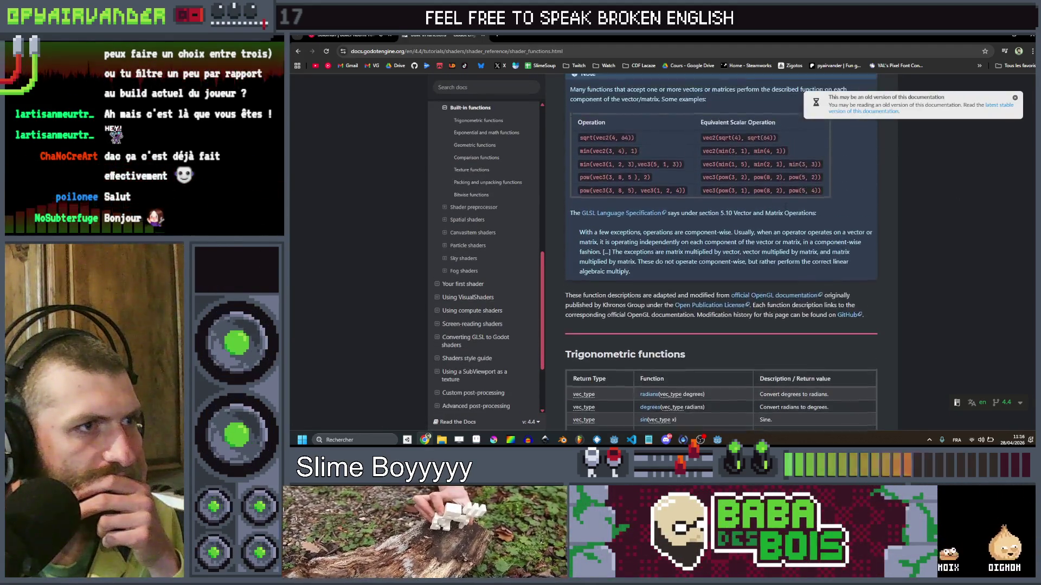
scroll(688, 211, "down", 10)
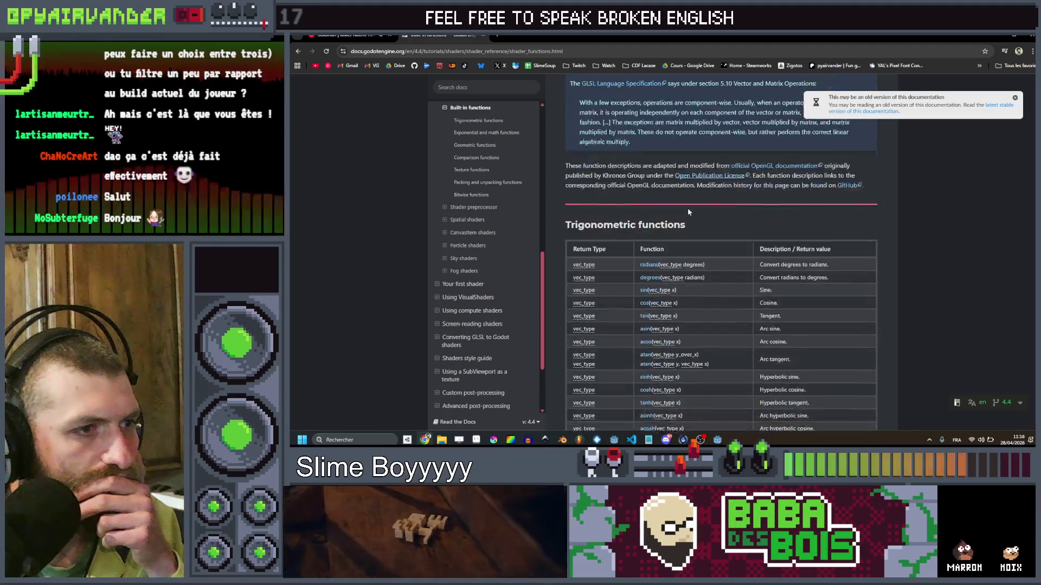
scroll(692, 212, "down", 12)
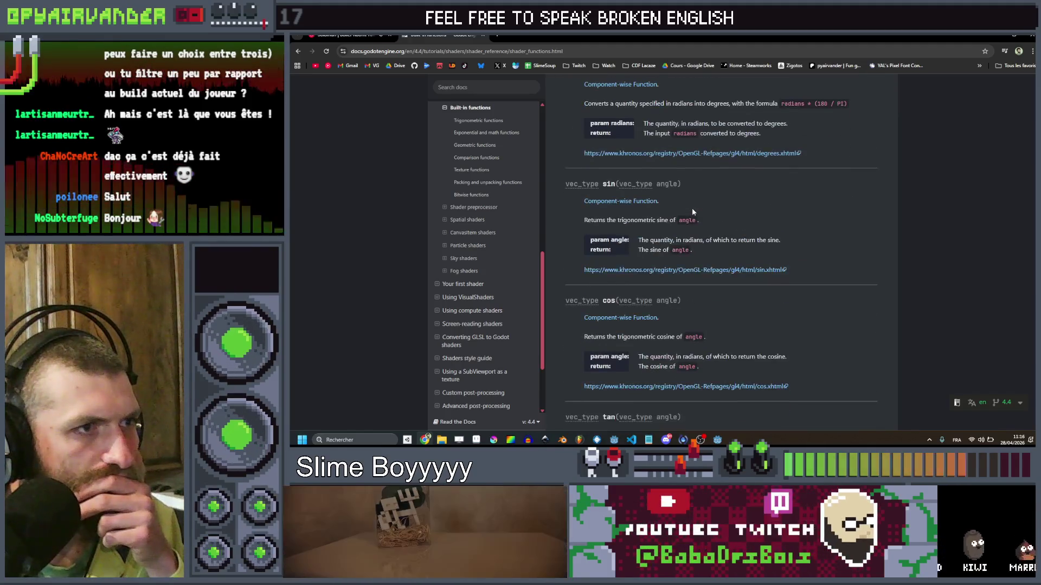
scroll(693, 219, "down", 15)
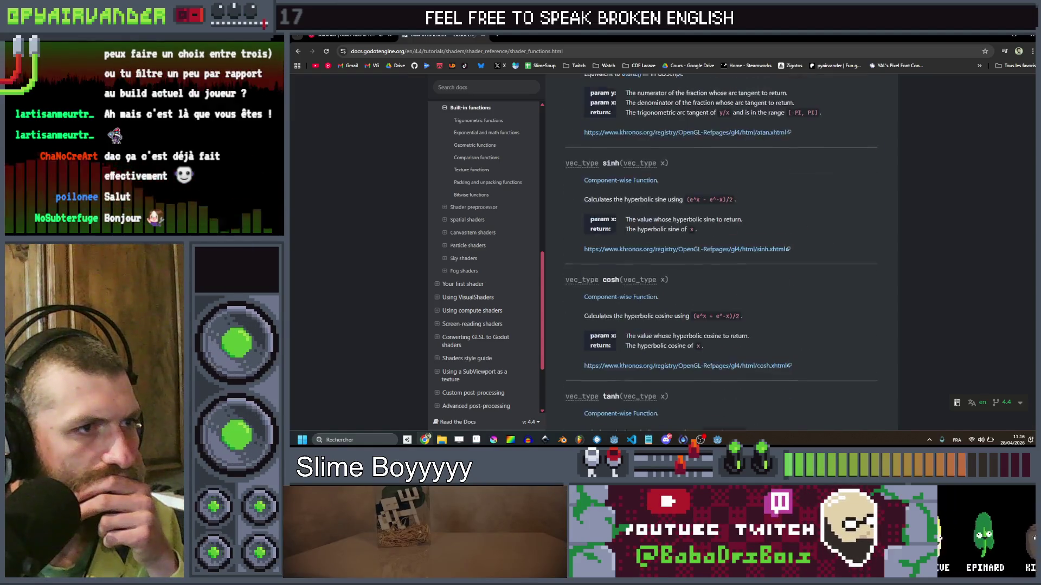
scroll(690, 224, "down", 12)
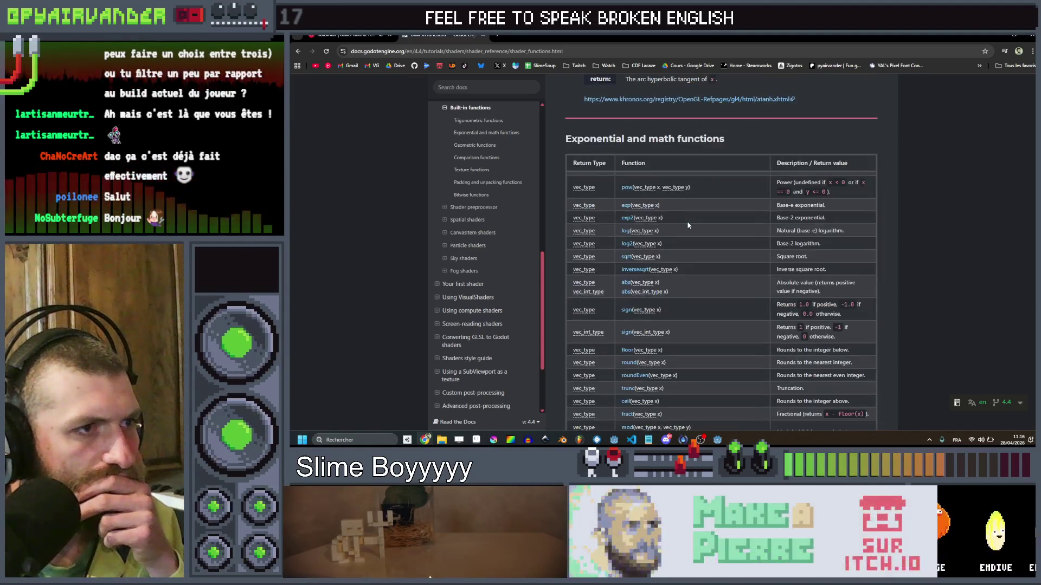
scroll(686, 220, "up", 10)
scroll(686, 221, "down", 8)
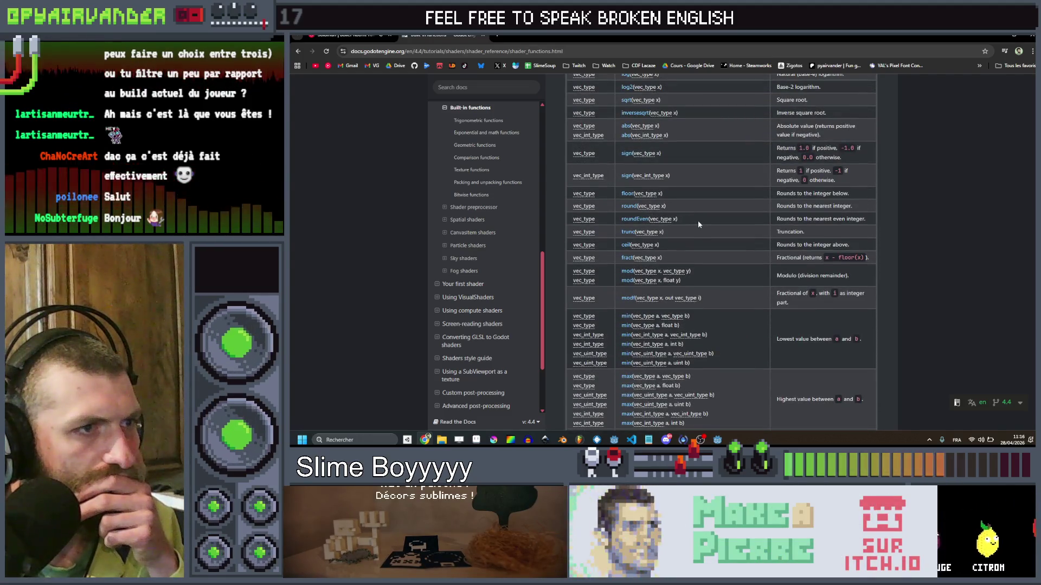
scroll(698, 224, "up", 3)
scroll(697, 223, "down", 5)
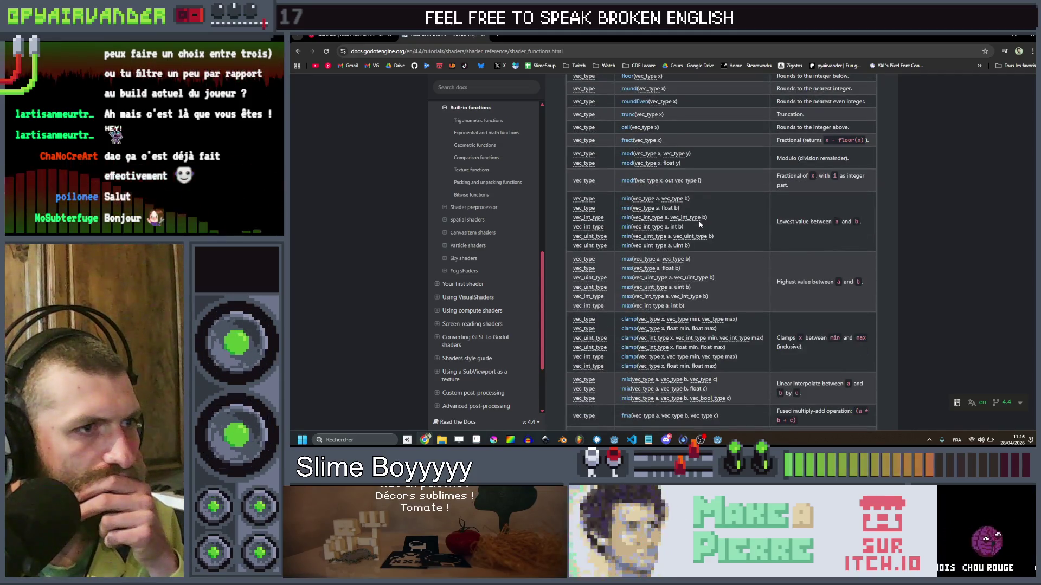
Read down to the mix() entry under Exponential and math functions, then return to Godot.
scroll(707, 221, "down", 10)
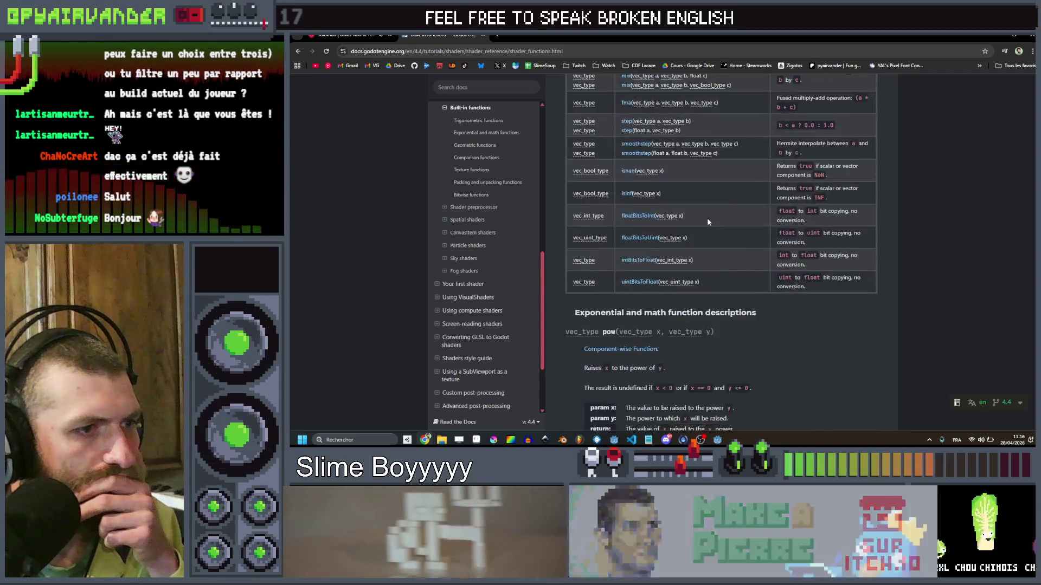
scroll(707, 220, "down", 10)
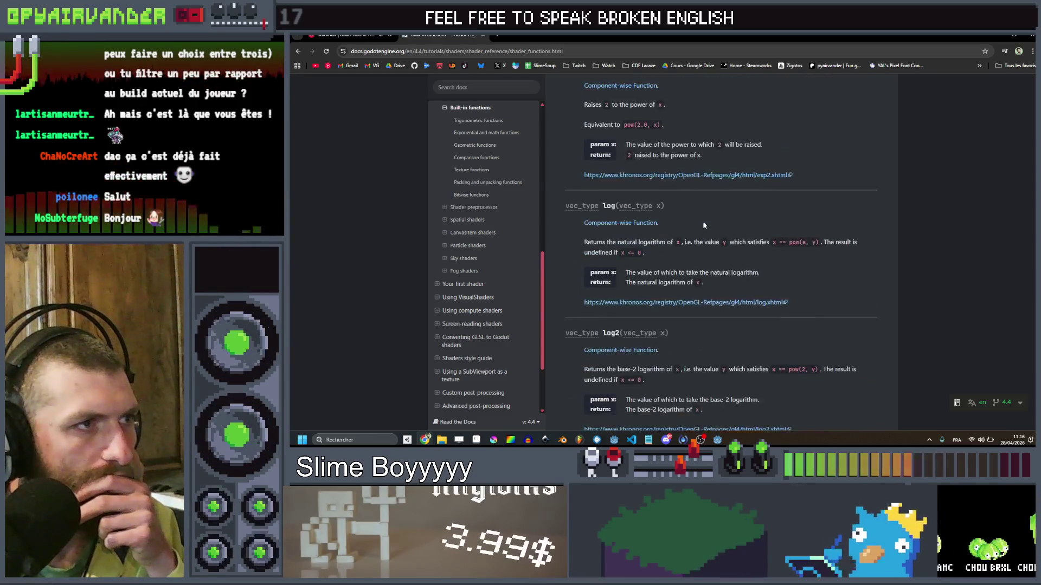
scroll(703, 225, "down", 4)
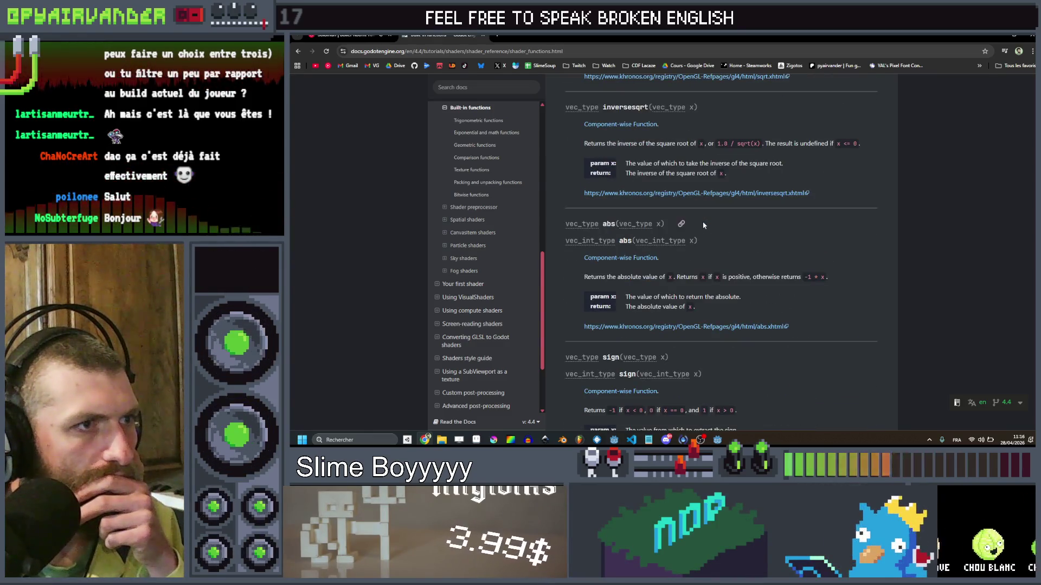
scroll(704, 225, "down", 10)
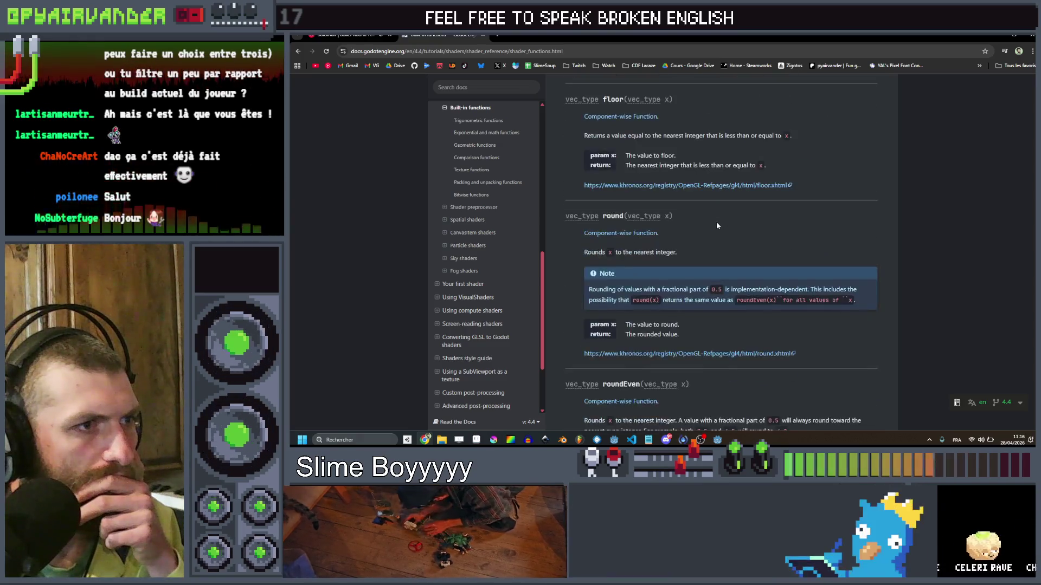
scroll(717, 226, "down", 8)
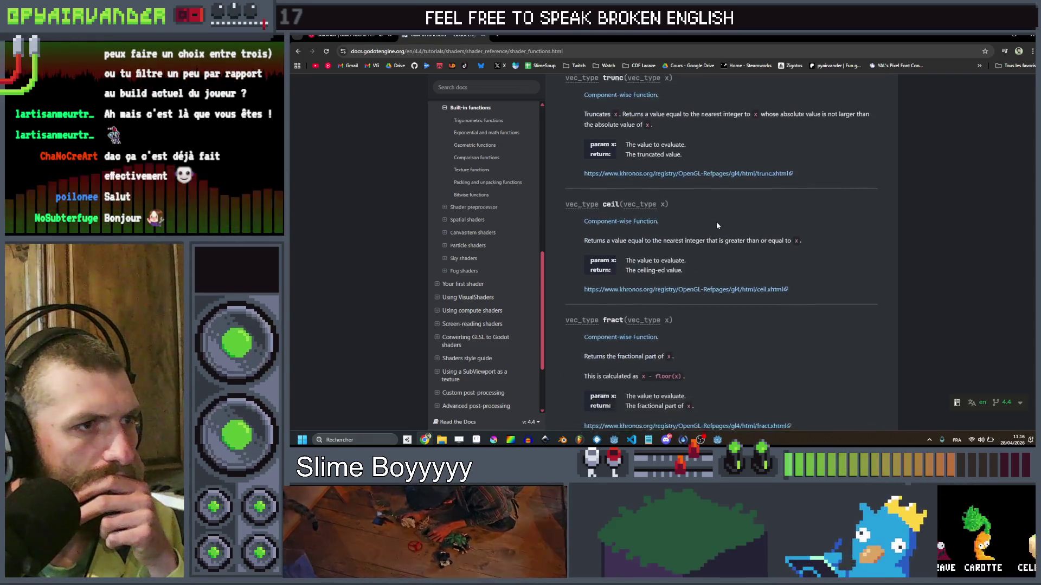
scroll(718, 226, "down", 7)
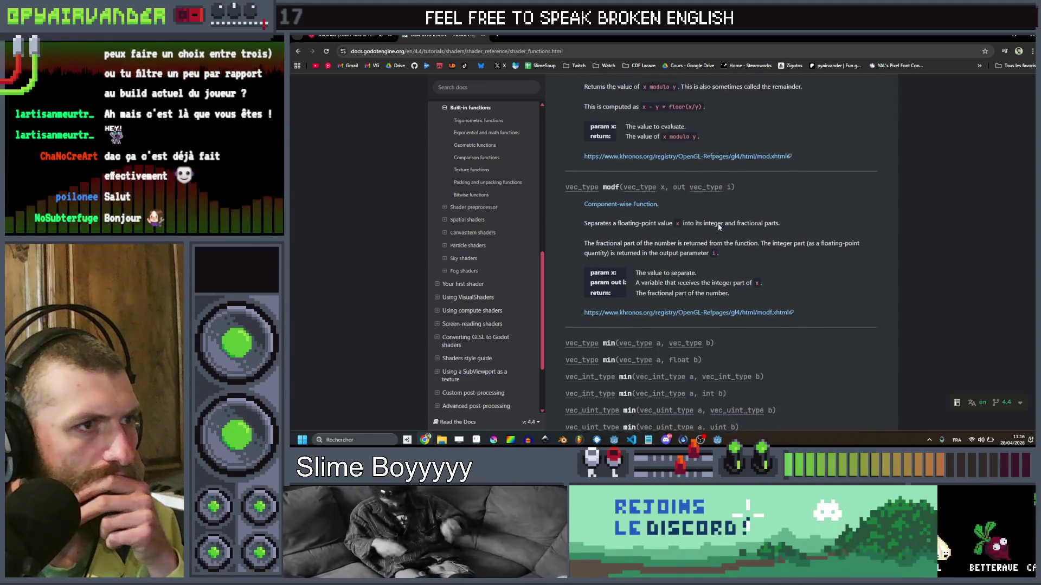
scroll(718, 226, "up", 1)
scroll(718, 226, "down", 10)
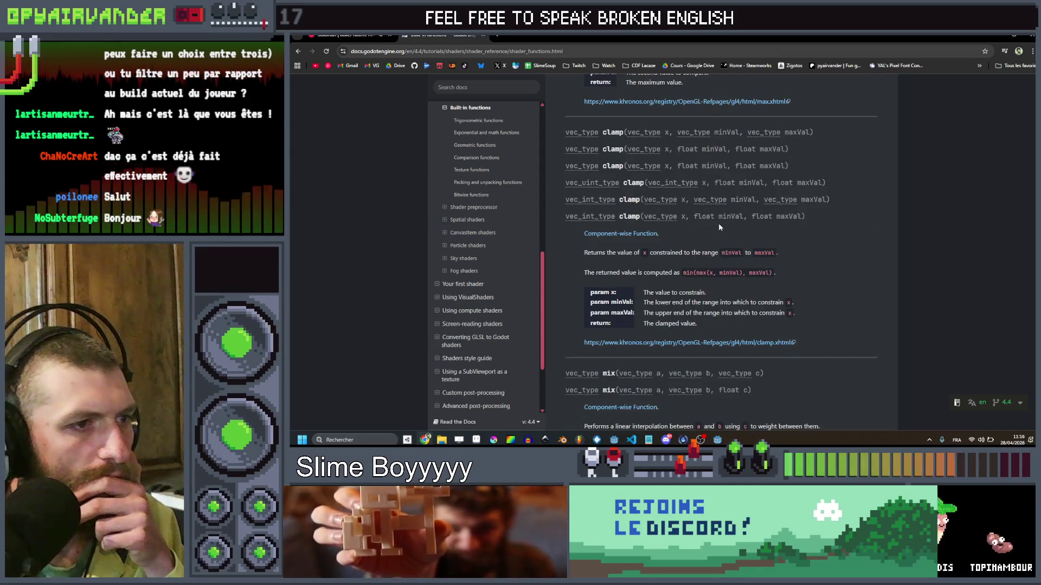
scroll(719, 227, "down", 5)
scroll(744, 194, "up", 1)
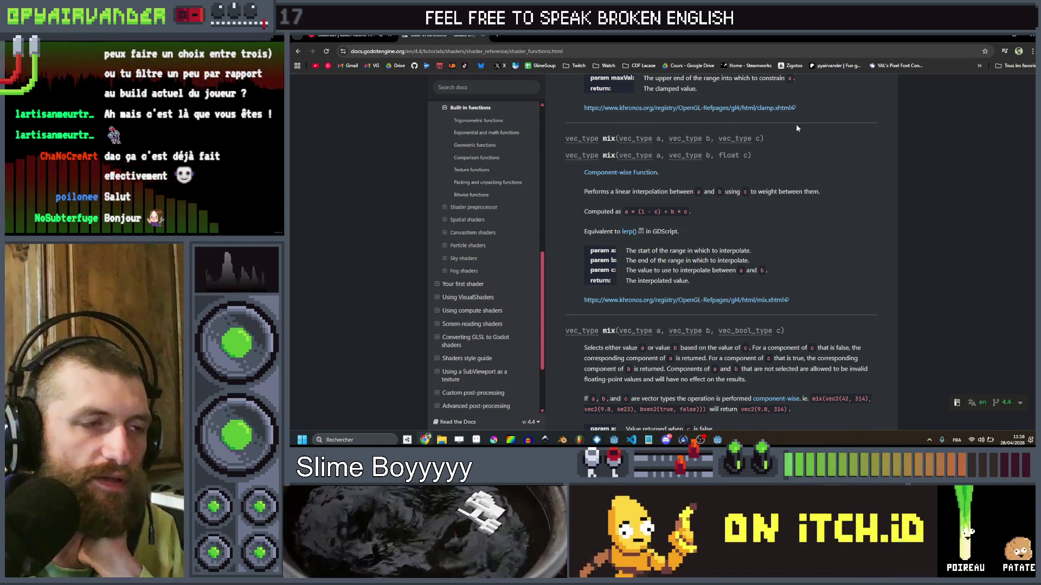
key("alt+Tab")
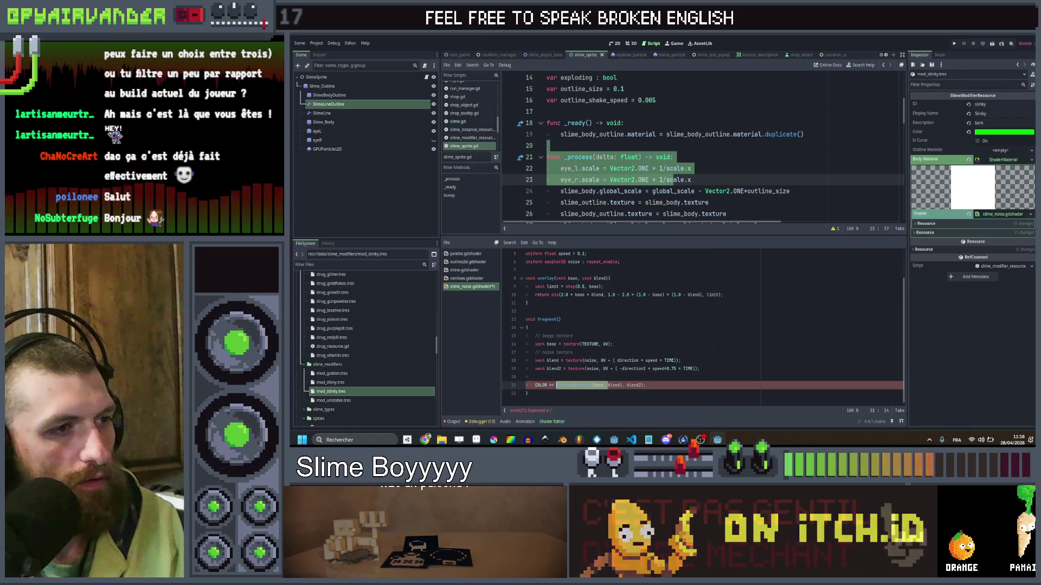
Restore the full overlay call on the COLOR line, save, and remove overlay's step limit line.
key("ctrl+z")
key("ctrl+s")
left_click(632, 303)
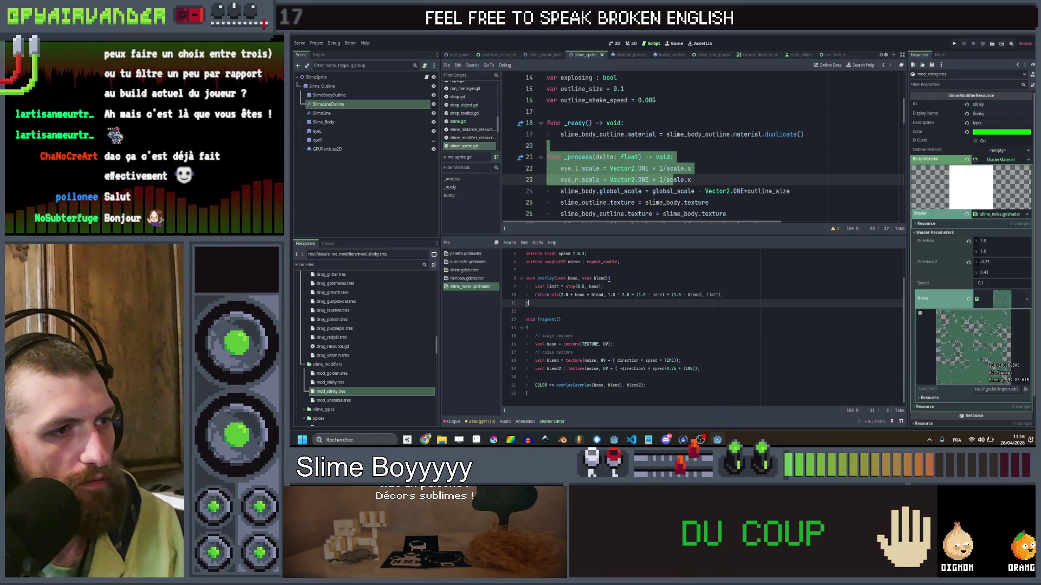
key("ctrl+z")
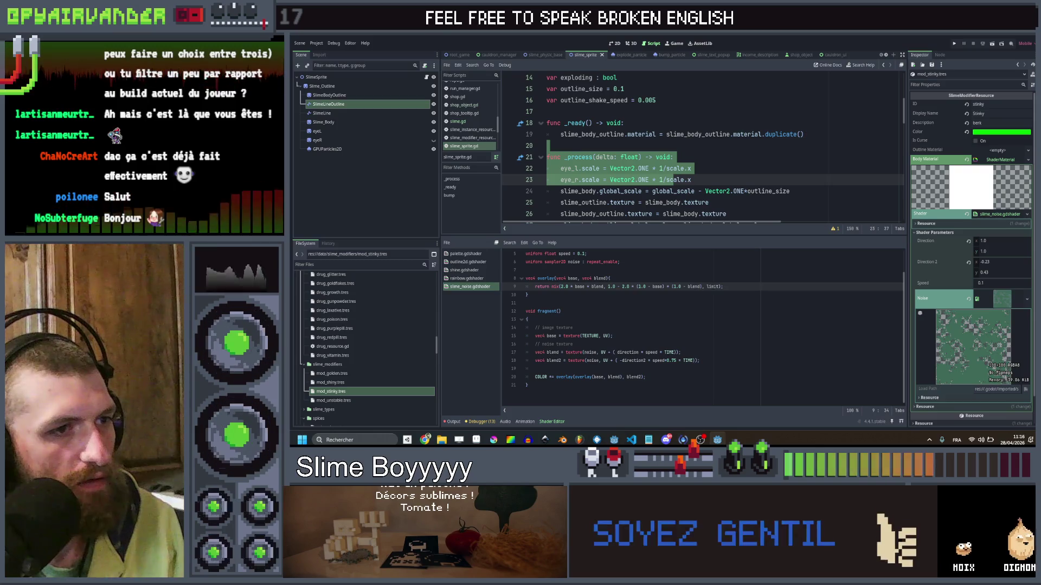
Make the overlay function return mix(base, blend, blend.a), save the shader, and bring up Aseprite.
double_click(710, 286)
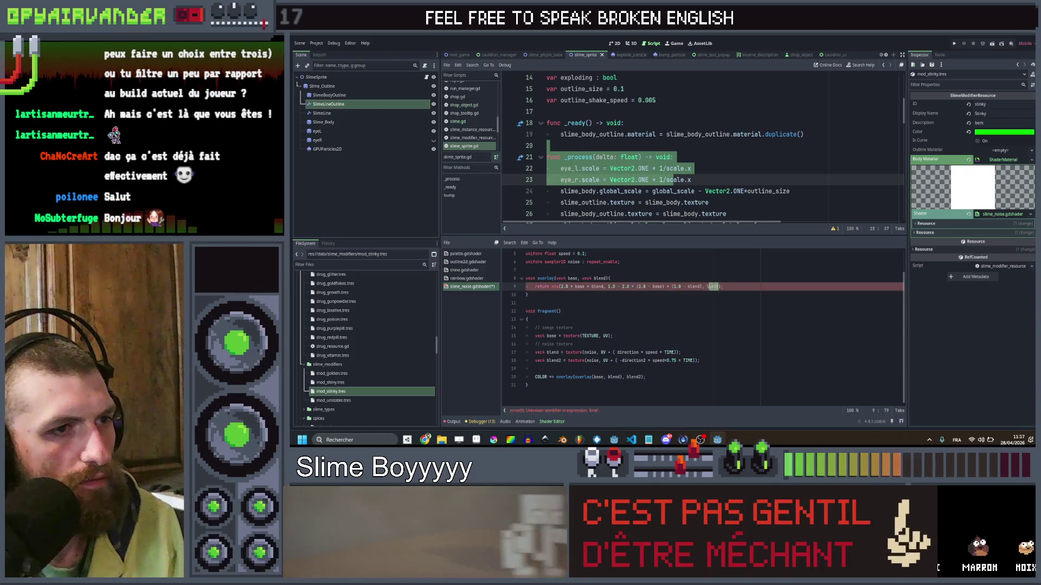
type(")")
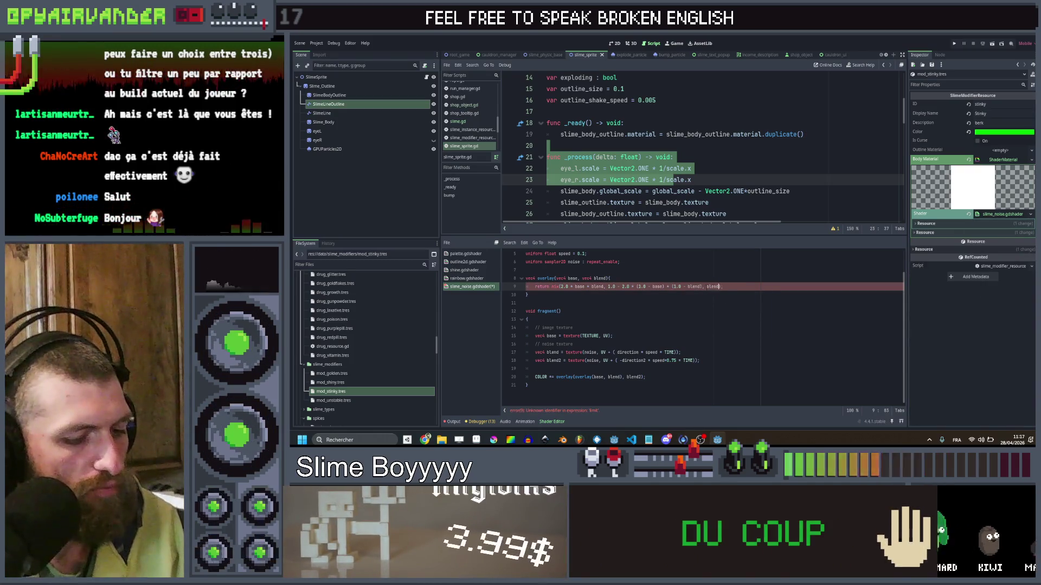
left_click(610, 279)
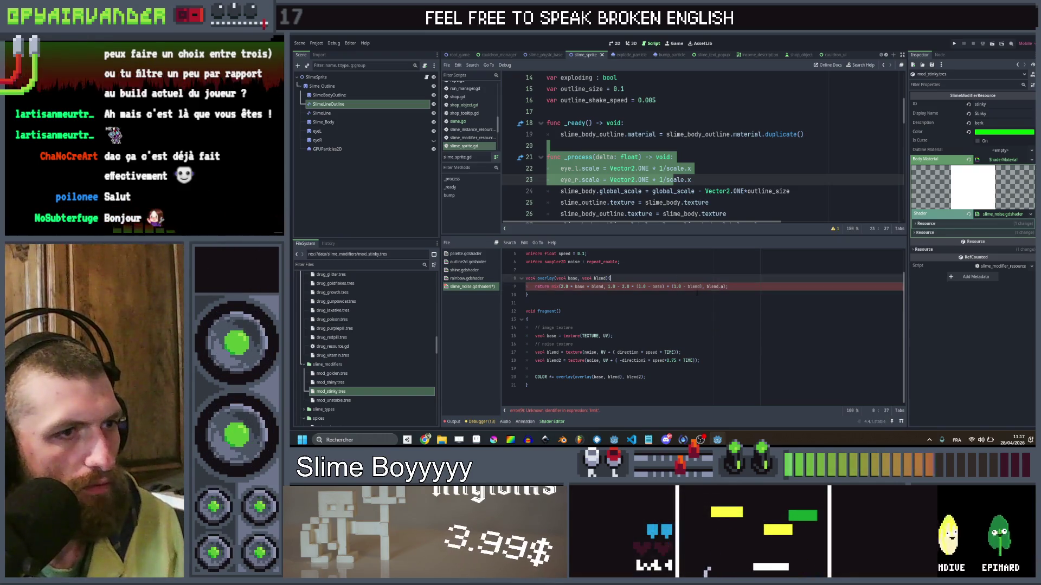
left_click_drag(702, 287, 562, 286)
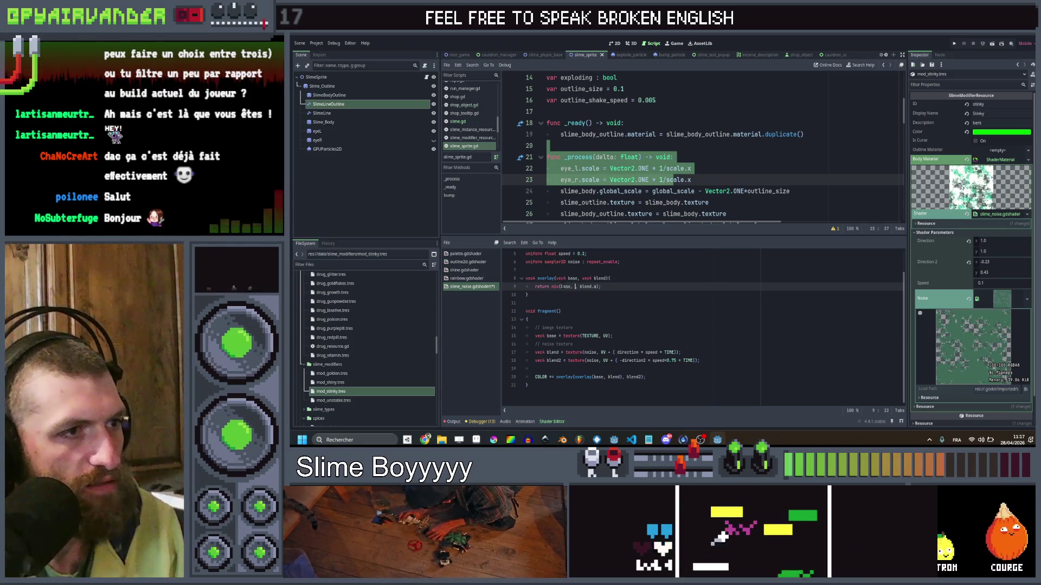
type("base, ")
type("blend")
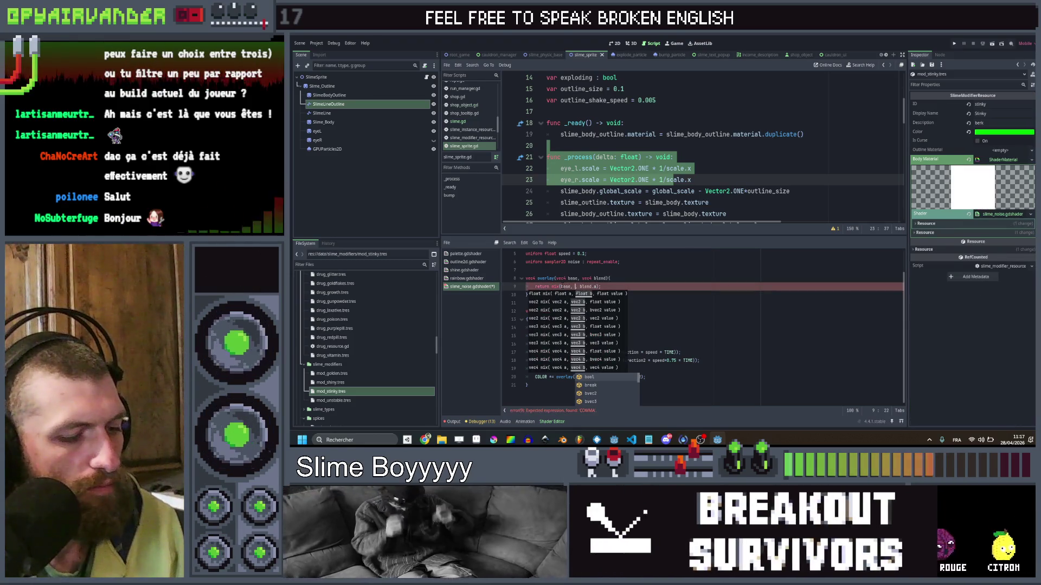
key("ctrl+s")
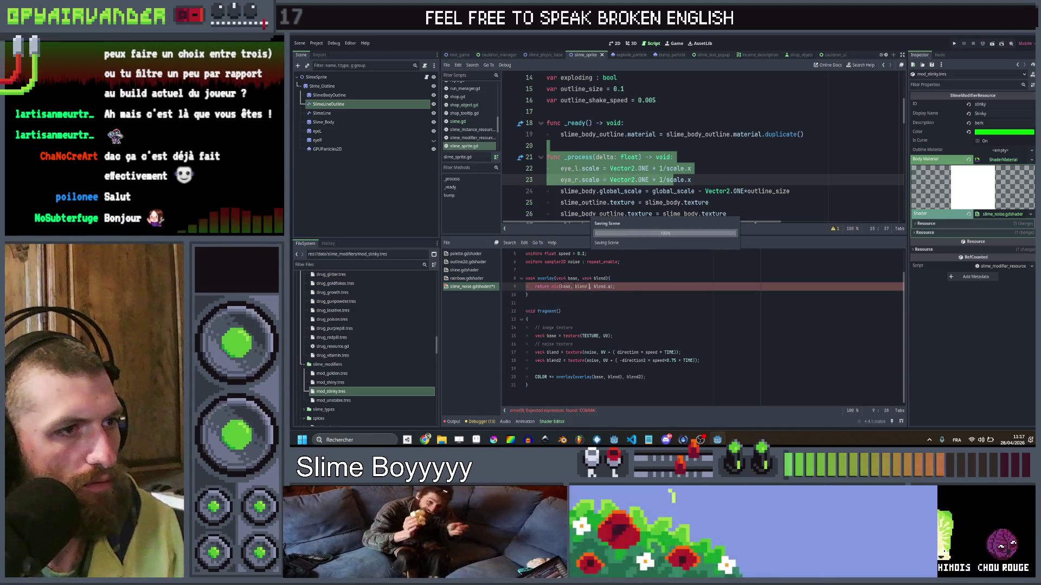
left_click(676, 278)
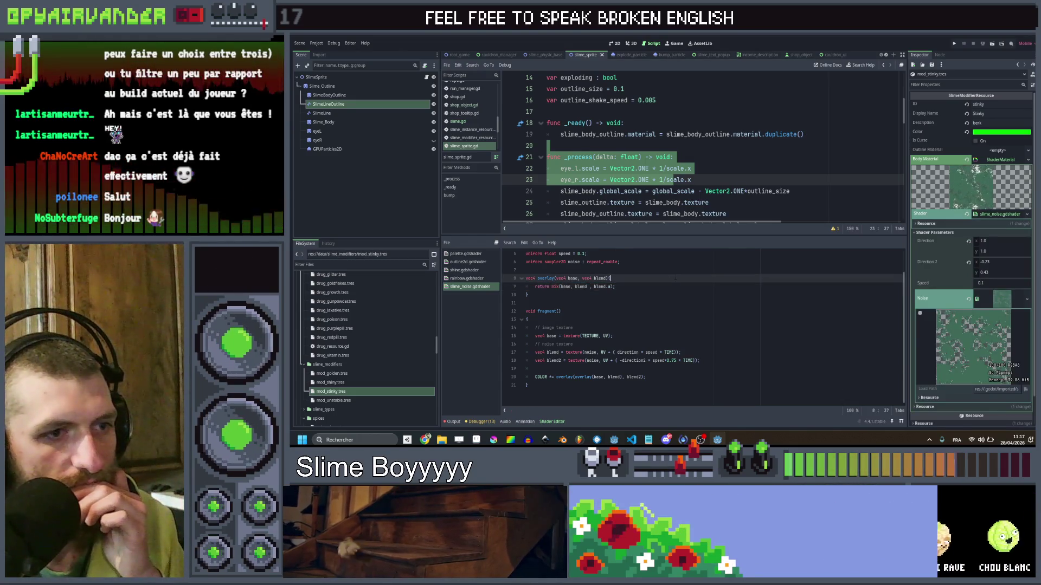
key("alt+Tab")
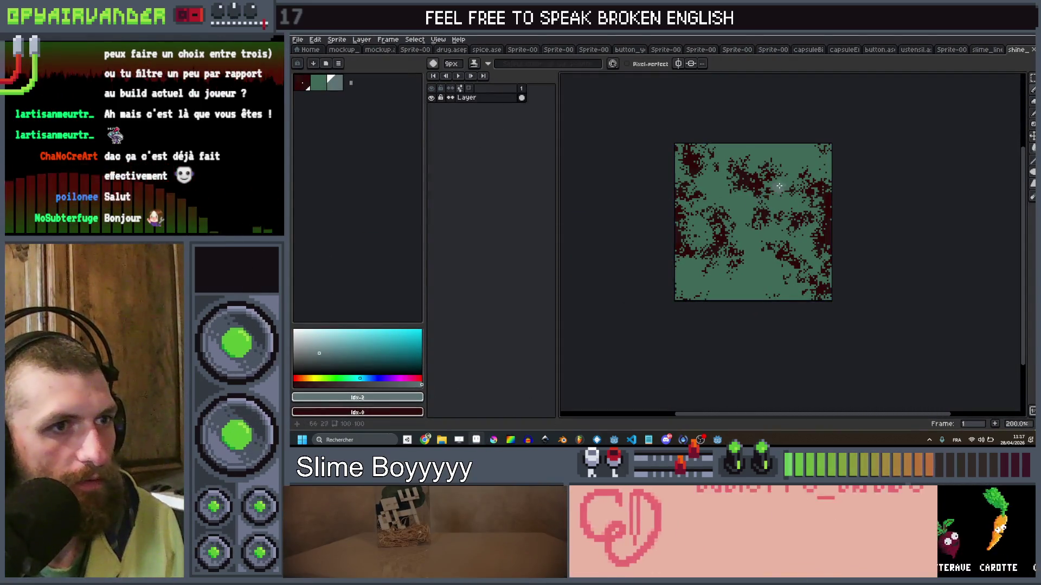
Sketch a looping stroke, paint it dark red, and spray dithered dark paint over the S-shape.
left_click_drag(696, 276, 801, 238)
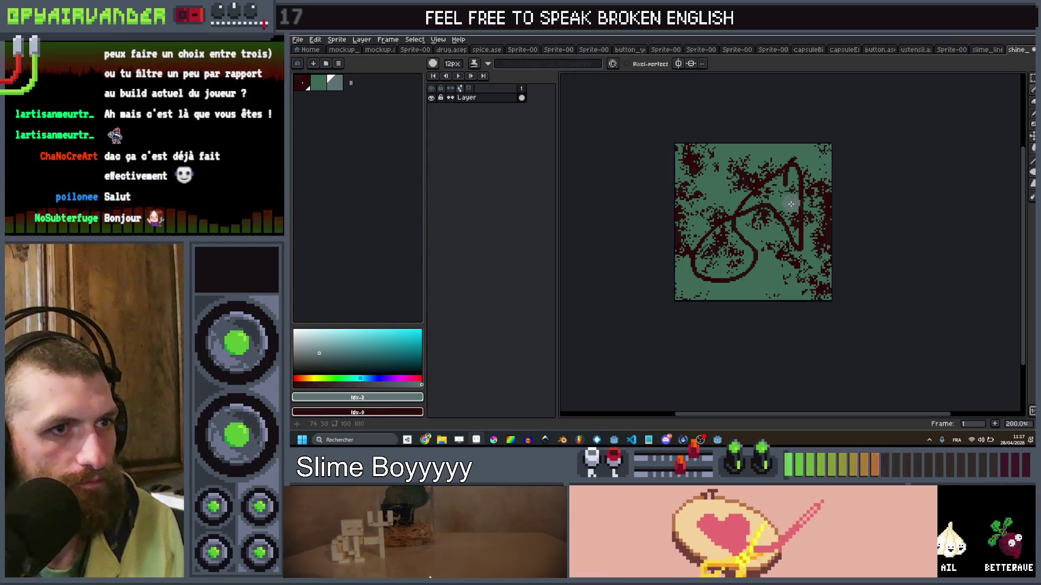
mouse_move(791, 204)
left_mouse_down()
mouse_move(716, 260)
mouse_move(780, 176)
mouse_move(810, 162)
left_mouse_up()
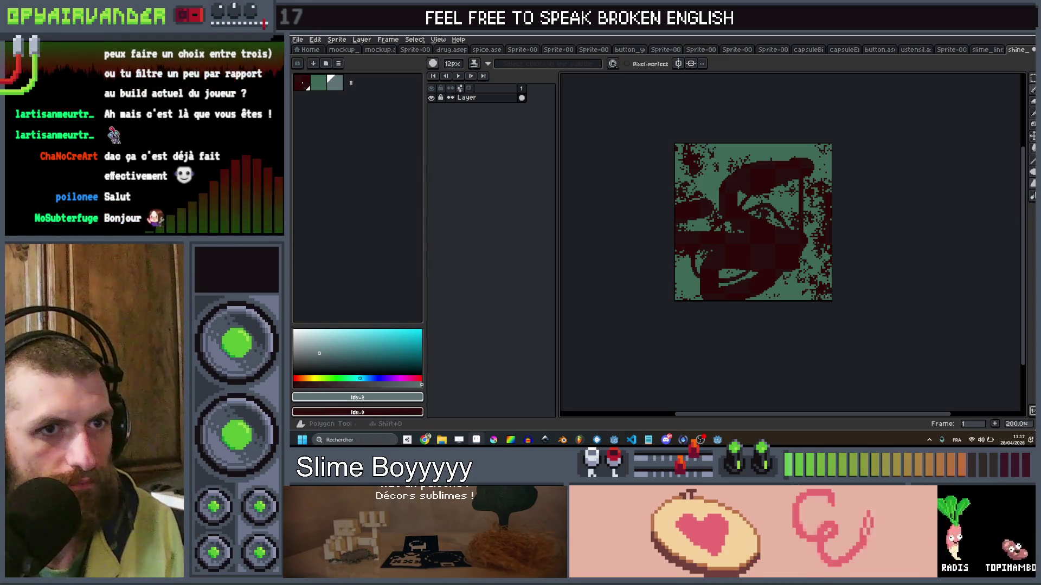
left_click(1033, 195)
mouse_move(762, 186)
left_mouse_down()
mouse_move(665, 244)
mouse_move(953, 244)
mouse_move(806, 204)
mouse_move(769, 172)
mouse_move(739, 275)
mouse_move(734, 176)
mouse_move(759, 128)
mouse_move(772, 215)
mouse_move(722, 256)
mouse_move(808, 221)
mouse_move(714, 205)
mouse_move(908, 255)
left_mouse_up()
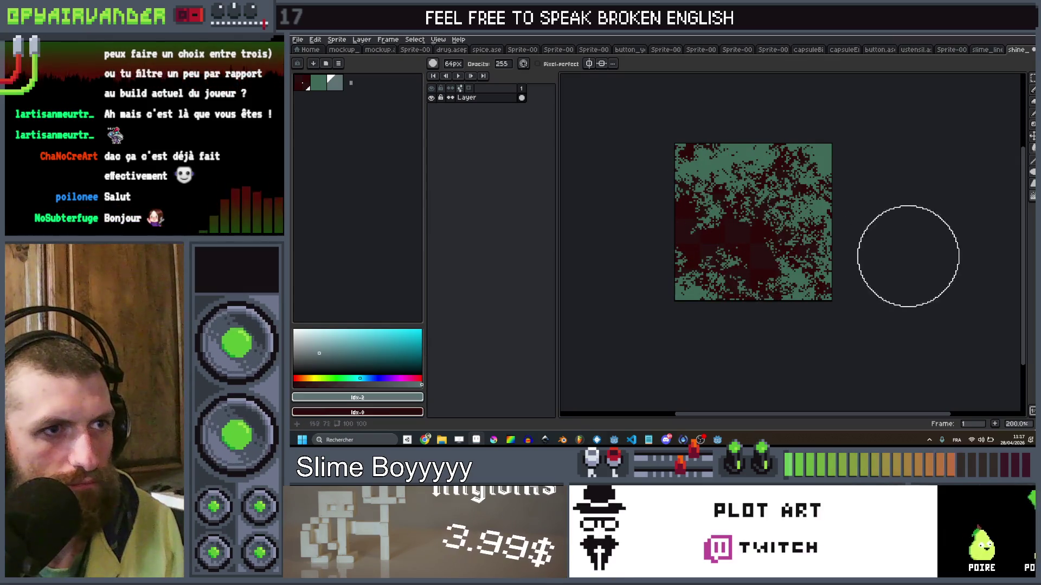
Pick dark red, resize the spray and 15px pencil, and spray green noise near the right edge.
scroll(906, 228, "down", 2)
scroll(755, 232, "up", 3)
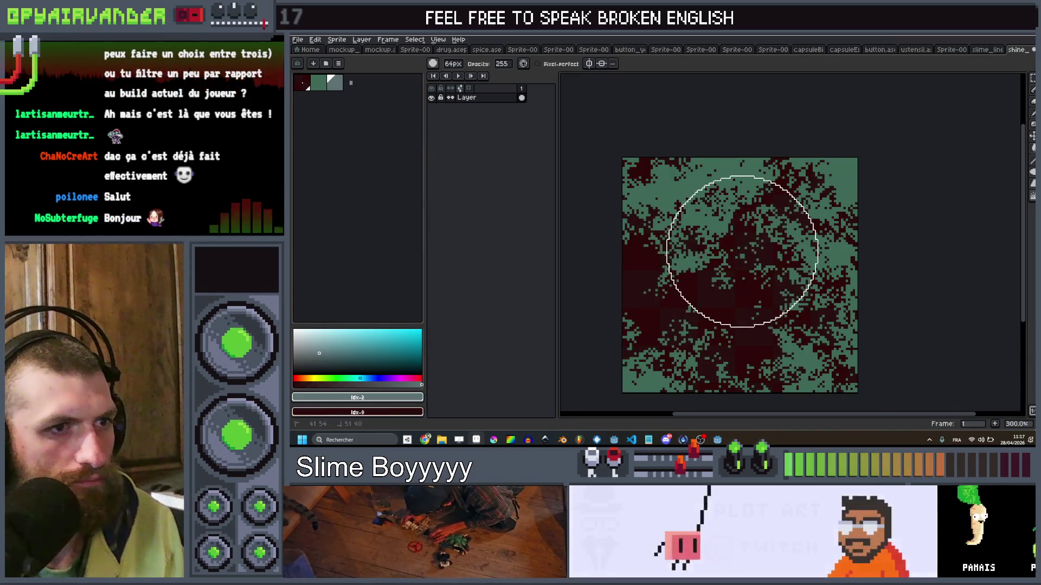
left_click(301, 82)
key("minus")
key("minus")
key("minus")
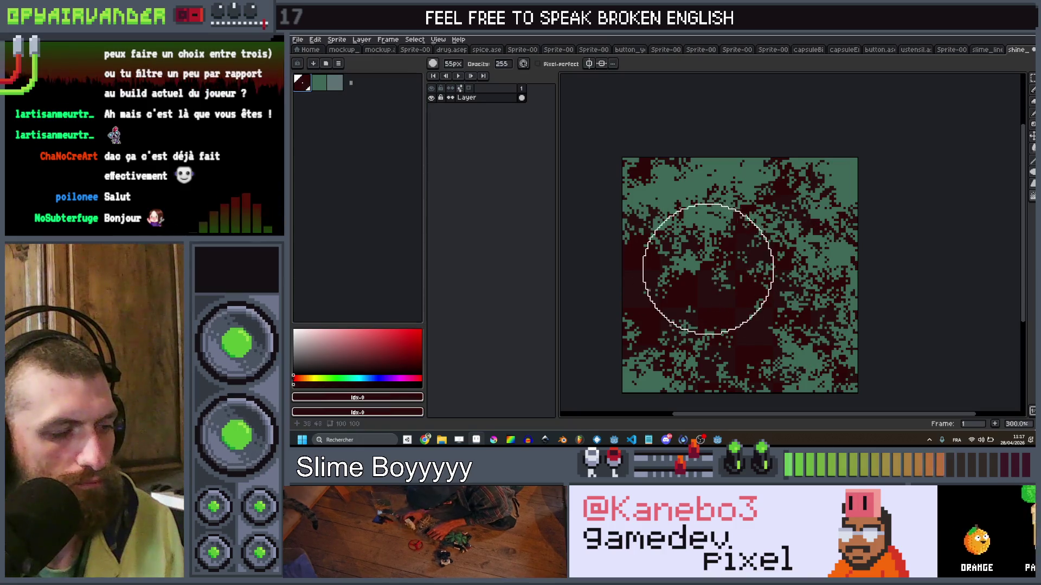
key("b")
key("plus")
key("plus")
key("plus")
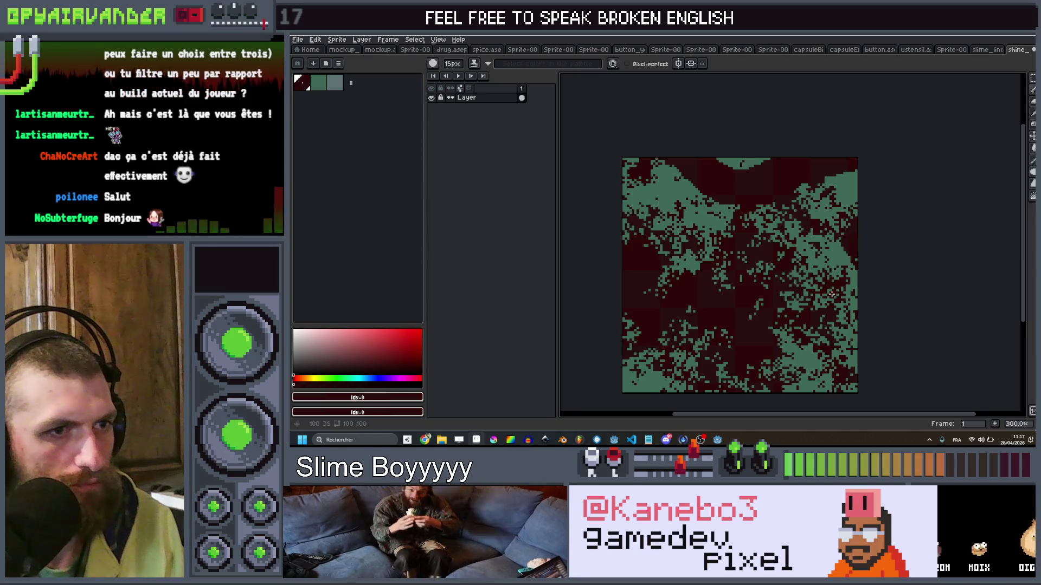
scroll(997, 259, "down", 1)
key("shift+b")
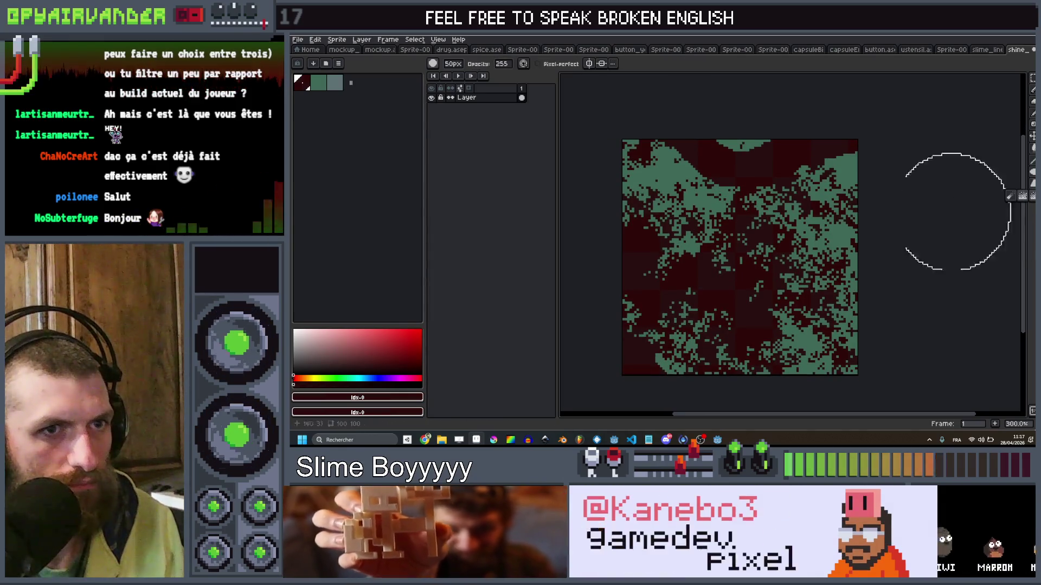
mouse_move(748, 174)
left_mouse_down()
mouse_move(698, 267)
mouse_move(692, 356)
left_mouse_up()
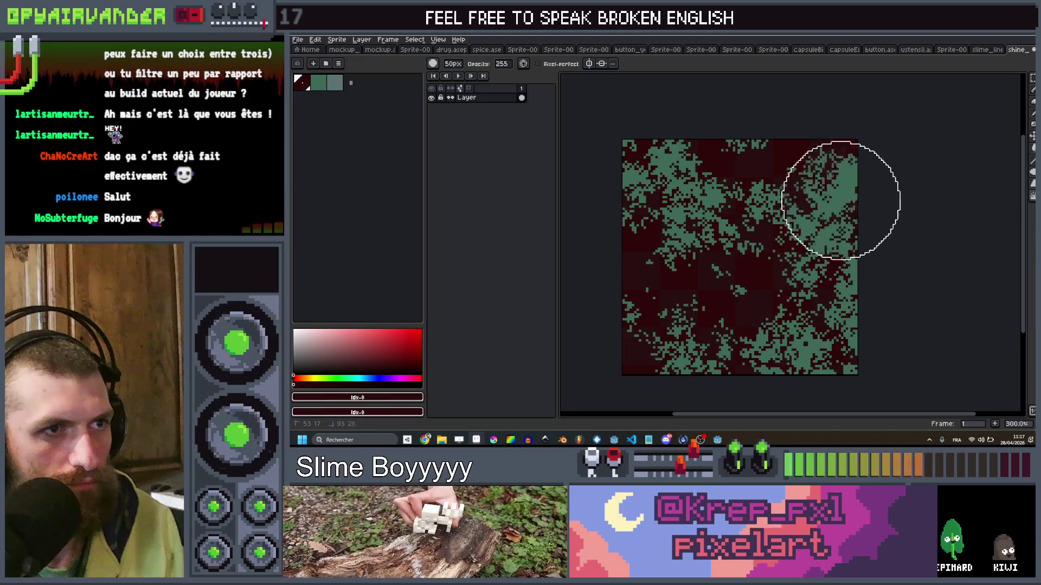
scroll(825, 138, "down", 4)
scroll(835, 140, "up", 3)
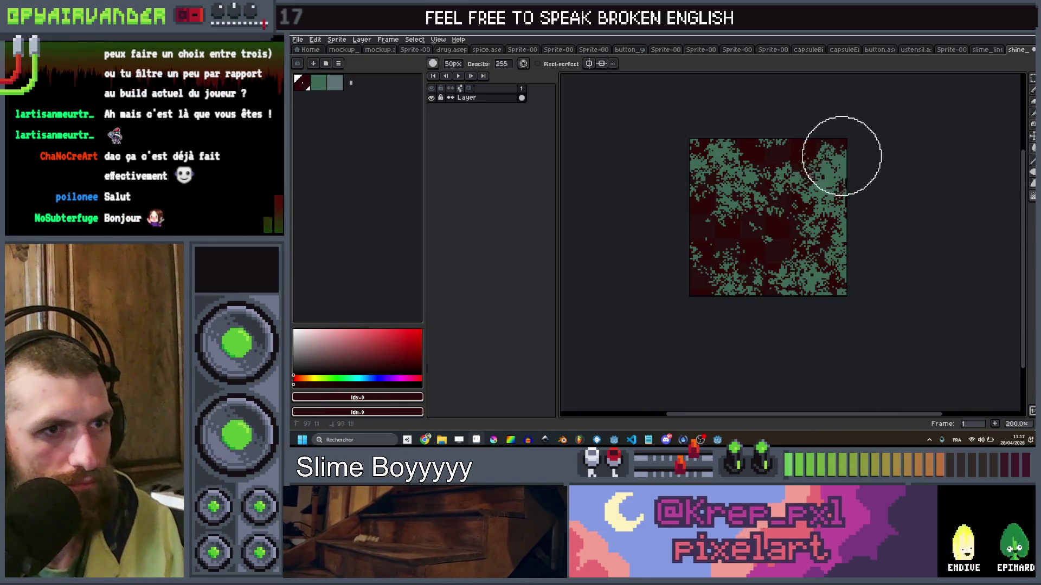
scroll(876, 174, "down", 2)
scroll(877, 173, "up", 2)
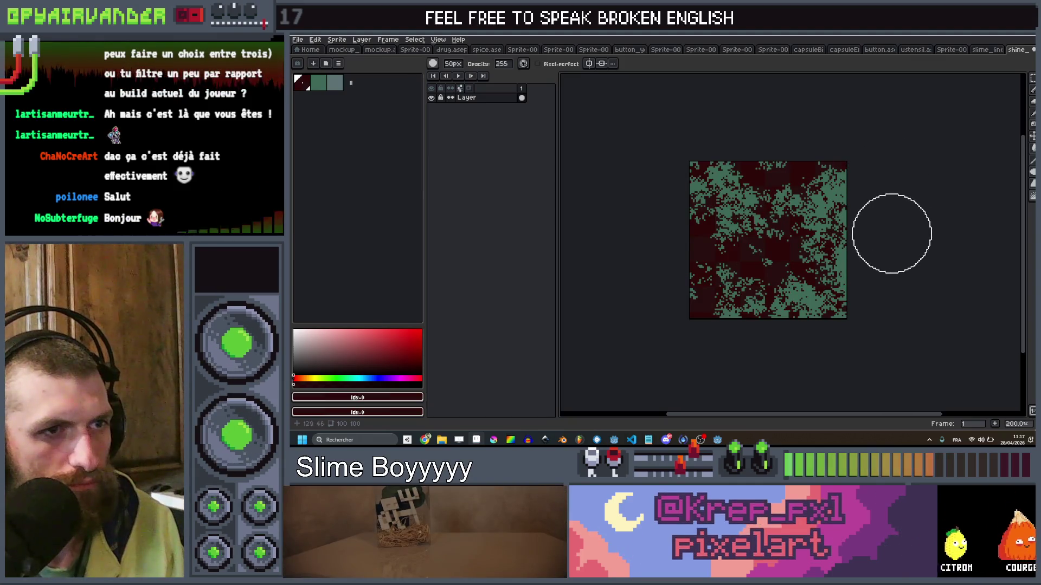
Preview the texture with Tiled Mode on both axes and save shine_stink.png.
left_click(421, 41)
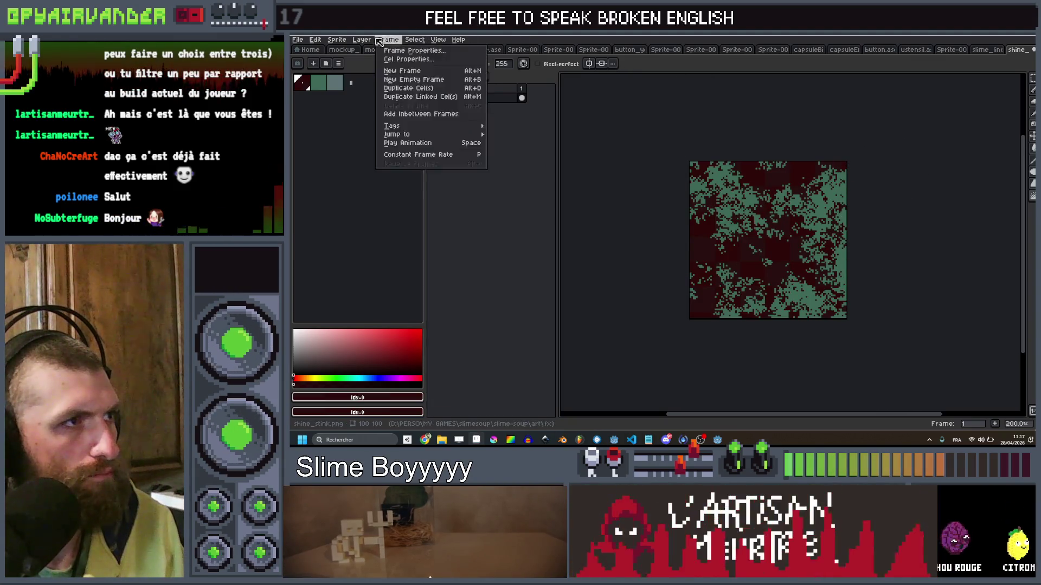
mouse_move(440, 43)
mouse_move(478, 93)
left_click(568, 101)
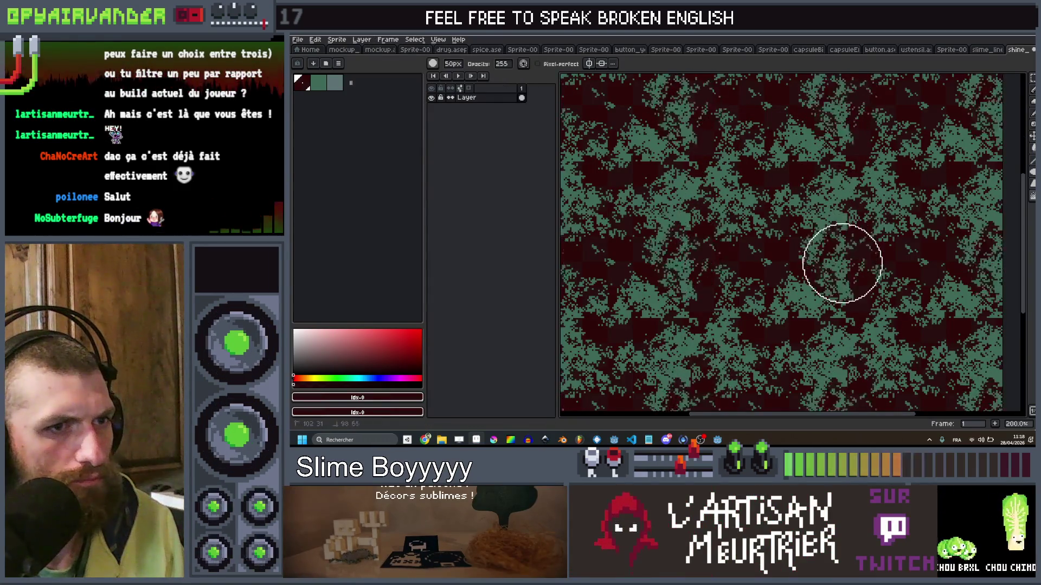
scroll(944, 212, "down", 1)
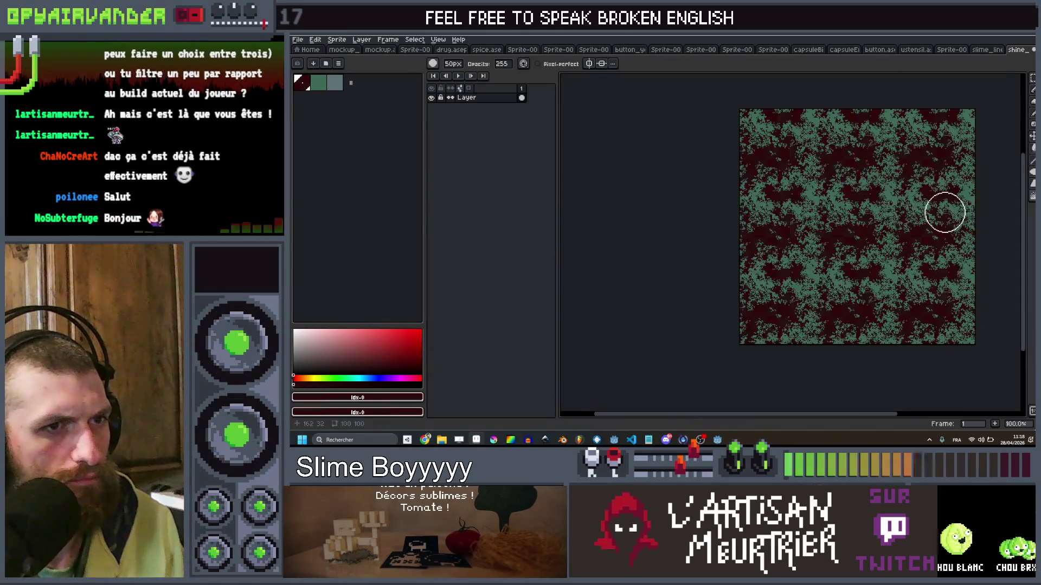
scroll(927, 213, "up", 1)
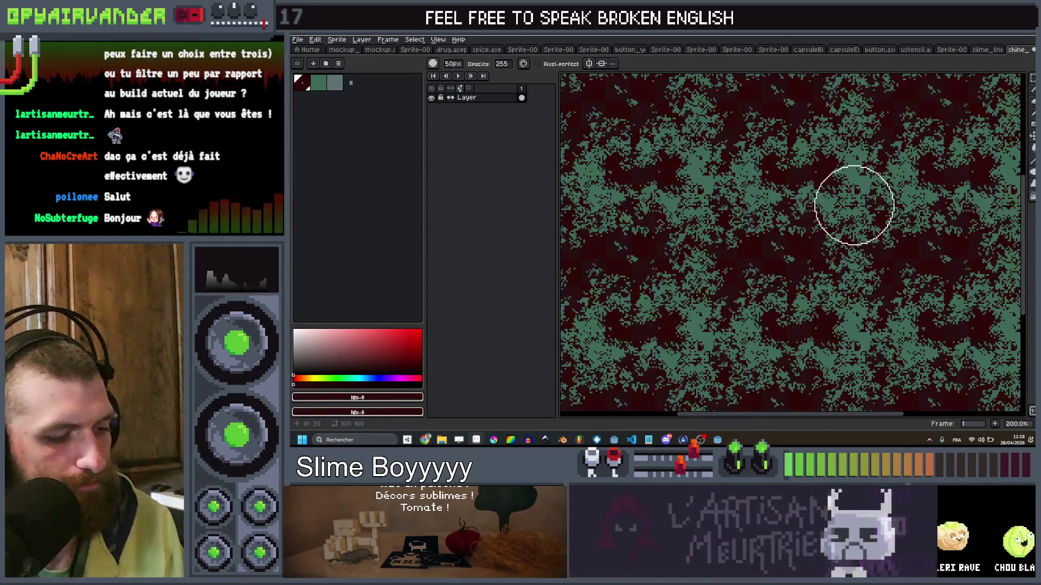
key("v")
key("ctrl+s")
key("alt+Tab")
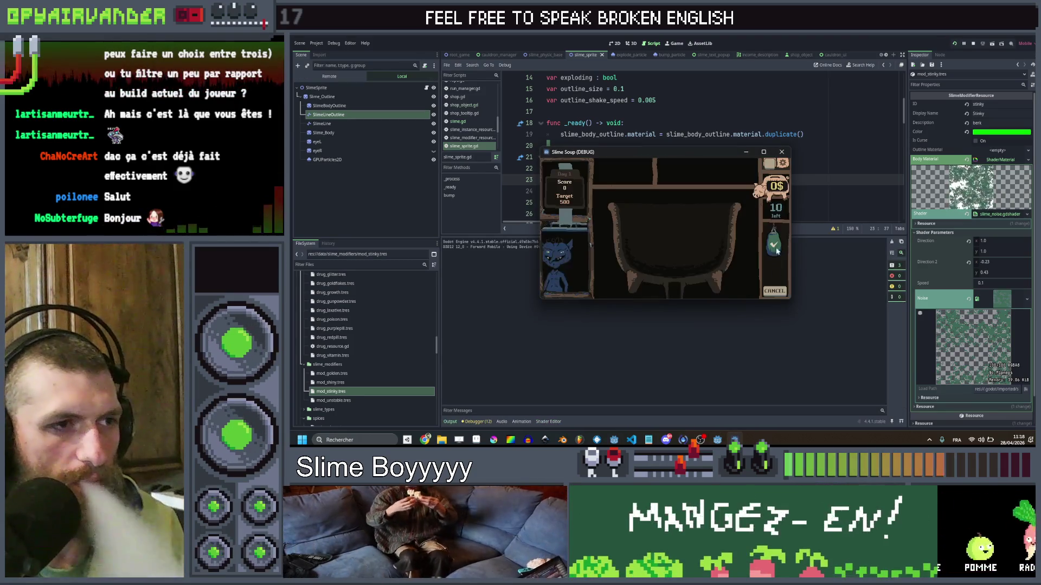
View the slimes' new noise texture in the maximized game, review the slime_noise COLOR code, and rerun it.
left_click(766, 154)
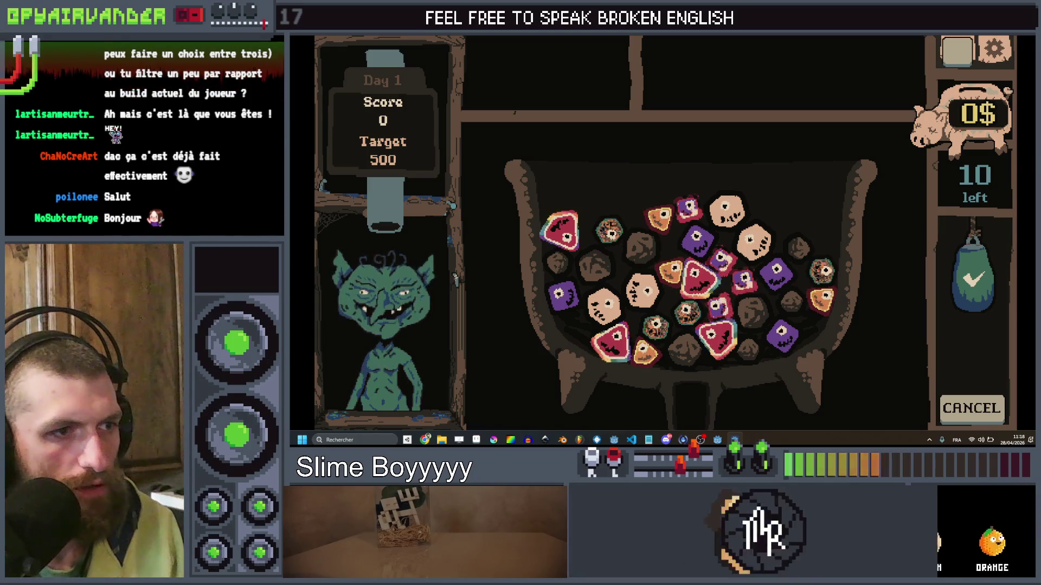
key("alt+F4")
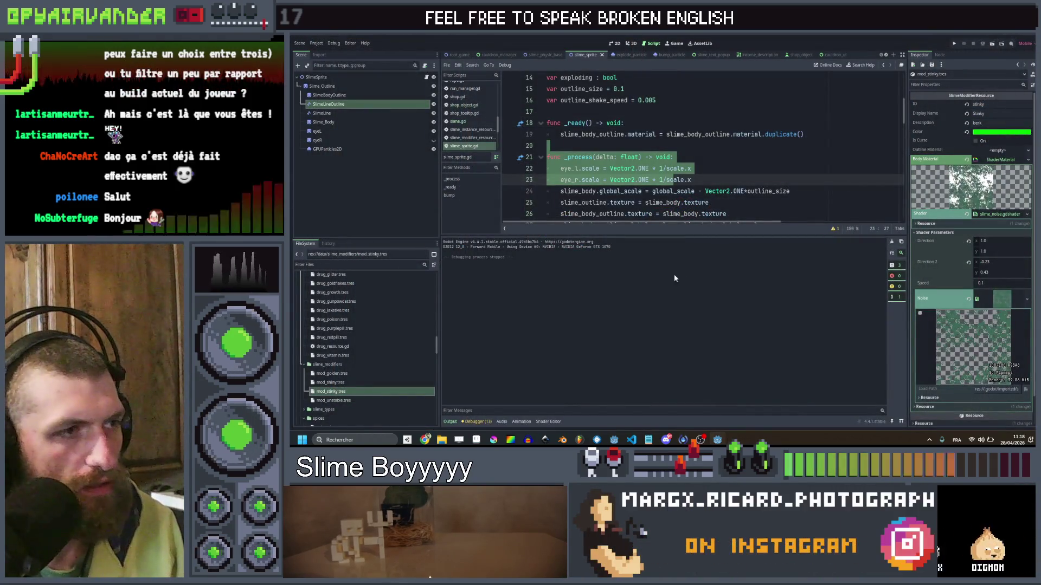
left_click(548, 422)
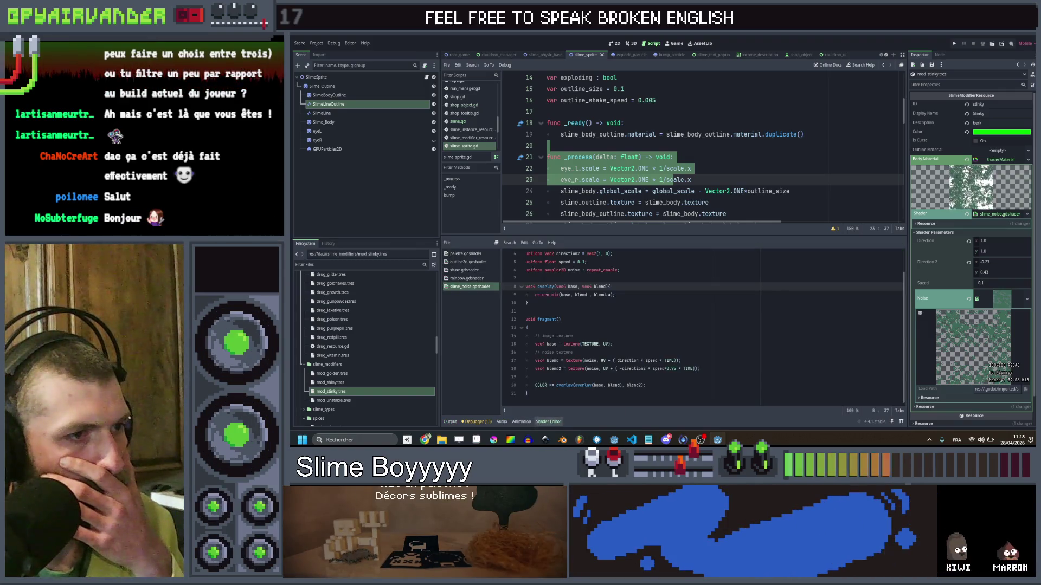
left_click(550, 385)
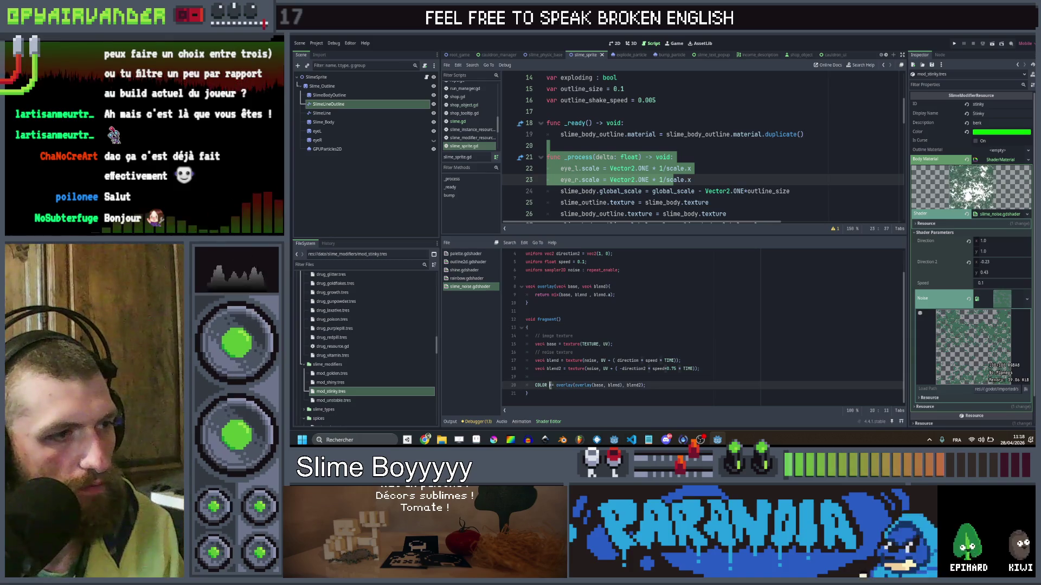
left_click(710, 336)
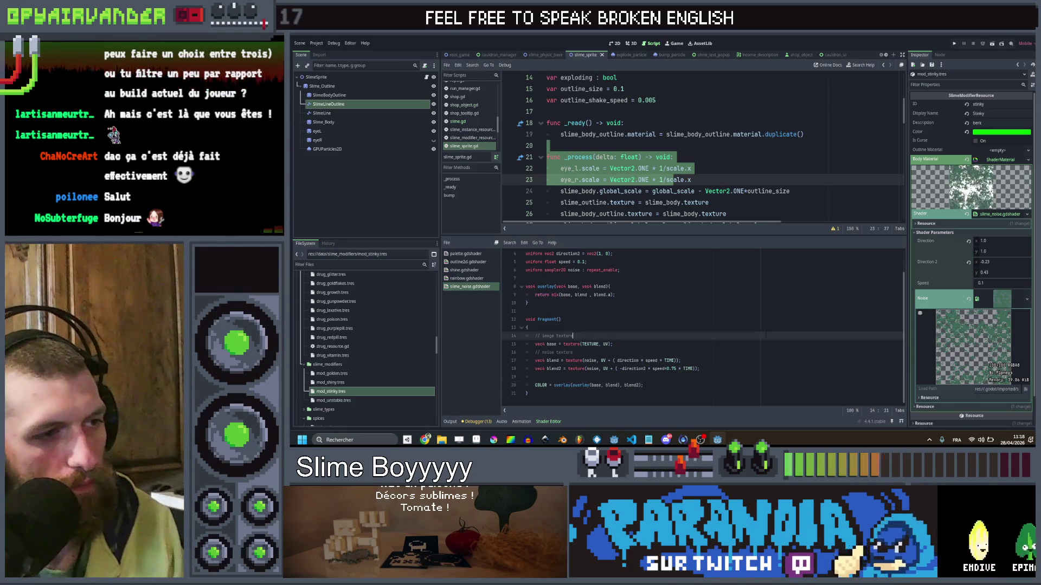
left_click(953, 45)
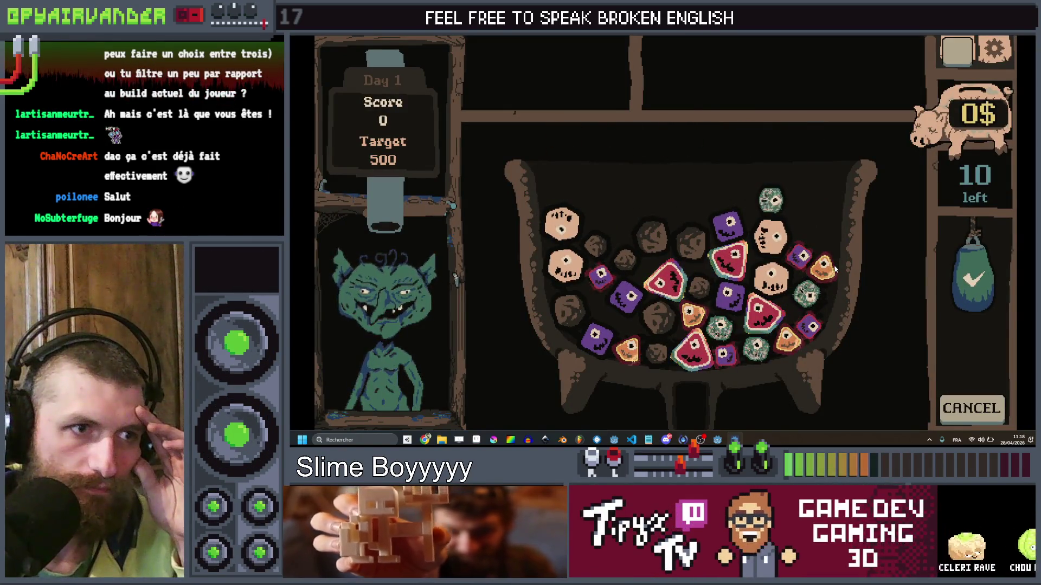
key("alt+F4")
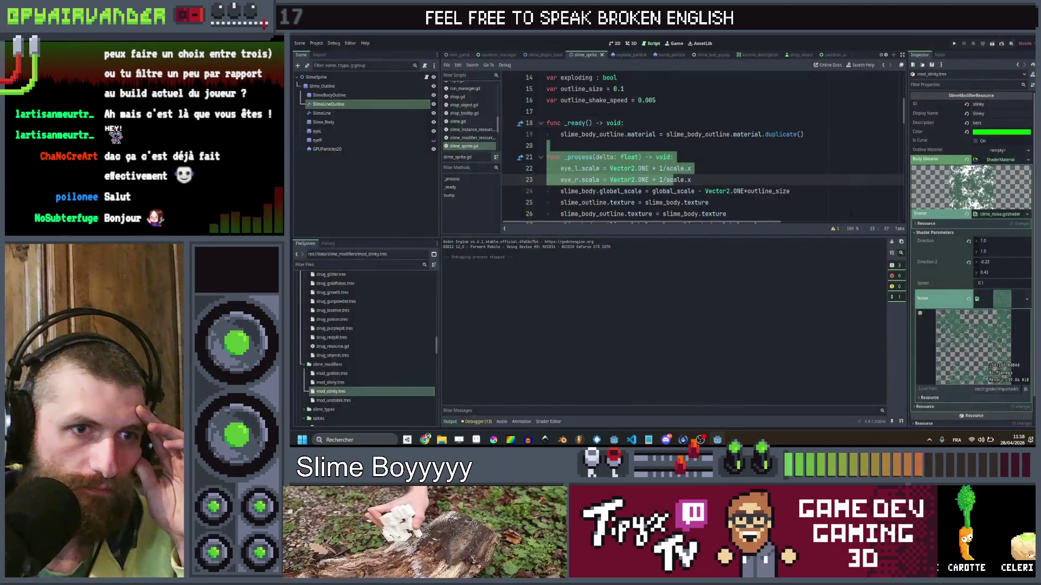
In Aseprite, select the whole sprite and undo back to the sparse diagonal shapes.
left_click(477, 439)
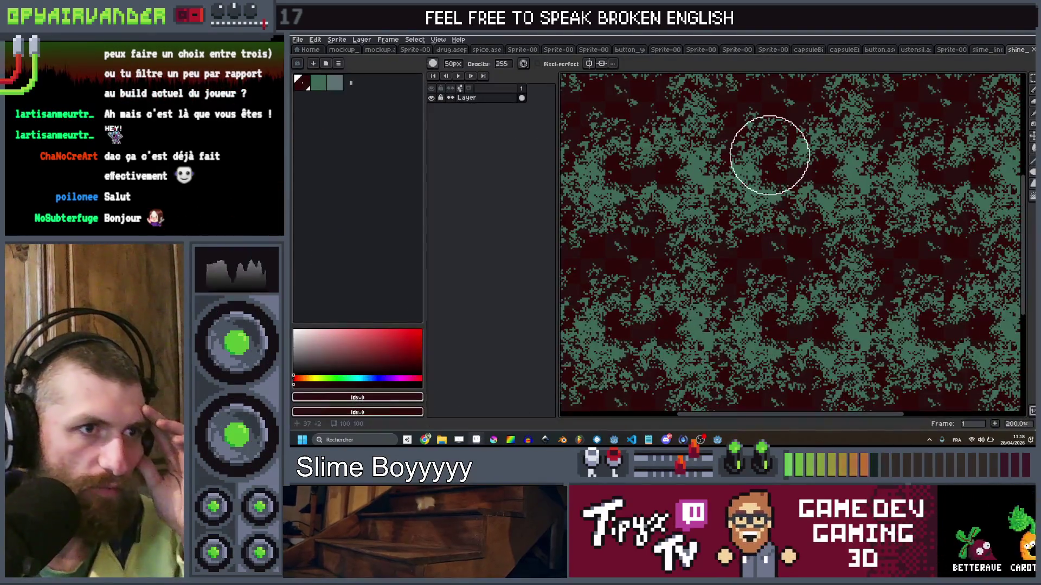
scroll(767, 157, "down", 1)
scroll(759, 174, "up", 1)
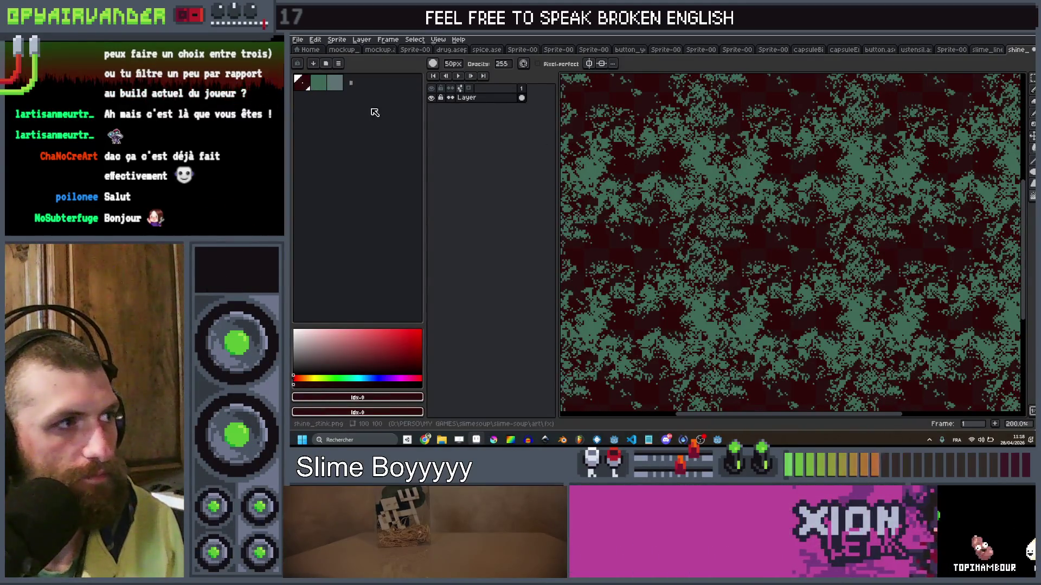
key("ctrl+a")
key("b")
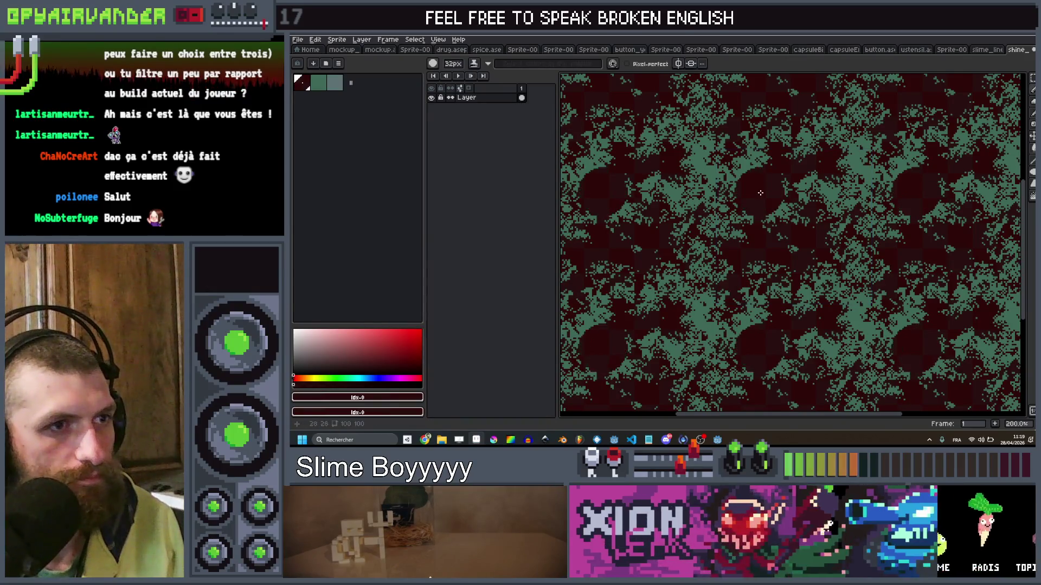
key("ctrl+z")
key("ctrl+z")
key("ctrl+z")
Erase the green blobs into arc shapes, deselect, and return to Godot.
scroll(845, 233, "down", 5)
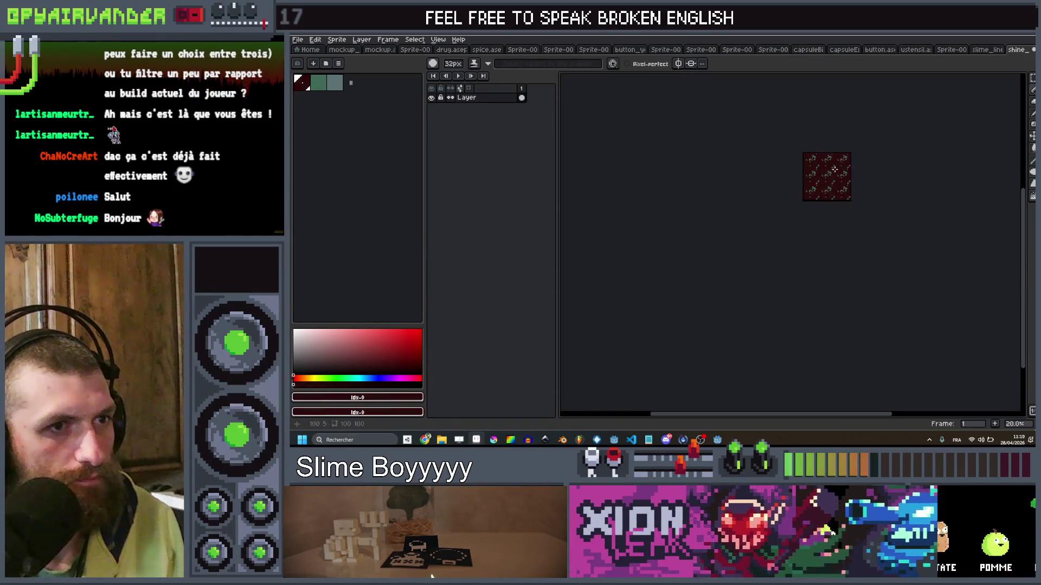
scroll(830, 175, "up", 3)
key("e")
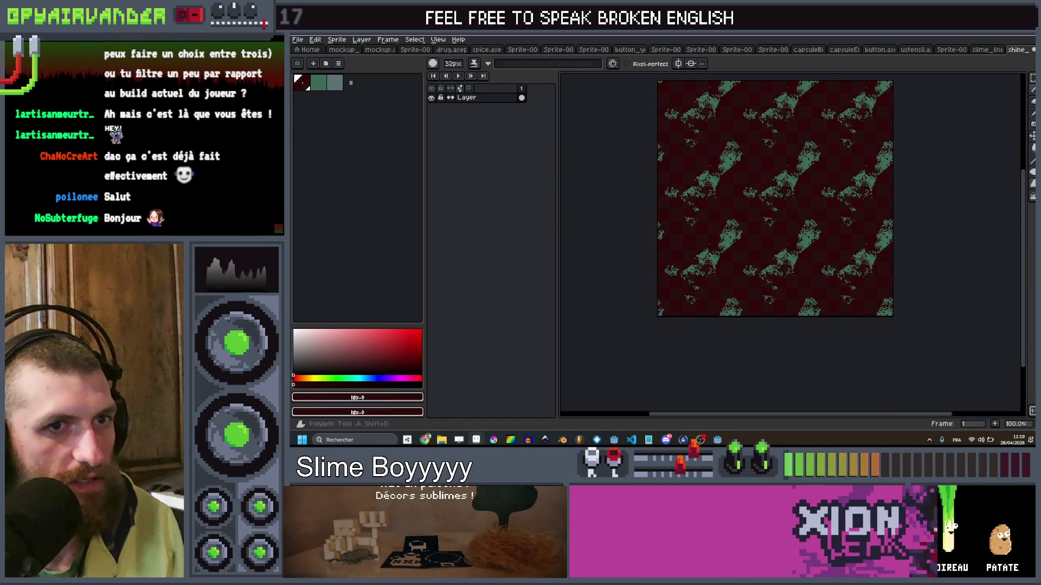
mouse_move(806, 181)
left_mouse_down()
mouse_move(739, 222)
mouse_move(818, 160)
left_mouse_up()
scroll(836, 177, "down", 2)
scroll(836, 176, "up", 2)
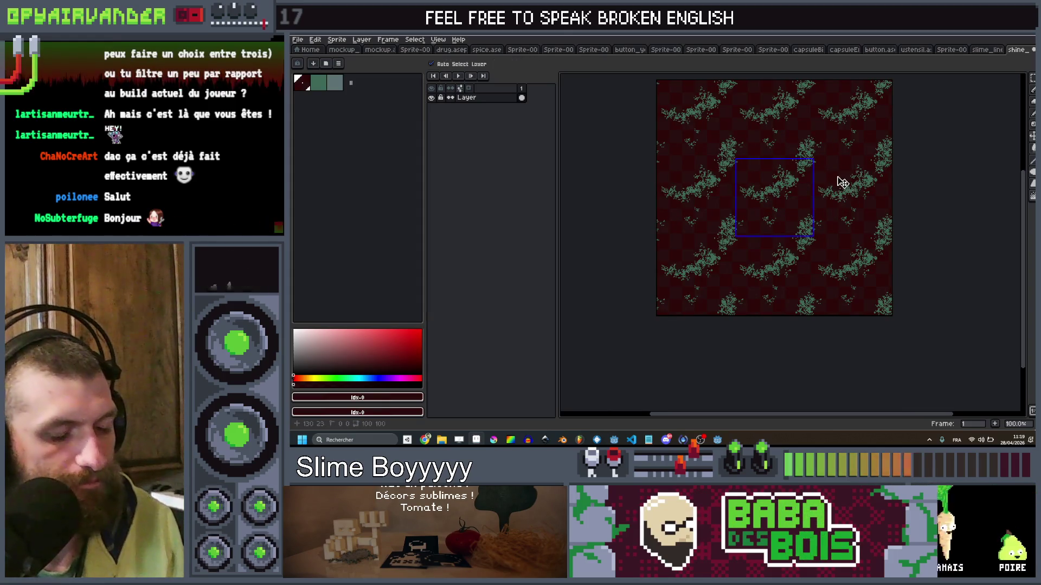
key("ctrl+d")
key("alt+Tab")
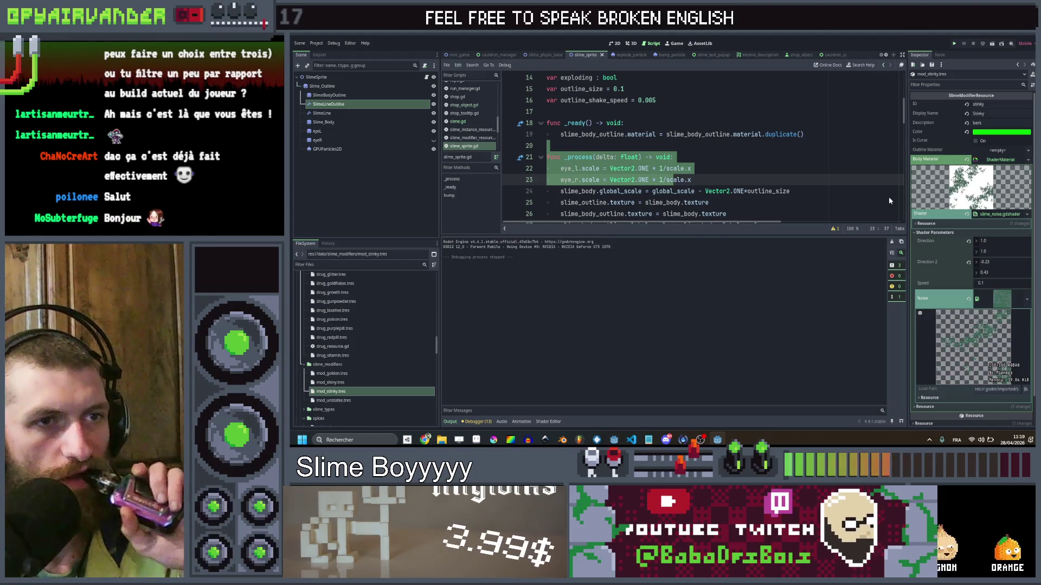
key("ctrl+s")
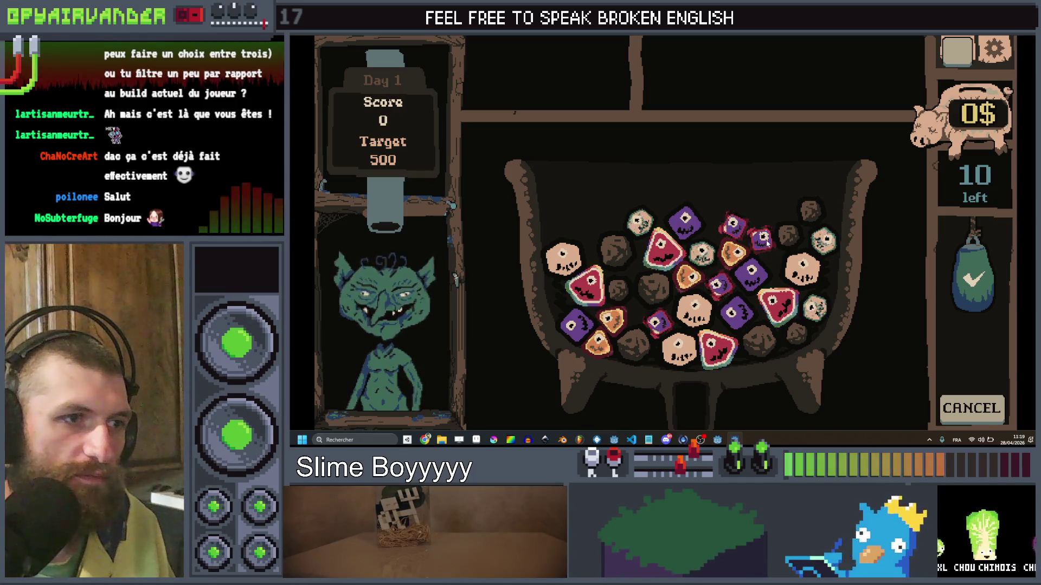
key("F8")
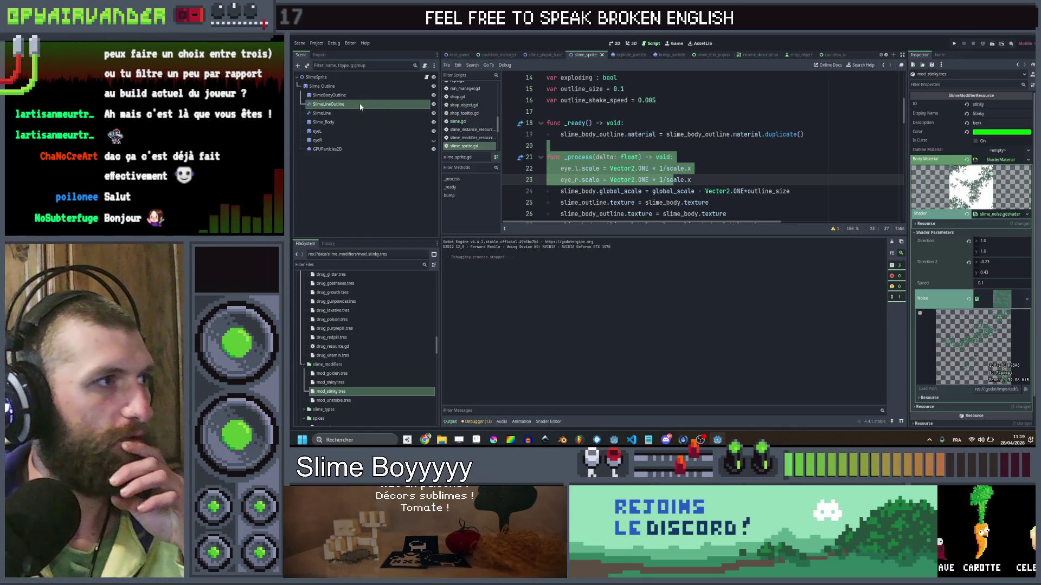
scroll(700, 147, "up", 4)
left_click(597, 191)
scroll(597, 190, "down", 1)
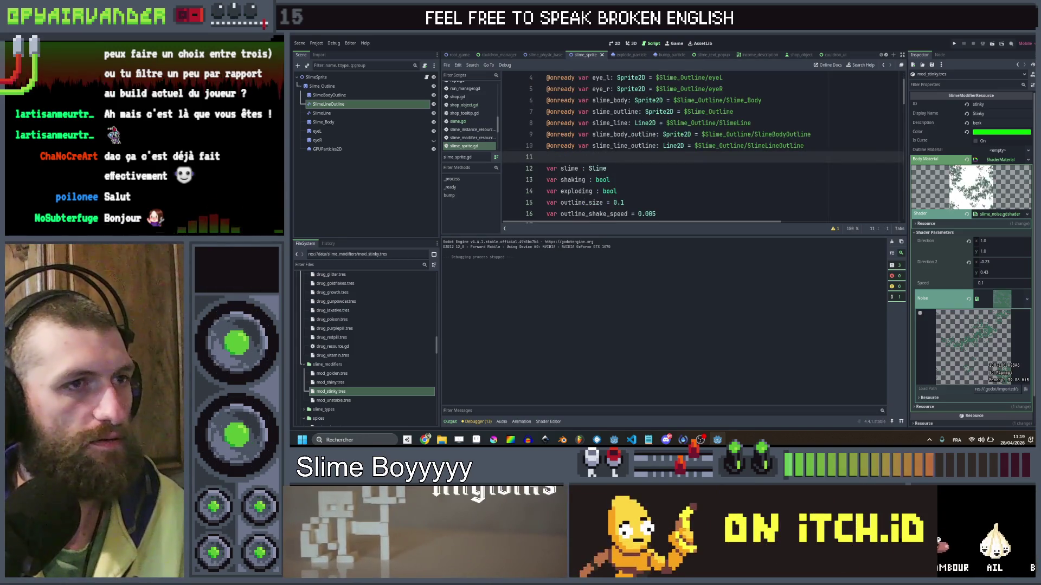
type("@onready var slime_line_outline: Line2D = $Slime_Outline/SlimeLineOutline")
double_click(613, 157)
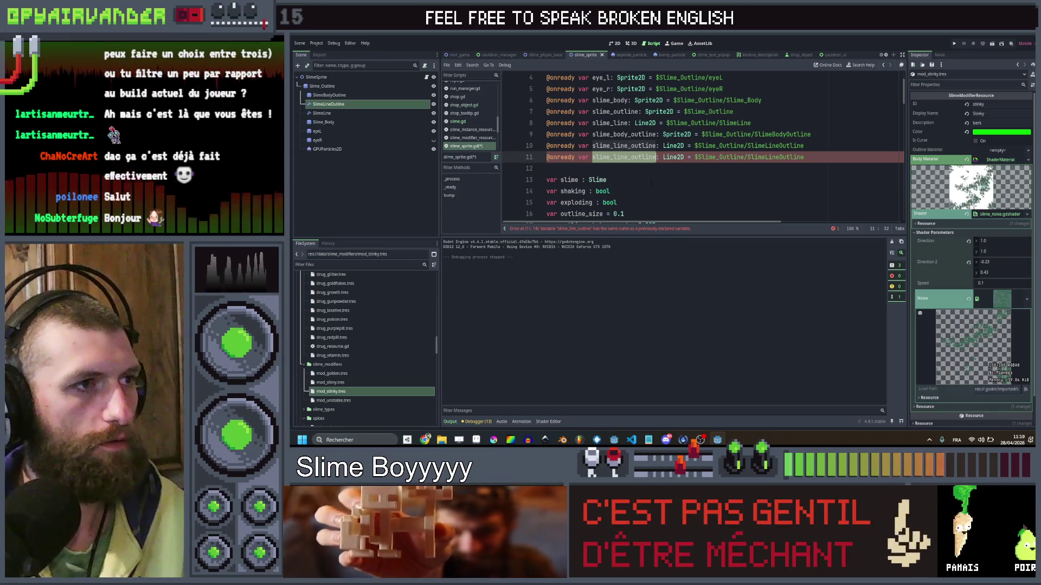
key("ctrl+shift+k")
key("Down")
key("Down")
key("Down")
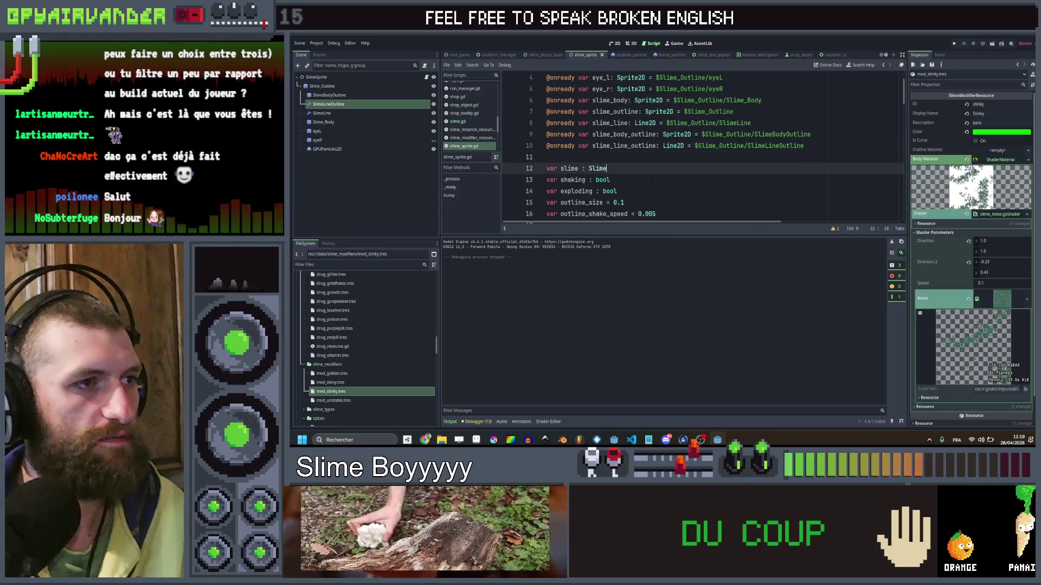
Add 'var appearence_rand = 0.0' under outline_shake_speed.
key("Up")
key("Up")
key("Up")
key("Return")
key("Up")
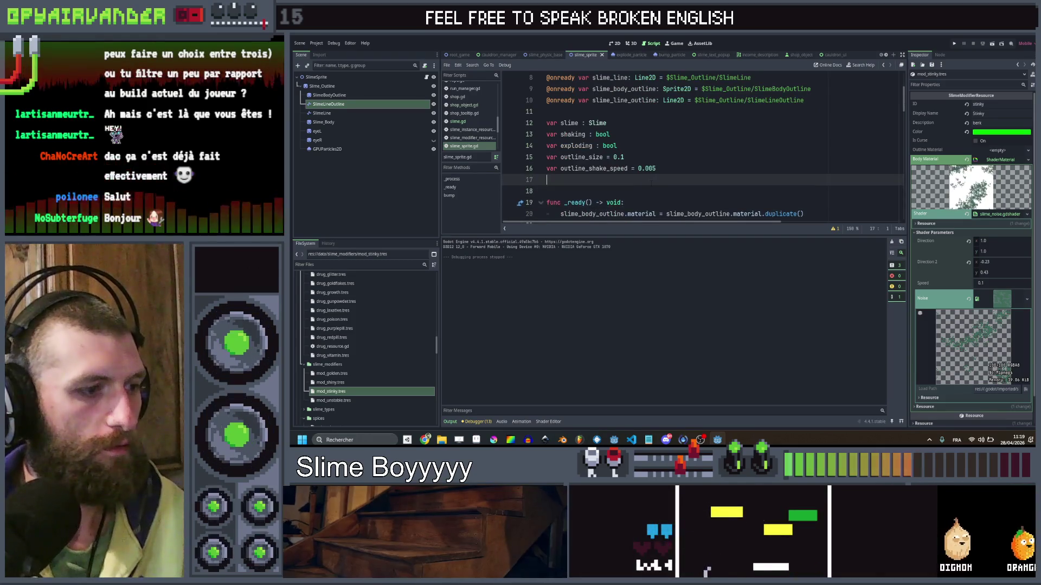
type("ar appearen")
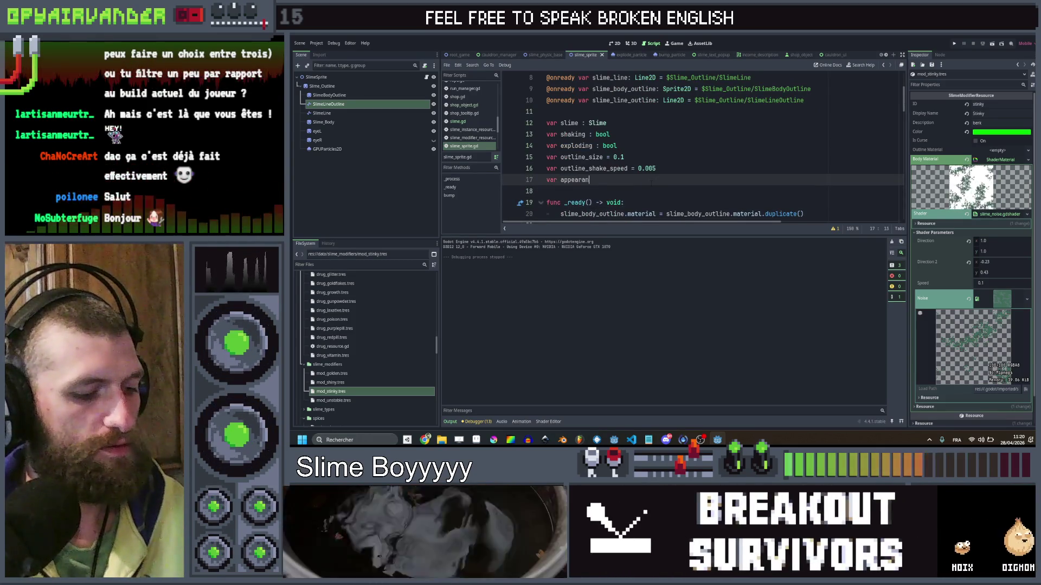
type("ce")
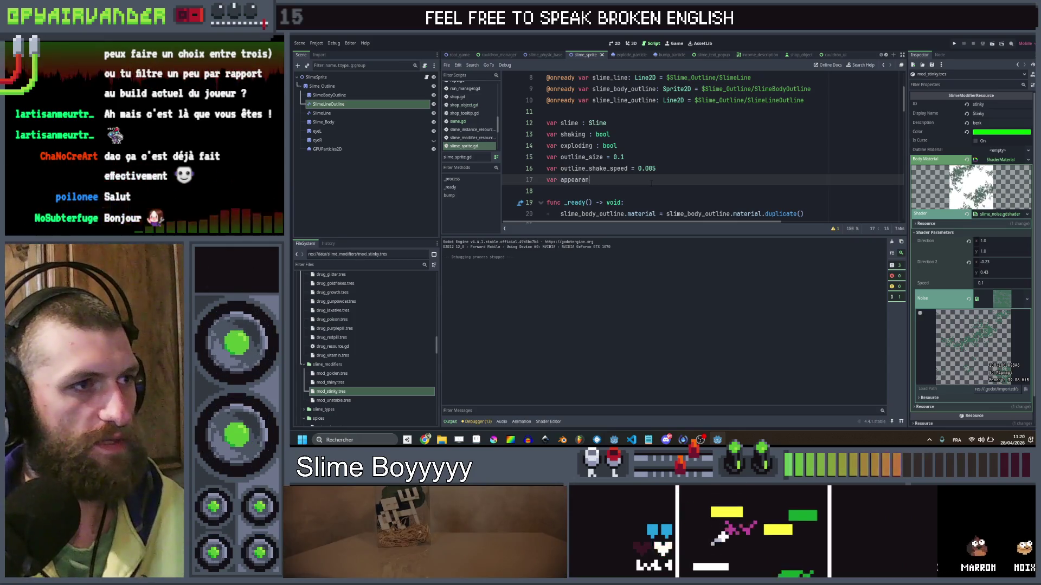
type("_rand")
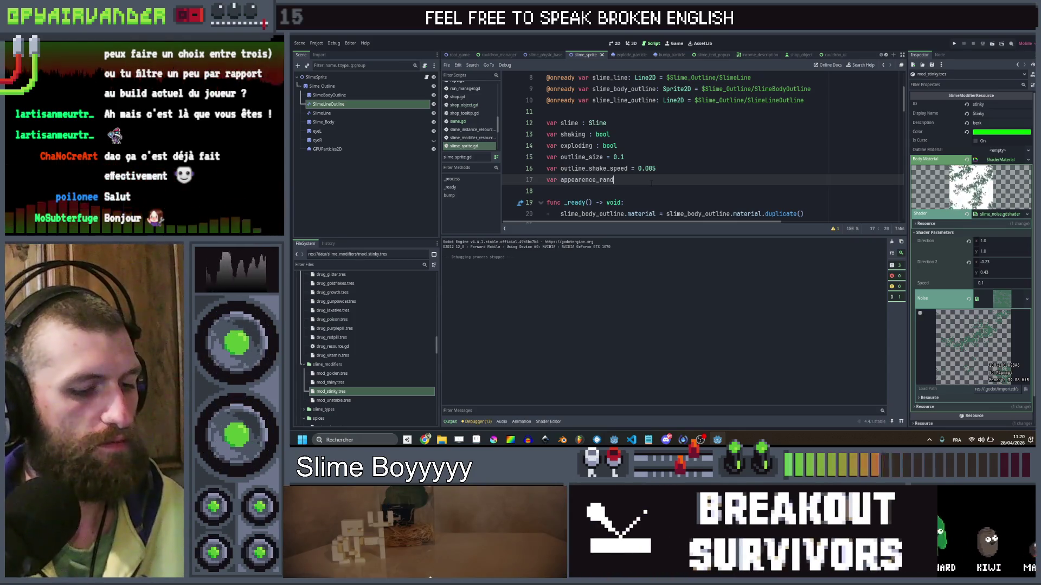
type(" = 0.0")
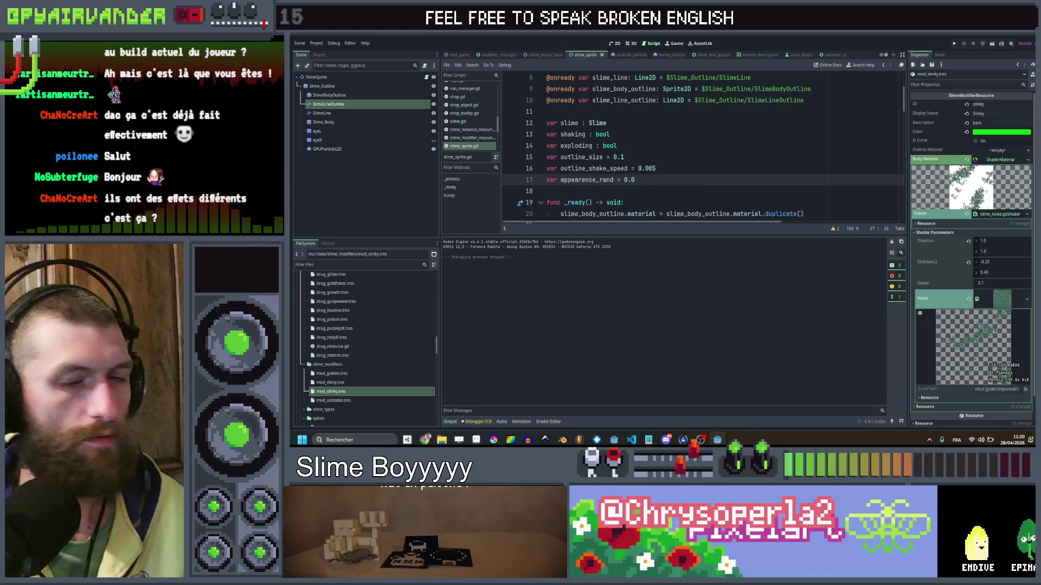
left_click(644, 190)
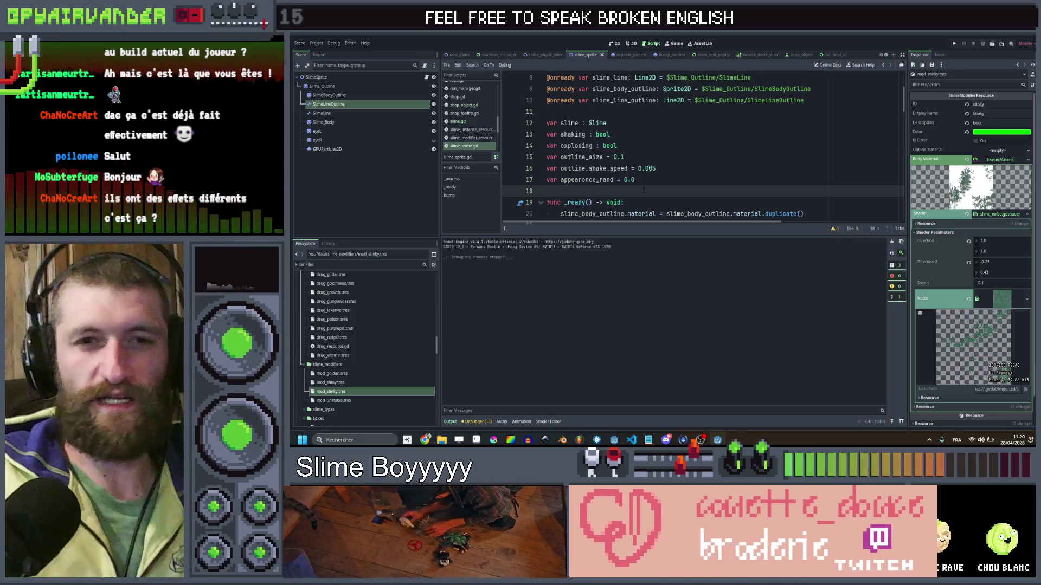
scroll(657, 172, "down", 4)
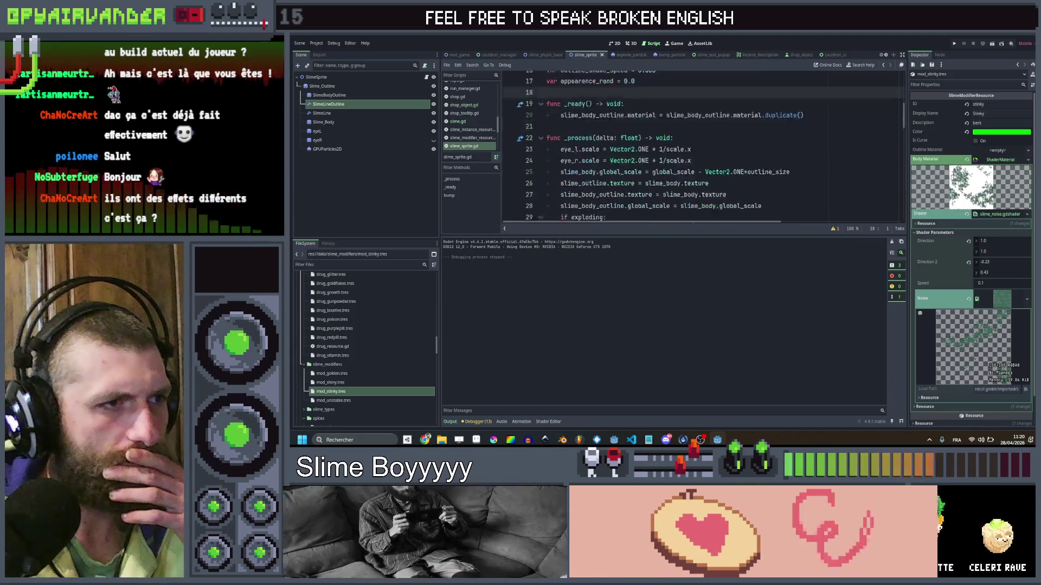
scroll(696, 128, "up", 2)
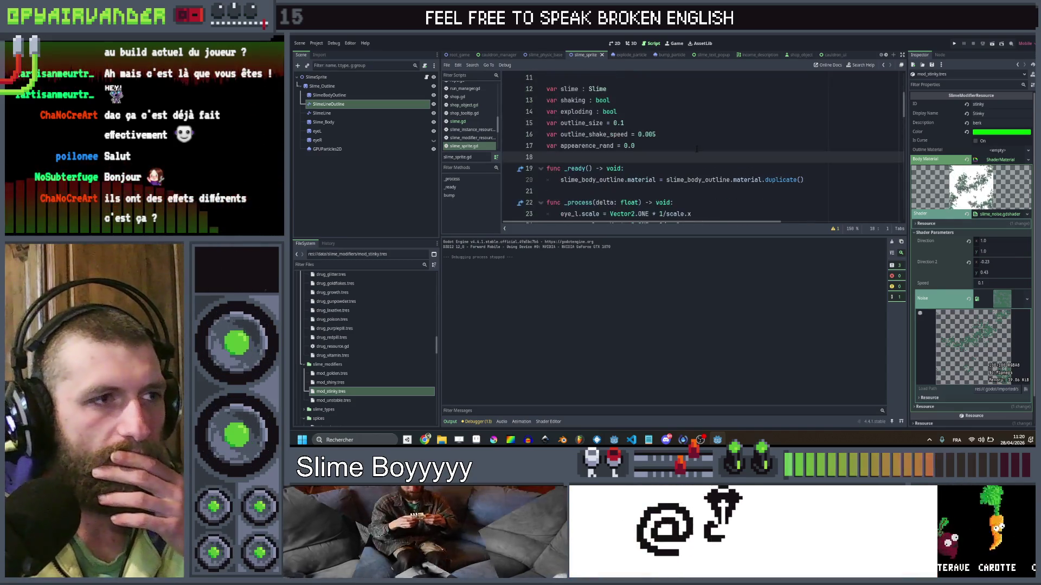
scroll(697, 128, "down", 1)
scroll(697, 128, "up", 1)
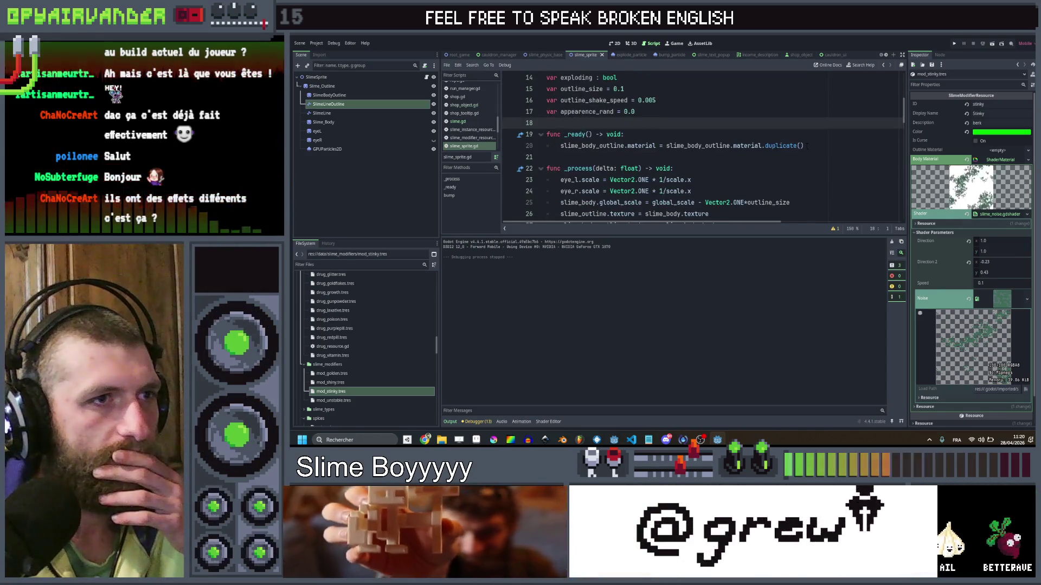
left_click(807, 145)
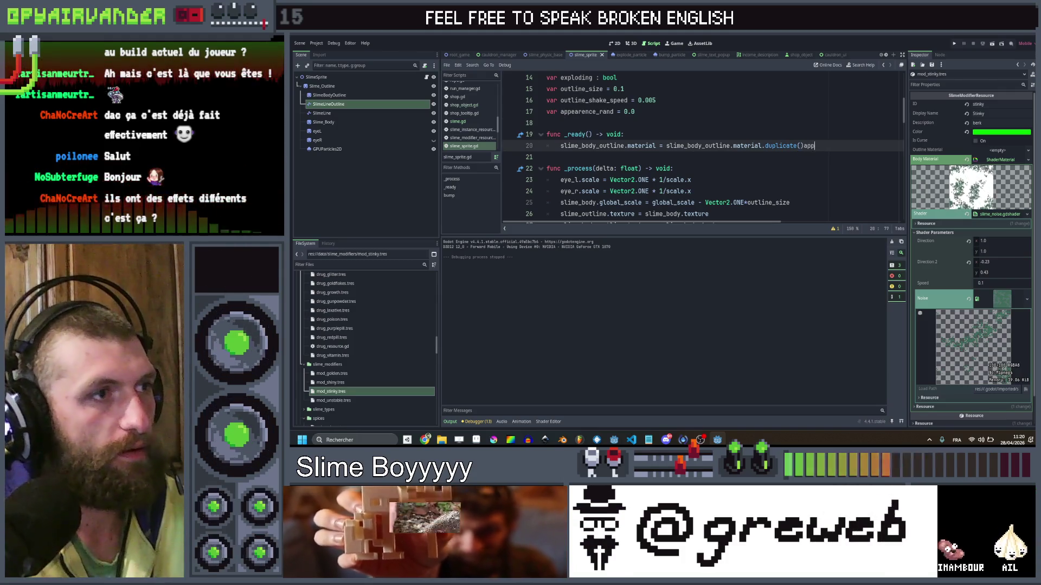
key("Return")
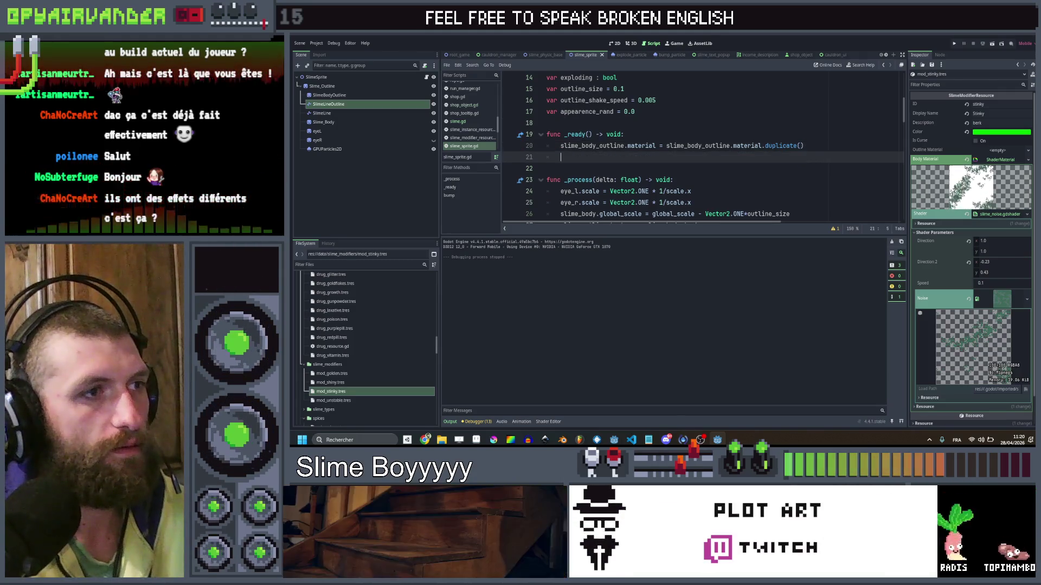
type("a")
key("Return")
key("Return")
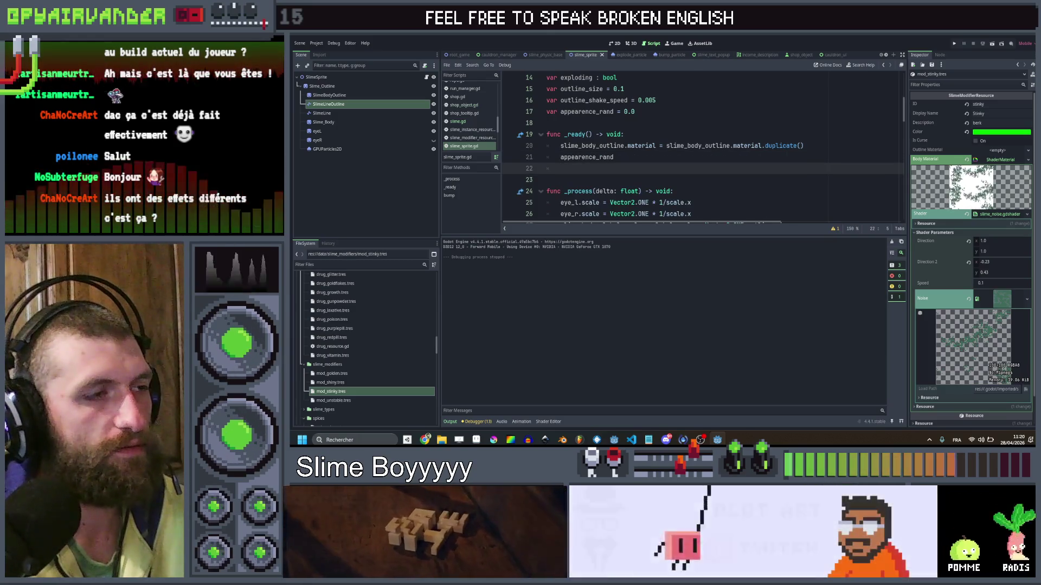
key("Up")
key("Up")
key("ctrl+shift+Return")
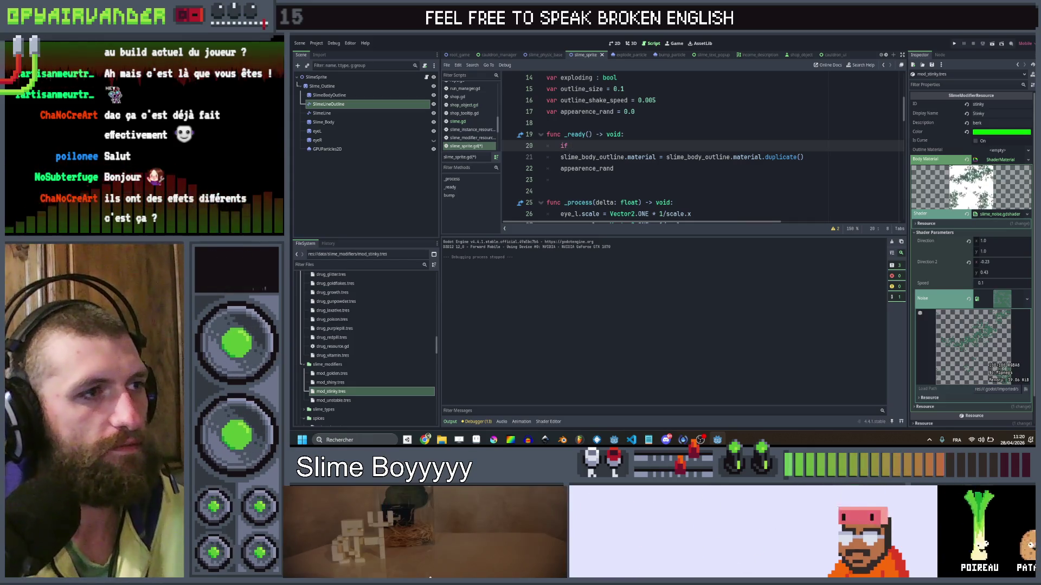
type("sl")
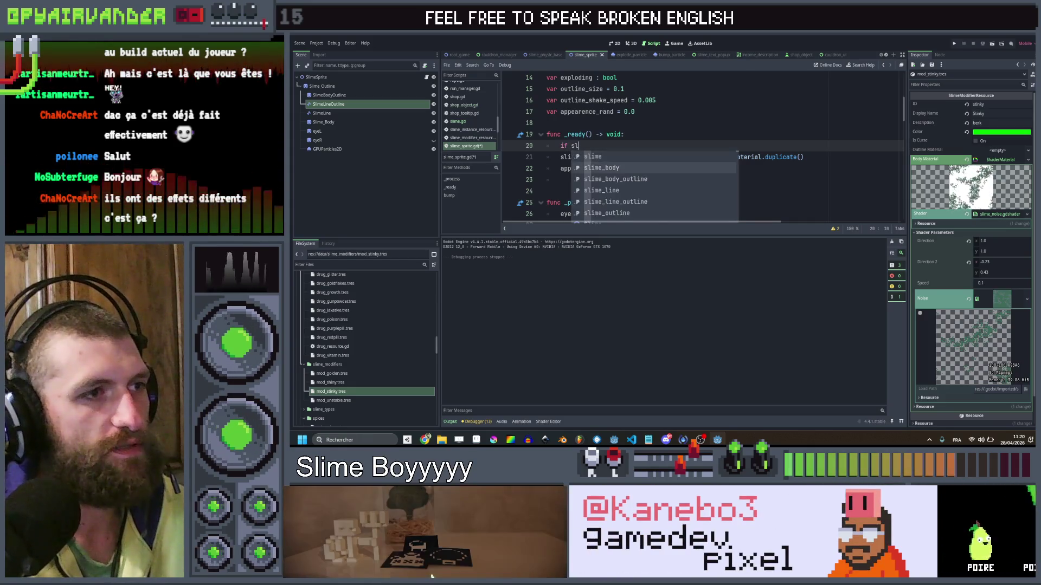
key("Return")
key("ctrl+x")
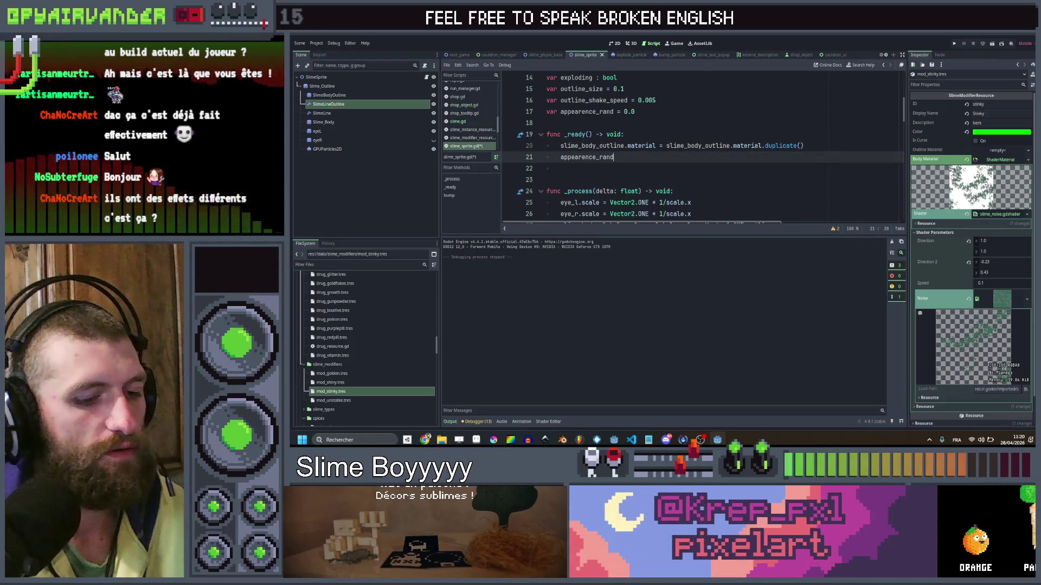
type(" = rand")
key("Return")
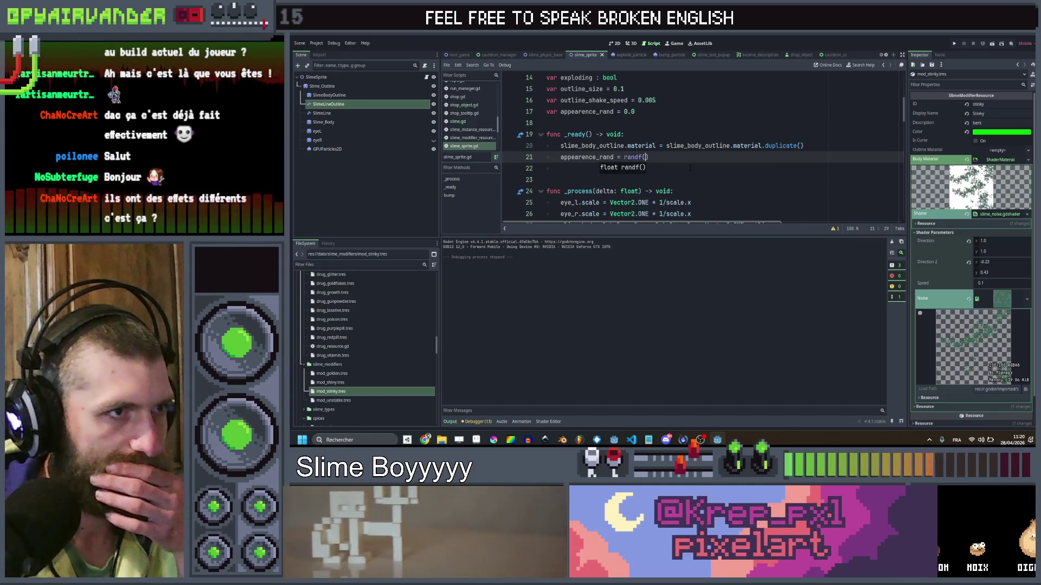
double_click(639, 157)
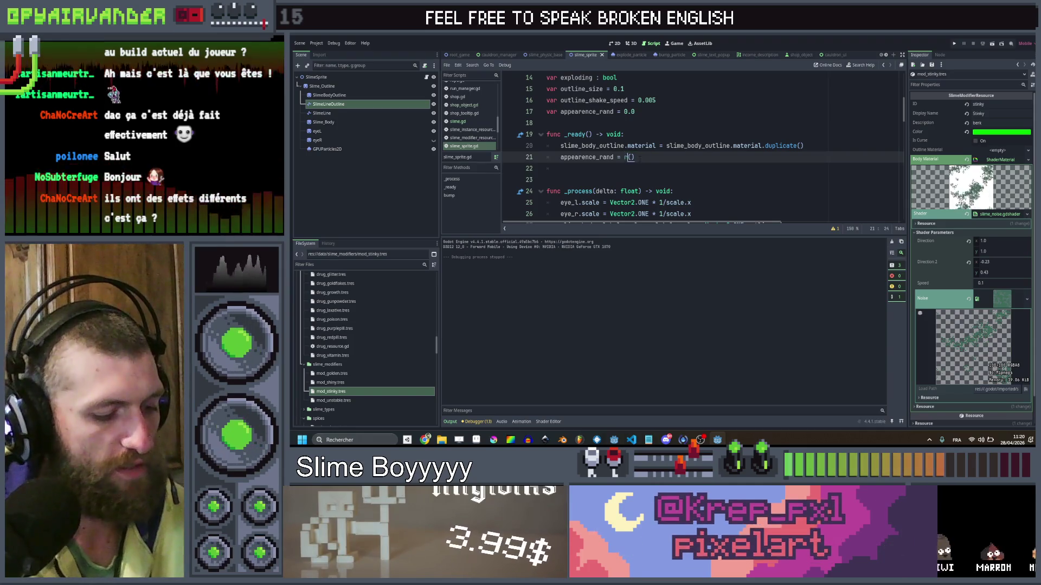
type("rand")
key("Down")
key("Return")
type("0.5,1.5")
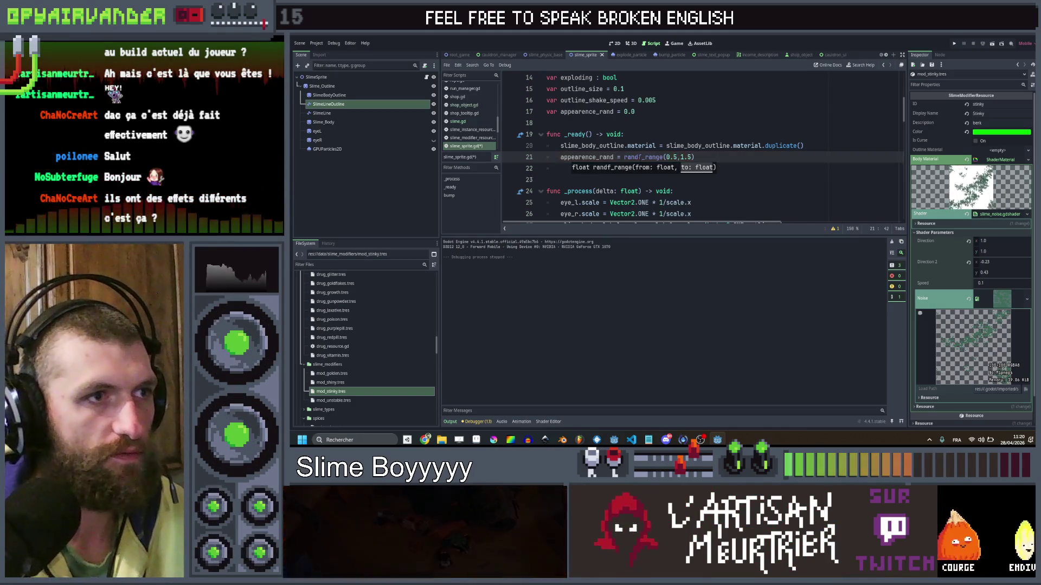
key("ctrl+s")
scroll(751, 156, "down", 3)
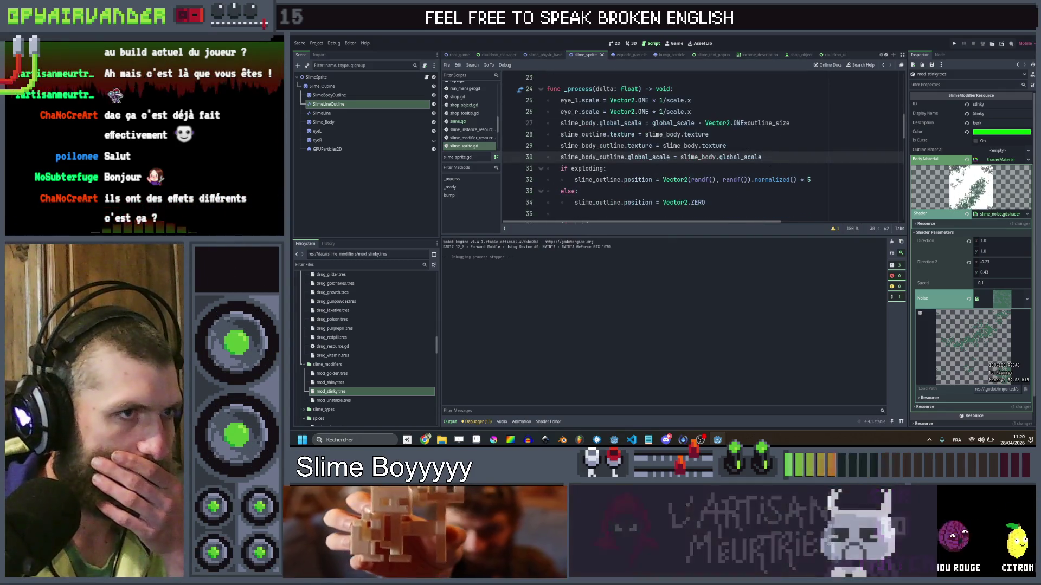
left_click(757, 194)
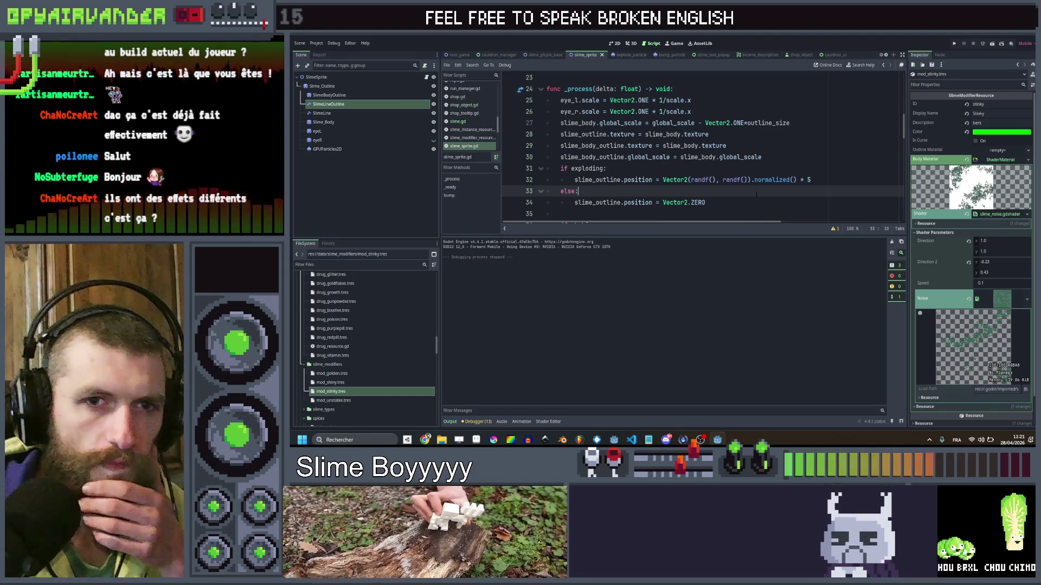
scroll(770, 162, "up", 2)
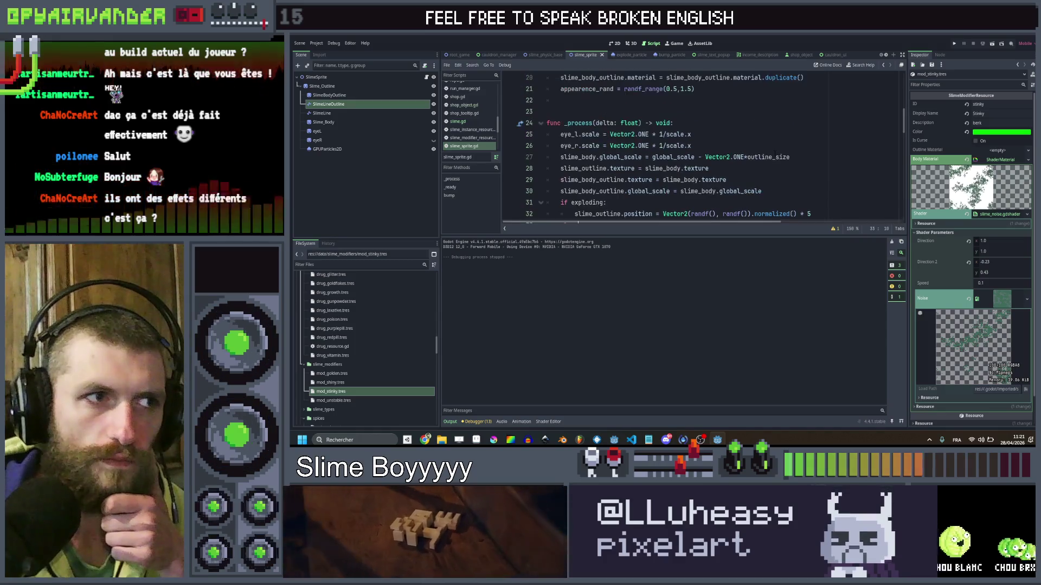
scroll(775, 154, "down", 4)
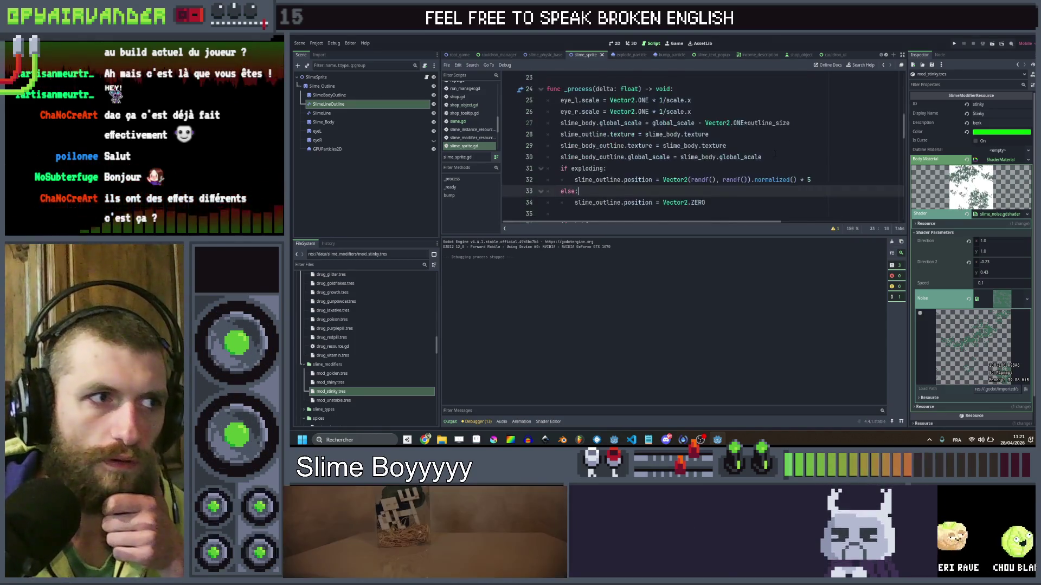
scroll(775, 154, "up", 3)
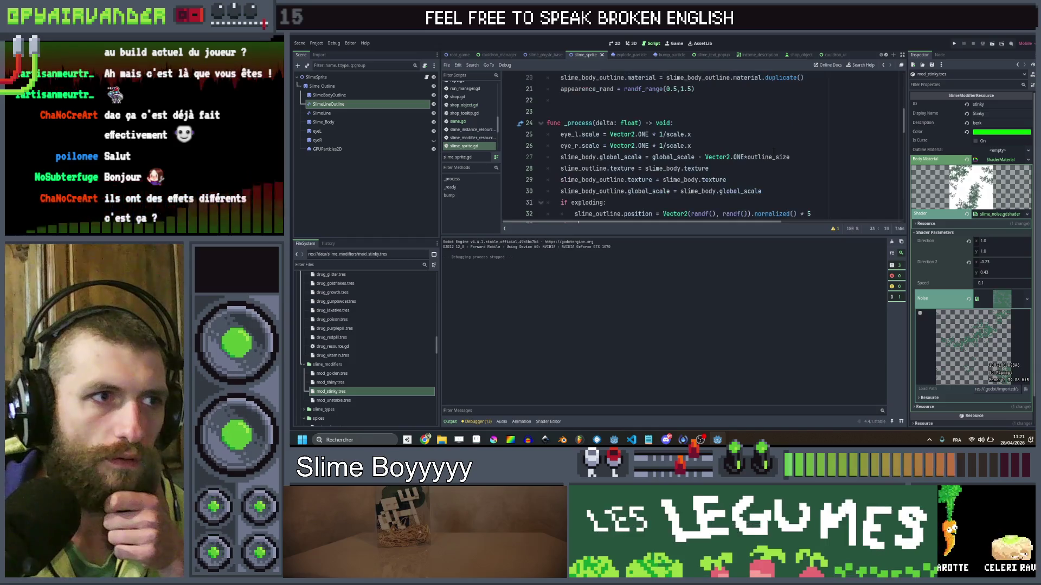
scroll(773, 151, "down", 3)
scroll(773, 151, "up", 5)
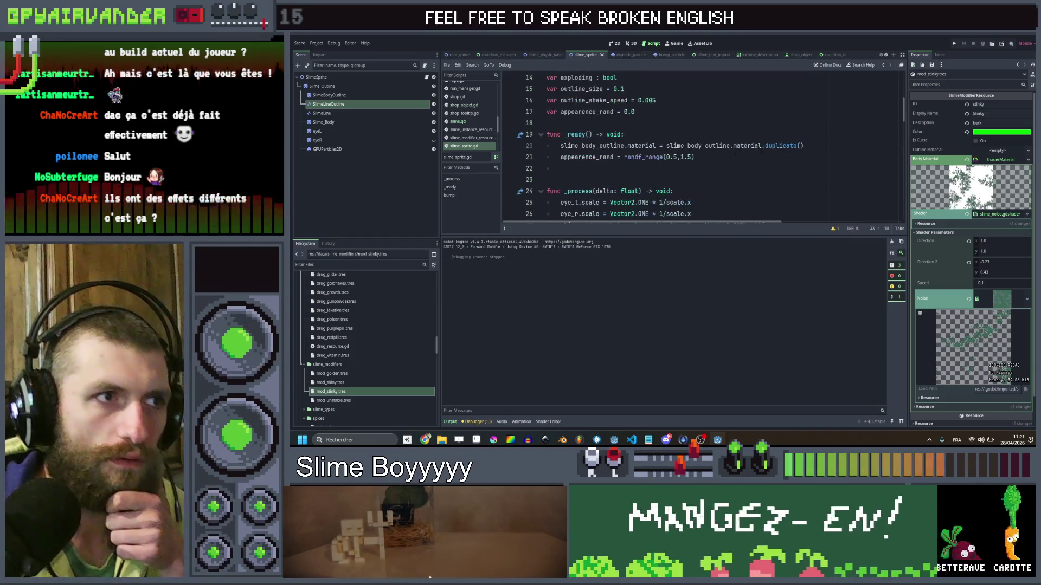
left_click(721, 166)
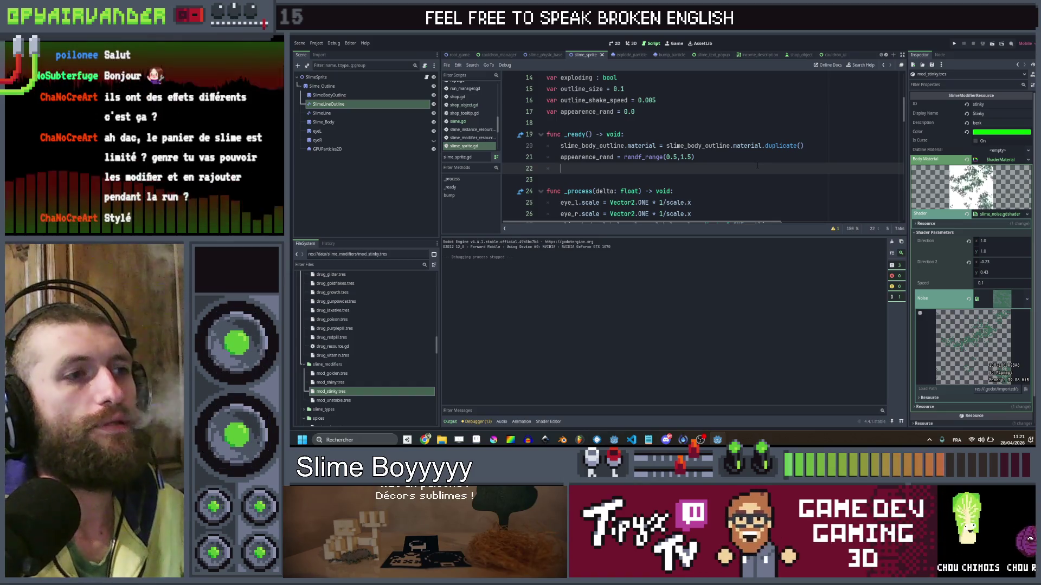
scroll(757, 165, "down", 2)
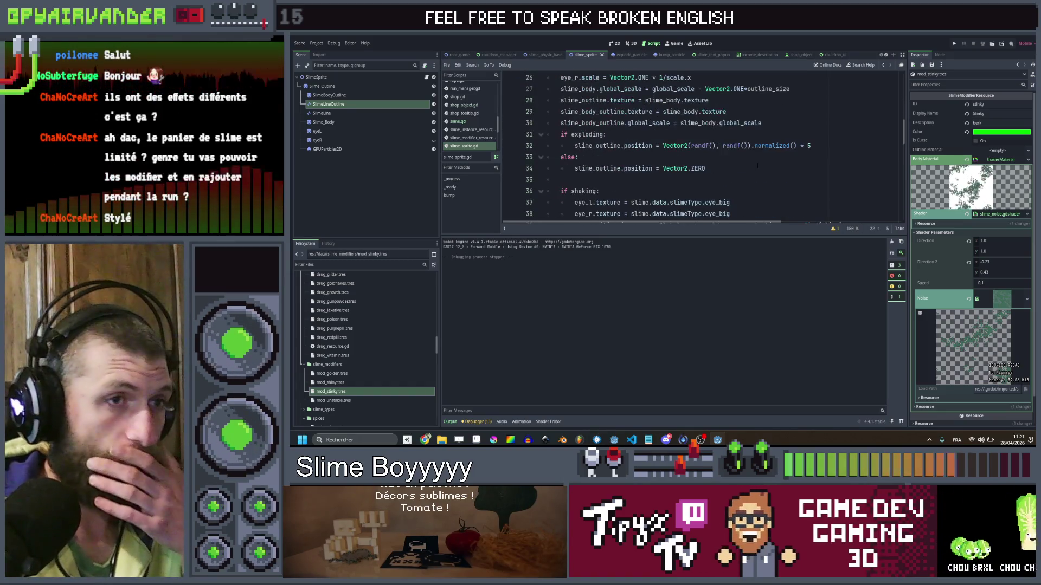
scroll(758, 165, "up", 1)
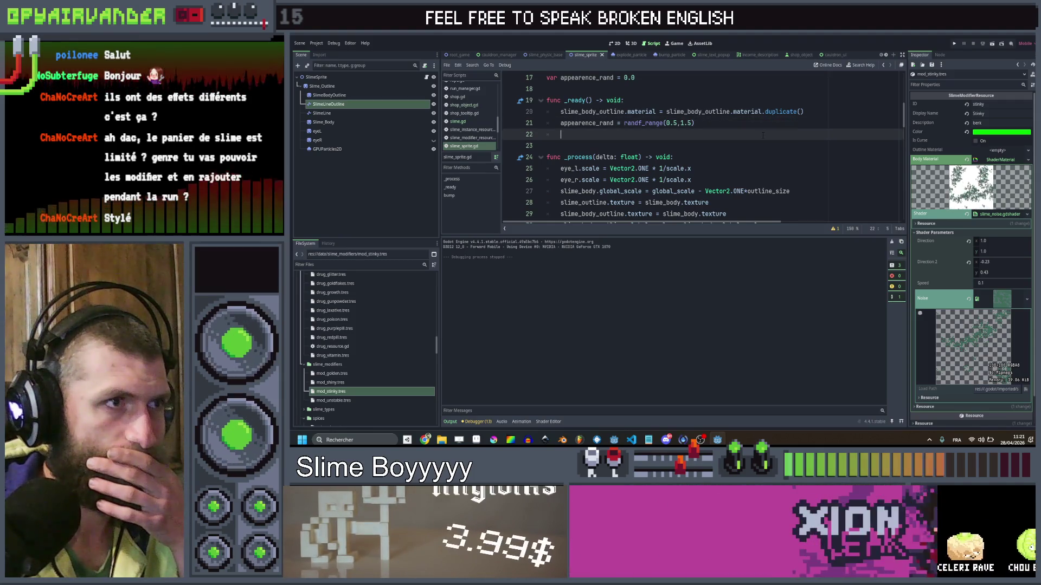
left_click(757, 145)
scroll(758, 145, "down", 5)
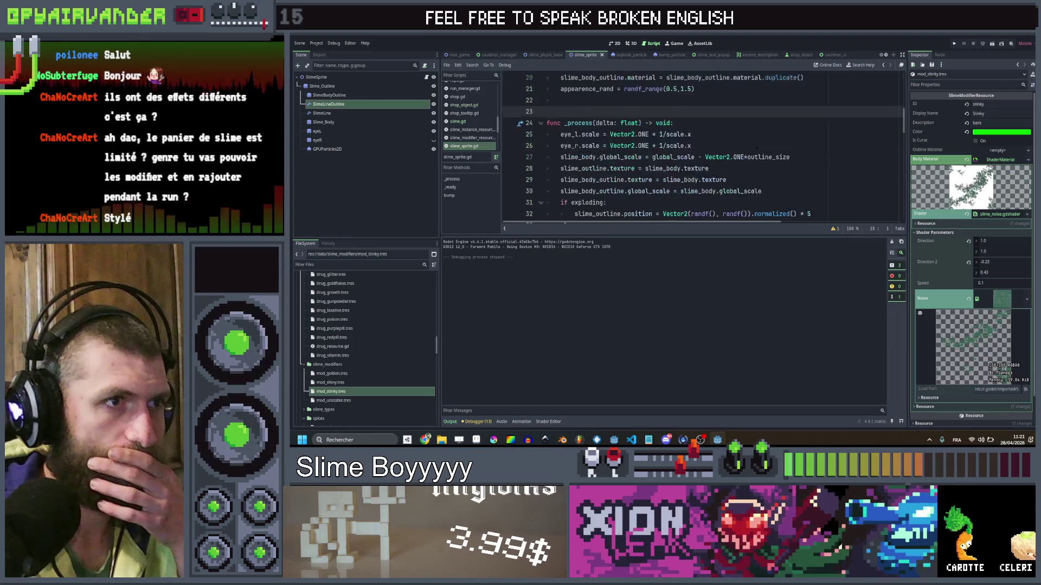
scroll(757, 145, "down", 1)
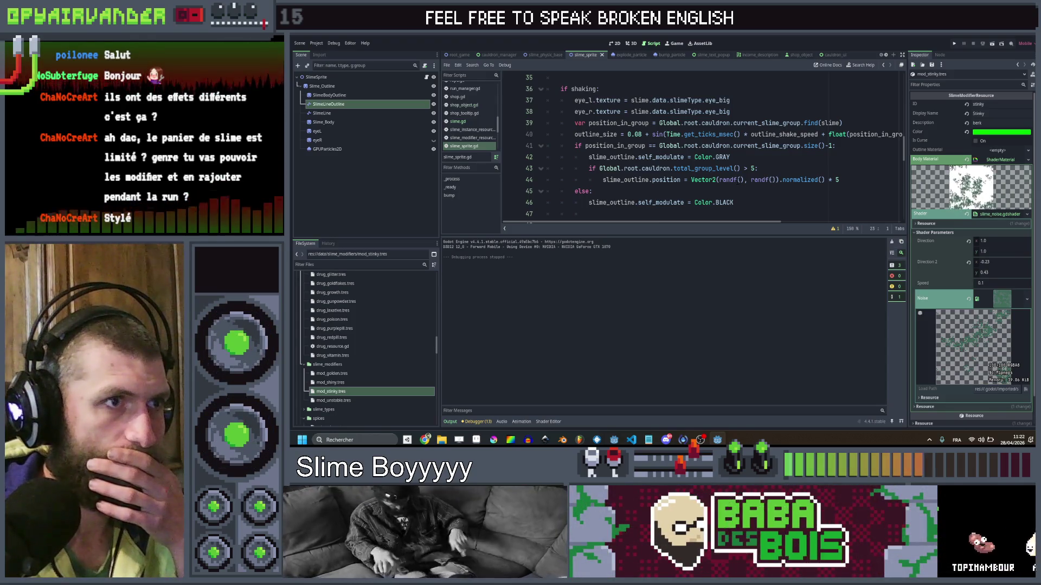
scroll(740, 181, "up", 2)
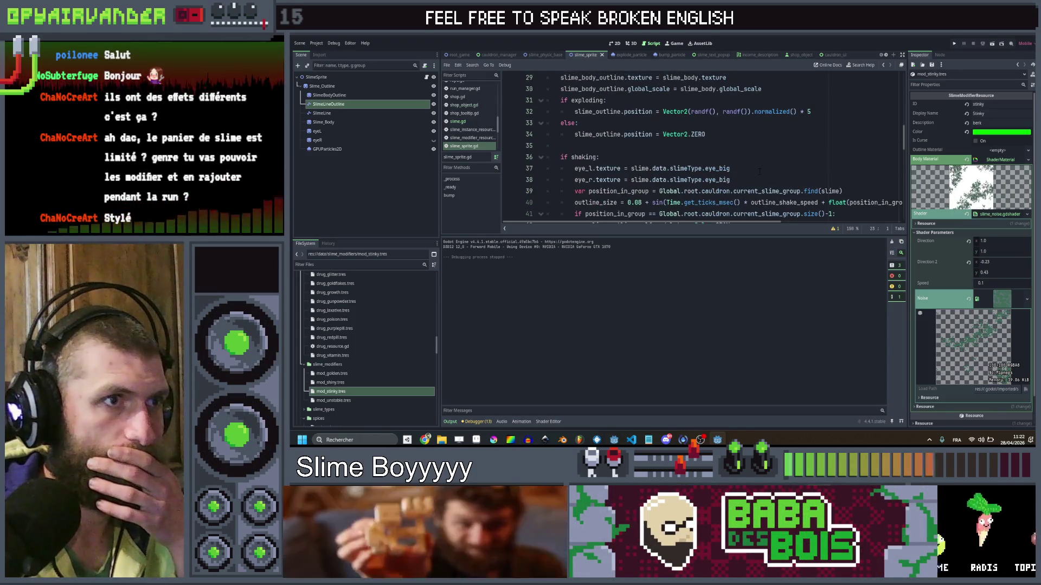
scroll(760, 171, "down", 3)
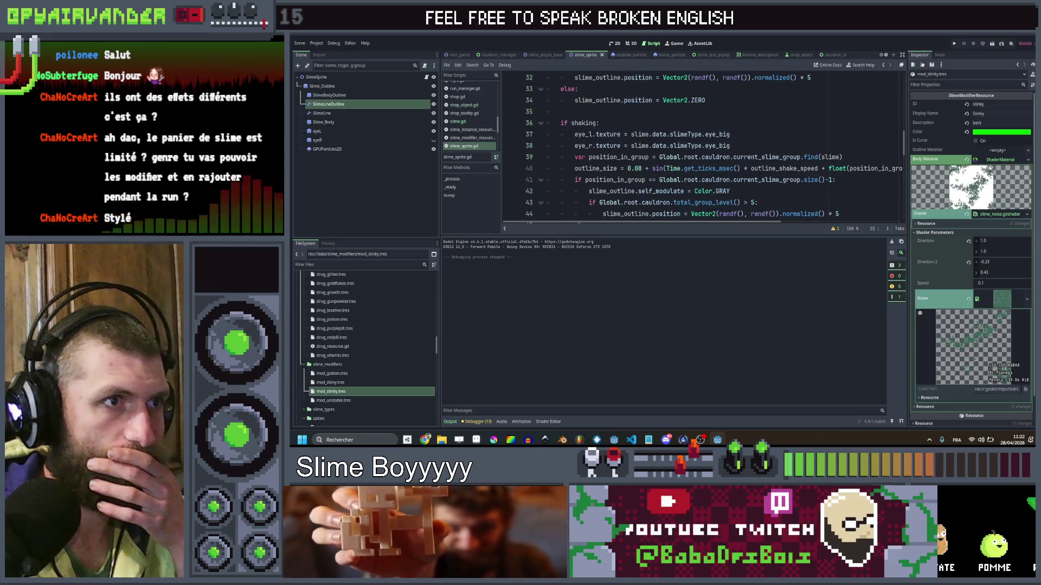
scroll(760, 172, "down", 2)
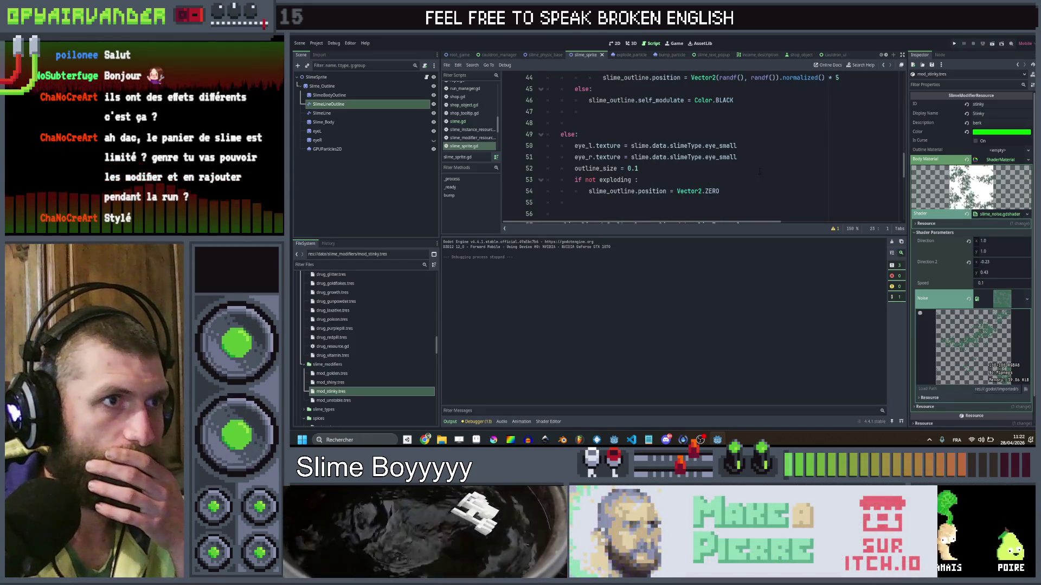
scroll(760, 171, "up", 2)
scroll(758, 170, "up", 2)
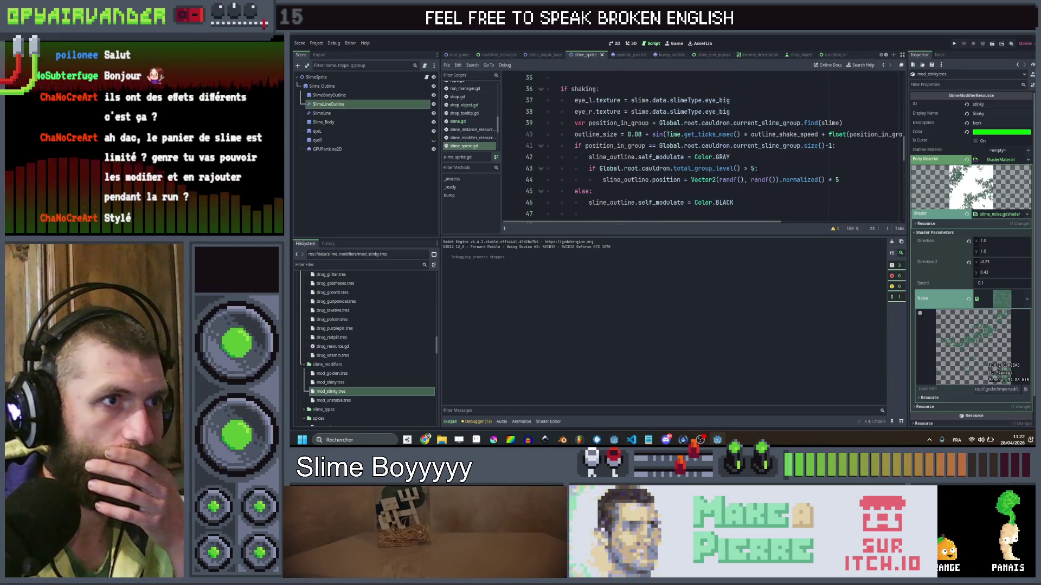
scroll(759, 166, "up", 2)
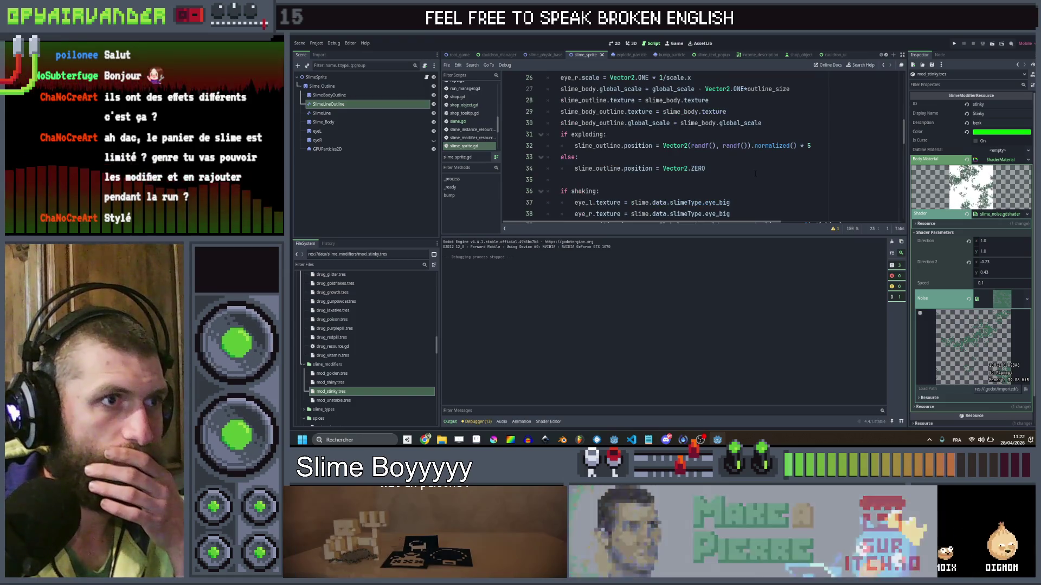
scroll(756, 173, "down", 1)
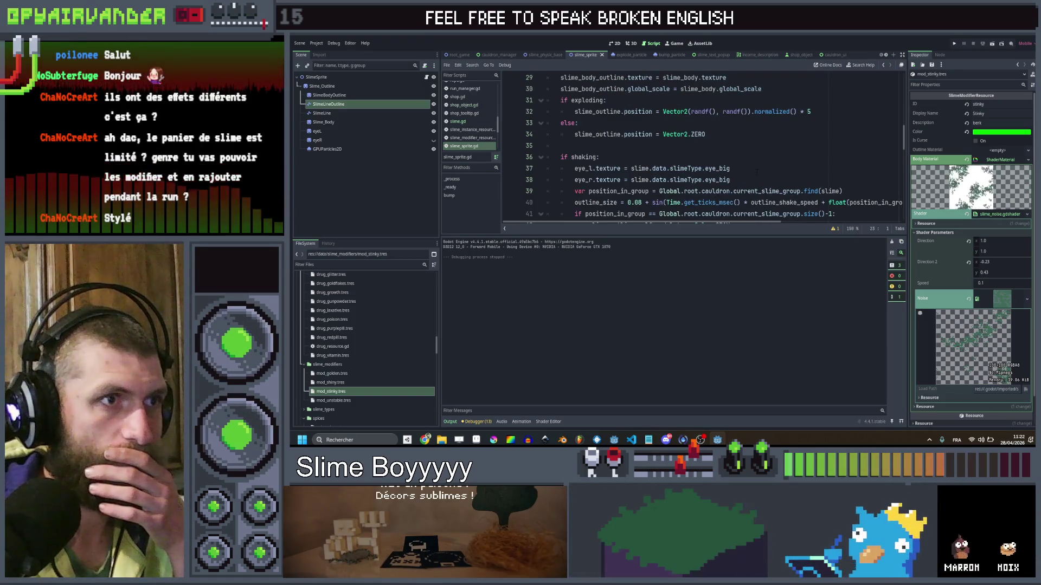
scroll(757, 173, "down", 3)
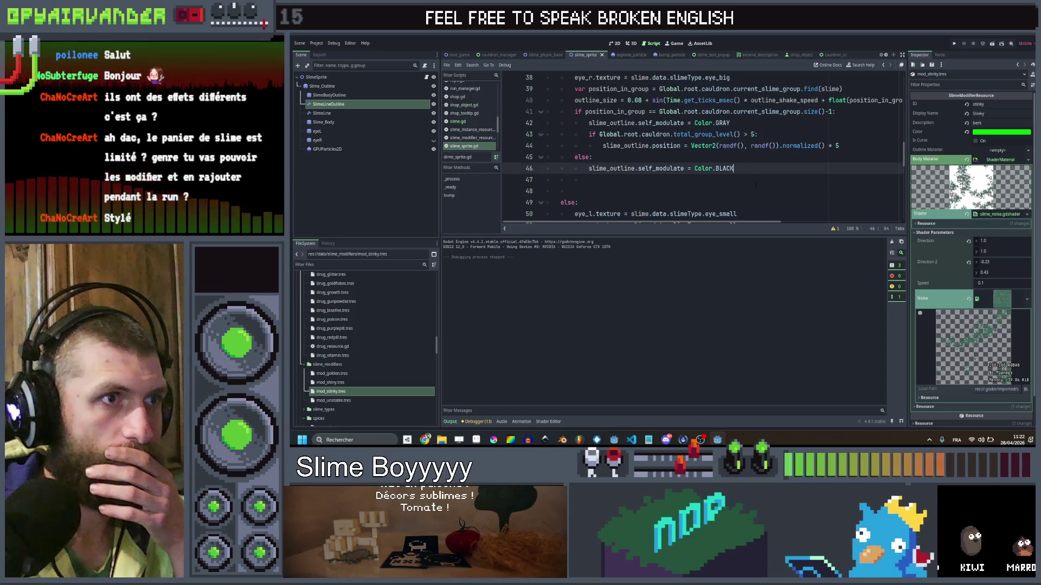
left_click(759, 180)
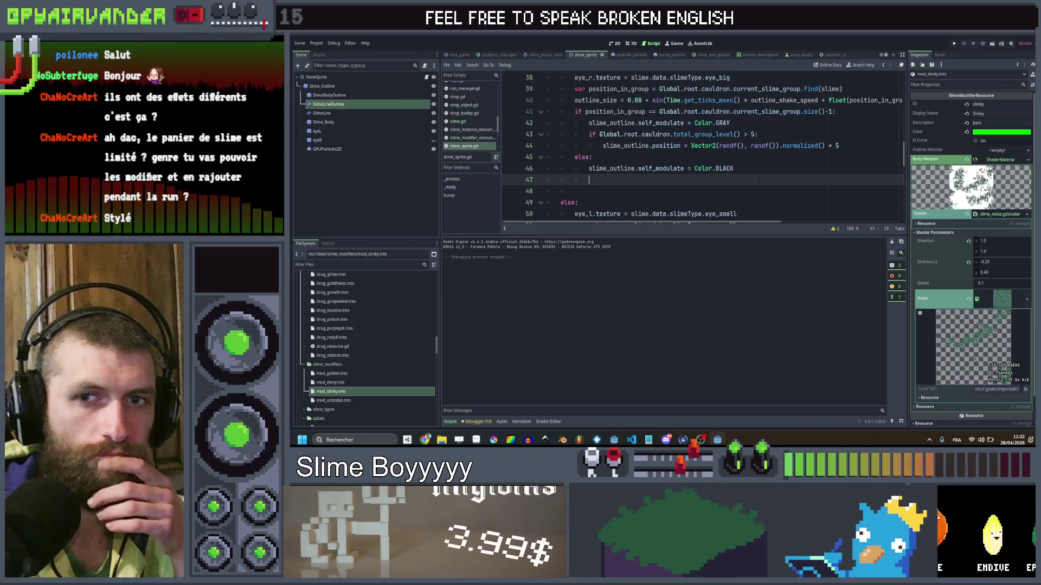
scroll(759, 180, "up", 4)
scroll(759, 180, "up", 4)
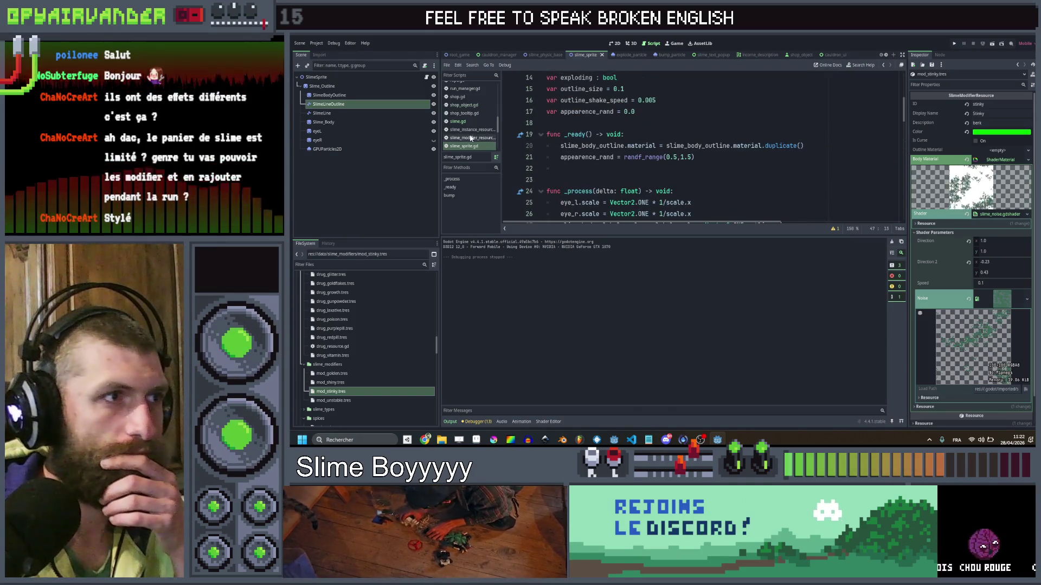
Duplicate slime_noise's speed uniform as uniform float rand = 0.1 and copy that line.
left_click(471, 139)
key("Up")
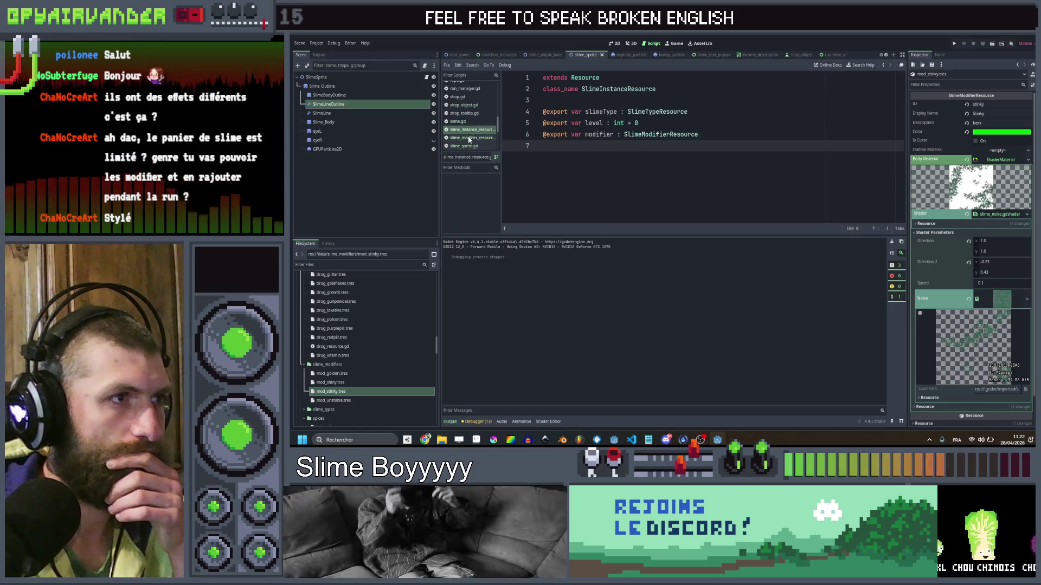
left_click(469, 138)
left_click(548, 421)
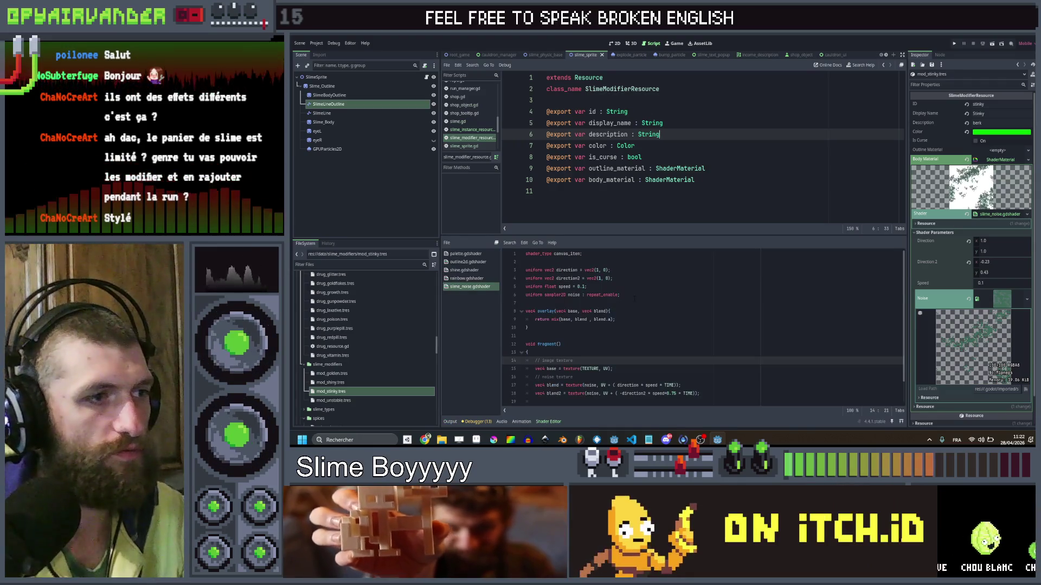
scroll(635, 292, "up", 1)
left_click(635, 286)
key("ctrl+shift+d")
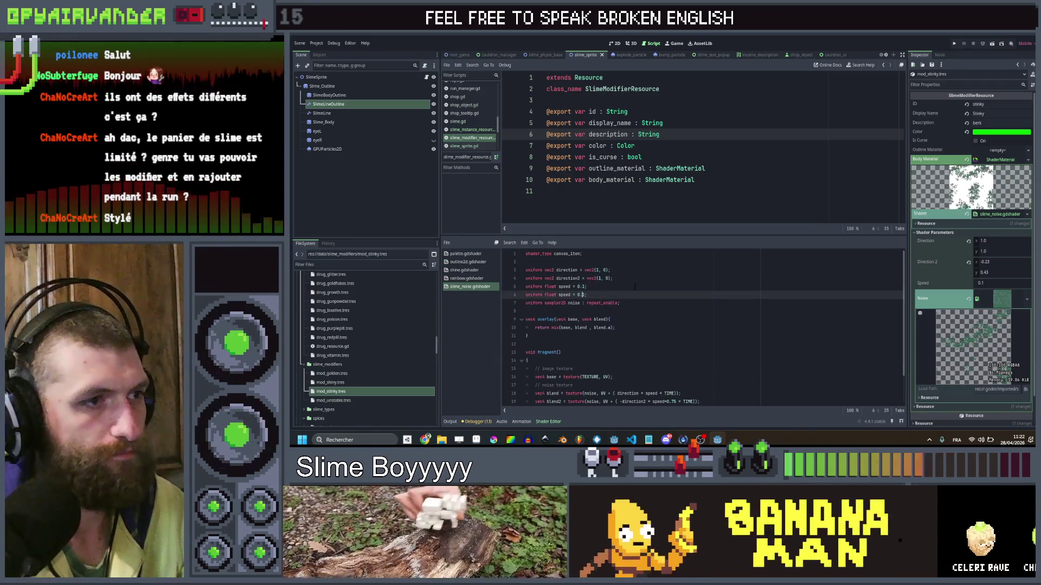
type("rand")
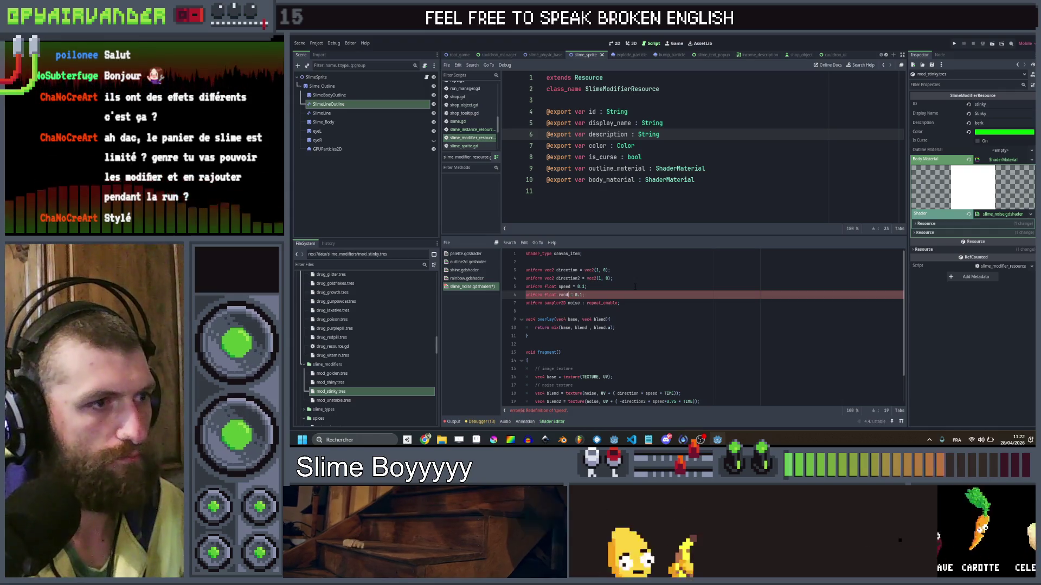
left_click(634, 286)
key("Down")
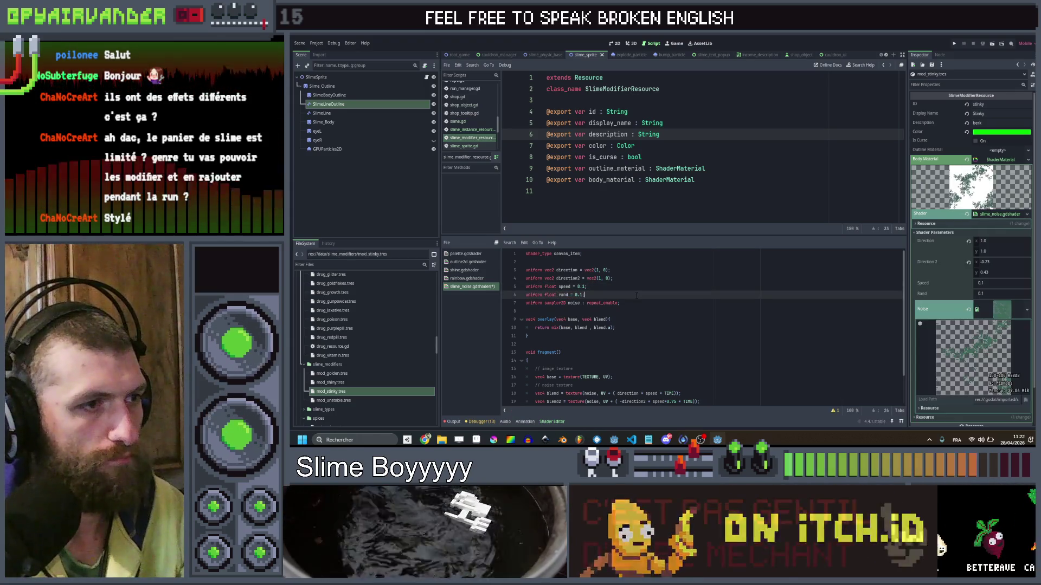
Paste the rand uniform into rainbow.gdshader and place the caret for it in shine.gdshader.
left_click(476, 279)
left_click(542, 327)
type("uniform float rand = 0.1;")
left_click(467, 270)
left_click(640, 368)
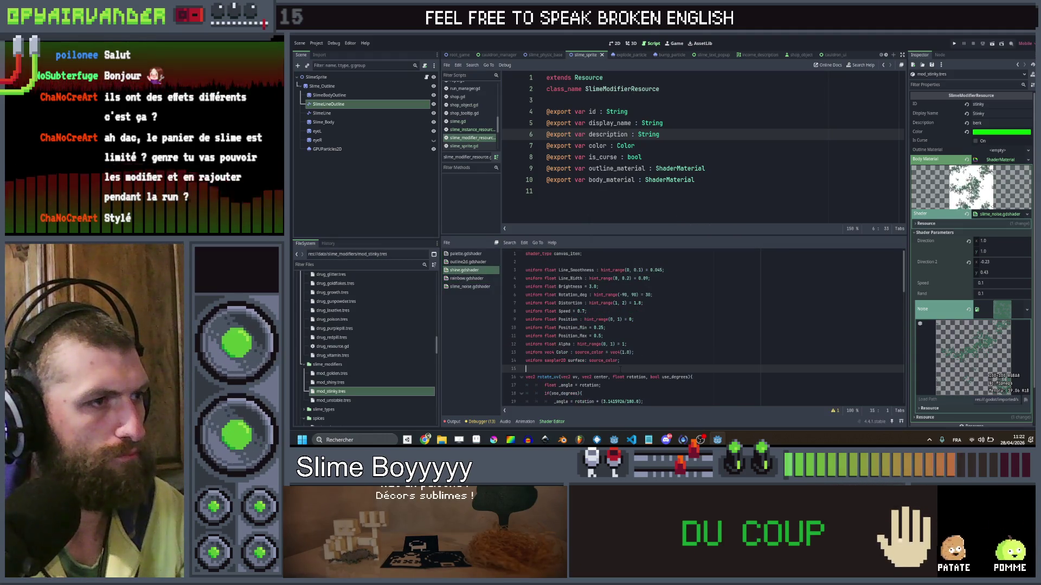
Paste the rand uniform into shine.gdshader, save, and delete the conflicting rand declaration on line 37.
type("uniform float rand = 0.1;")
key("ctrl+s")
scroll(639, 368, "down", 5)
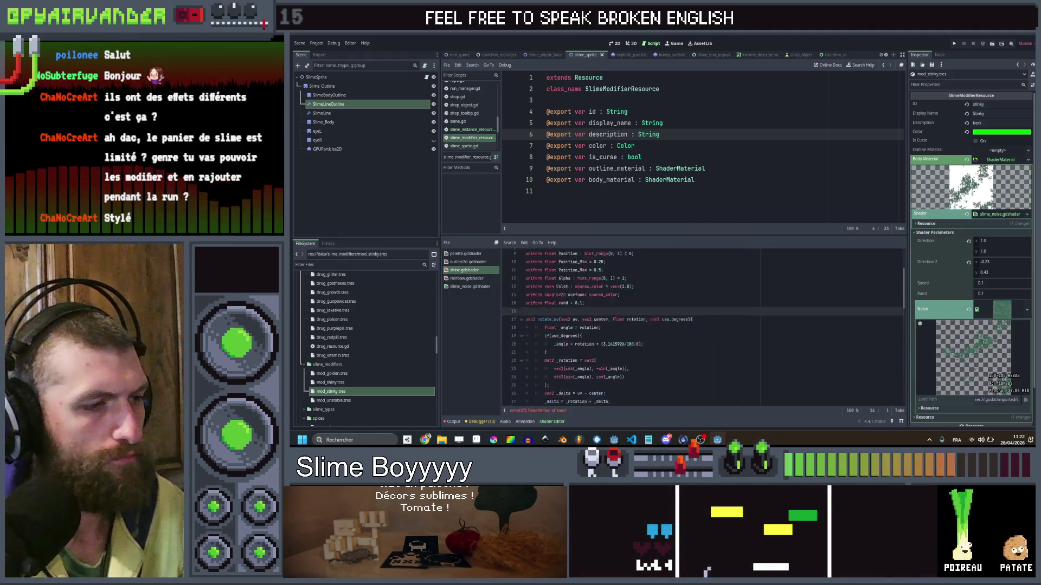
scroll(640, 334, "down", 3)
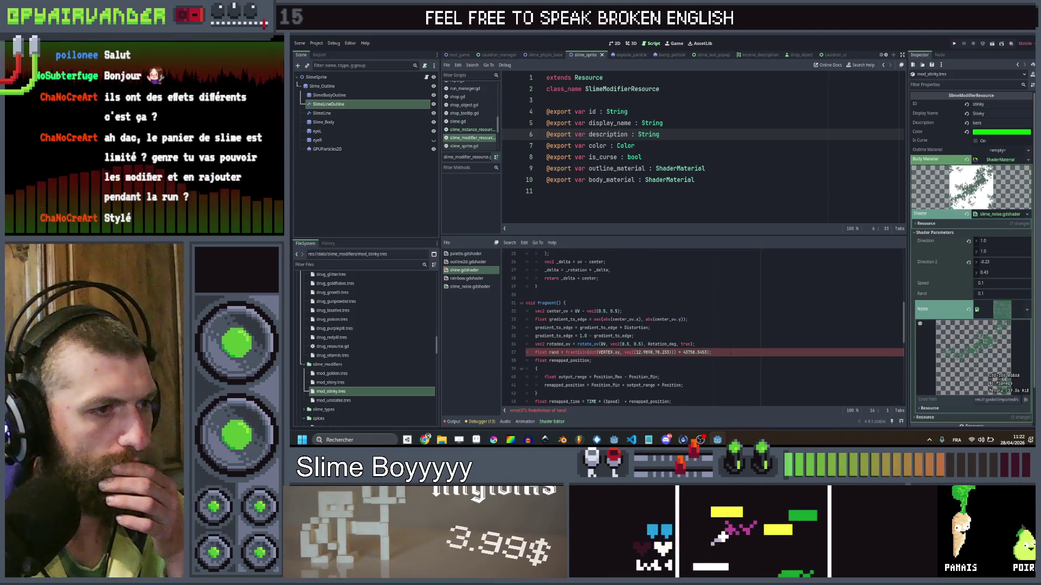
left_click(729, 352)
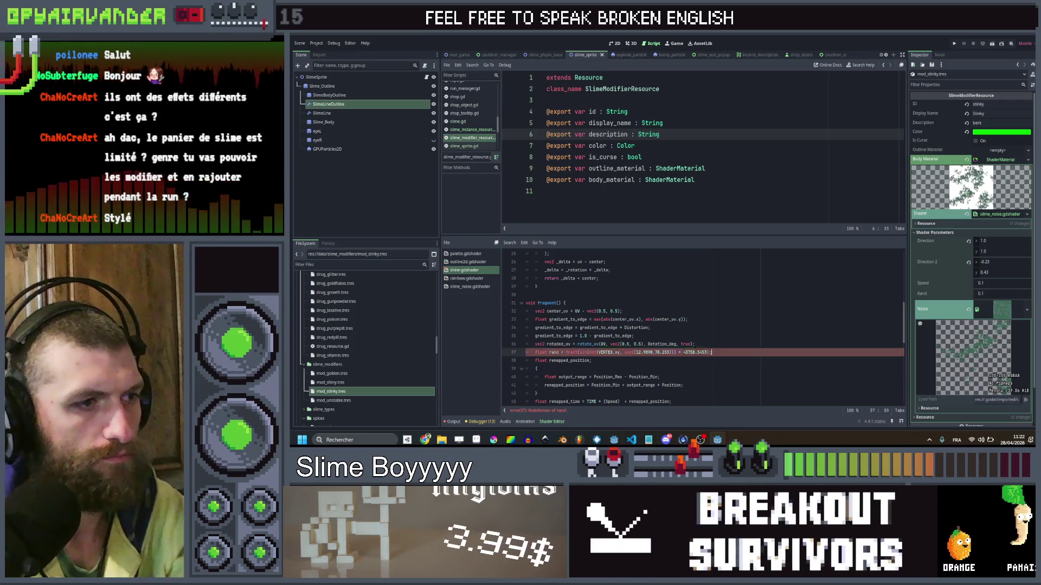
key("BackSpace")
scroll(706, 344, "down", 3)
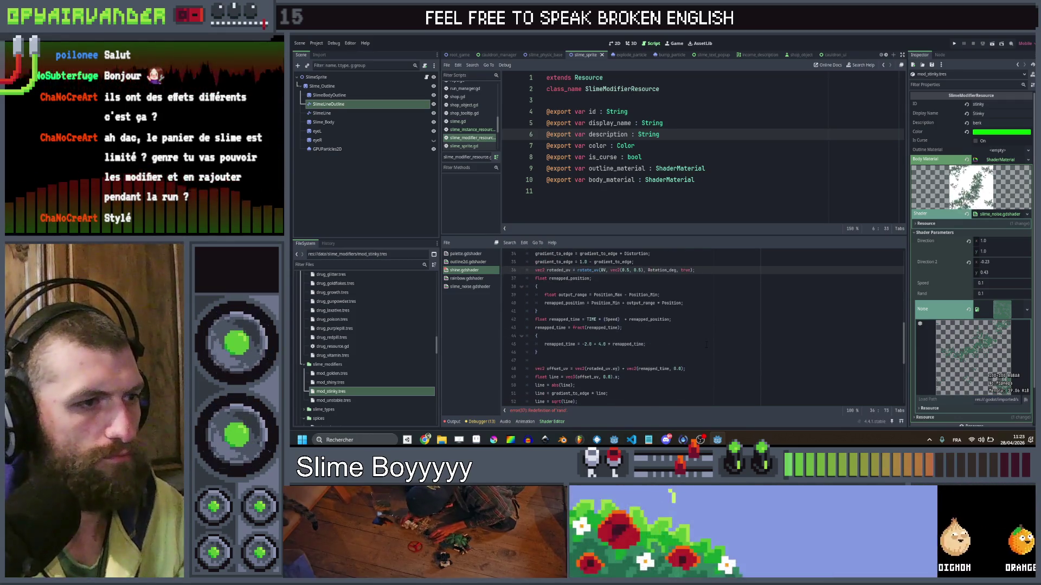
scroll(699, 336, "down", 5)
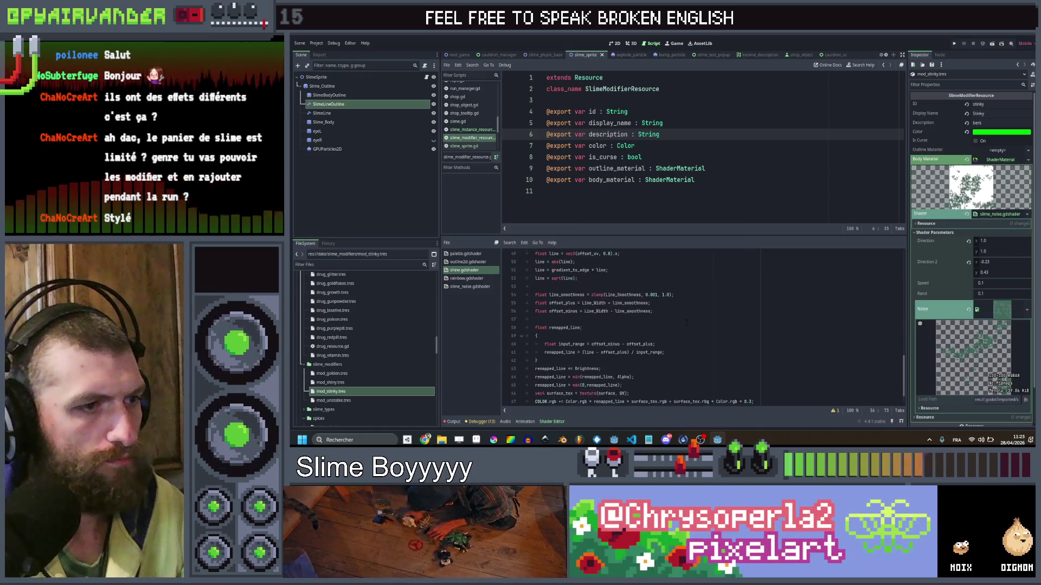
scroll(687, 322, "up", 7)
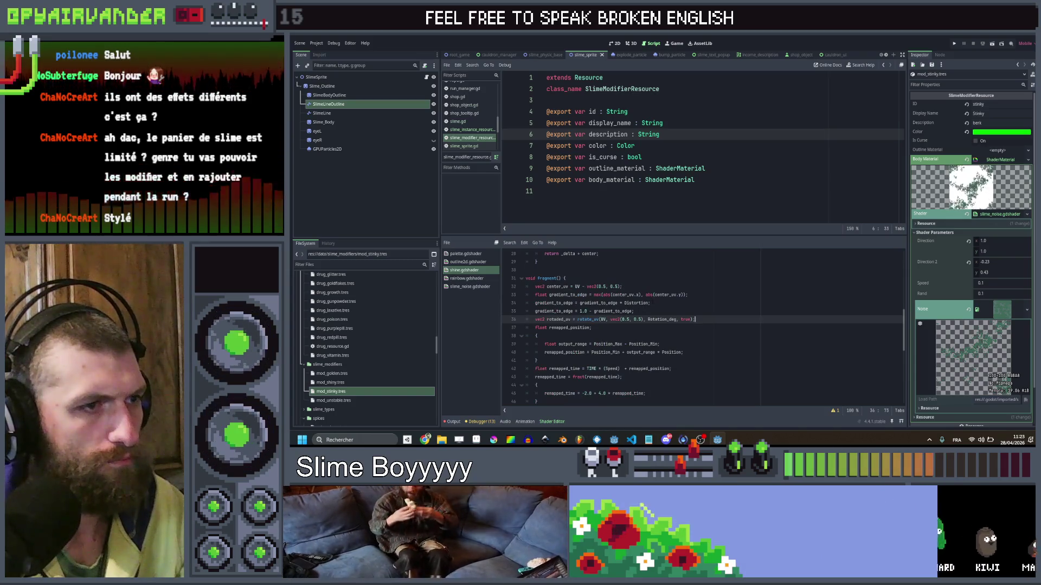
scroll(654, 301, "down", 2)
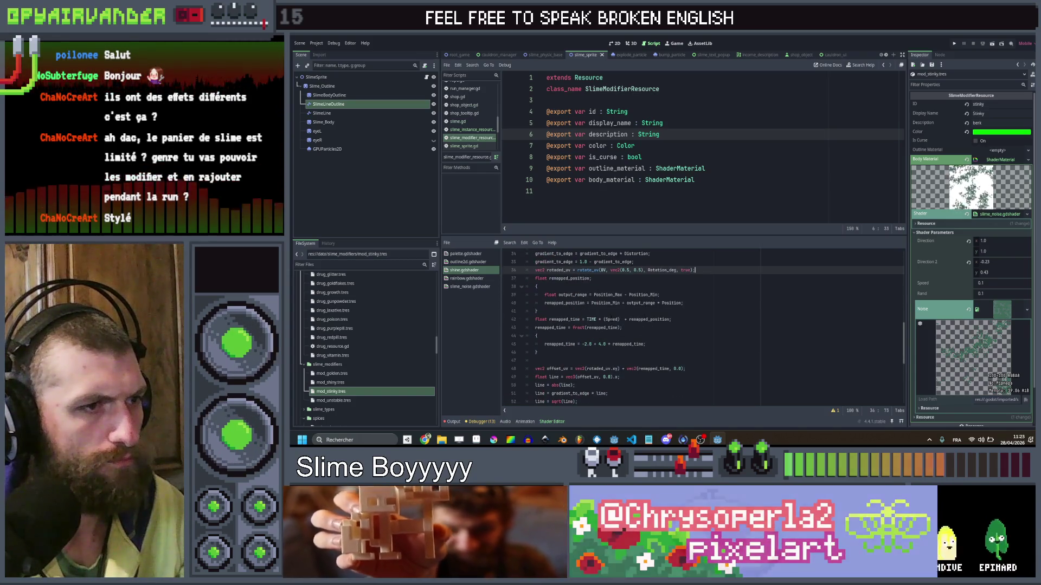
Add a rand term to the Speed factor on line 42 and save the shader.
left_click(621, 319)
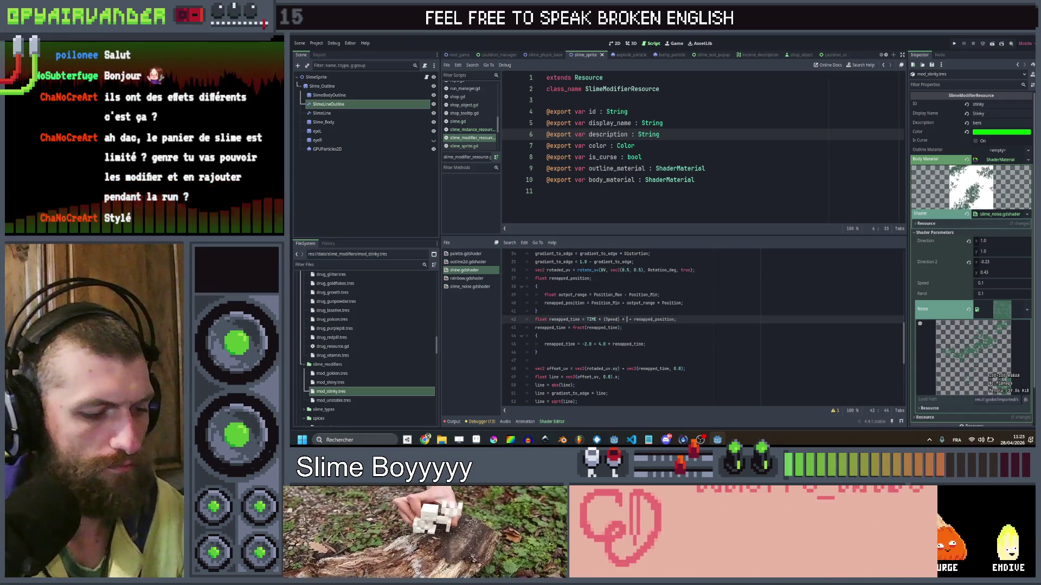
type("* r")
key("BackSpace")
key("BackSpace")
key("BackSpace")
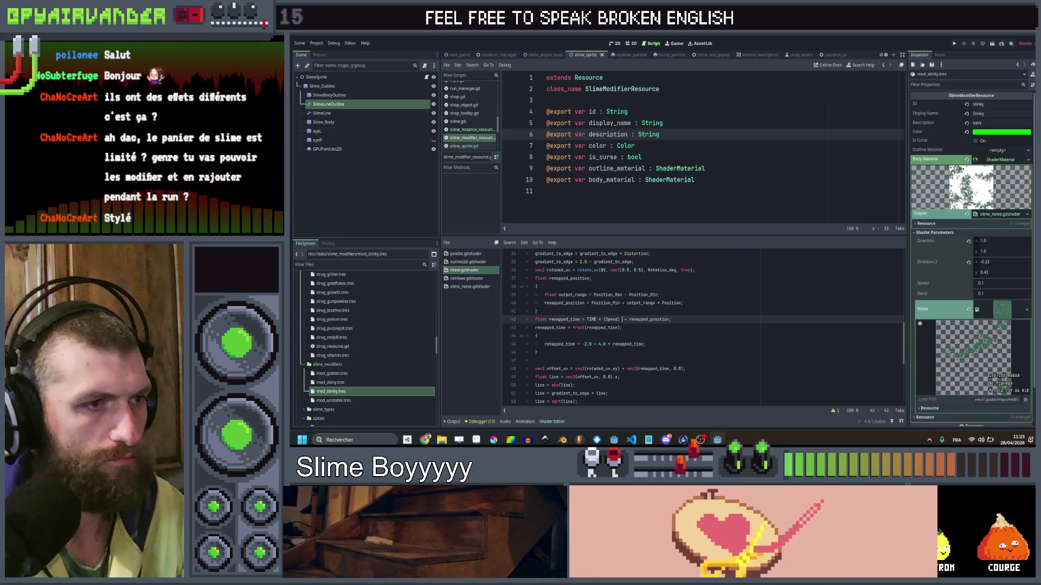
type("*rand")
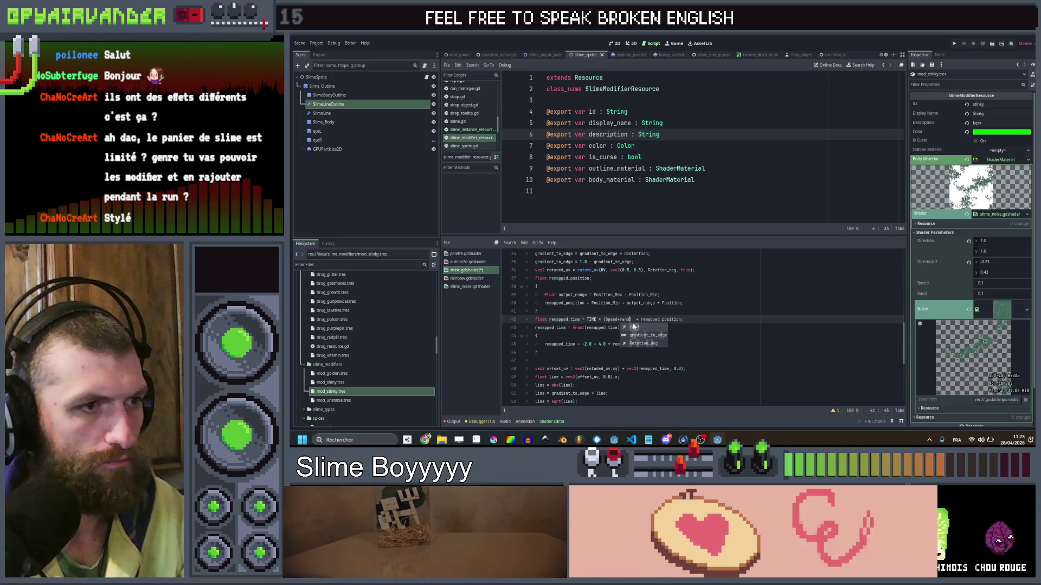
key("shift+Left")
key("shift+Left")
key("shift+Left")
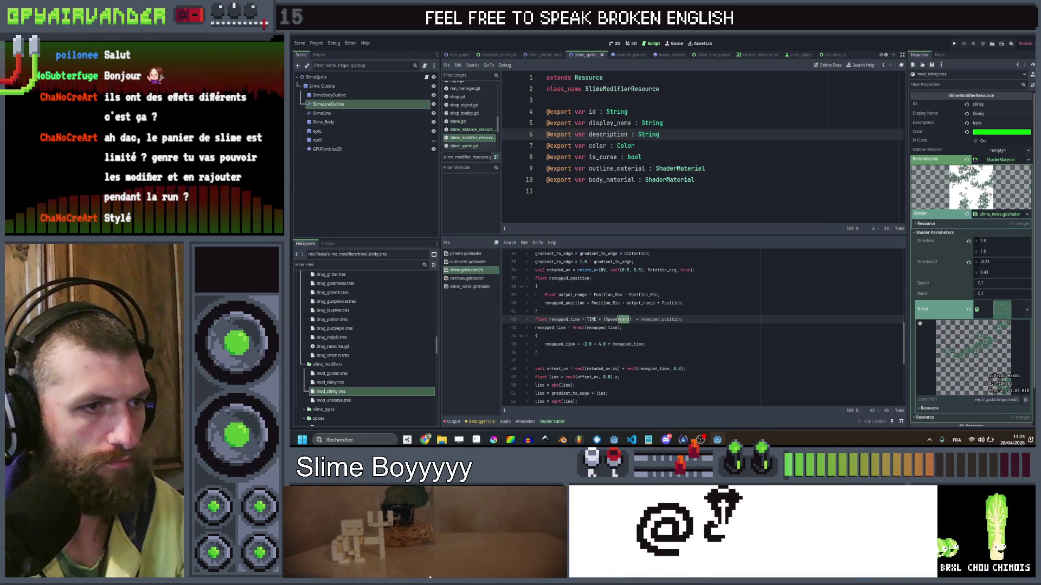
type("*rand")
key("ctrl+s")
Change line 42's time term to (TIME + rand*500.0) so the shine is offset per slime.
left_click(659, 295)
scroll(702, 325, "up", 2)
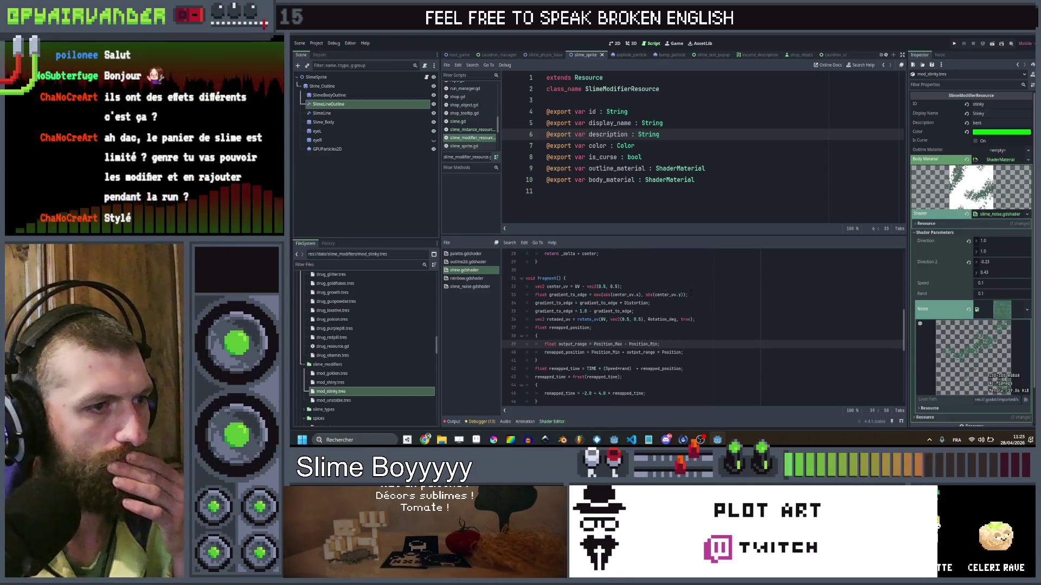
scroll(691, 292, "down", 1)
left_click(595, 344)
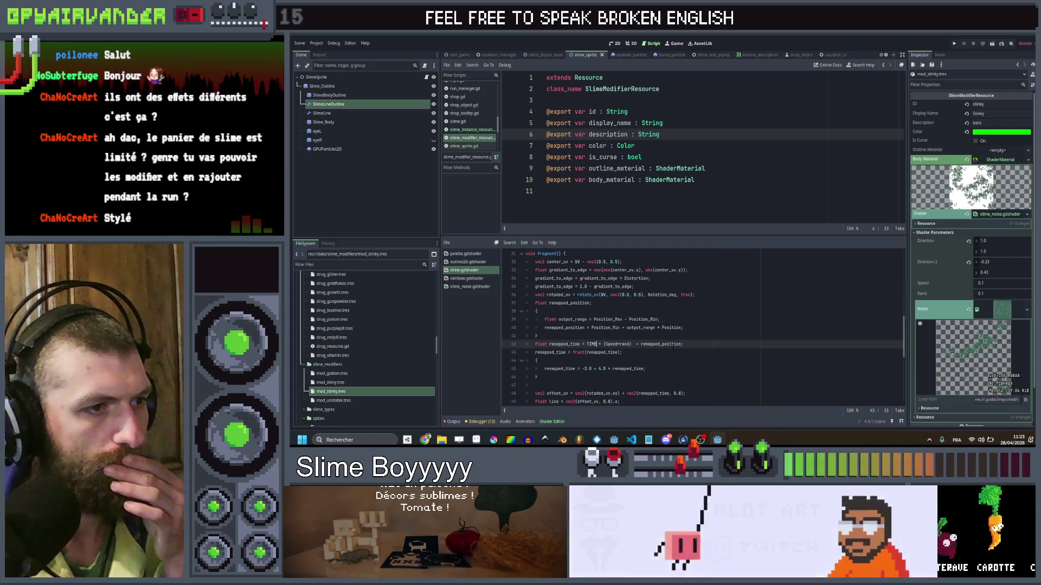
type("TIME ")
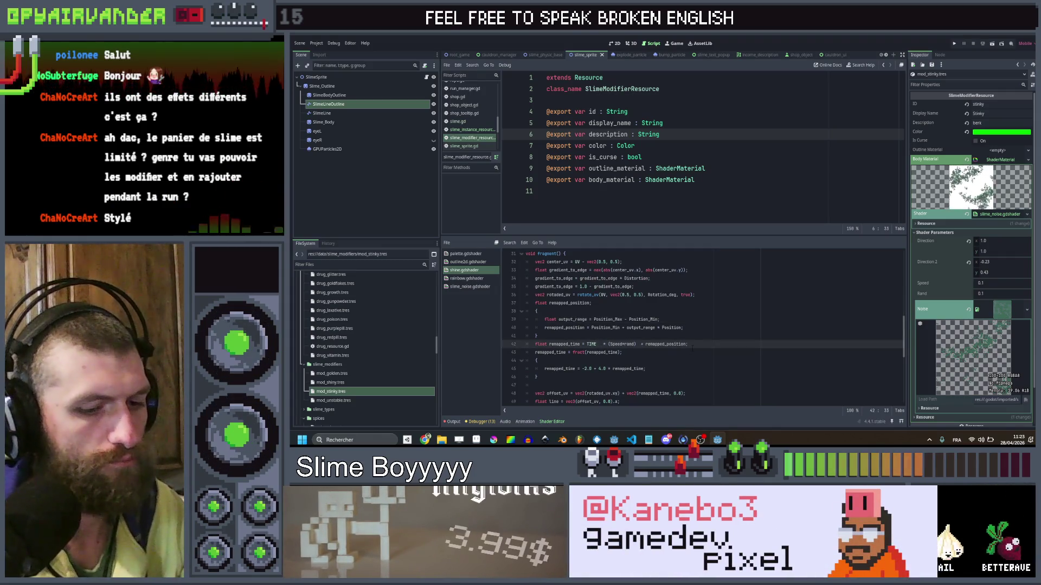
type("+ r")
type("and*5")
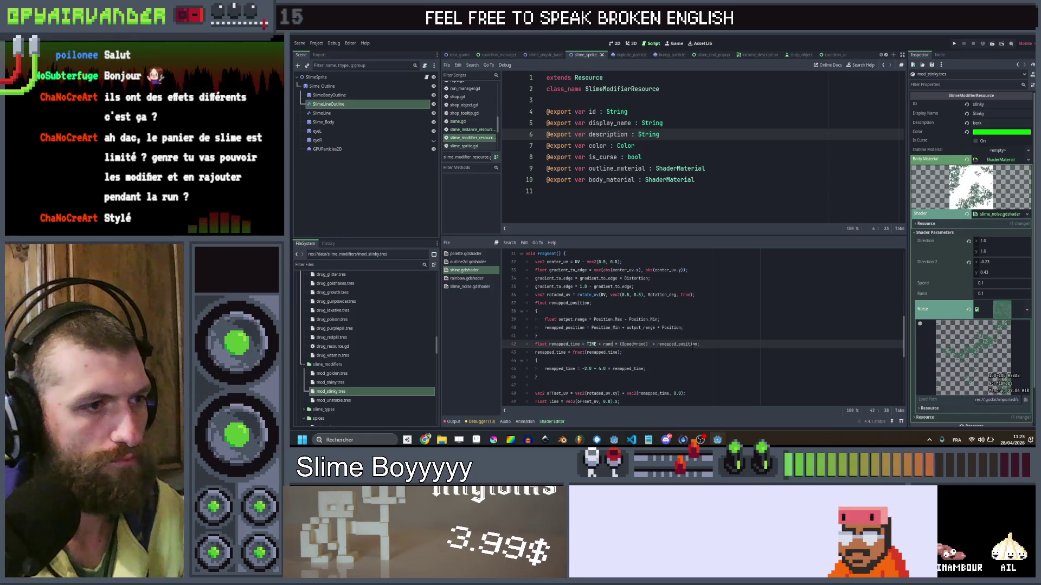
type("00")
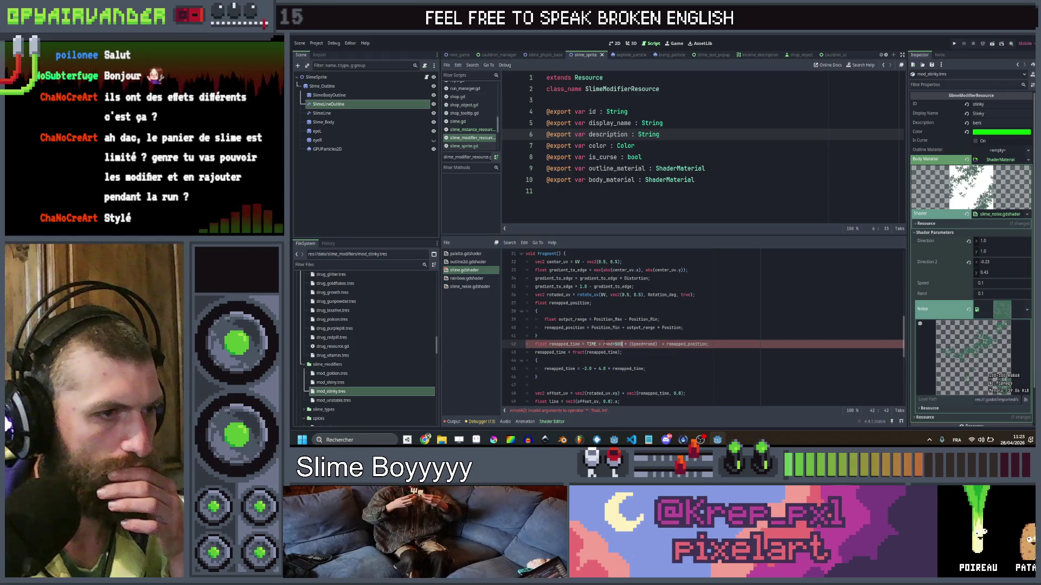
type(".0")
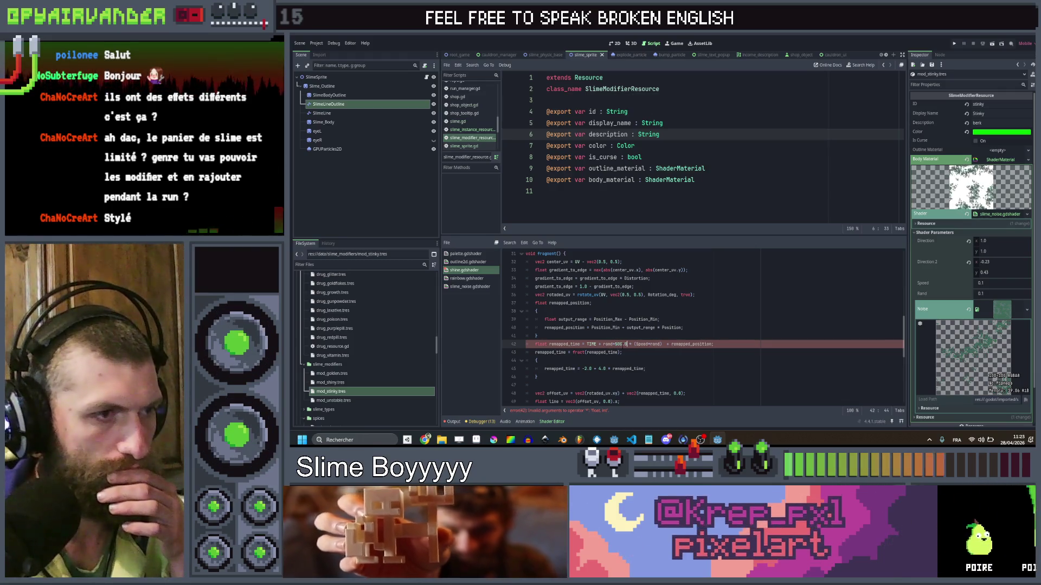
left_click(706, 335)
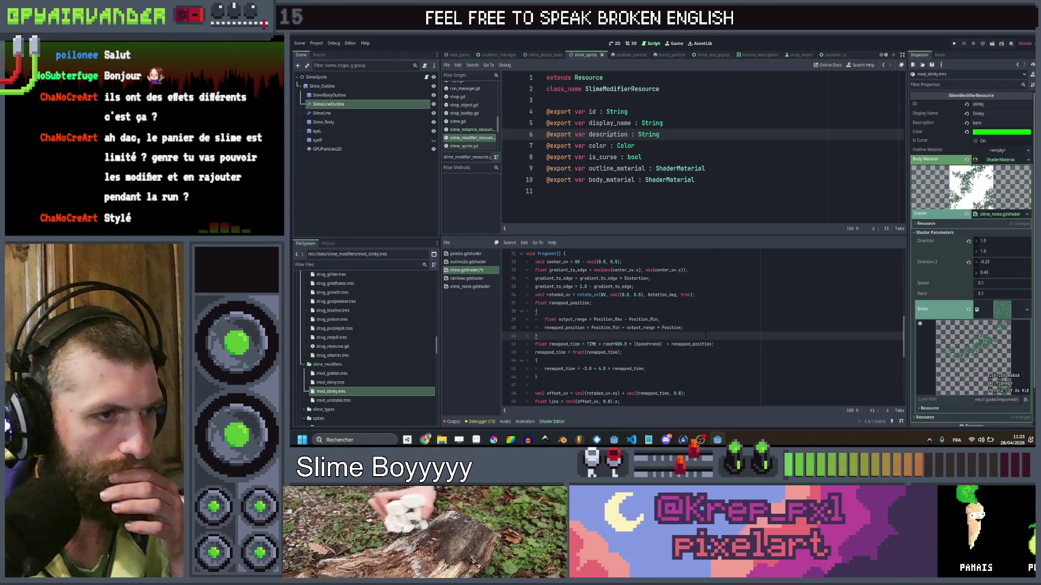
left_click(629, 344)
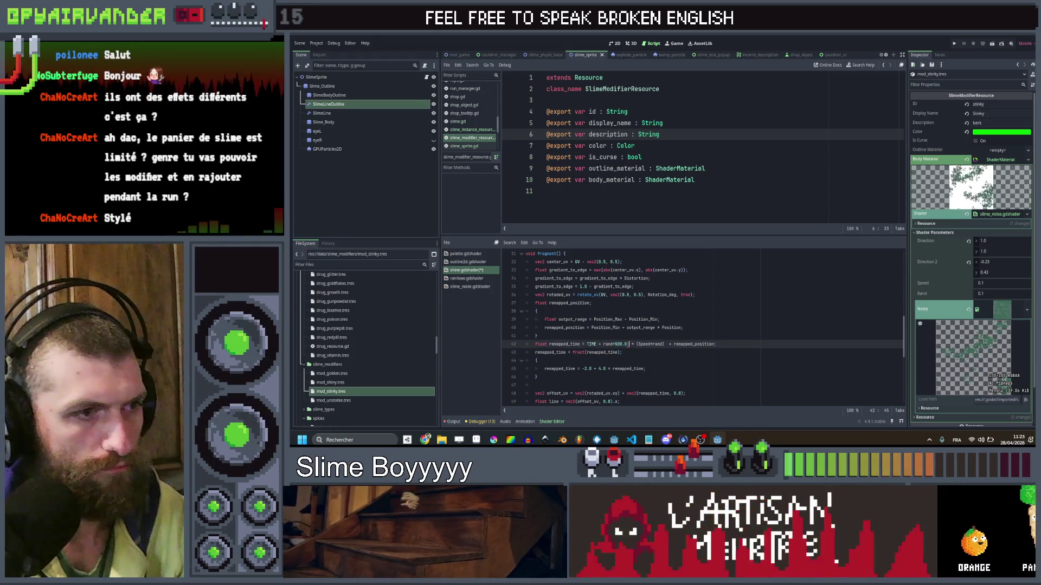
left_click(587, 344)
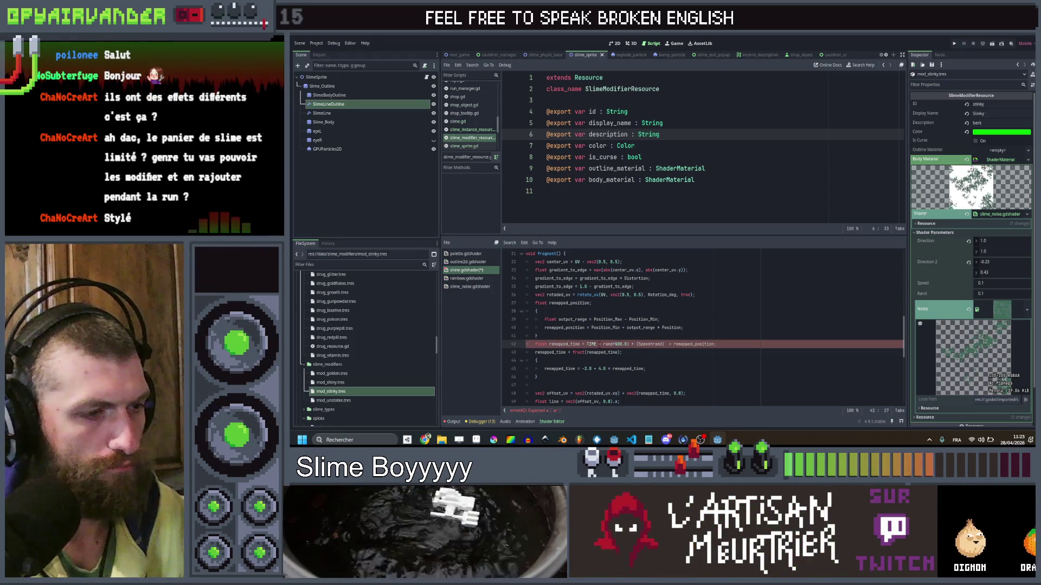
left_click(725, 334)
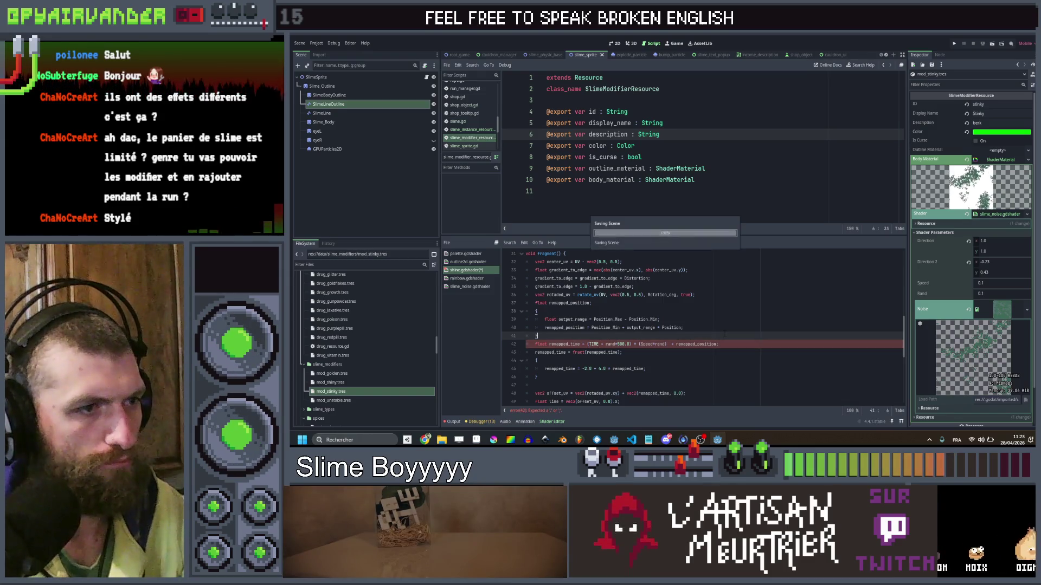
left_click(464, 278)
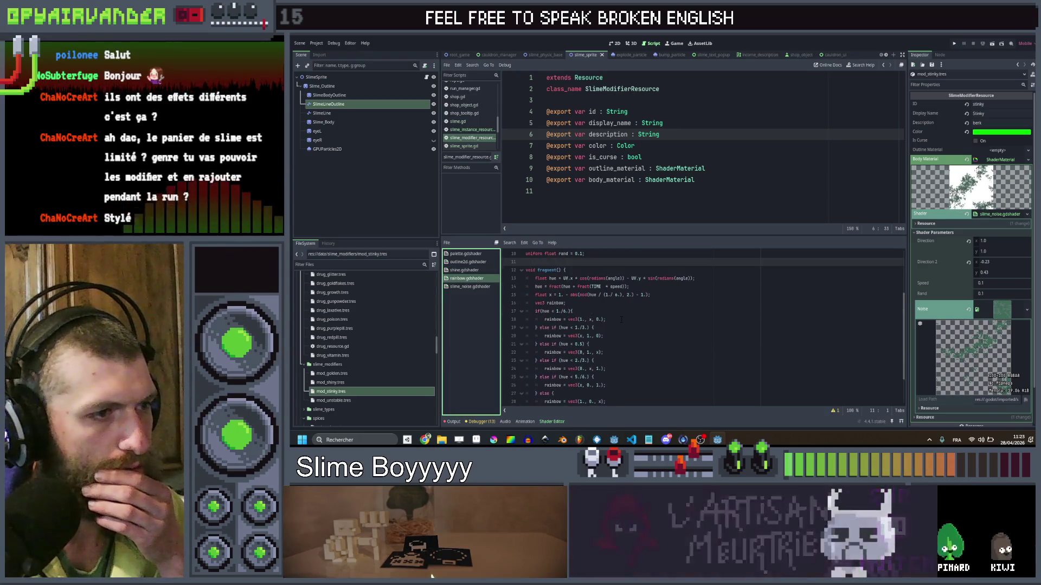
Change radians(angle) to radians(angle + rand) in the rainbow hue calculation on line 14.
scroll(621, 320, "up", 2)
scroll(645, 297, "down", 1)
left_click(645, 295)
key("Return")
type("ang")
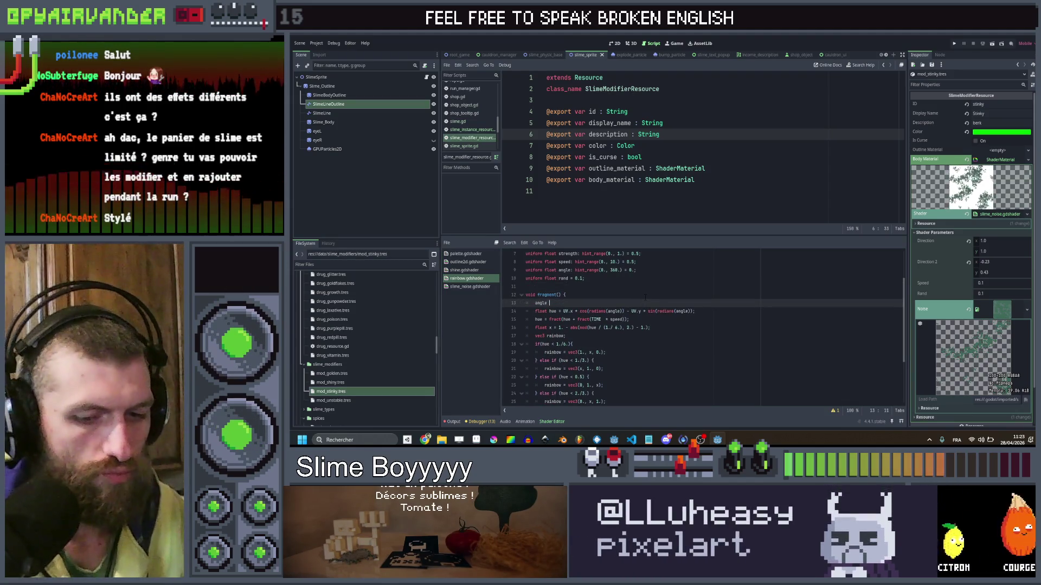
type("le ")
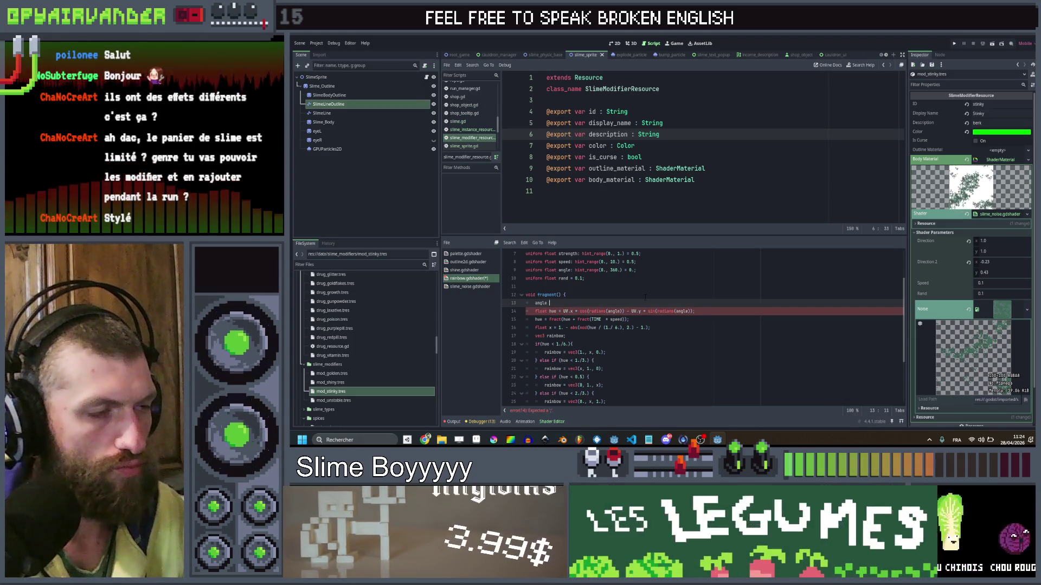
type("+= rand")
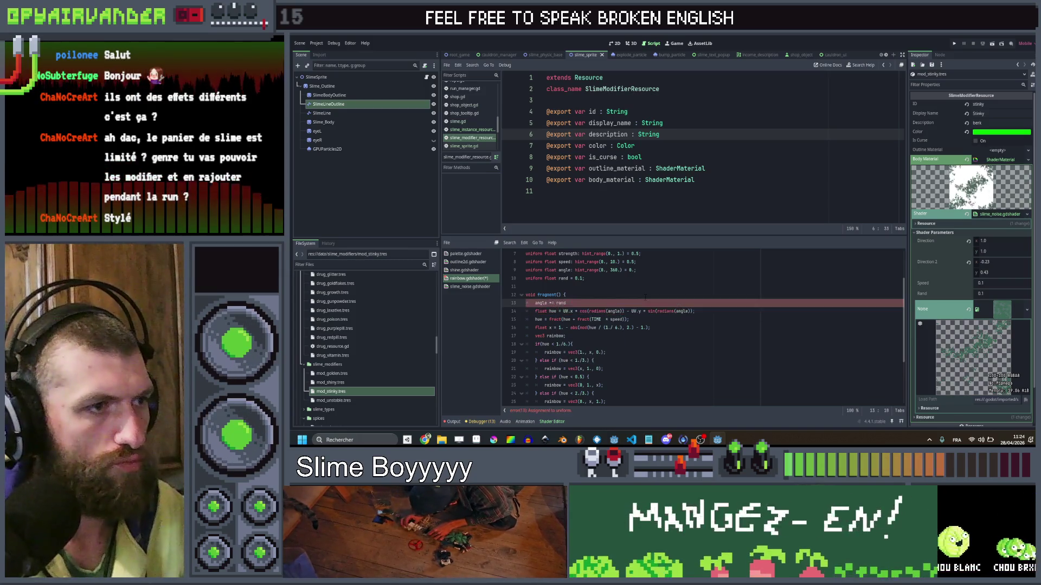
key("Return")
key("Up")
key("ctrl+x")
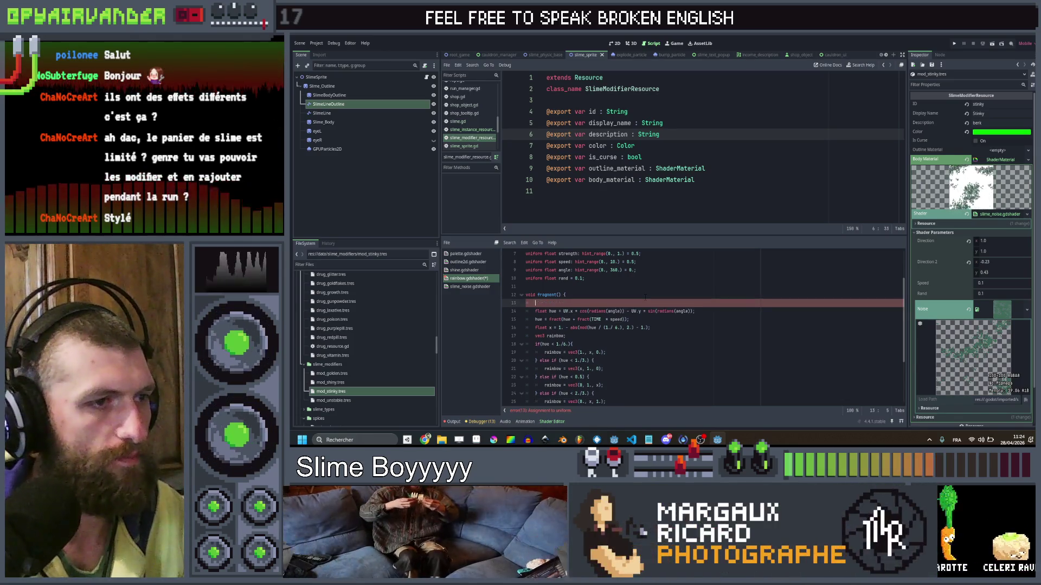
left_click(617, 311)
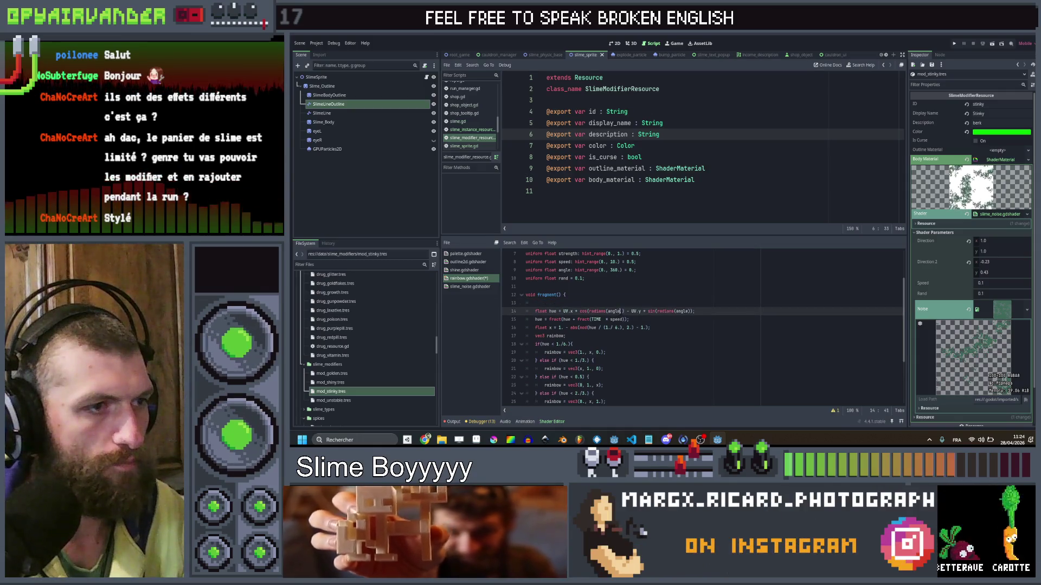
type(" * rand)")
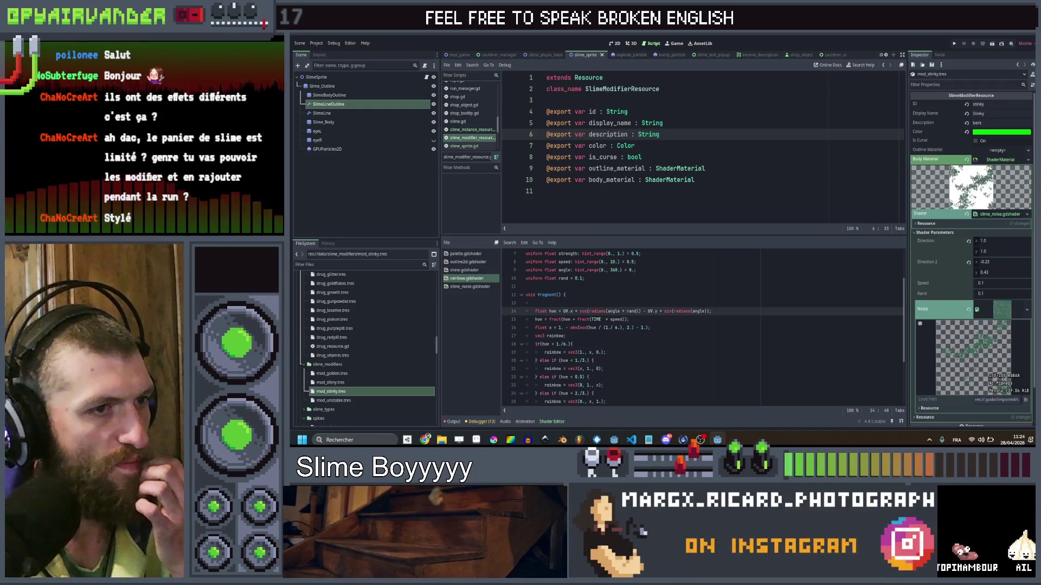
type("rand")
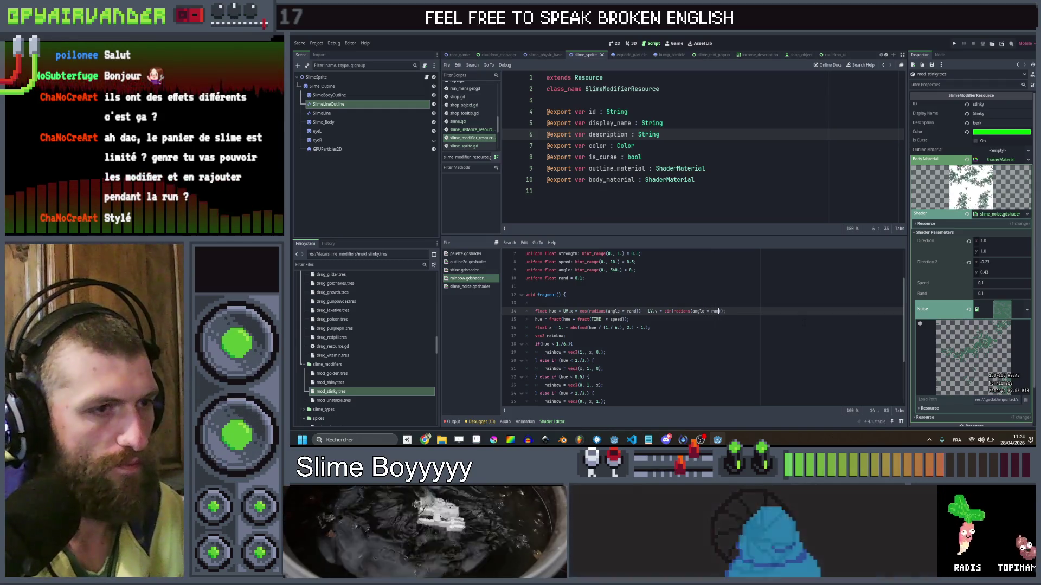
Multiply TIME * speed by rand on line 15 and save rainbow.gdshader.
left_click(653, 276)
scroll(653, 276, "up", 1)
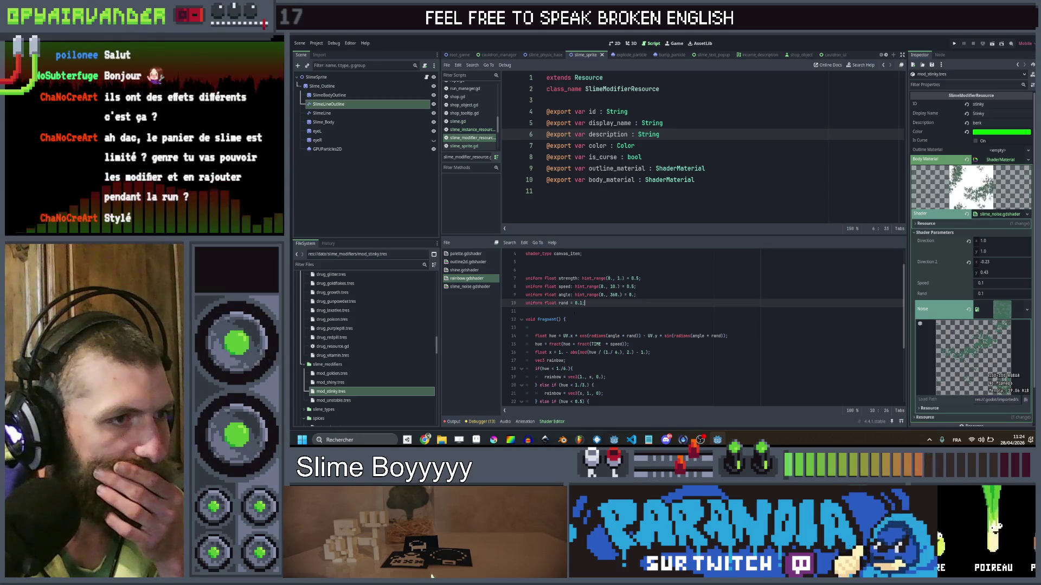
scroll(702, 328, "down", 2)
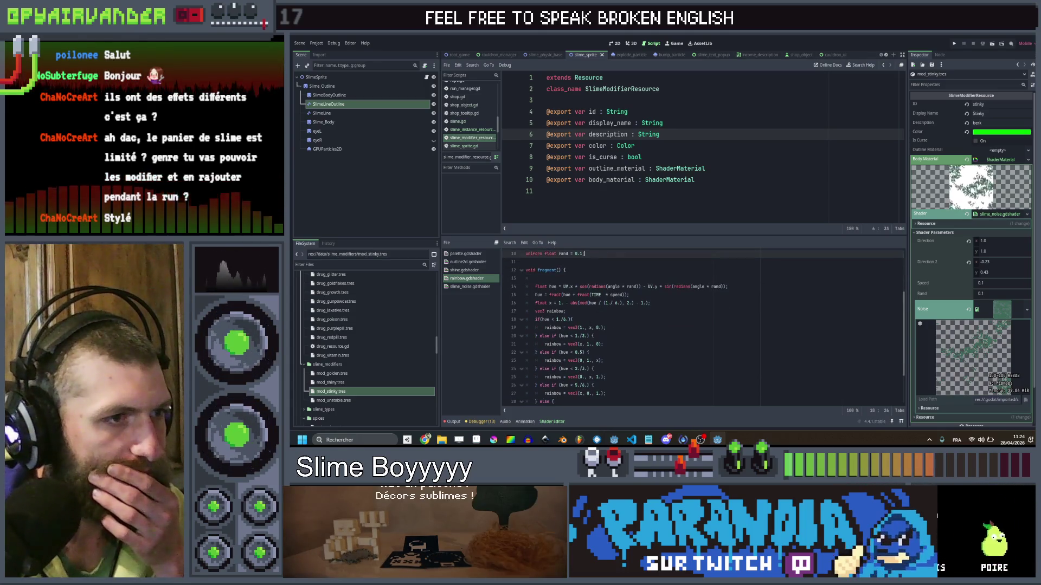
left_click(623, 295)
type("rand")
key("ctrl+s")
type(")")
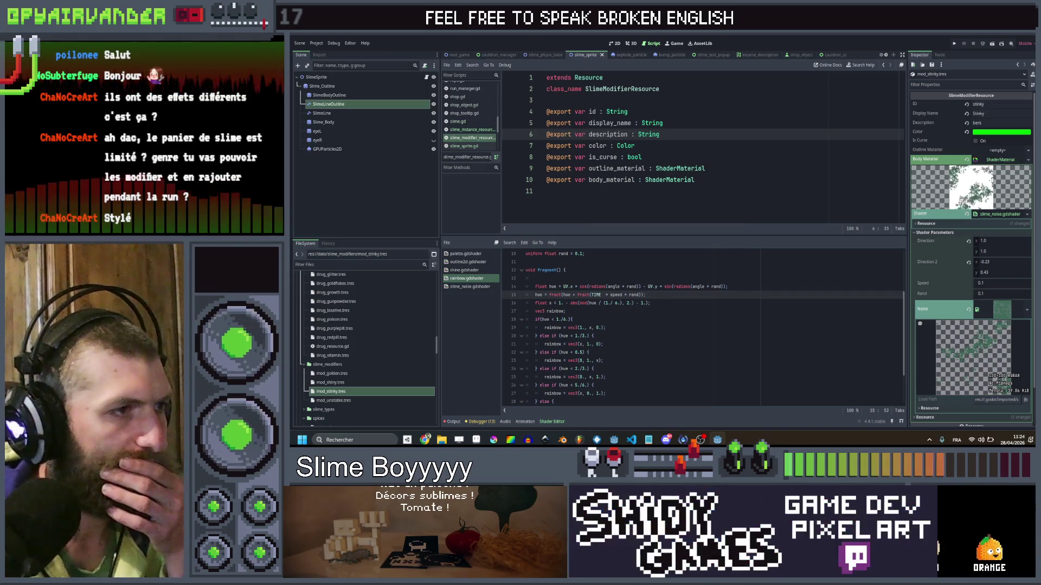
left_click(469, 287)
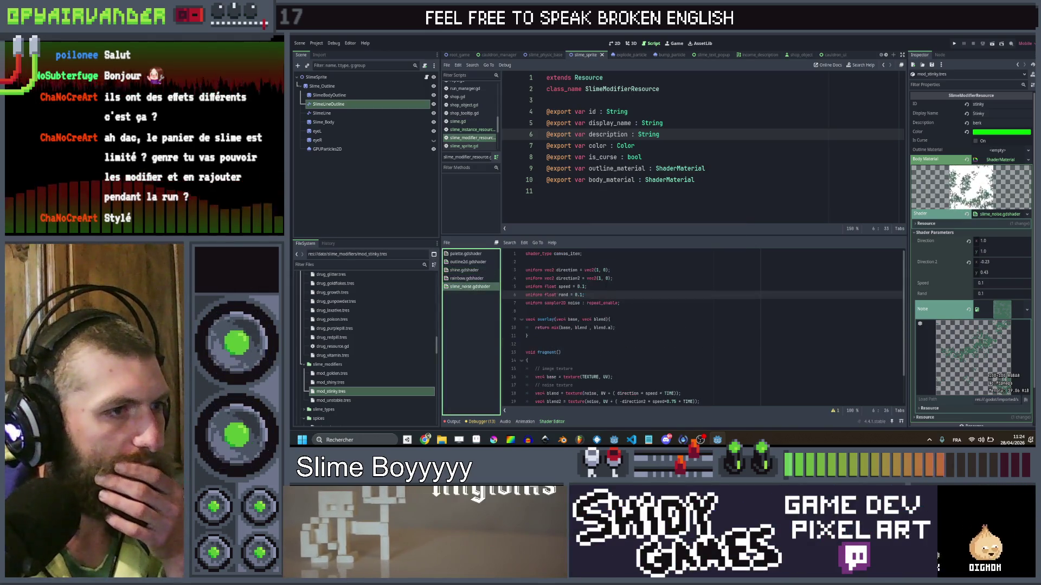
Edit slime_noise.gdshader's blend offset on line 18 to direction * speed + rand * TIME.
scroll(635, 342, "down", 2)
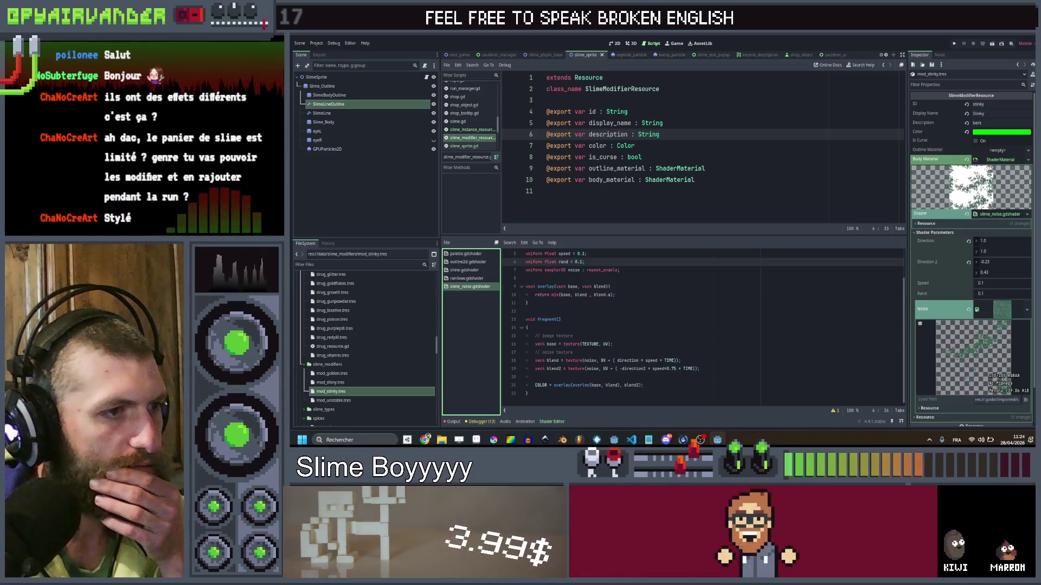
left_click(660, 360)
type("rand +")
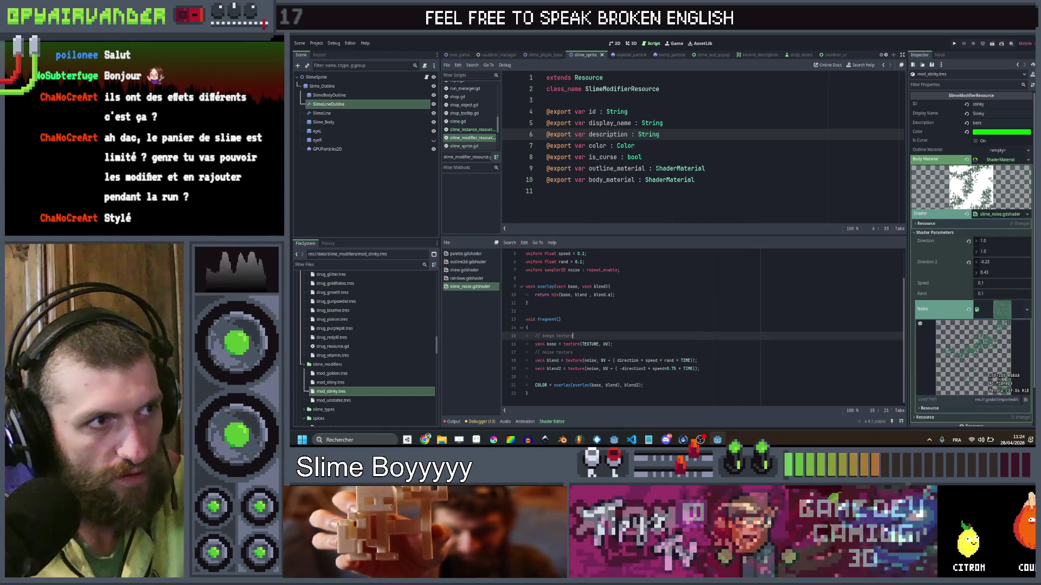
left_click(467, 121)
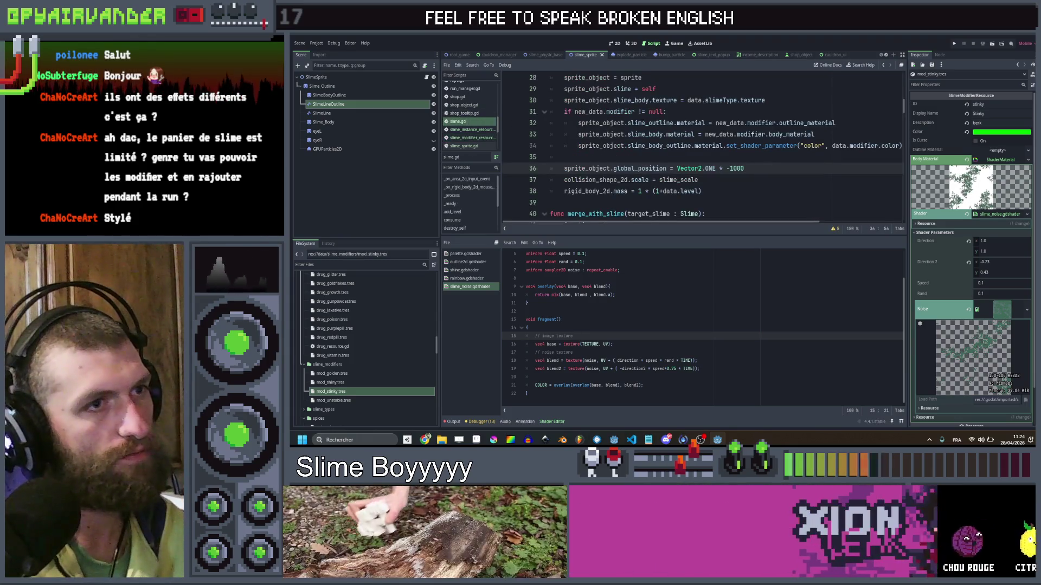
Add 'if sprite_object.slime_outline.material != null:' after the outline material line.
scroll(699, 147, "down", 3)
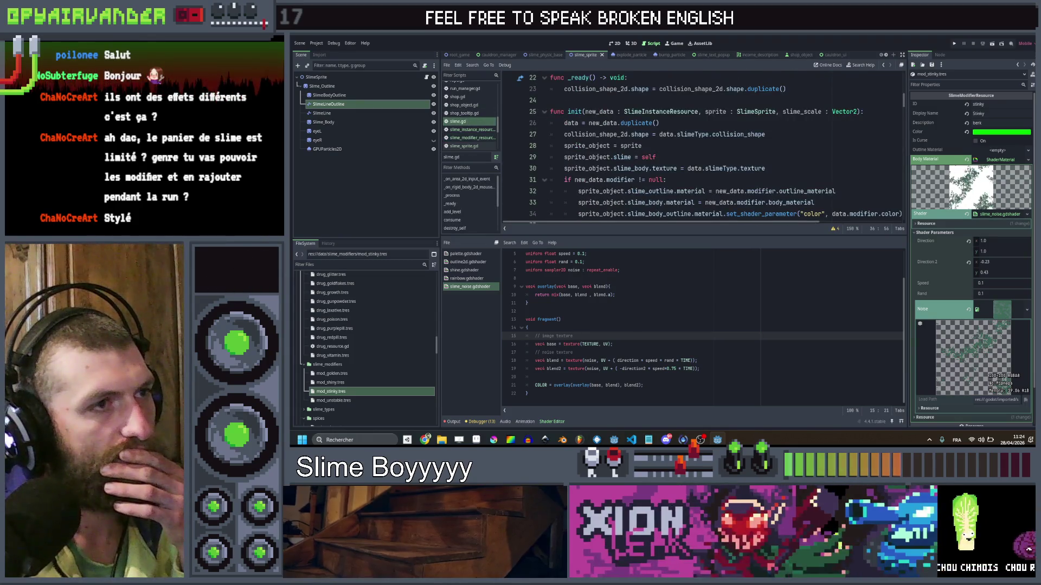
left_click(844, 158)
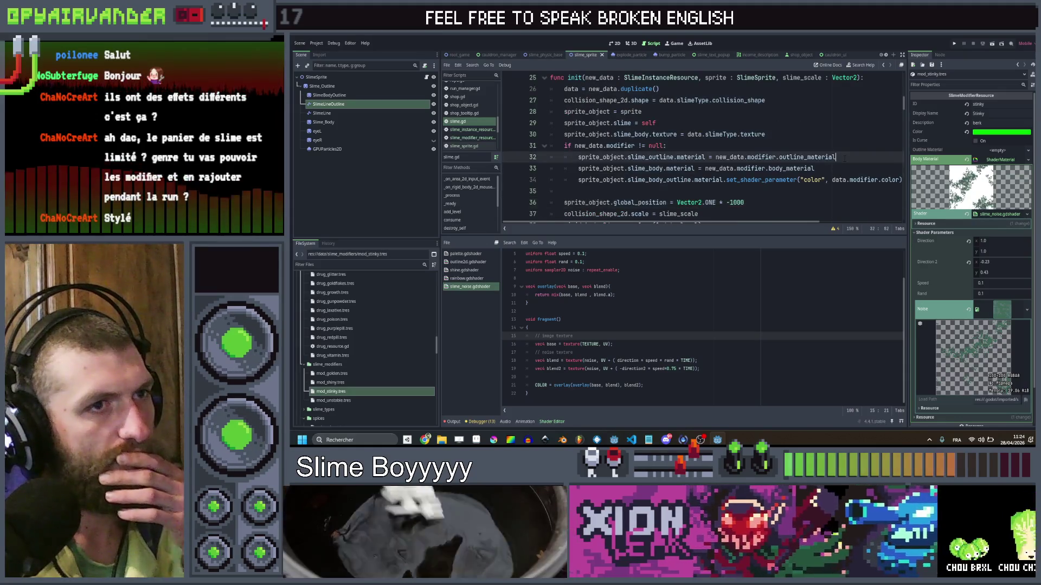
key("Return")
type("if ")
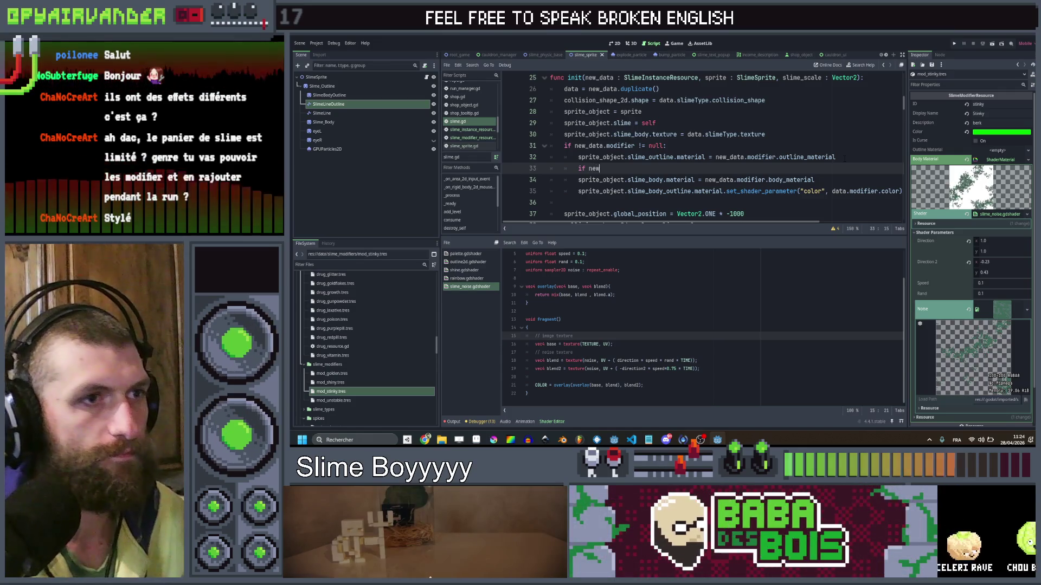
type("new")
key("Return")
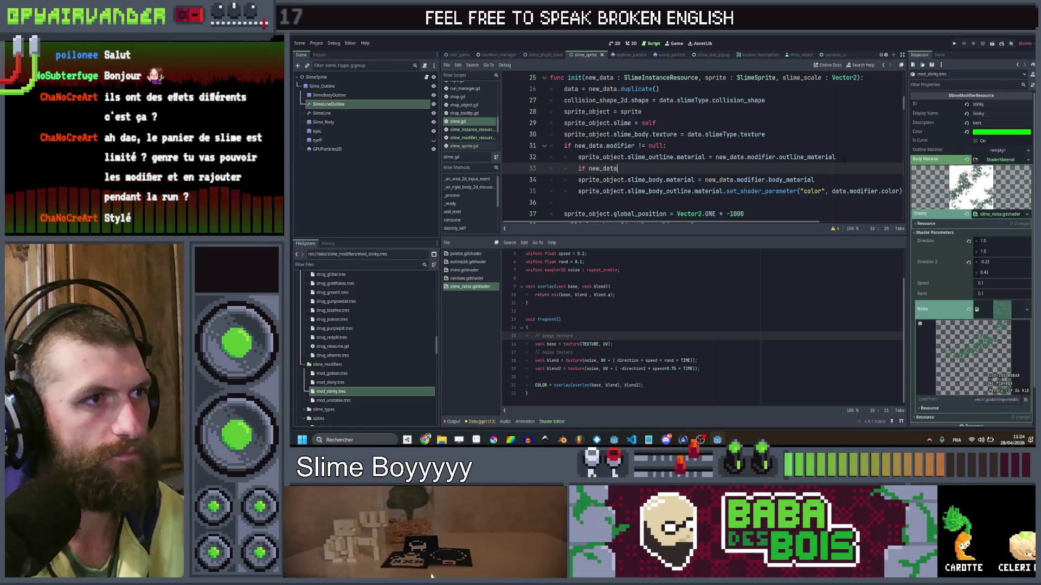
left_click_drag(578, 157, 706, 158)
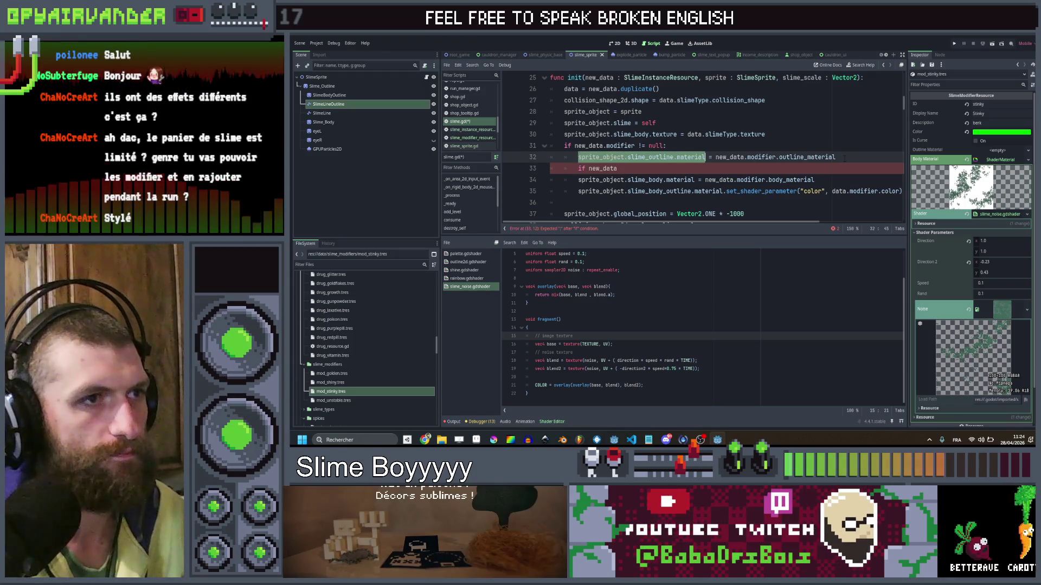
key("Down")
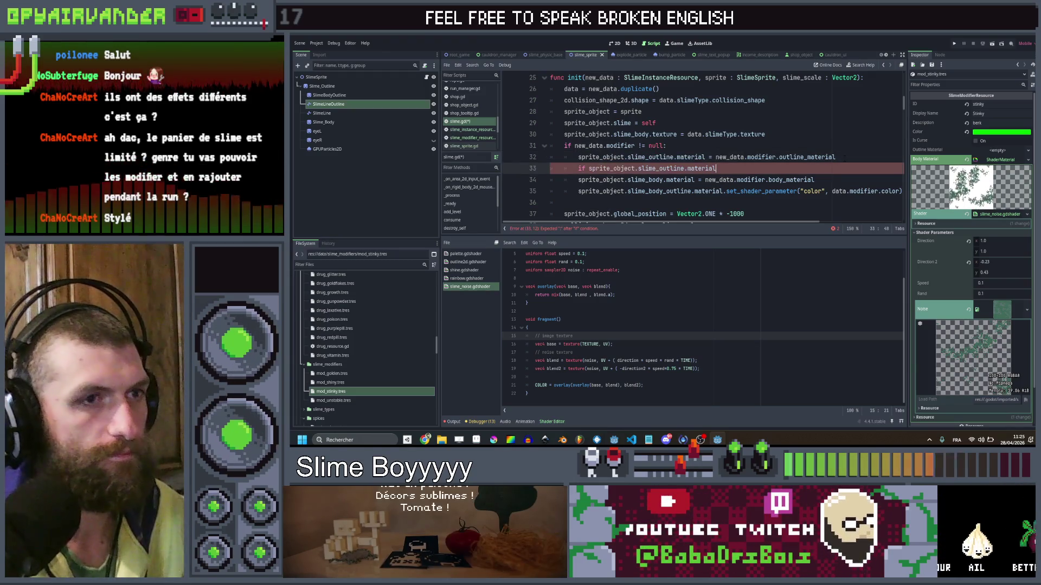
type(" != null:")
Copy the set_shader_parameter line into the null check and indent it.
left_click(746, 190)
key("alt+Up")
key("ctrl+v")
key("Return")
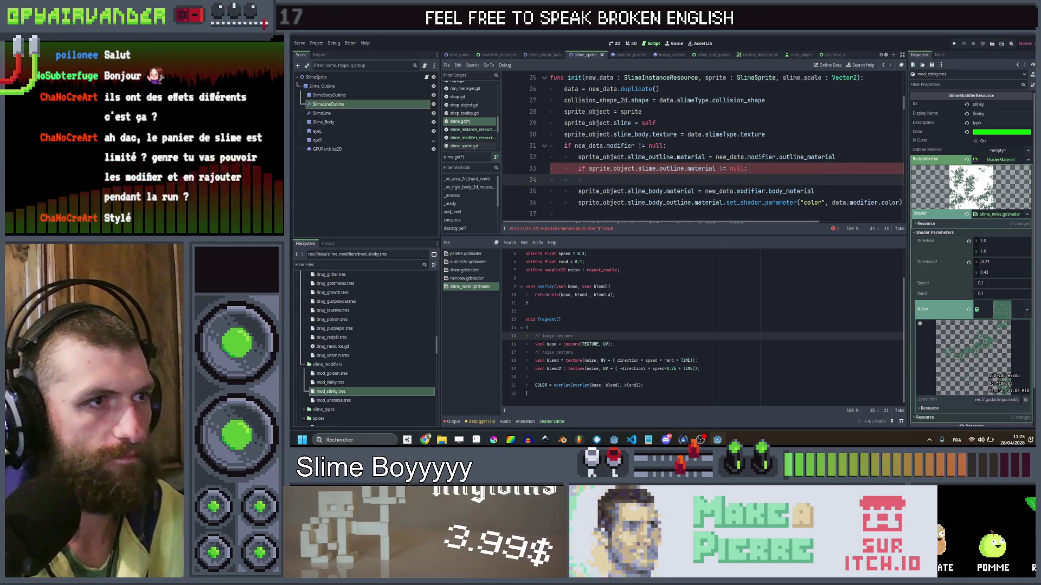
key("Up")
key("Tab")
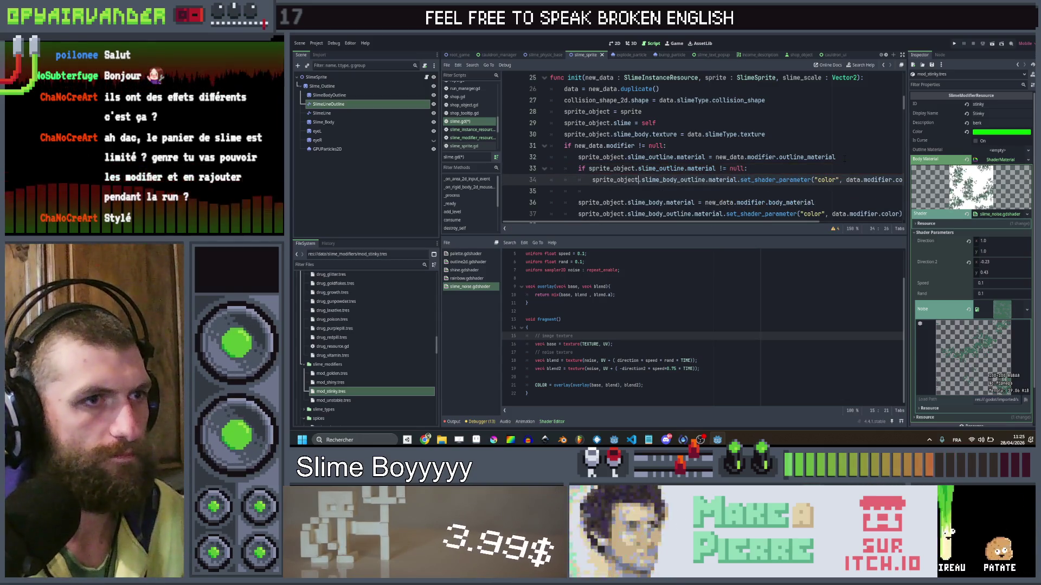
key("ctrl+Left")
key("ctrl+Left")
key("ctrl+Left")
key("ctrl+shift+Right")
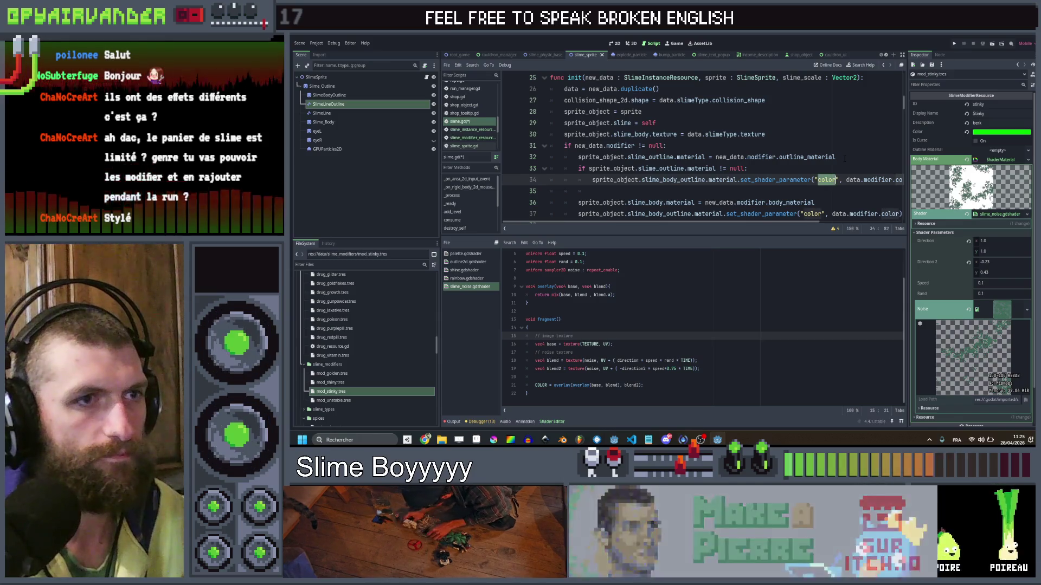
scroll(845, 158, "right", 2)
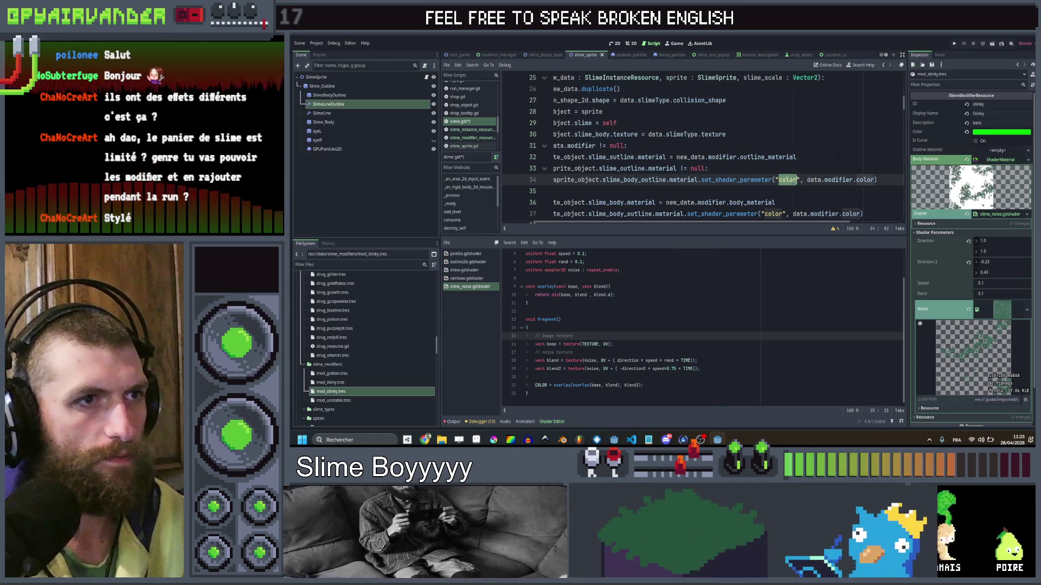
Append .duplicate() to the outline and body material assignments.
left_click(832, 158)
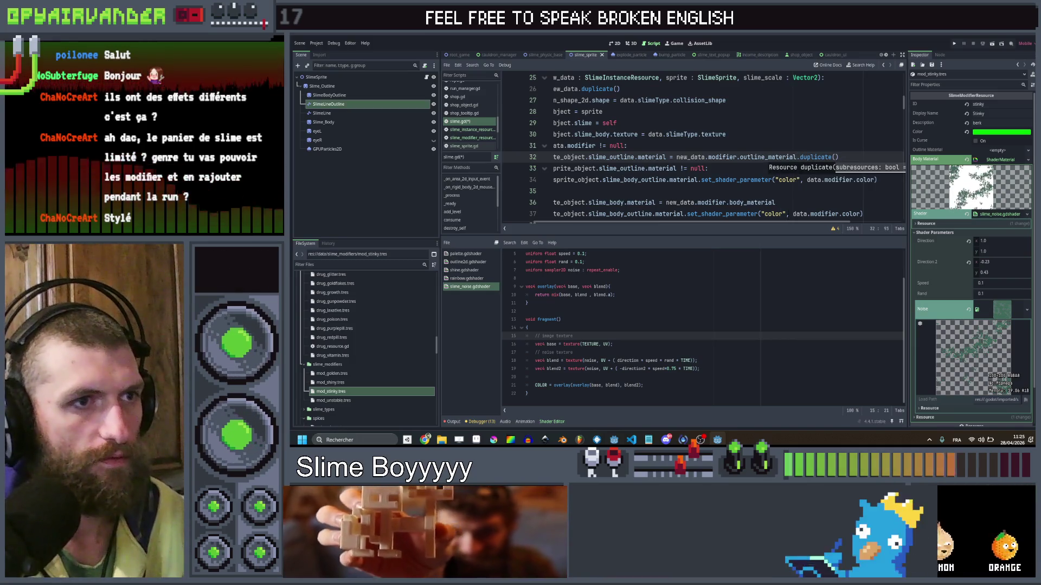
left_click(781, 203)
type("dup")
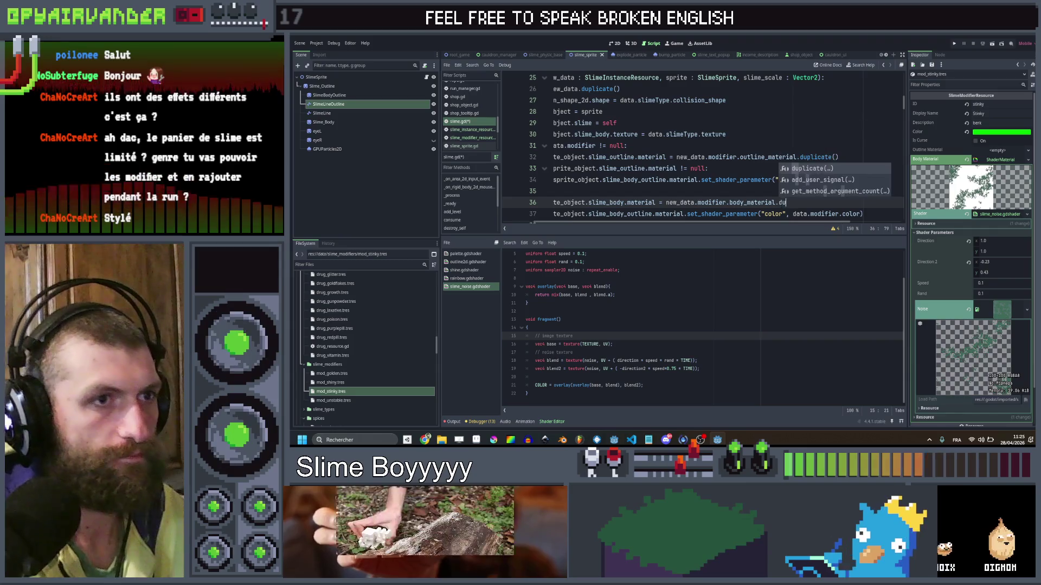
key("Return")
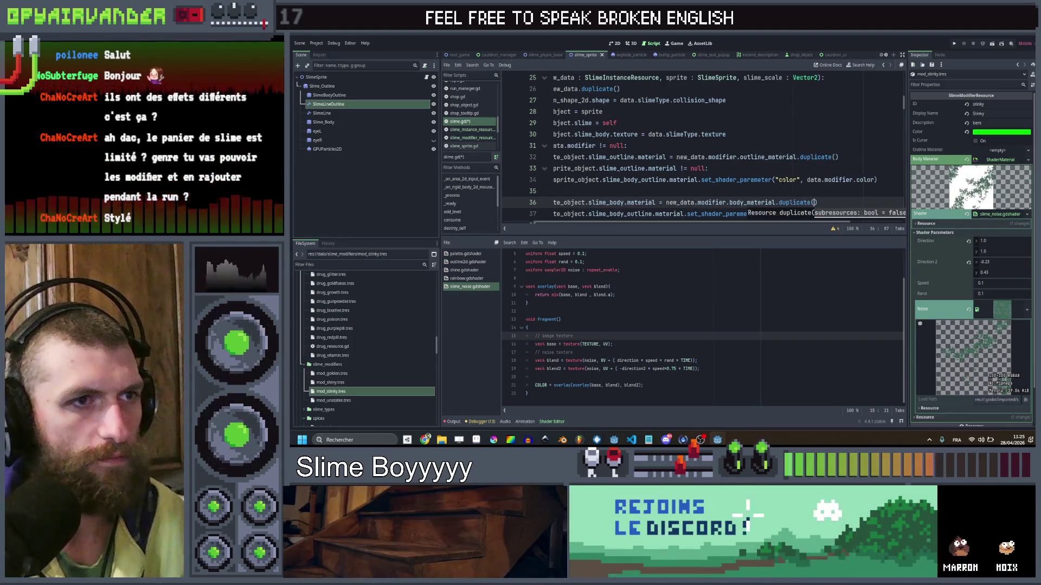
Set the "rand" shader parameter to randf_range(0.5,1.5) and save slime.gd.
double_click(788, 180)
type("der_p")
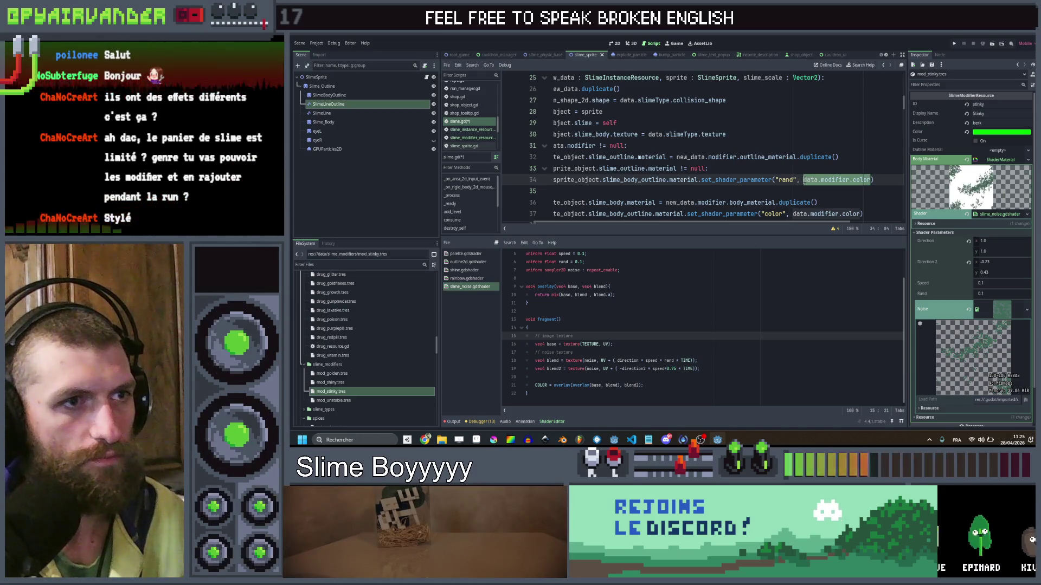
type("an")
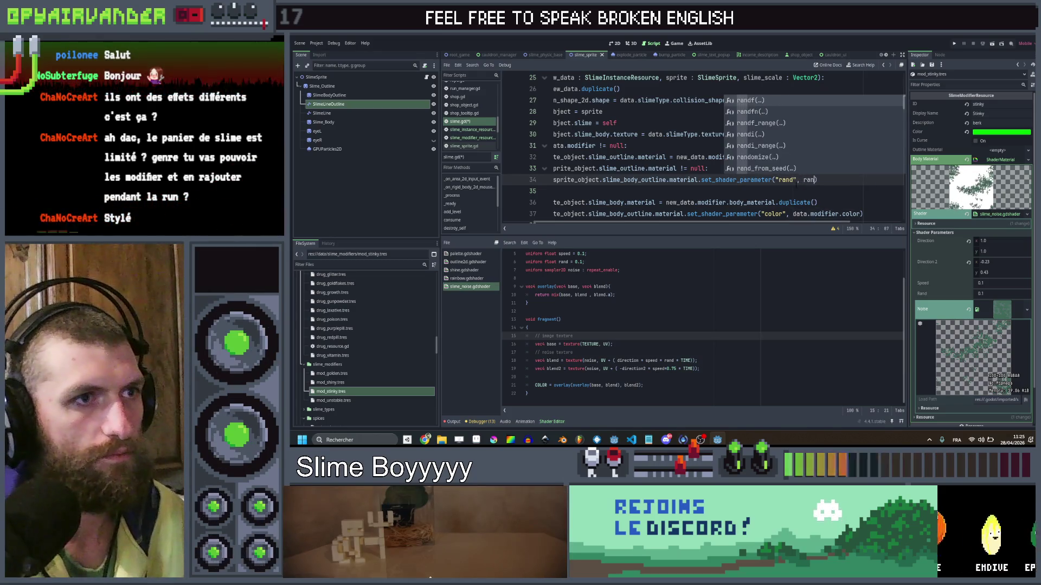
key("Down")
key("Return")
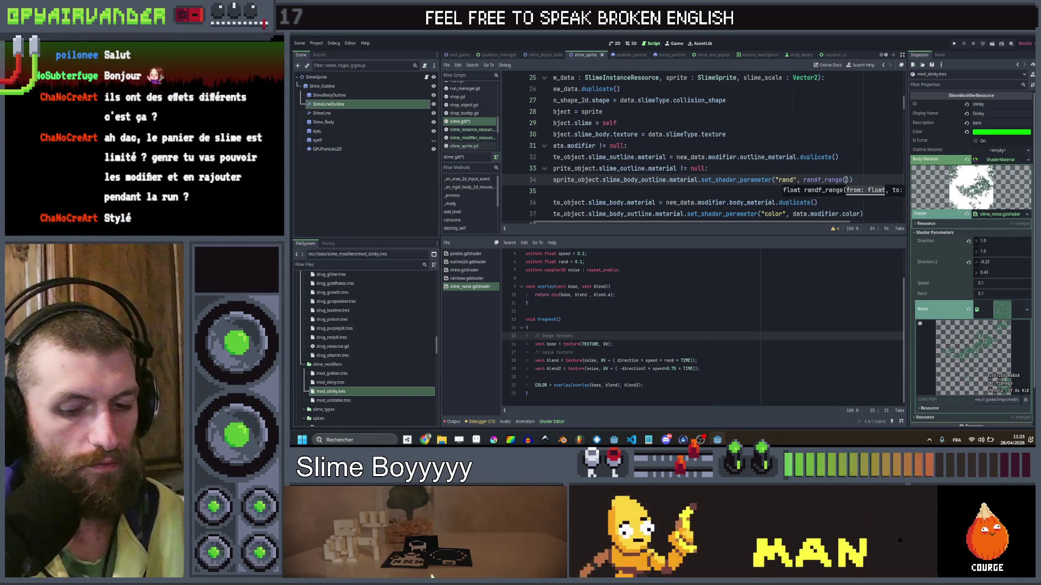
type("0.5,1.5")
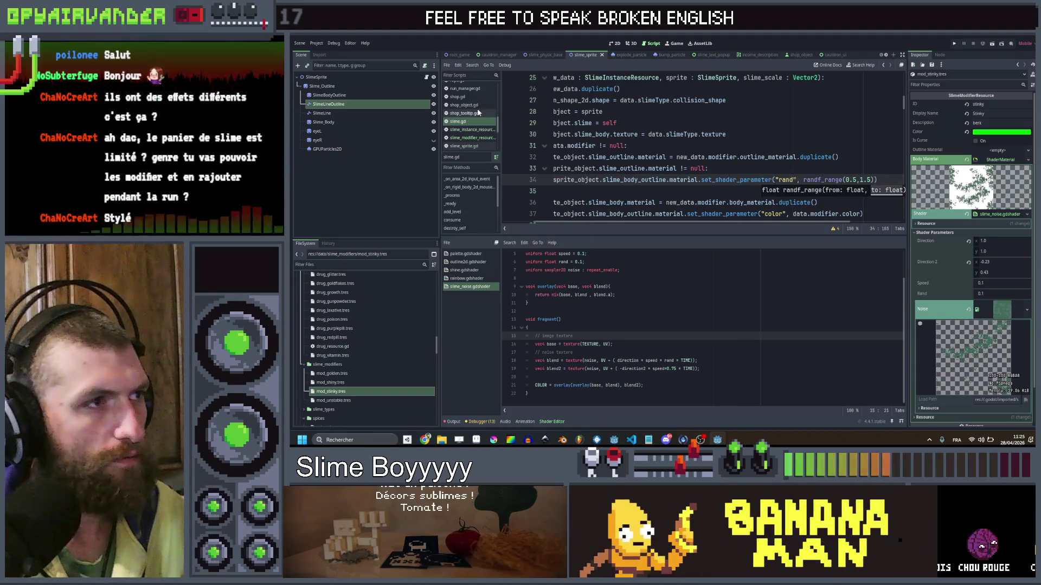
key("ctrl+s")
left_click(466, 145)
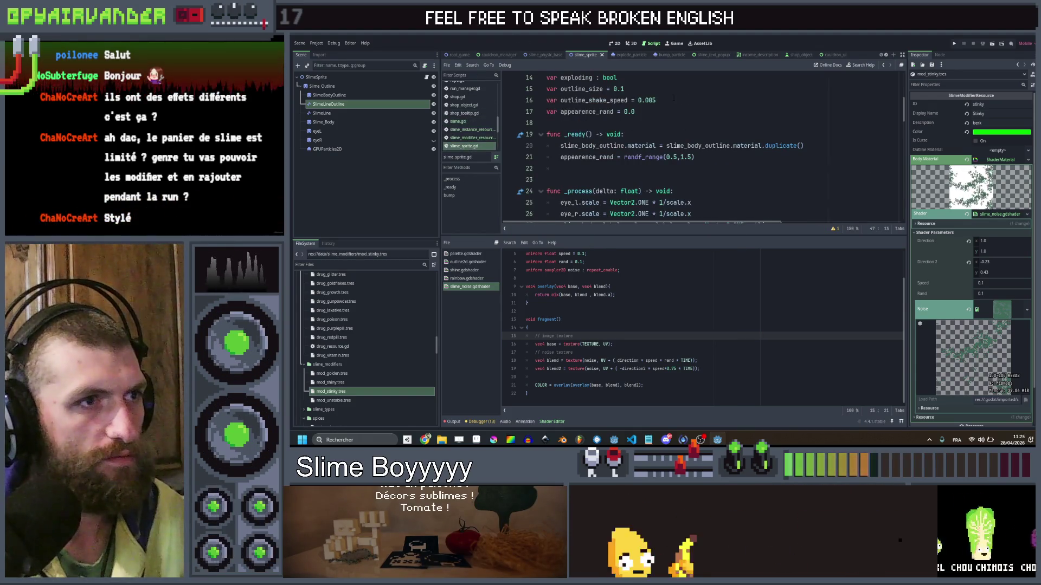
Delete the appearence_rand variable and the random appearance line from slime_sprite.gd.
left_click(697, 157)
key("ctrl+x")
left_click(650, 111)
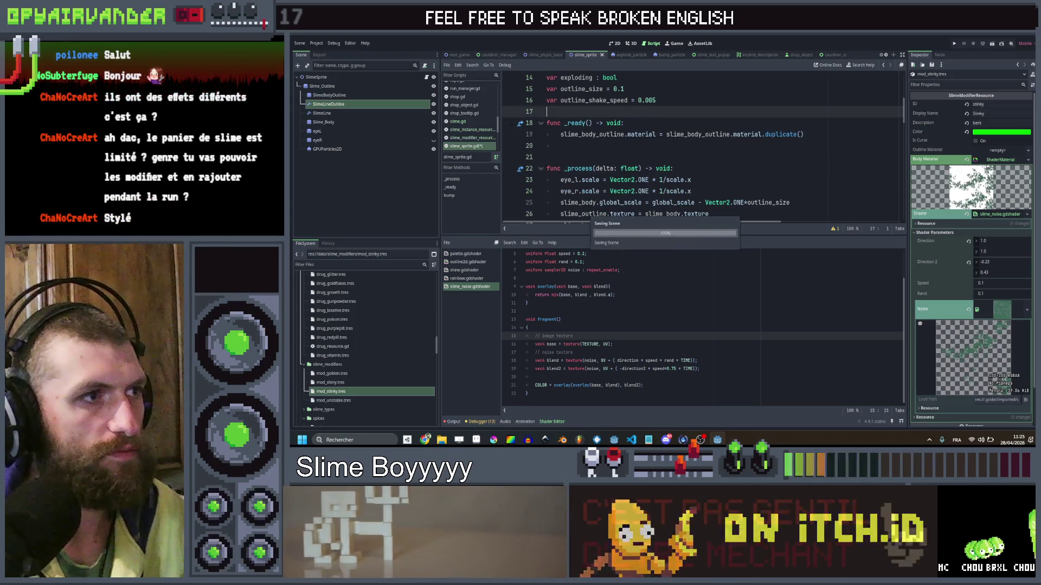
key("alt+Left")
Paste a copy of the outline null-check block below the body material line in slime.gd.
scroll(700, 146, "left", 2)
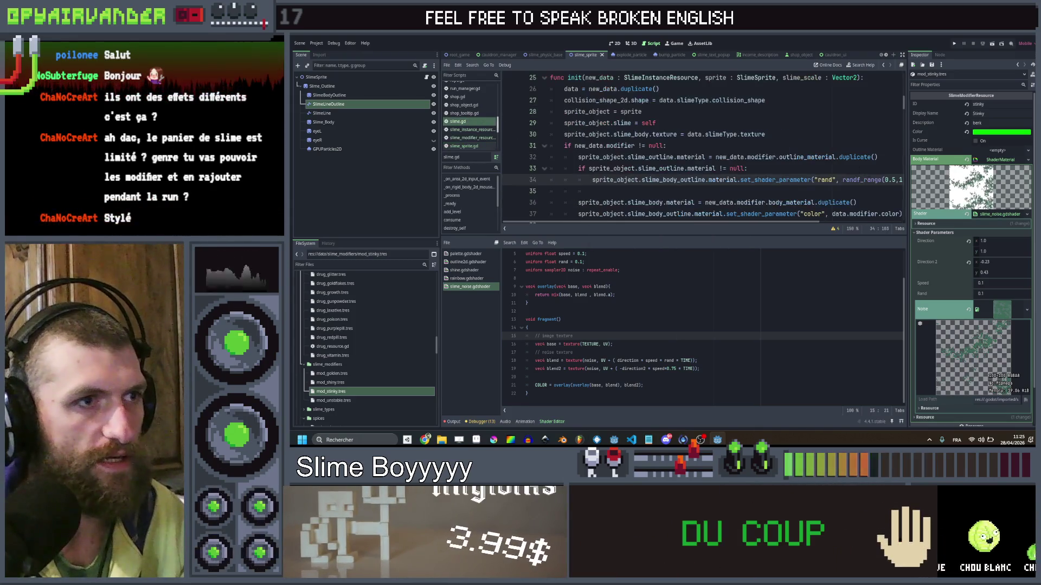
scroll(699, 147, "right", 2)
left_click_drag(841, 178, 578, 169)
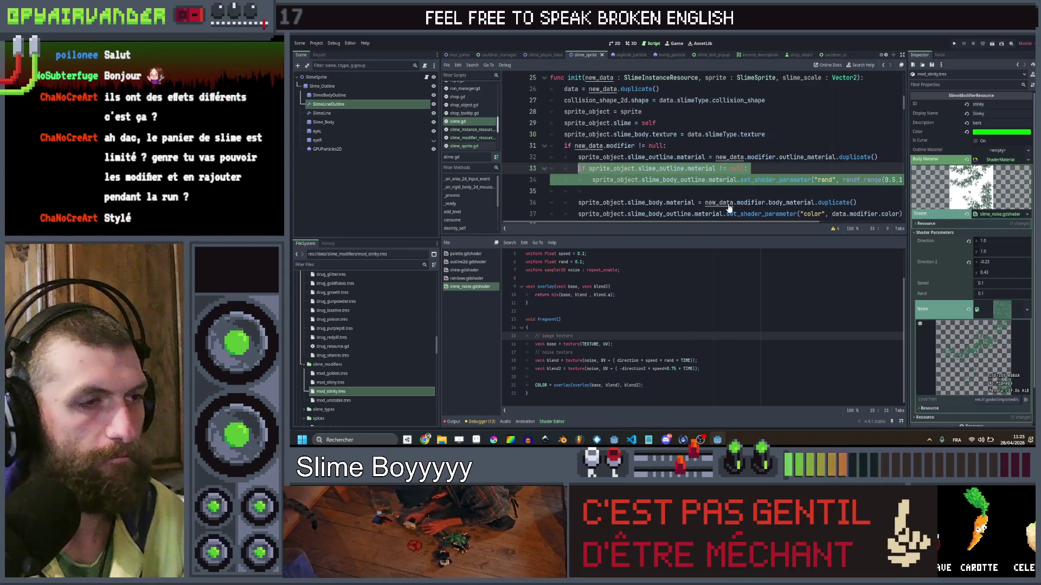
scroll(704, 163, "down", 1)
left_click(867, 169)
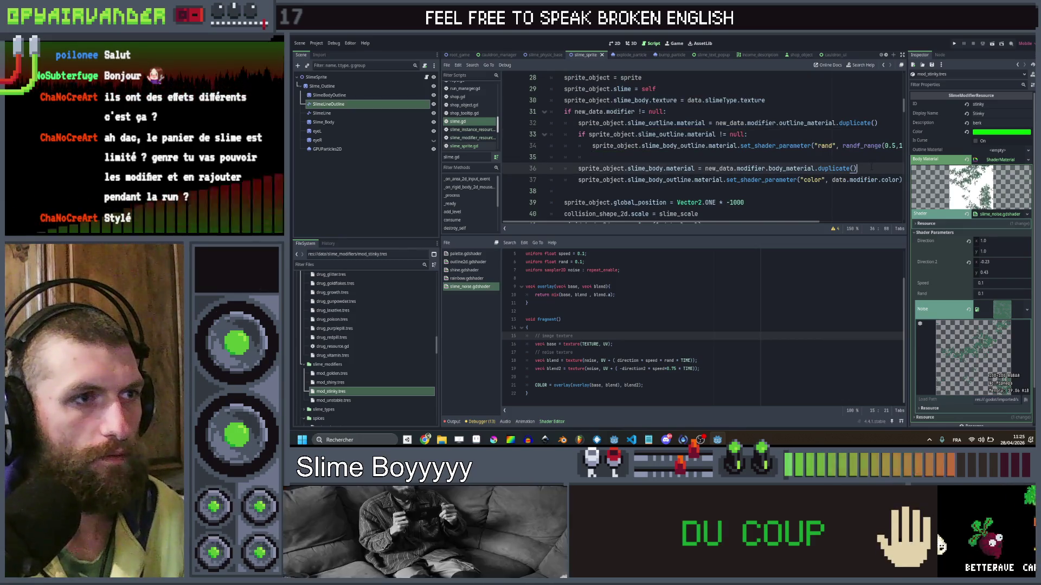
key("Return")
key("ctrl+v")
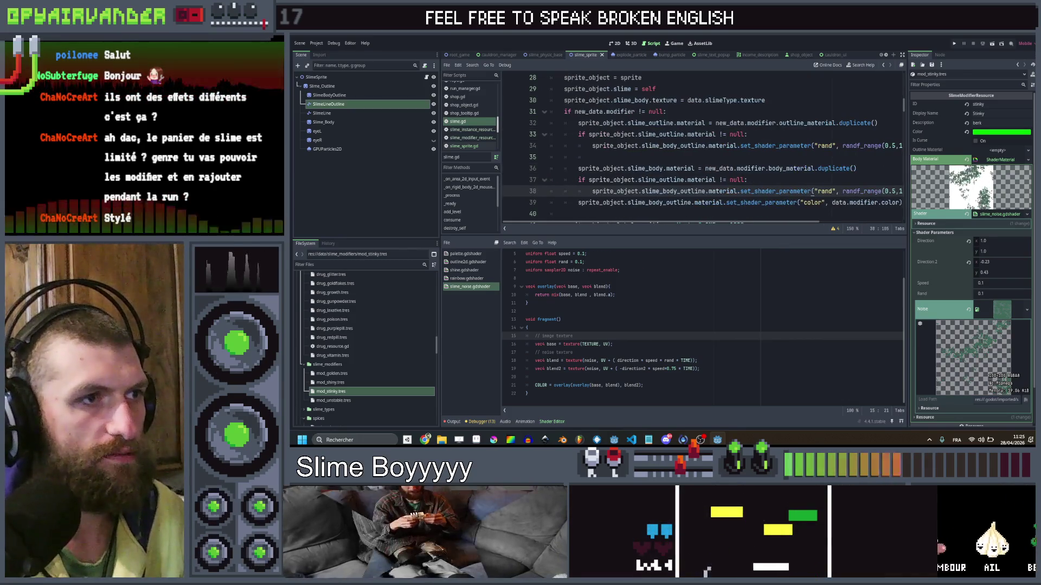
Rename the pasted block's outline references to slime_body, save, and launch the game.
double_click(645, 169)
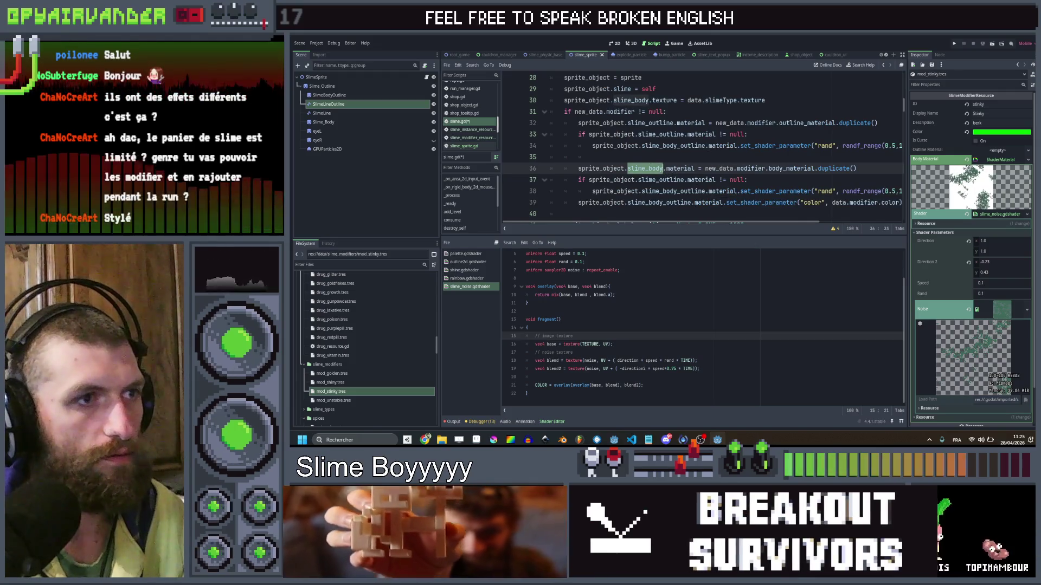
key("ctrl+c")
double_click(657, 179)
key("ctrl+v")
double_click(675, 191)
key("ctrl+v")
key("ctrl+s")
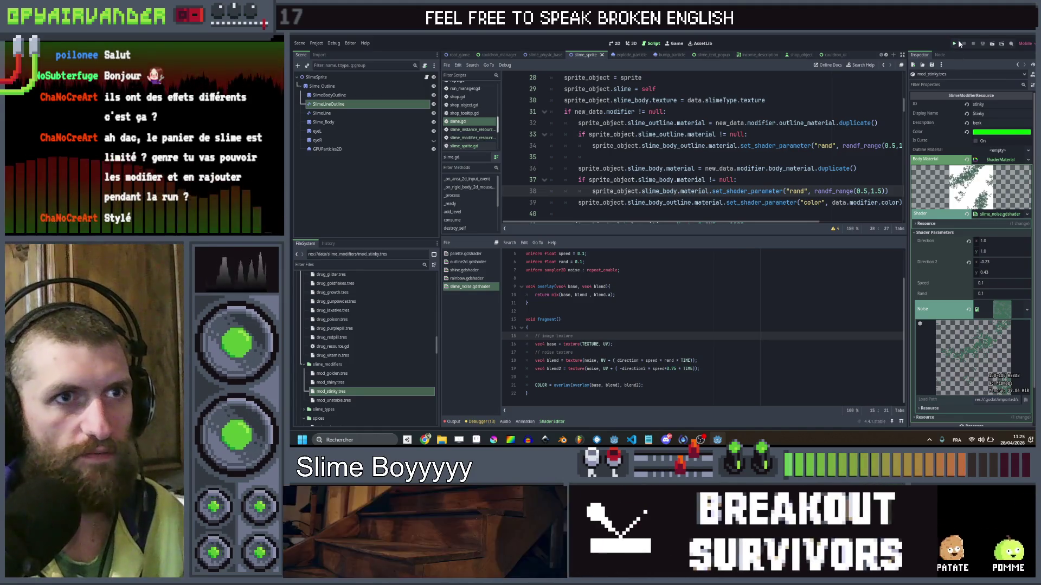
key("ctrl+s")
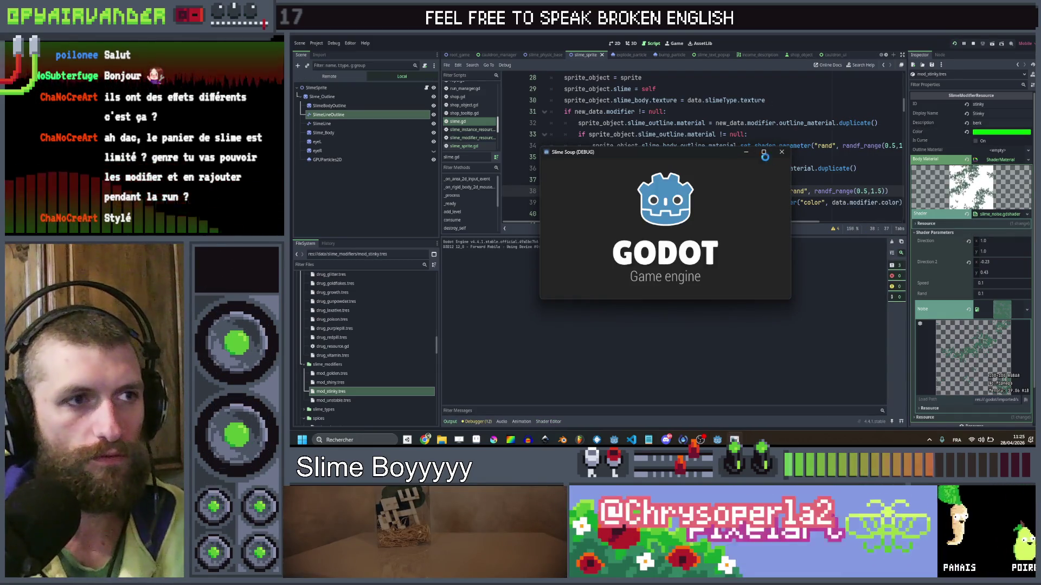
Wrap the outline material assignment in a check on the modifier's outline material.
left_click(764, 154)
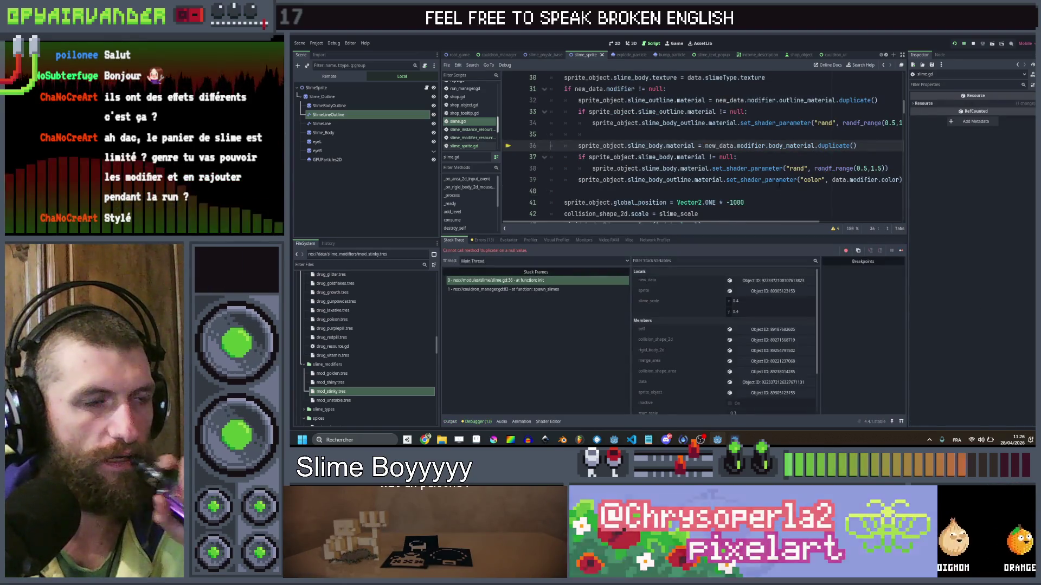
scroll(779, 199, "up", 1)
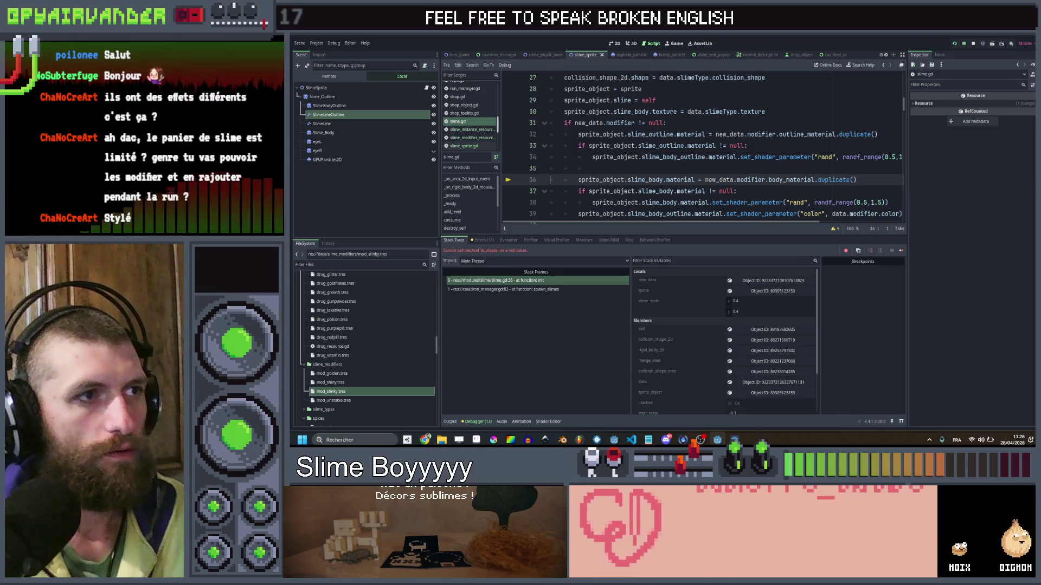
left_click_drag(754, 147, 616, 145)
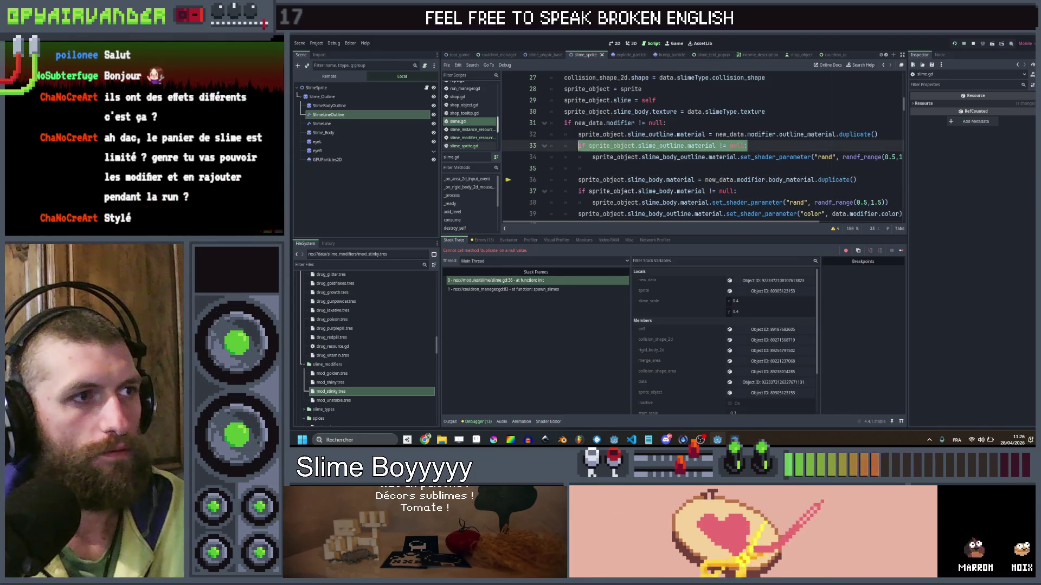
key("alt+Up")
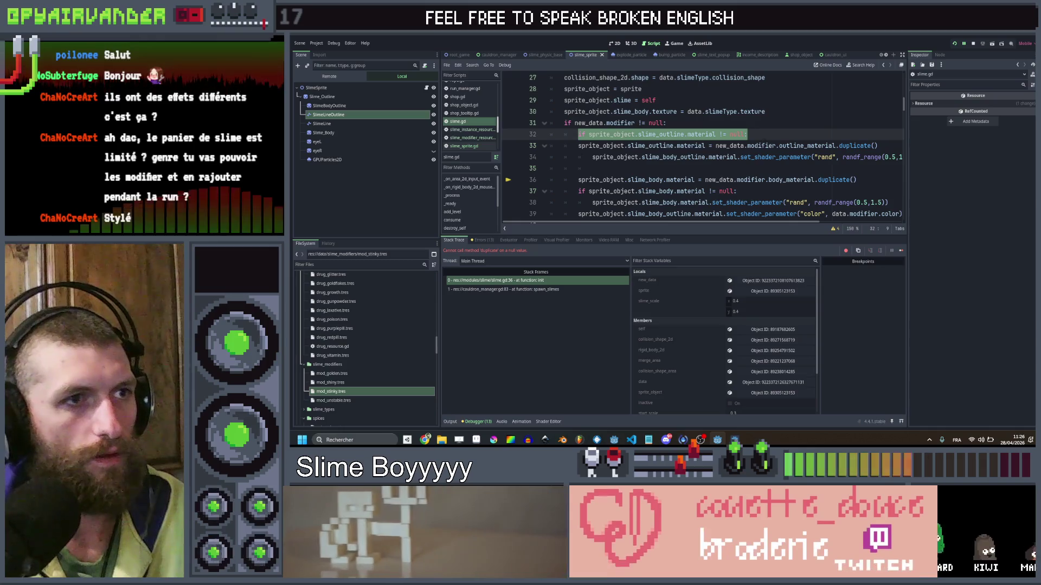
left_click_drag(716, 146, 834, 146)
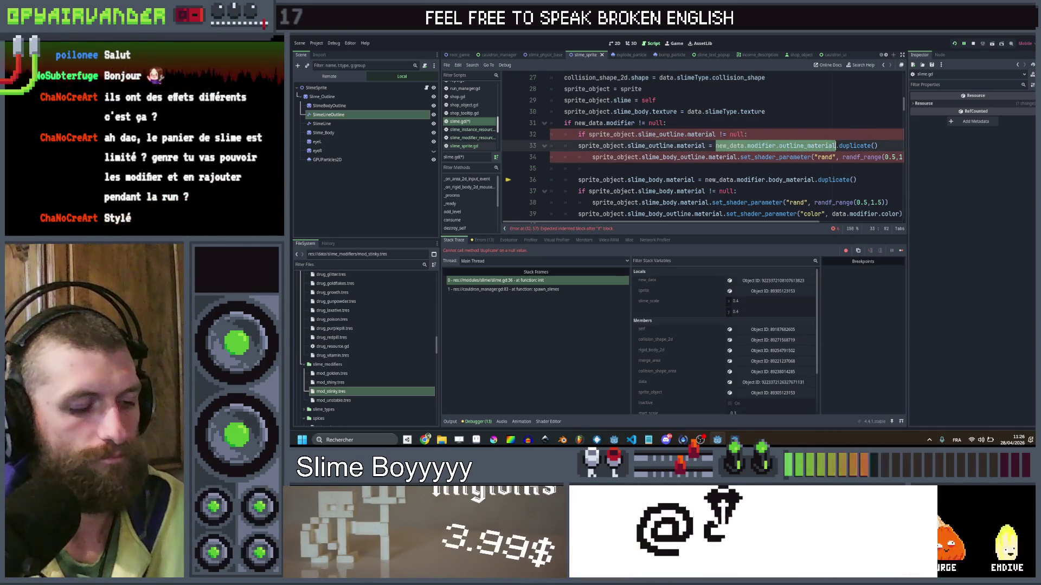
left_click(716, 134)
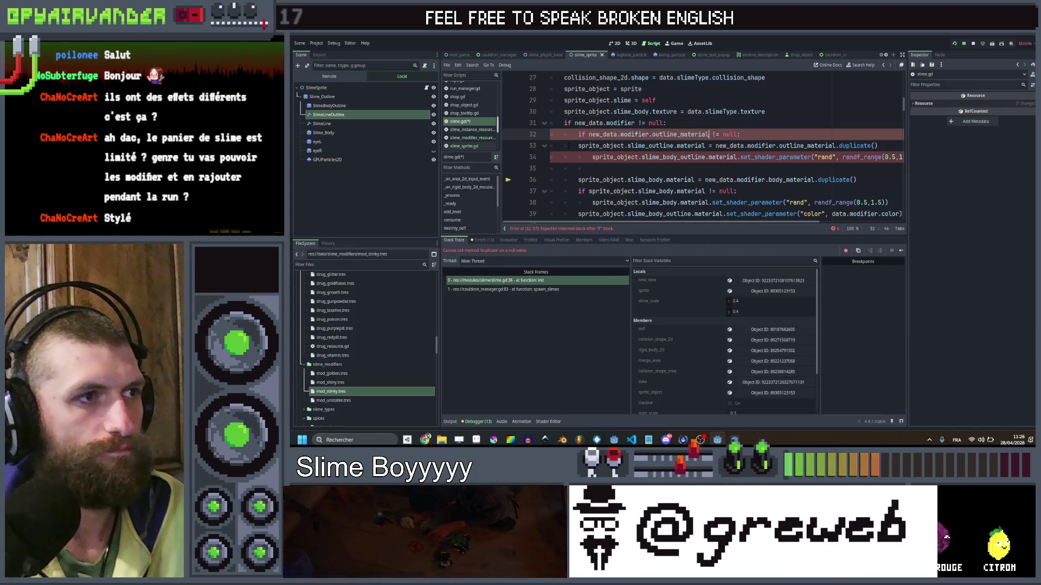
key("ctrl+v")
key("Down")
key("Home")
key("Tab")
left_click(803, 133)
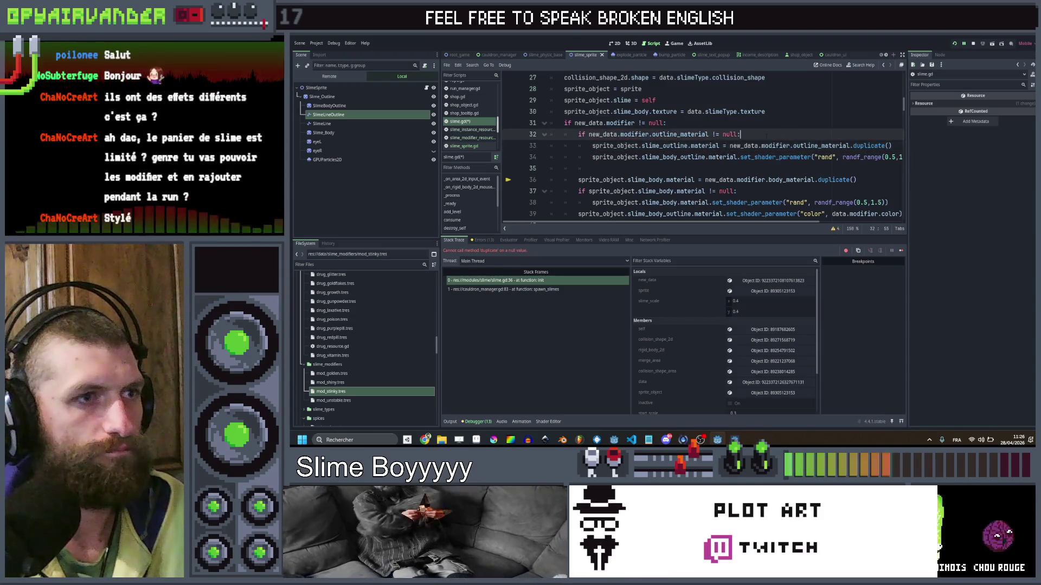
Guard the body material duplication with 'if new_data.modifier.body_material != null', save, and rerun.
scroll(803, 134, "down", 1)
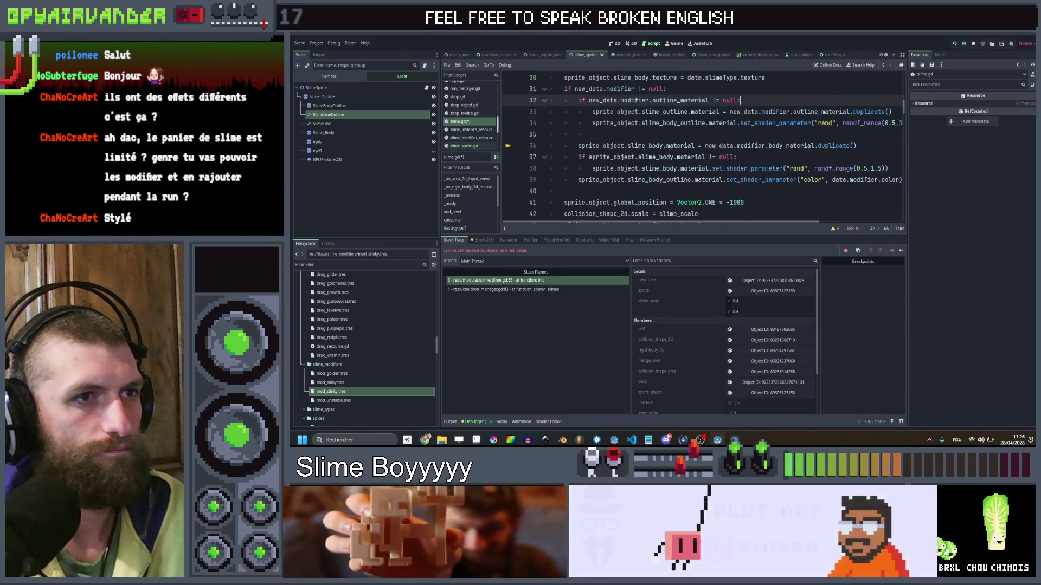
left_click(578, 145)
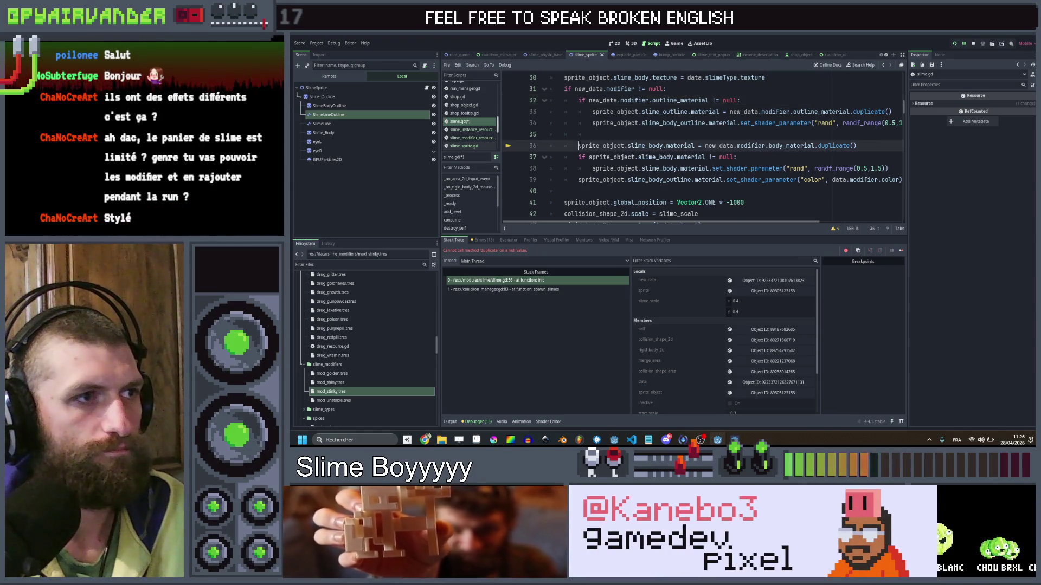
key("alt+Down")
key("Tab")
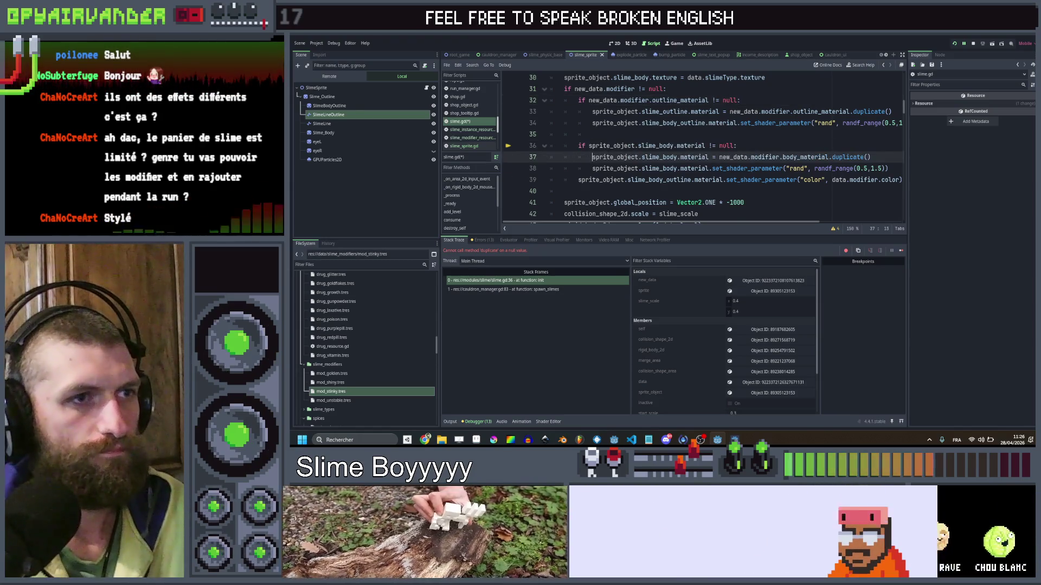
mouse_move(684, 157)
left_mouse_down()
mouse_move(716, 157)
mouse_move(697, 146)
mouse_move(589, 146)
left_mouse_up()
key("ctrl+v")
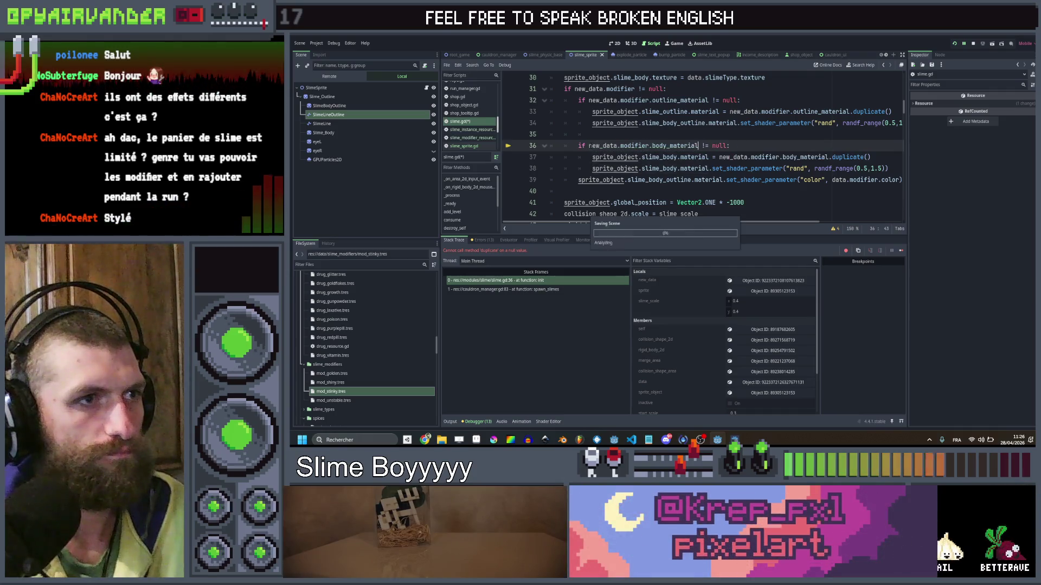
key("Up")
key("ctrl+s")
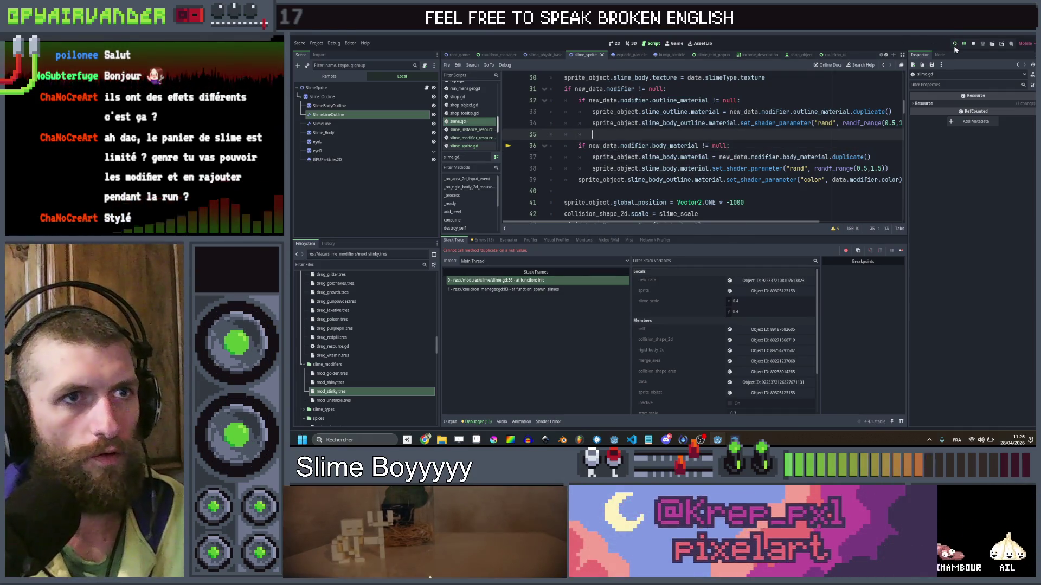
left_click(955, 44)
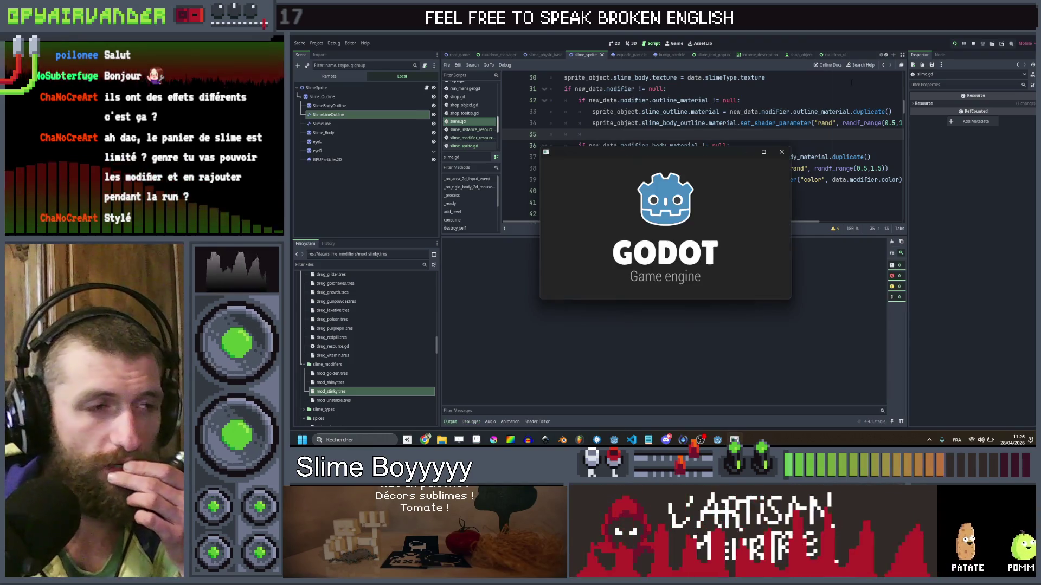
Maximise the game window, inspect the Day 1 cauldron slimes, then stop the game with F8.
left_click(762, 152)
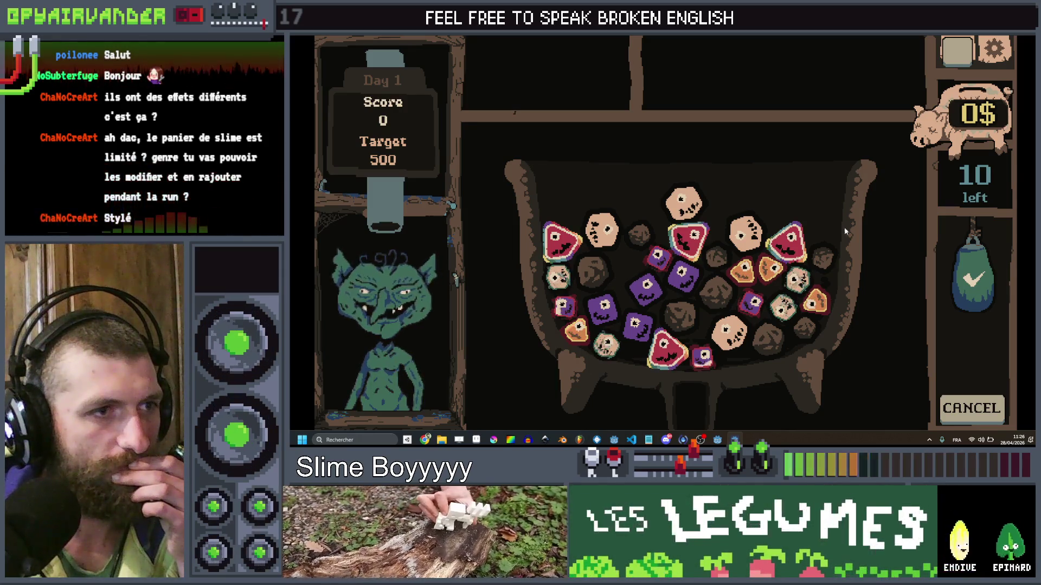
key("F8")
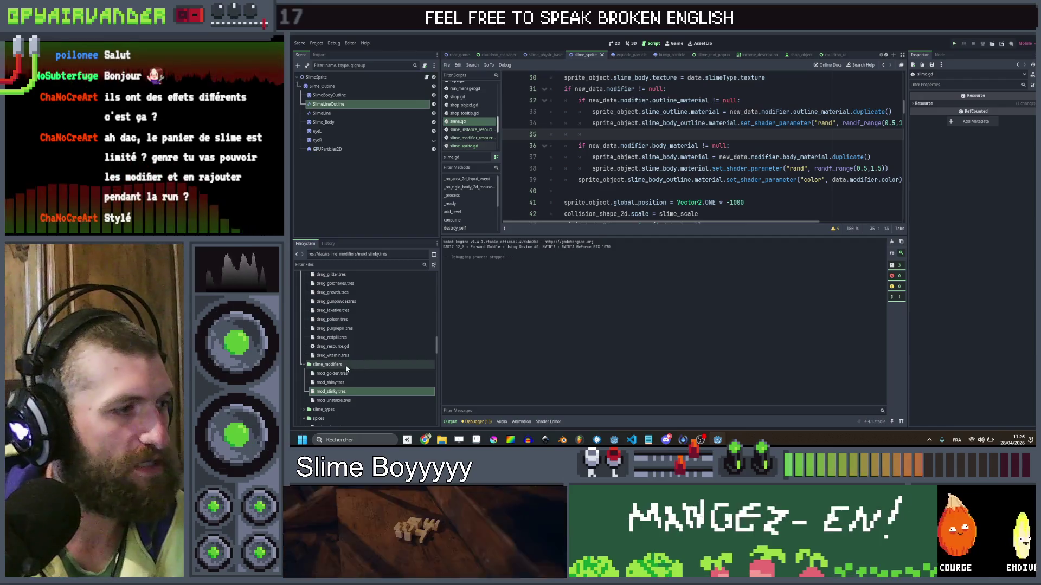
Set mod_shiny.tres's shader Speed parameter to 0.45 and launch the game.
left_click(346, 384)
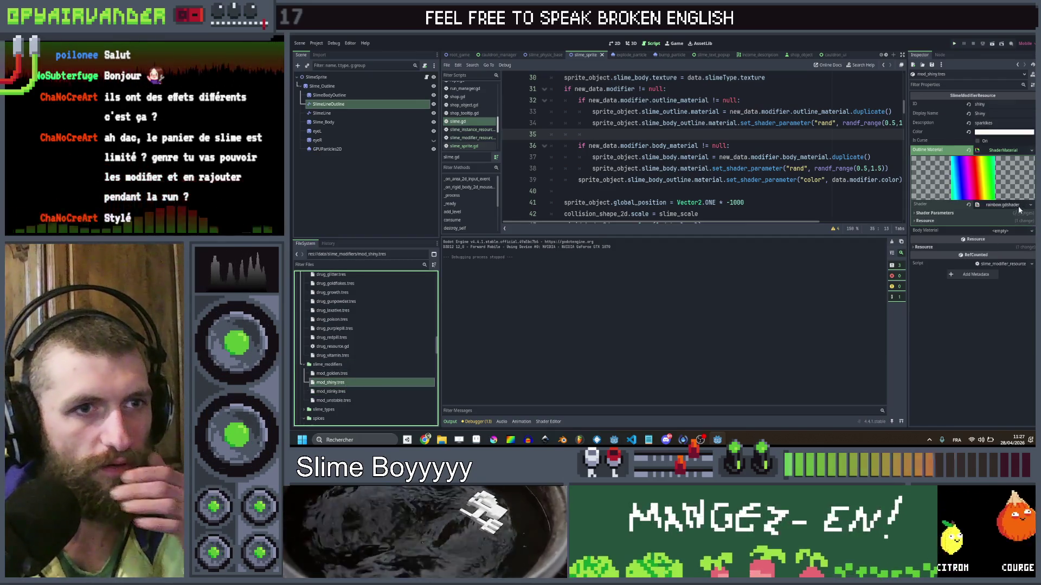
left_click(1012, 213)
left_click(997, 233)
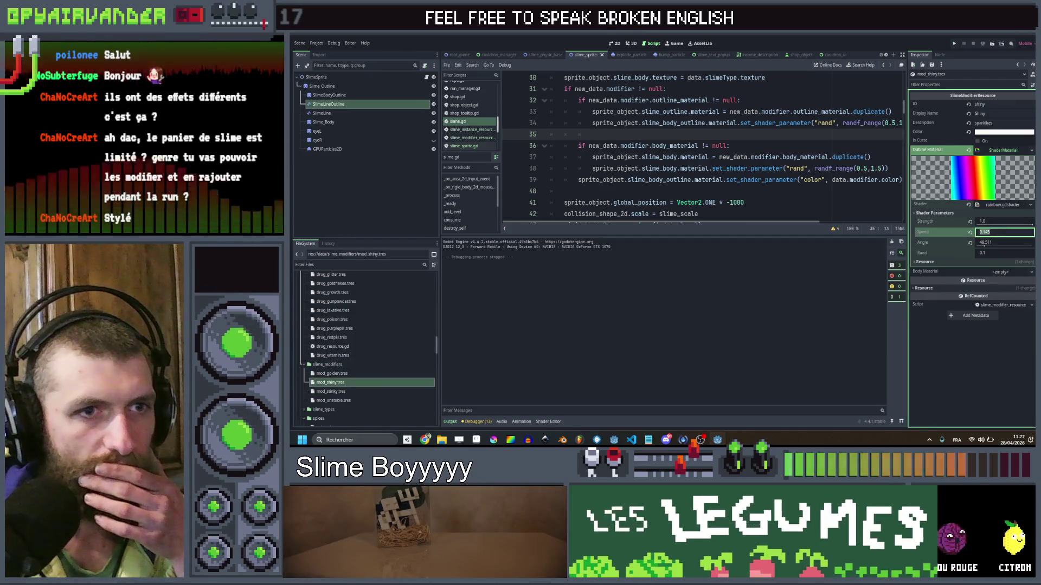
type("0.25")
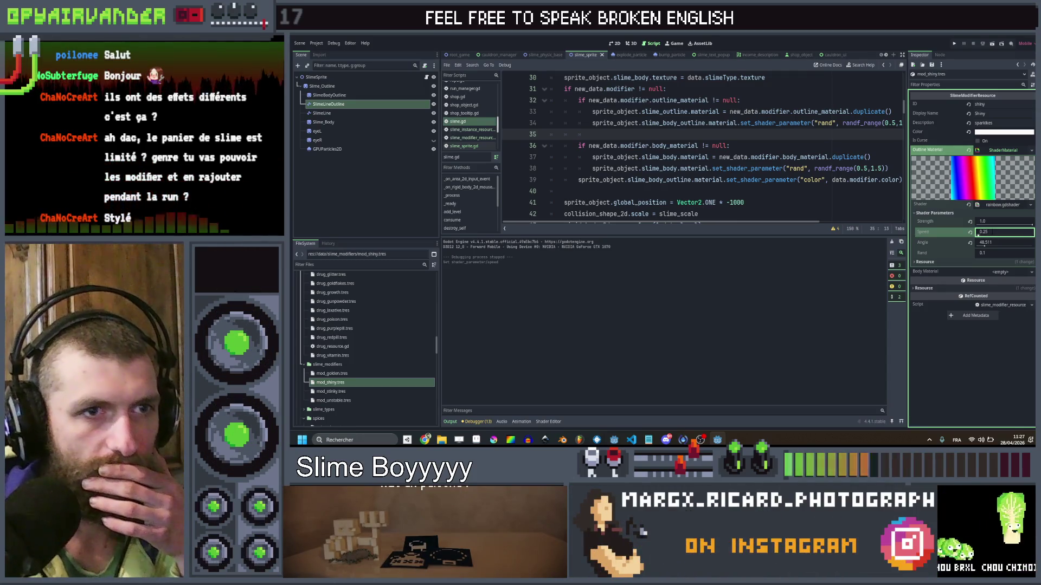
type("0.45")
key("Return")
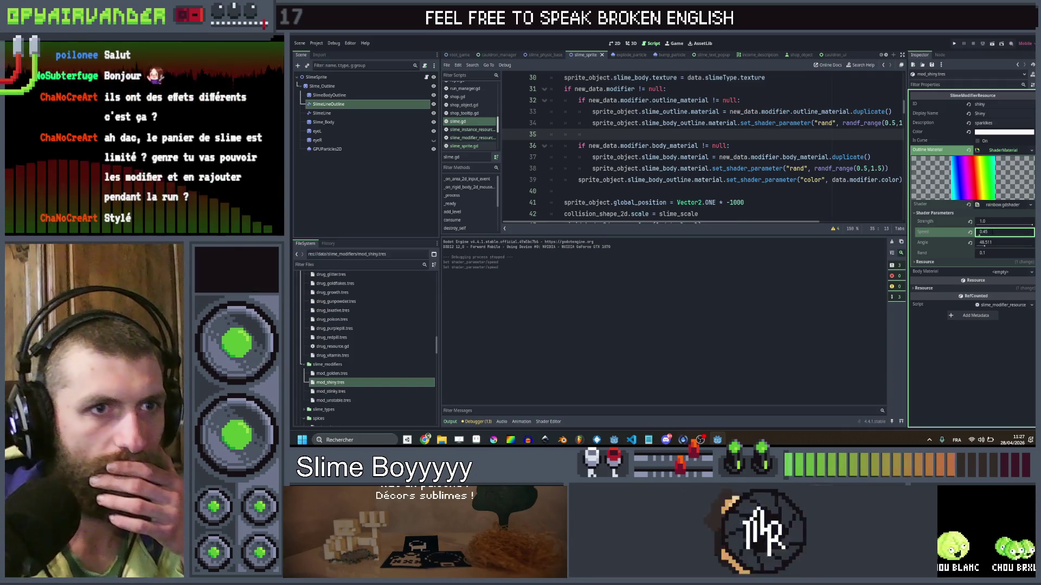
left_click(980, 388)
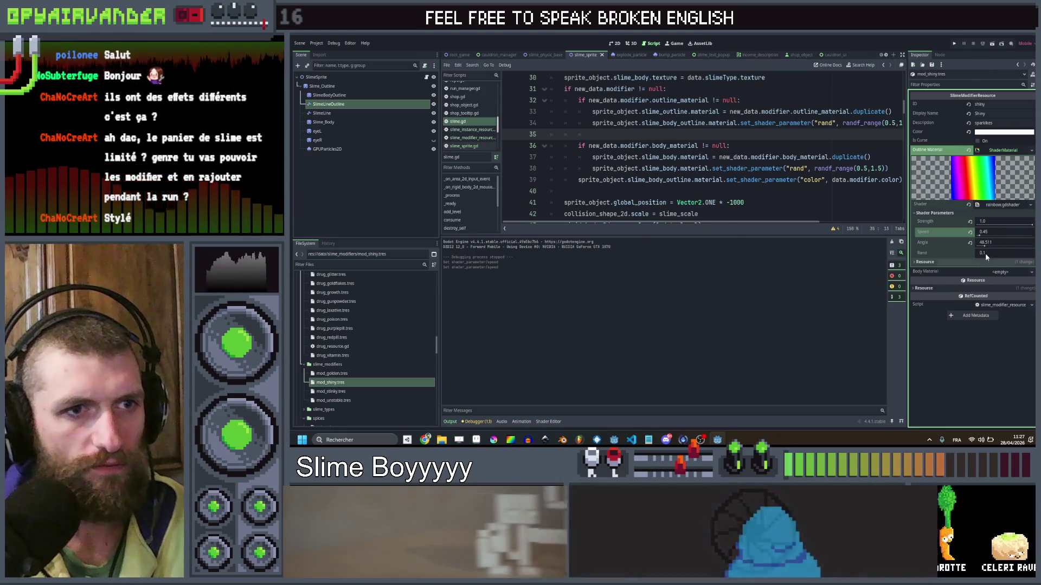
left_click(955, 43)
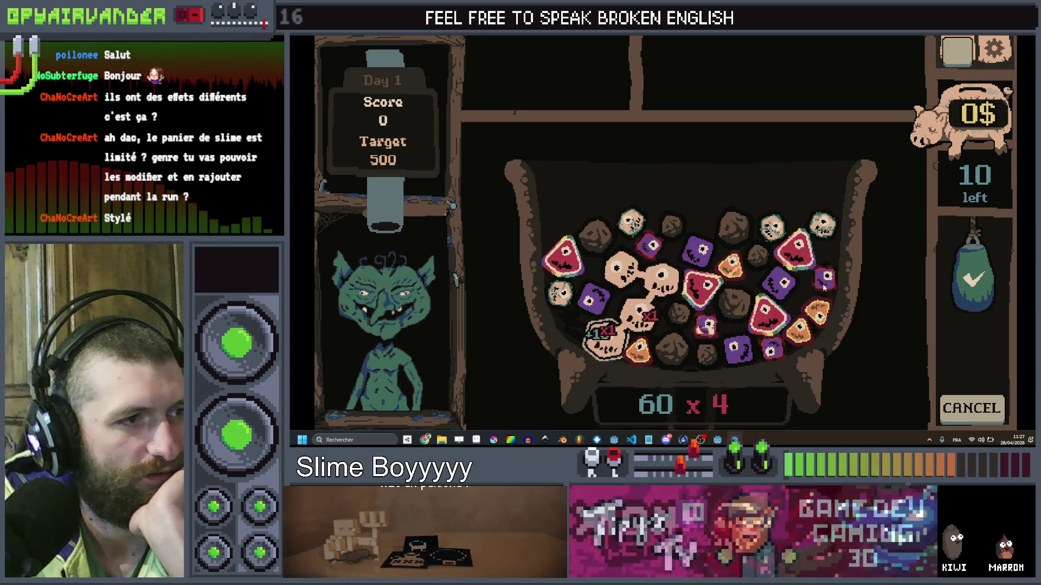
Score the beige slime chain to reach 340 points, stop the game, and switch to VS Code.
left_click(968, 278)
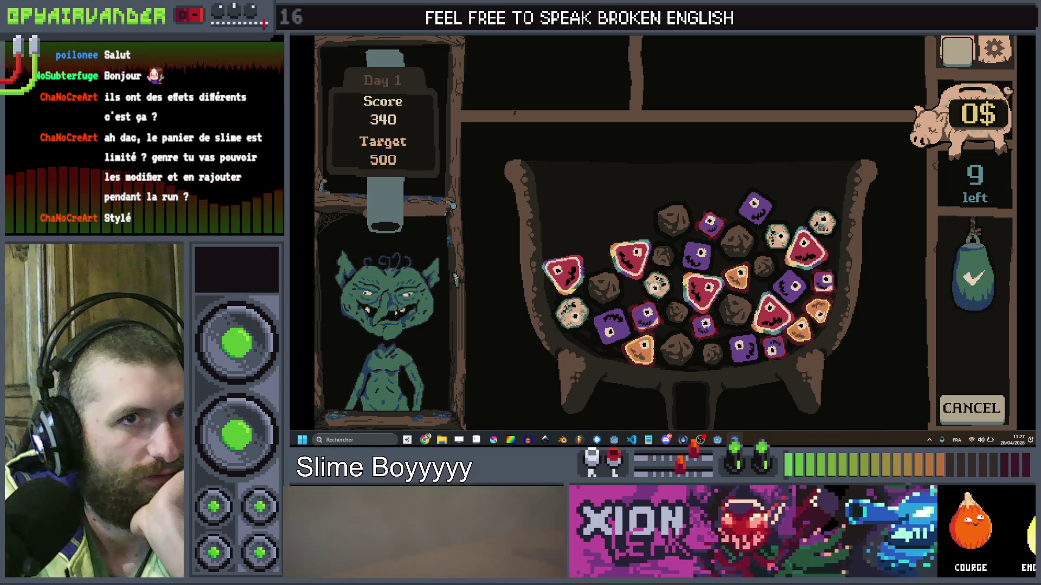
key("F8")
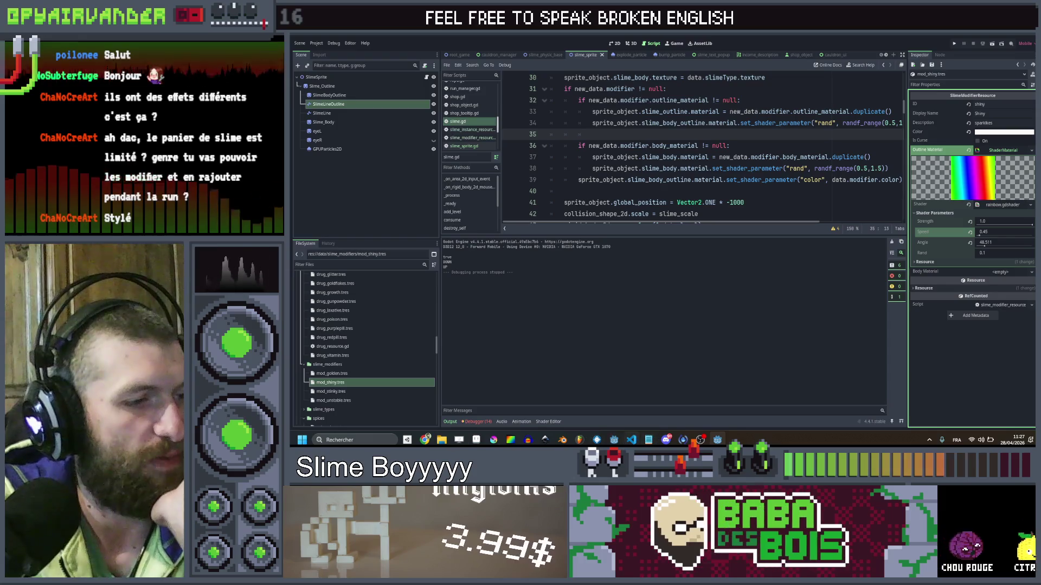
left_click(631, 415)
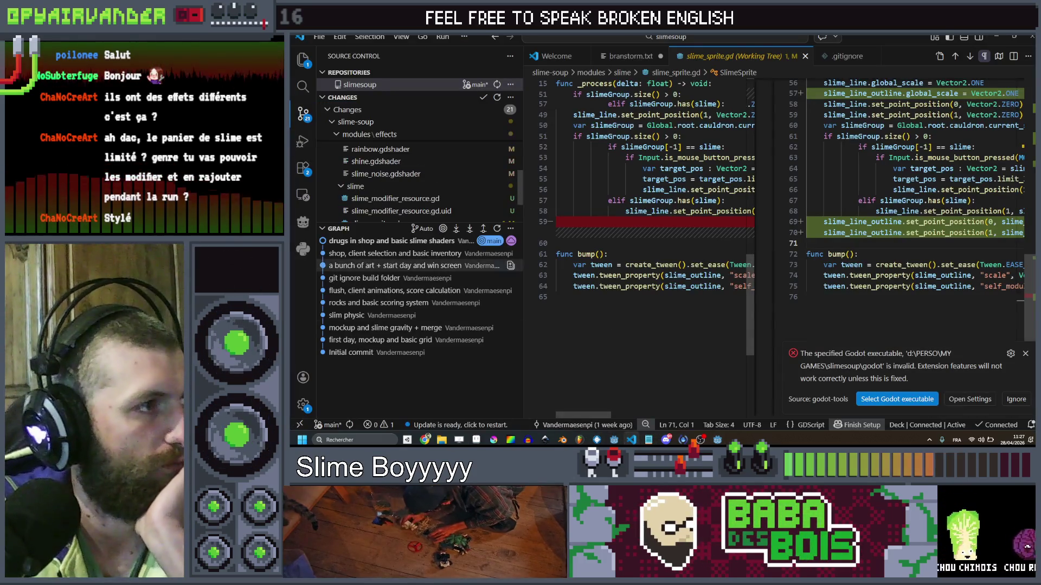
Commit all pending changes with the message 'slime effect appearences' using Save All & Commit.
left_click(303, 58)
left_click(303, 114)
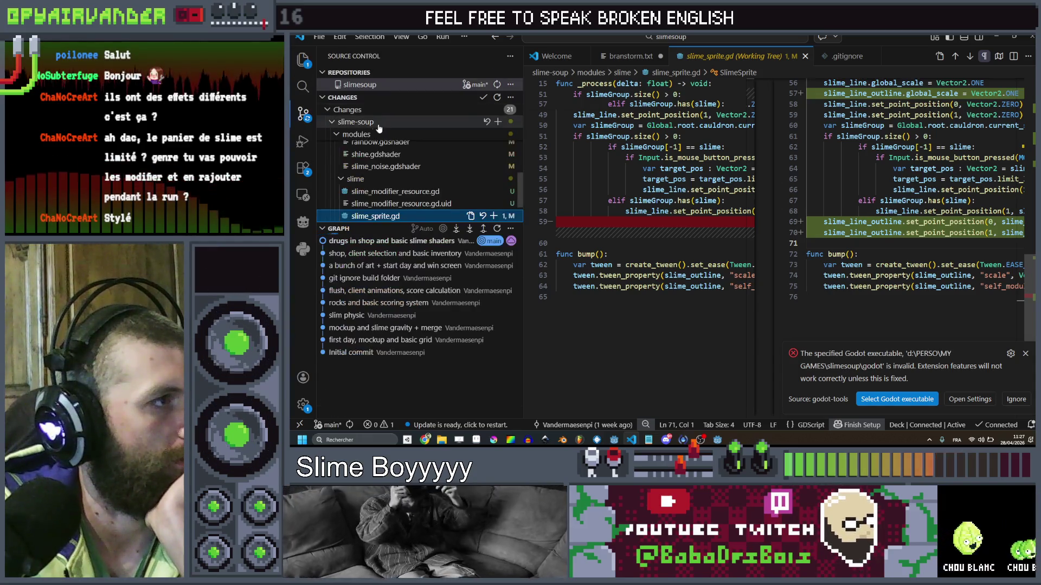
scroll(405, 175, "up", 3)
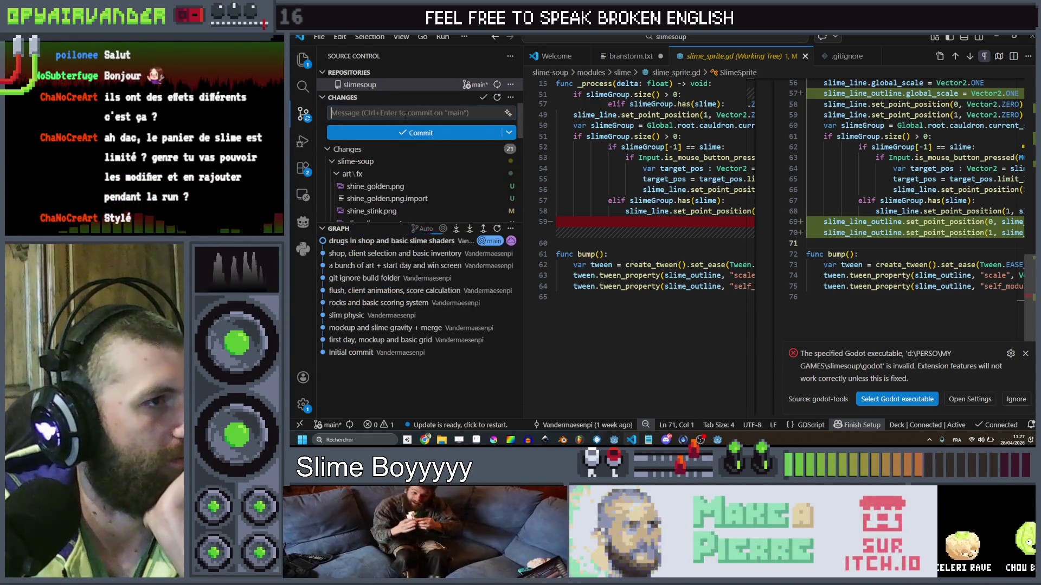
left_click(408, 113)
type("slim")
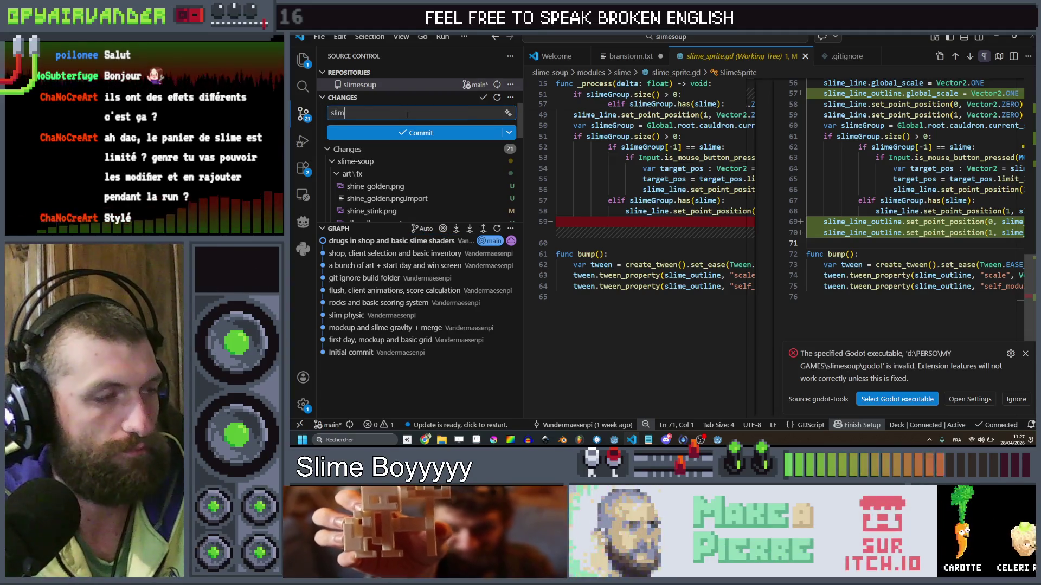
type("e effect")
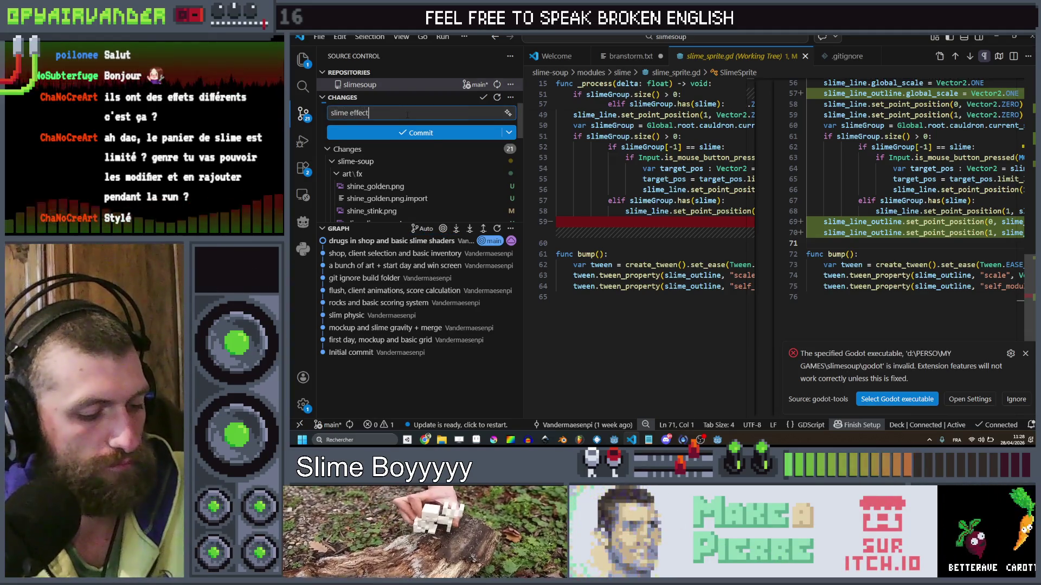
type(" appearences")
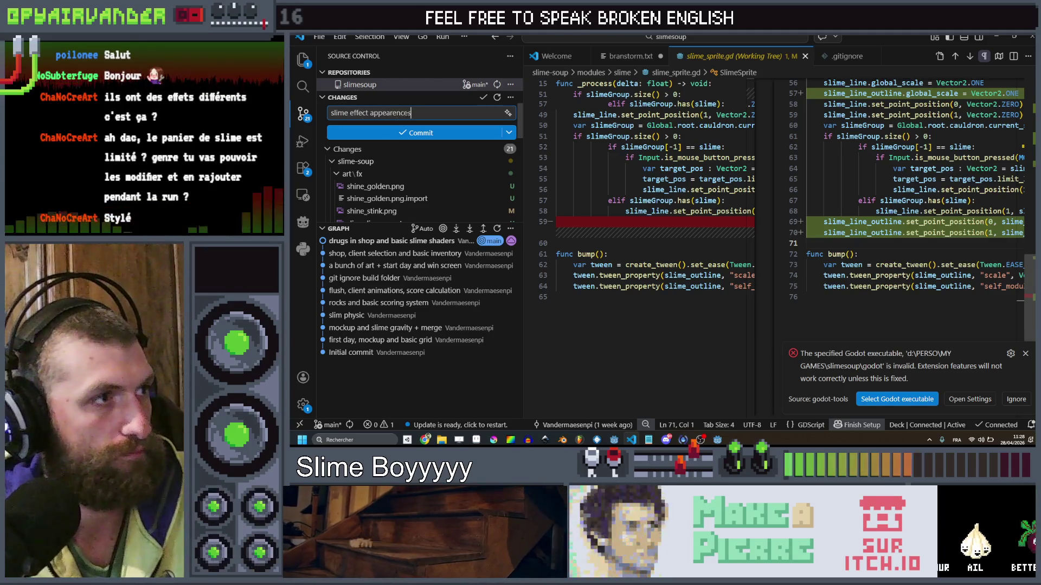
left_click(423, 132)
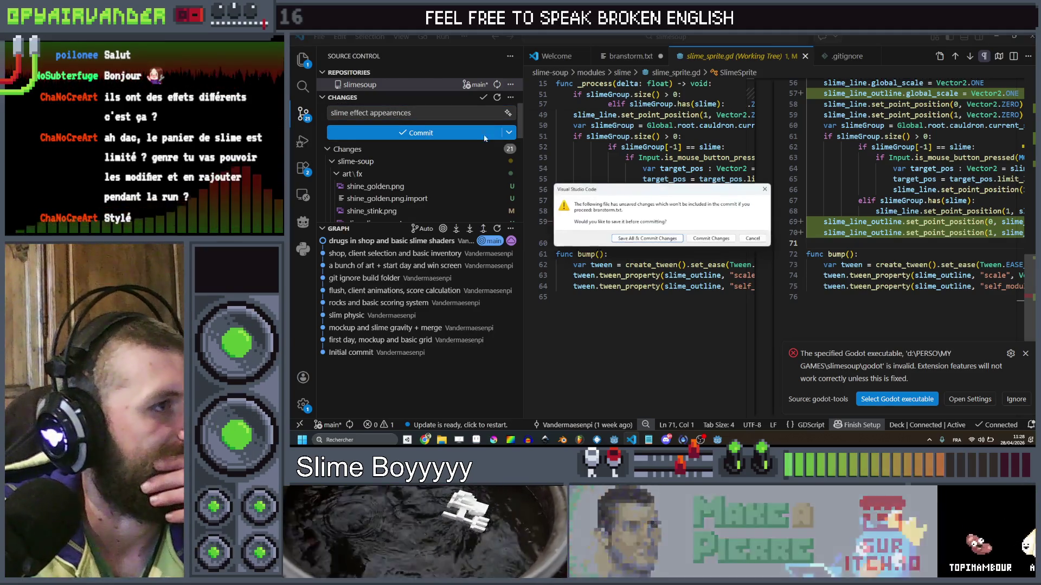
left_click(657, 241)
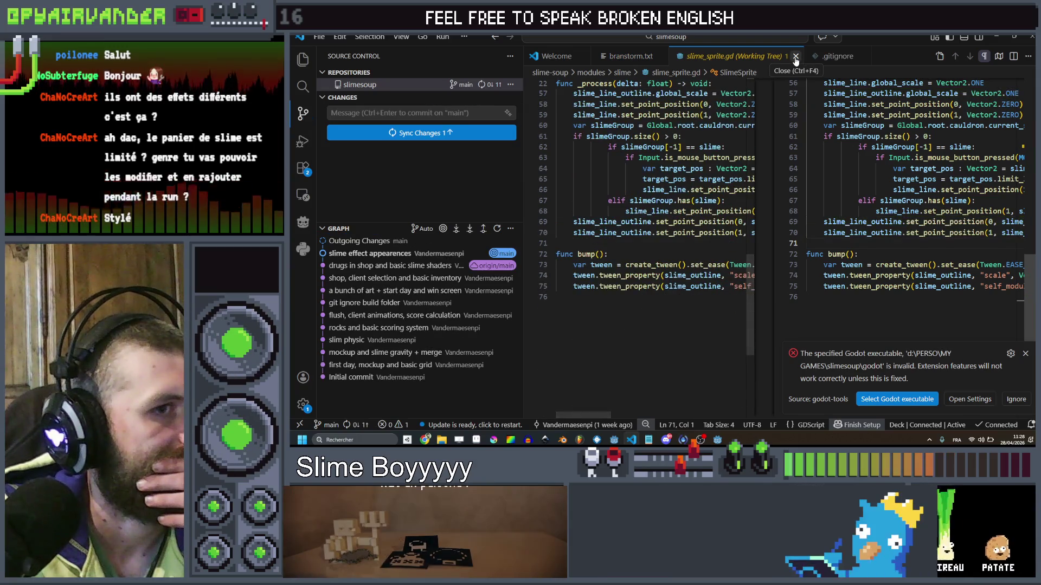
Close the slime_sprite.gd diff and push the commit to origin/main.
left_click(796, 58)
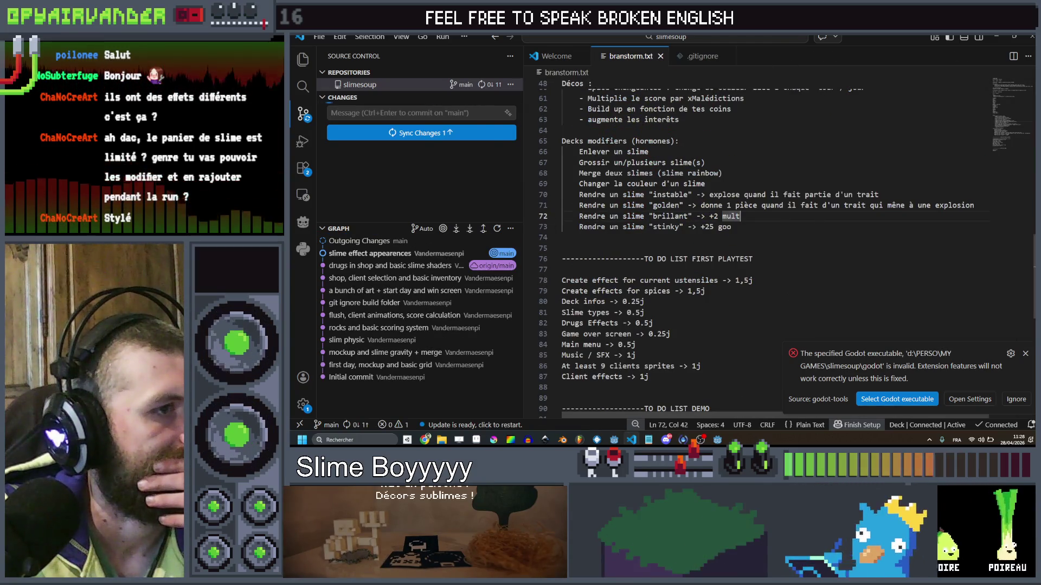
left_click(498, 141)
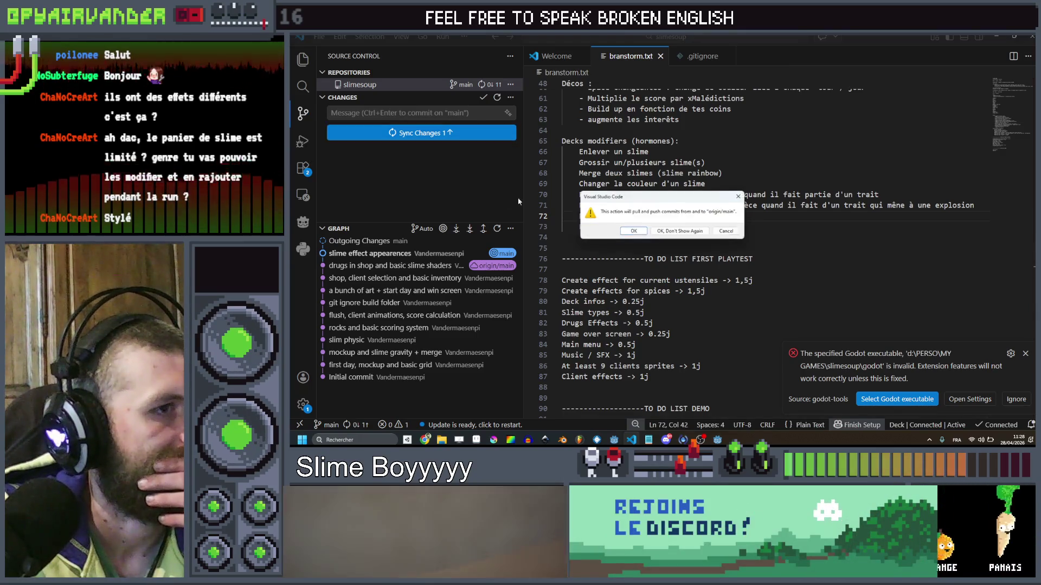
key("Return")
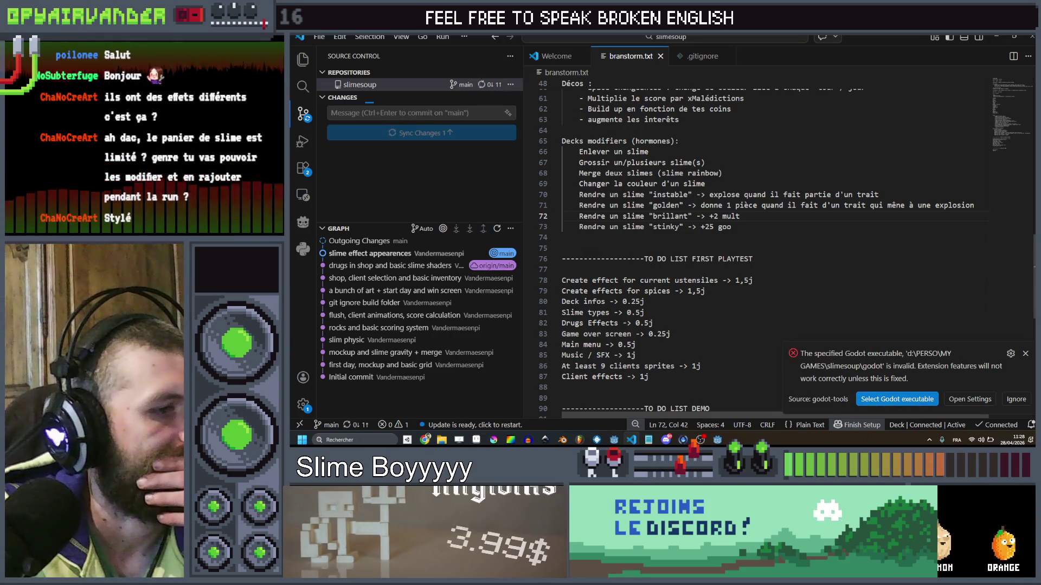
Return to VS Code and look over the Slime types and neighbouring tasks in branstorm.txt.
mouse_move(719, 441)
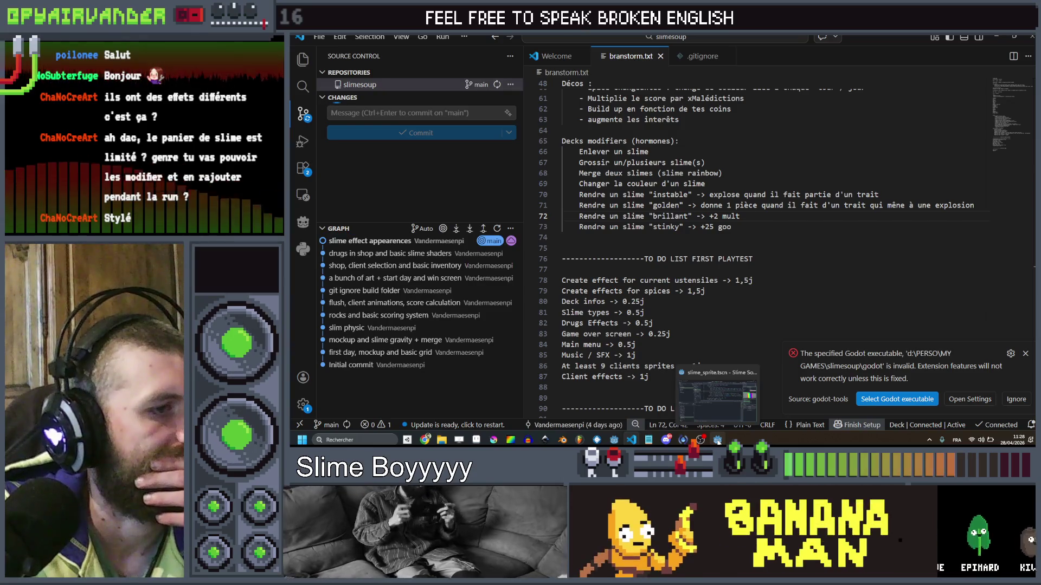
left_click(717, 440)
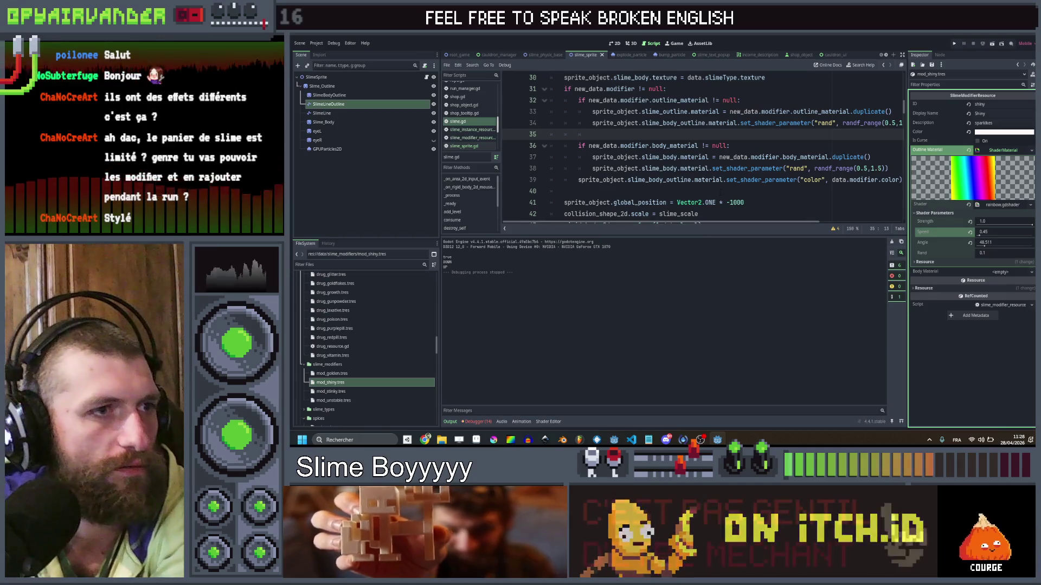
left_click(717, 440)
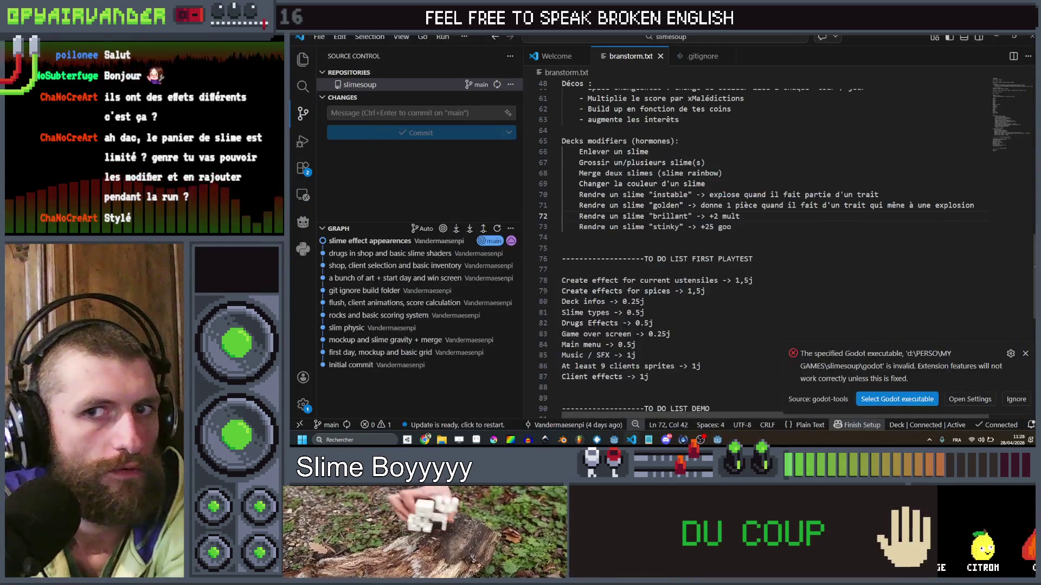
left_click(788, 280)
scroll(788, 257, "down", 1)
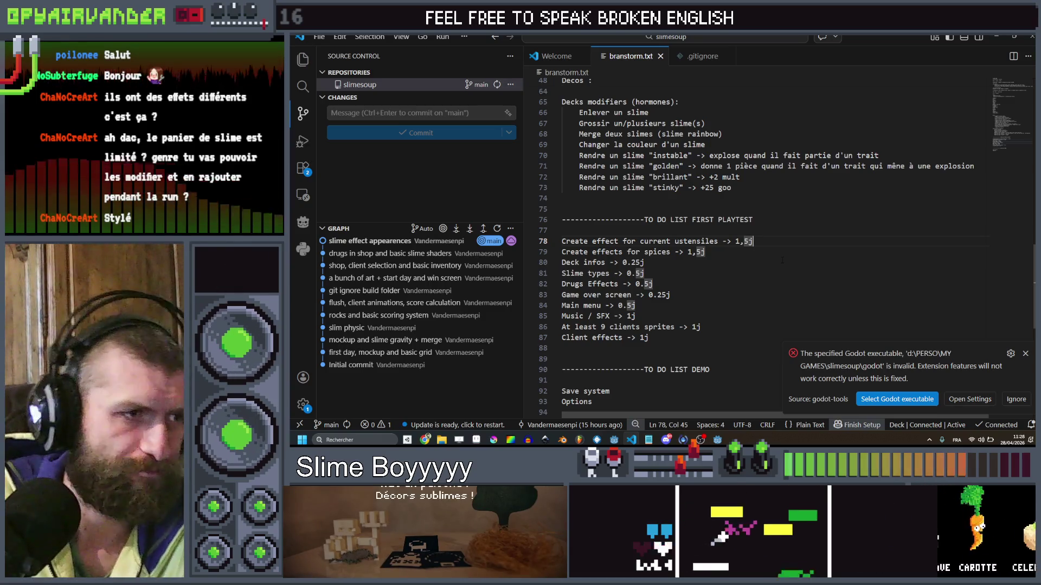
left_click(686, 273)
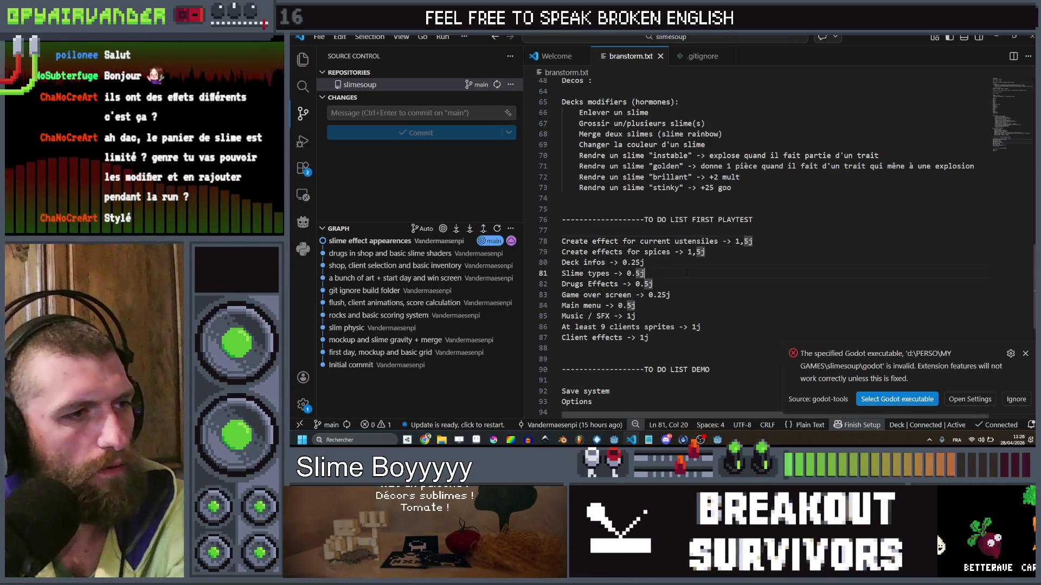
key("Up")
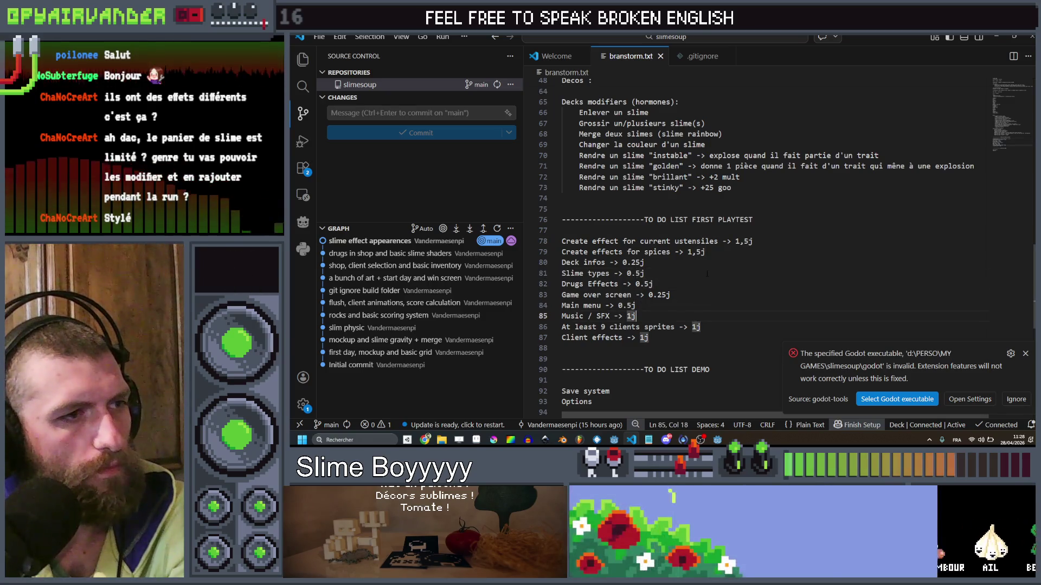
left_click(723, 250)
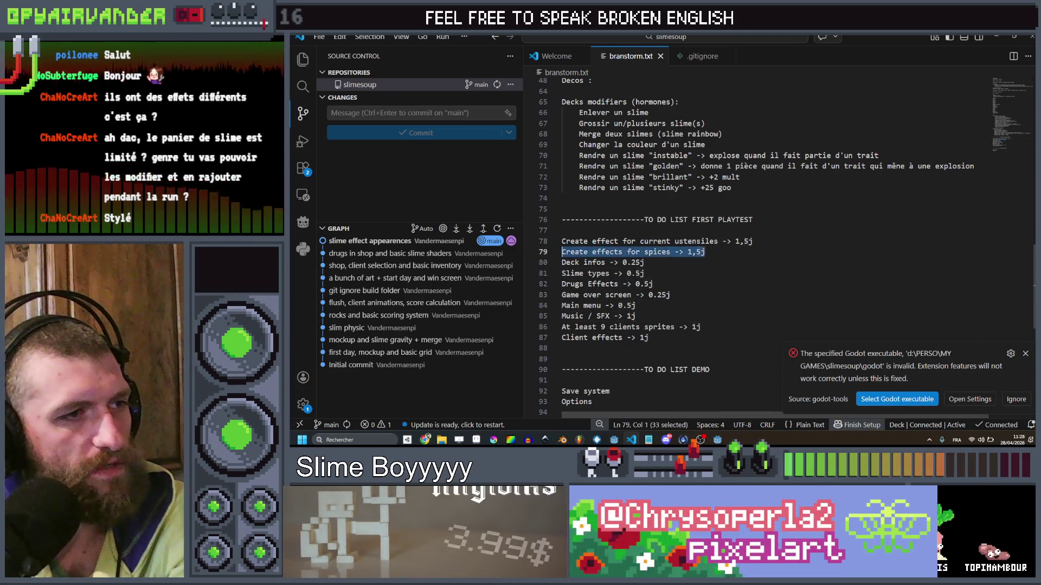
left_click(952, 263, "shift")
key("shift+Up")
key("shift+Up")
key("shift+Up")
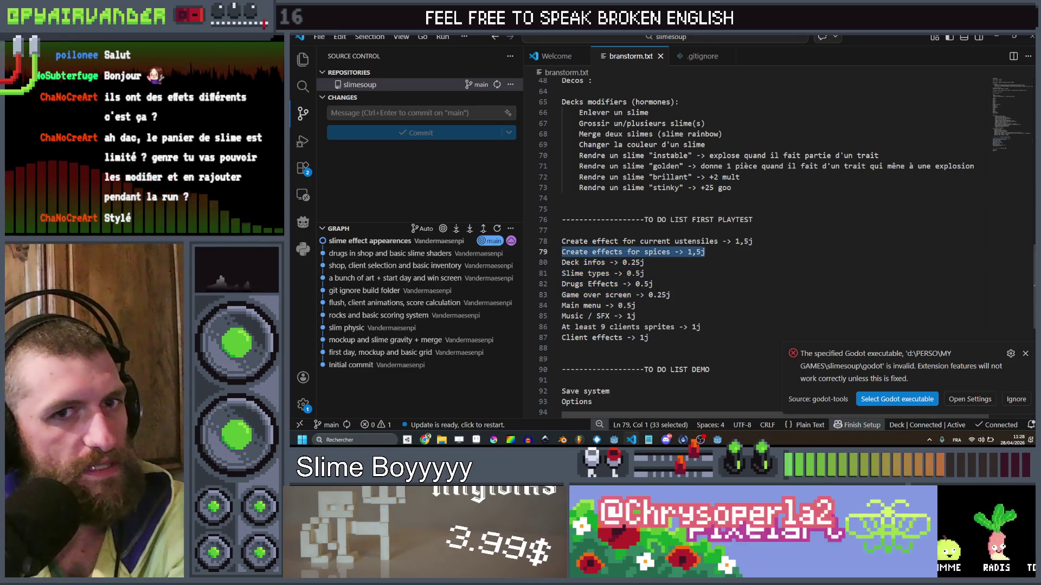
left_click(819, 264)
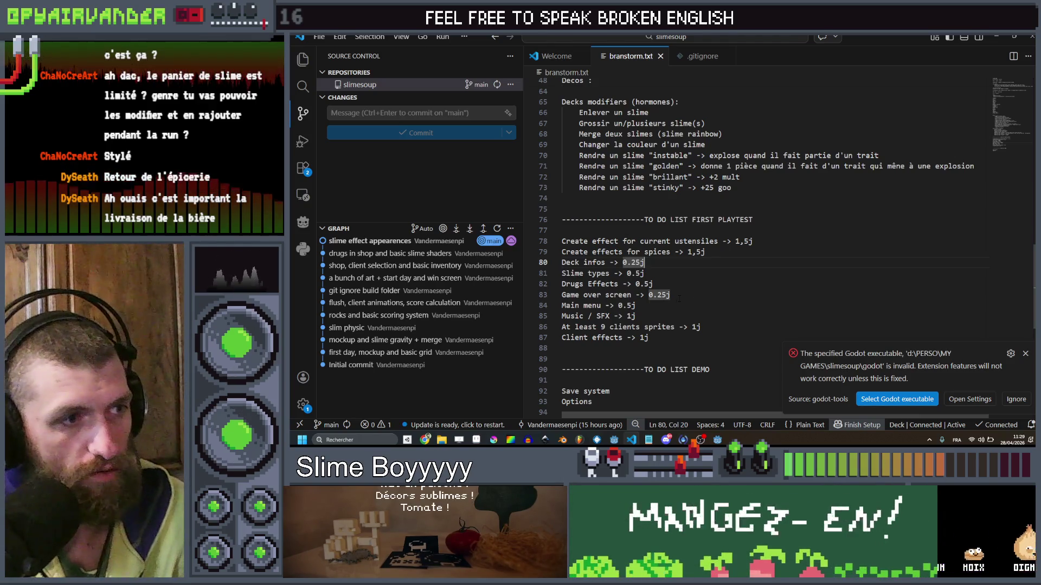
Change the 'Slime types' task to 'Slime effects -> 0.25j'.
mouse_move(656, 284)
left_mouse_down()
mouse_move(562, 306)
mouse_move(561, 274)
left_mouse_up()
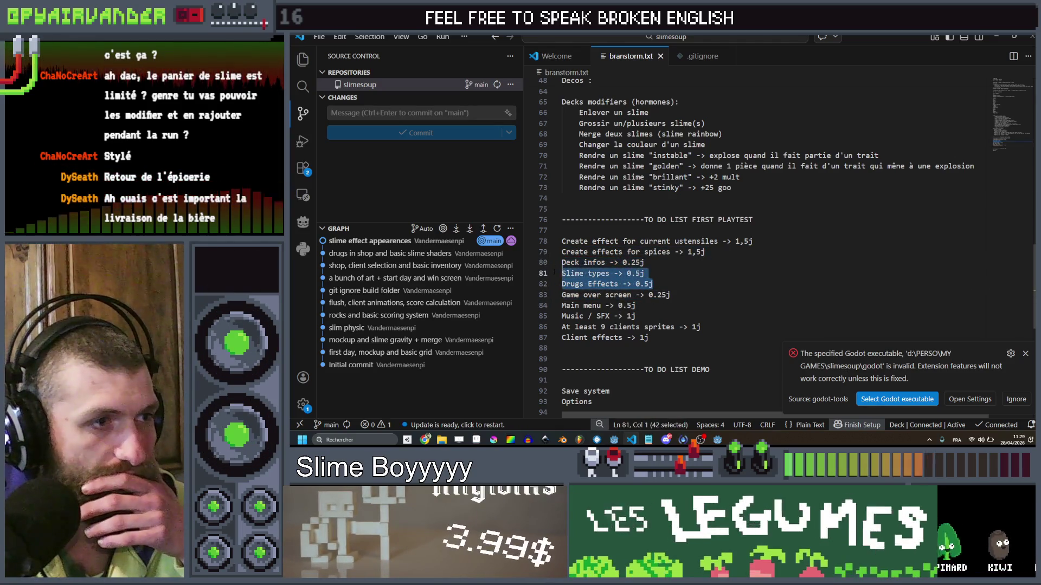
left_click_drag(645, 274, 623, 274)
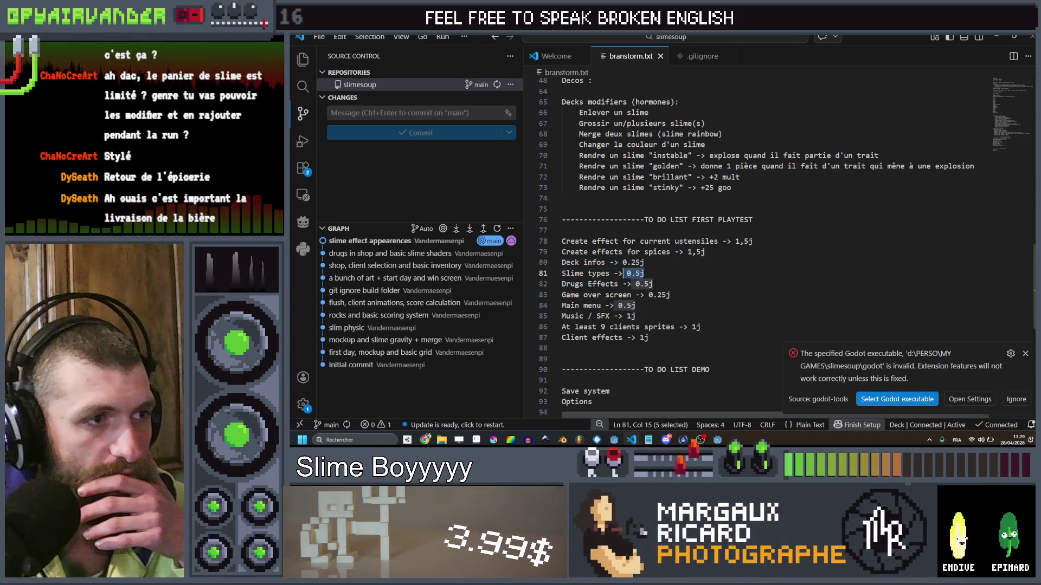
type("effec")
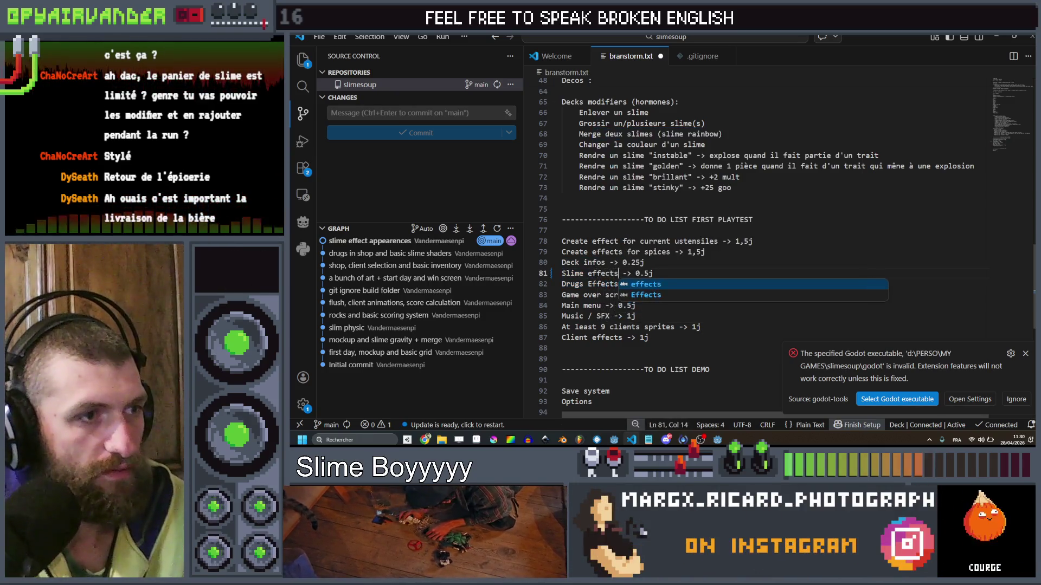
left_click(644, 274)
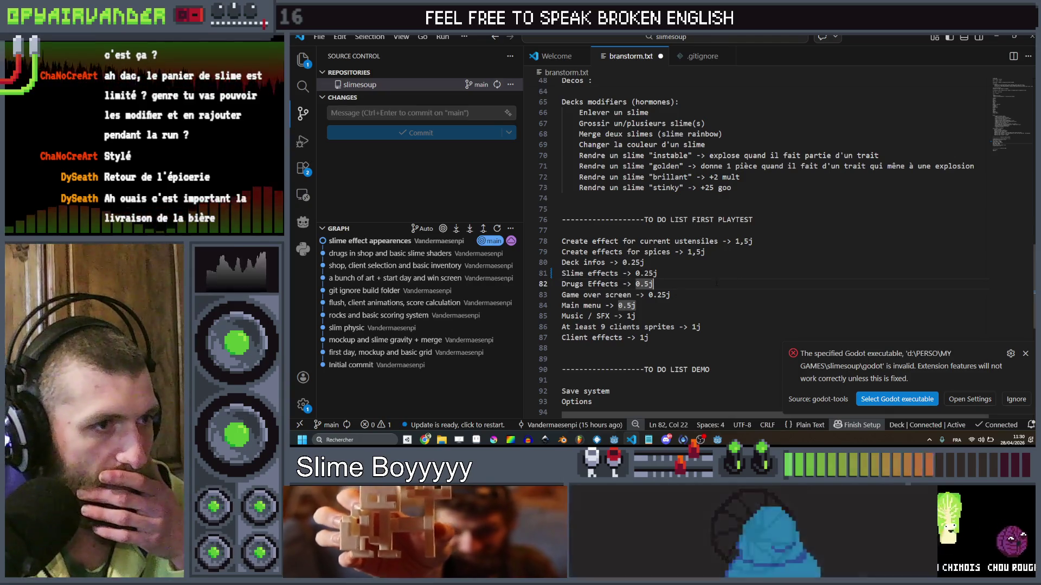
Add a 'Slime modifiers in deck view' task after Drugs Effects, then show the desktop.
left_click_drag(736, 282, 527, 283)
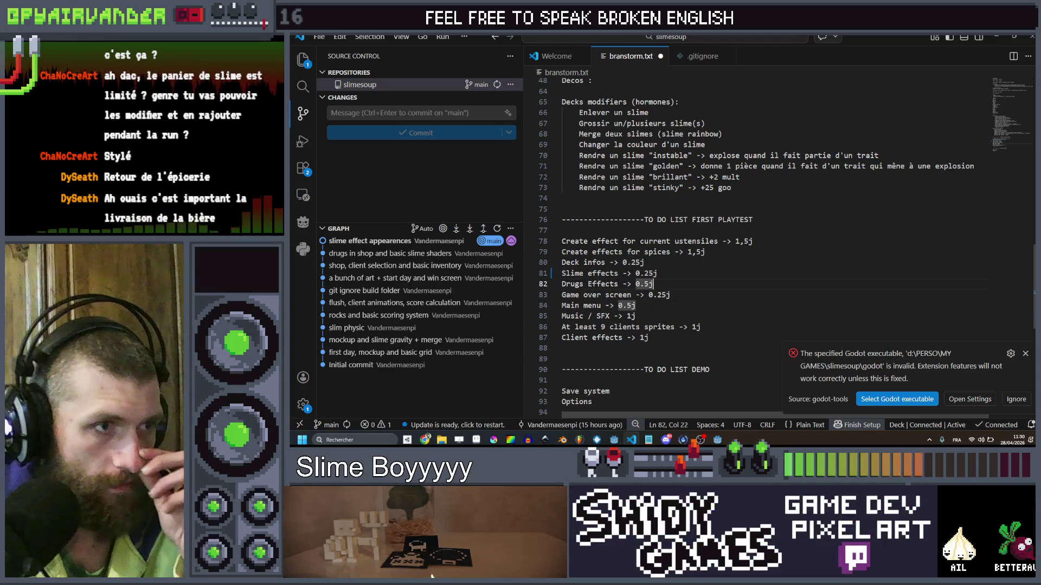
key("Return")
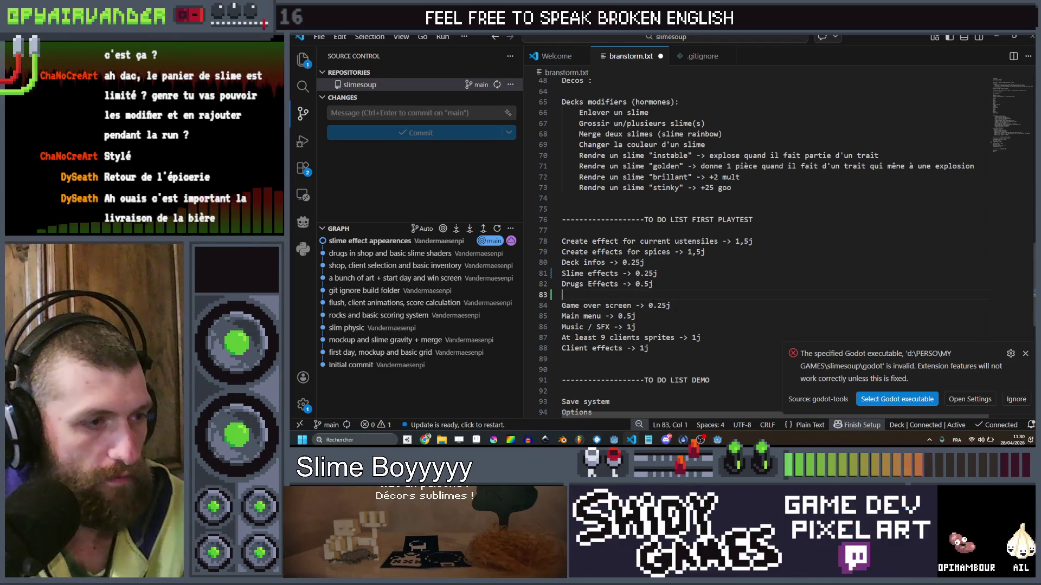
type("Slime modifiers in ")
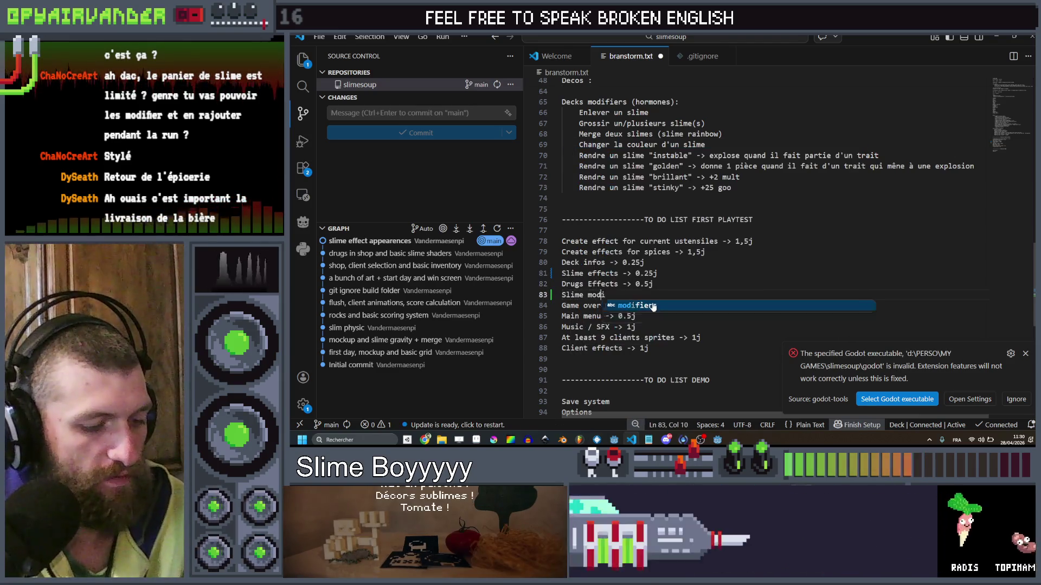
type("deck viex")
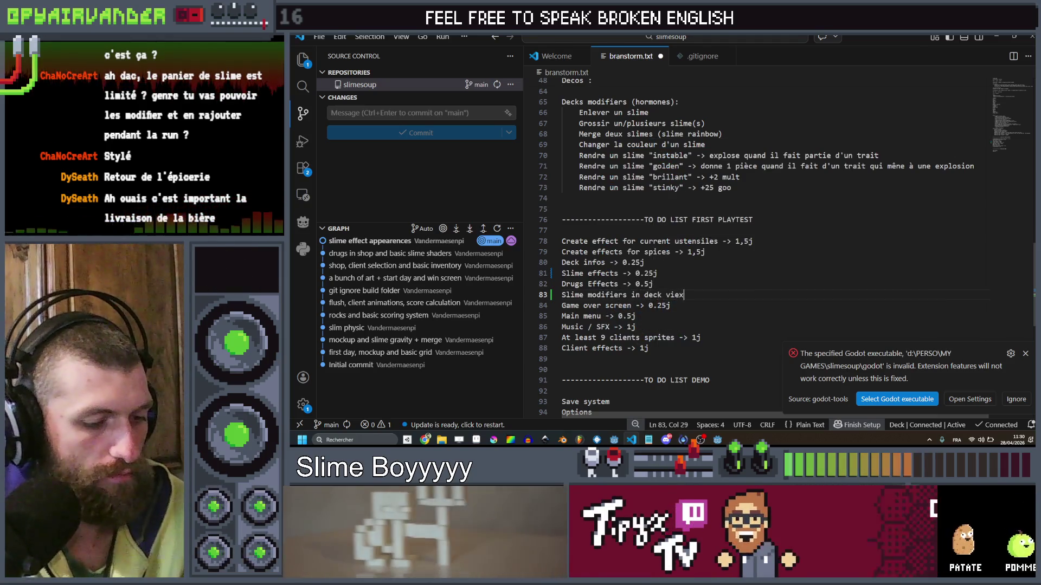
key("BackSpace")
type("w -> 0.25j")
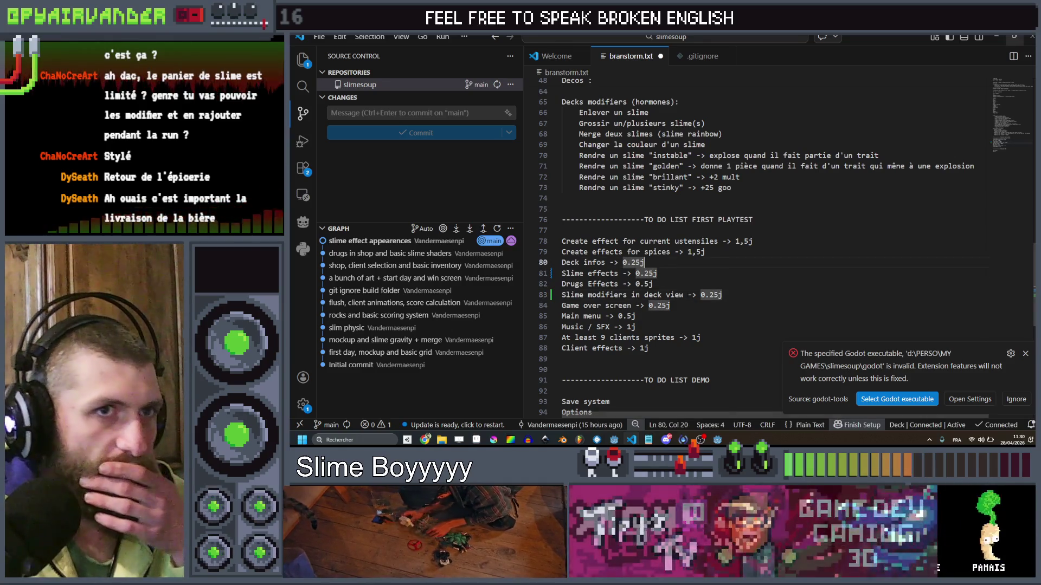
key("super+d")
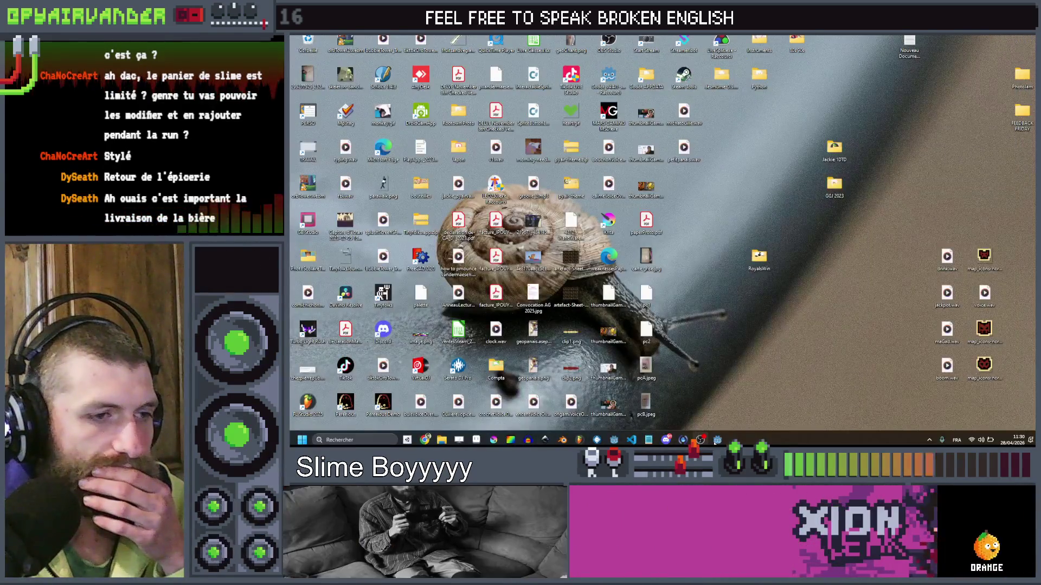
Open the cauldron_ui scene in Godot's 2D view.
left_click(717, 439)
left_click(752, 180)
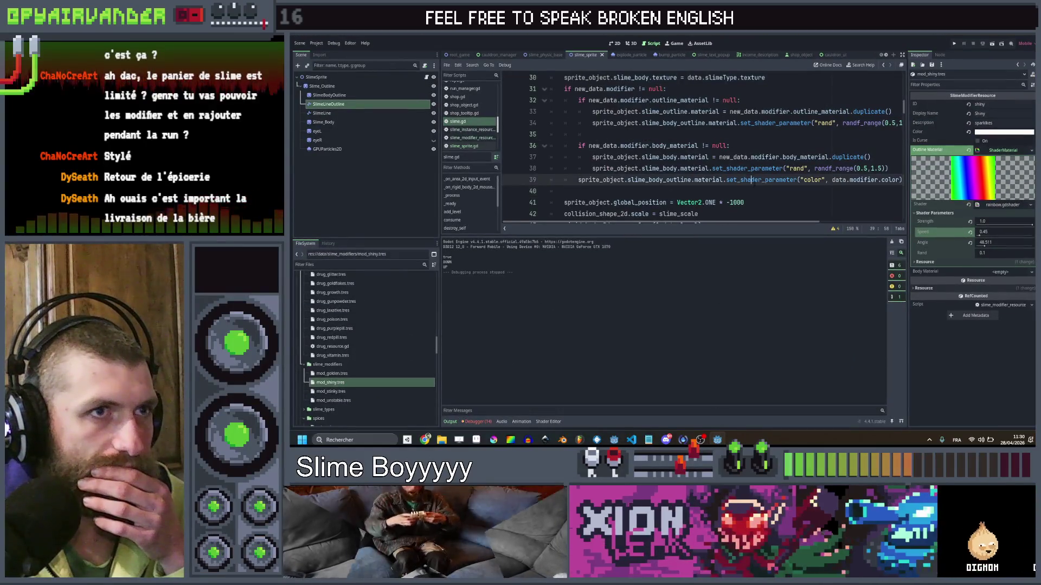
left_click(844, 54)
left_click(617, 44)
scroll(667, 158, "down", 3)
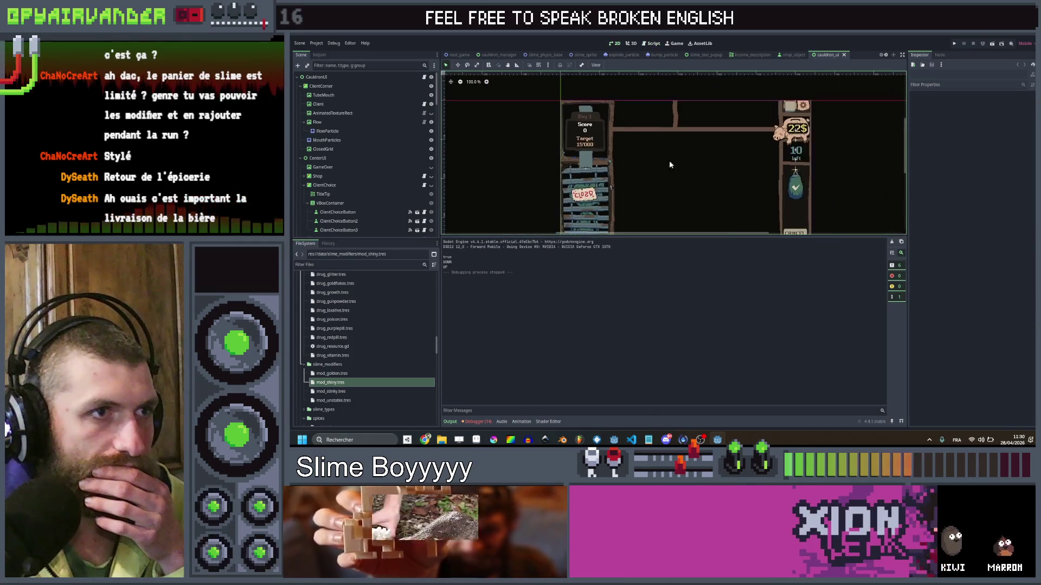
scroll(375, 190, "down", 5)
scroll(376, 187, "down", 3)
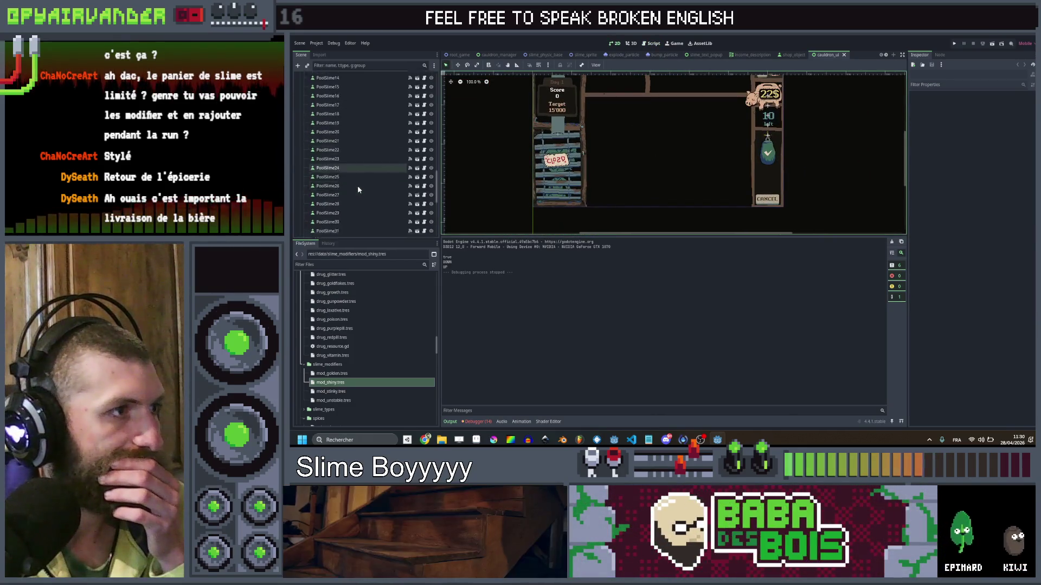
scroll(353, 179, "down", 5)
Delete all the PoolSlime placeholder nodes from the scene tree.
left_click(335, 147)
scroll(349, 189, "down", 10)
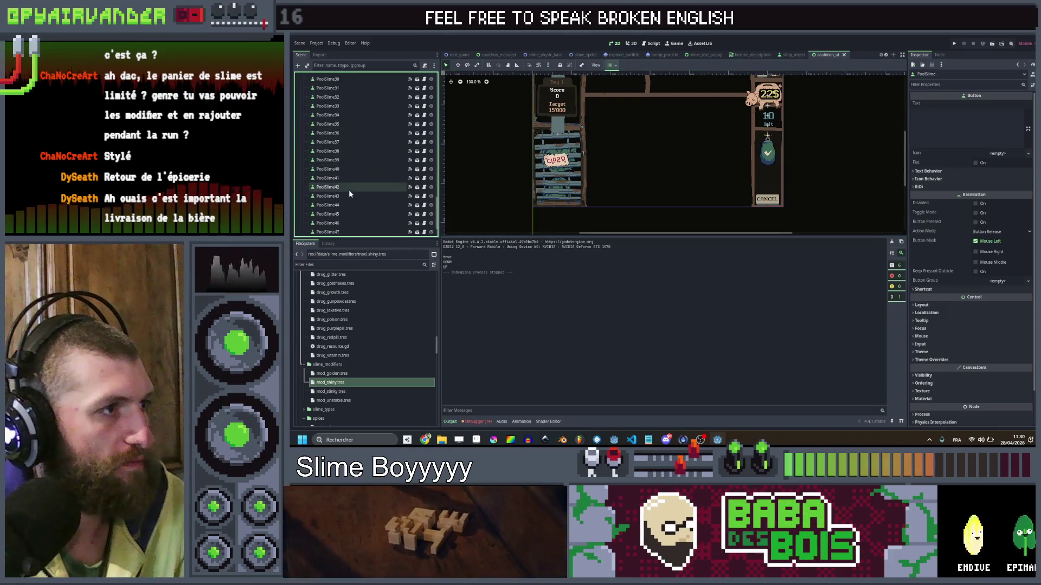
left_click(343, 222, "shift")
key("Delete")
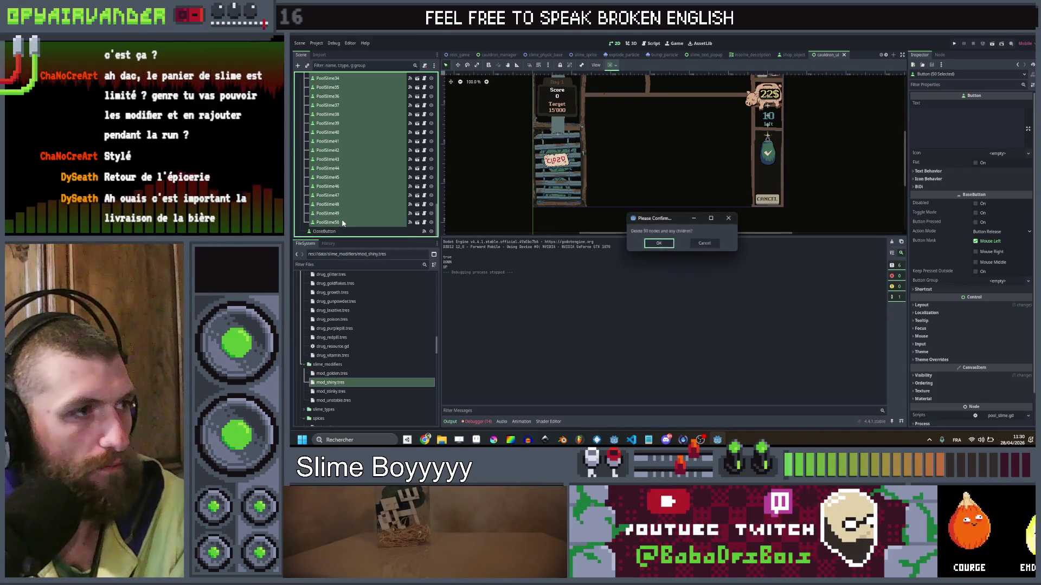
key("Return")
scroll(354, 175, "down", 1)
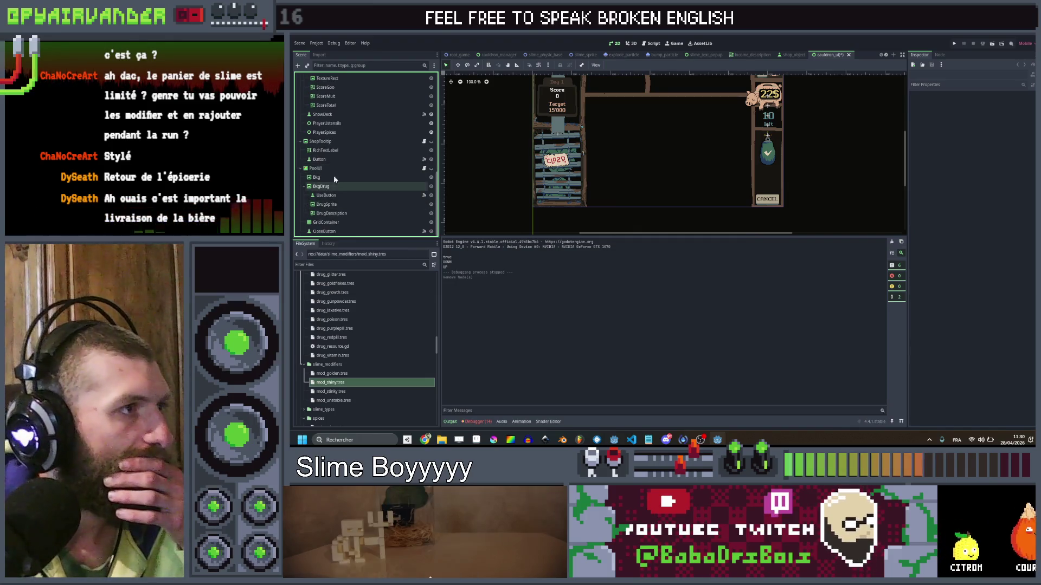
Make the PoolUI panel visible with its eye toggle.
left_click(419, 169)
left_click(431, 169)
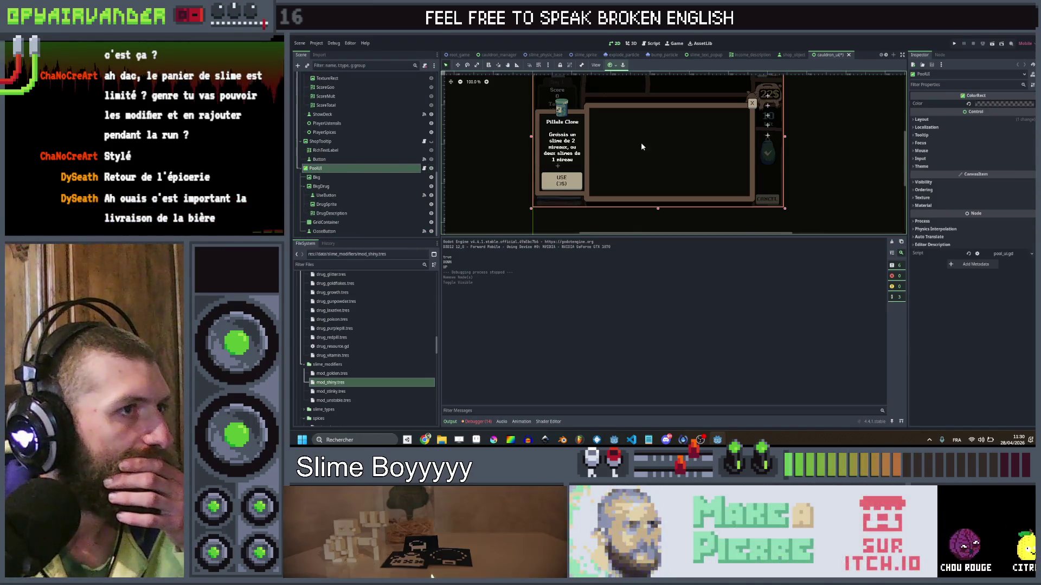
scroll(634, 130, "up", 3)
scroll(623, 131, "right", 1)
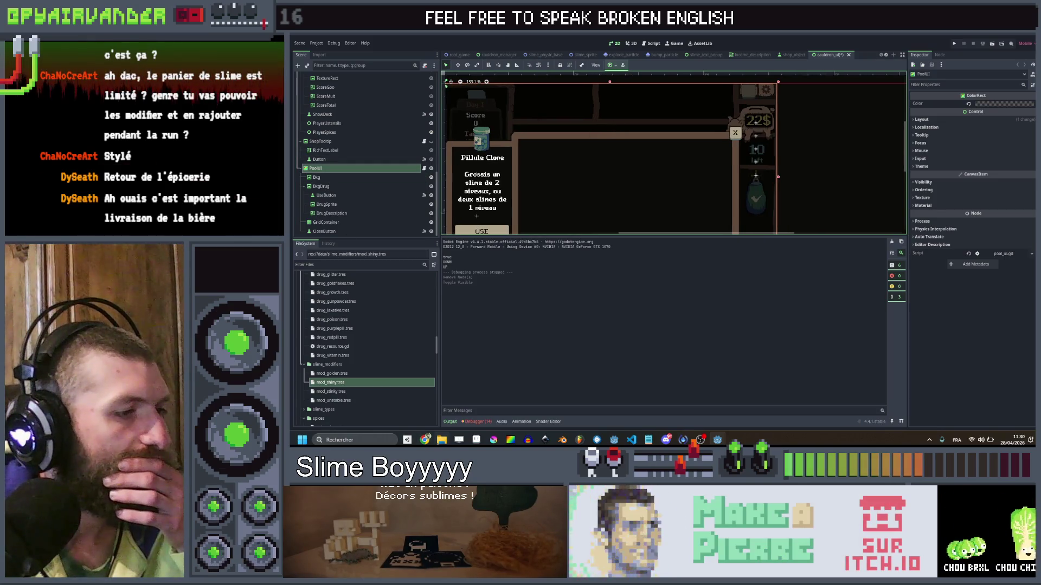
left_click(425, 439)
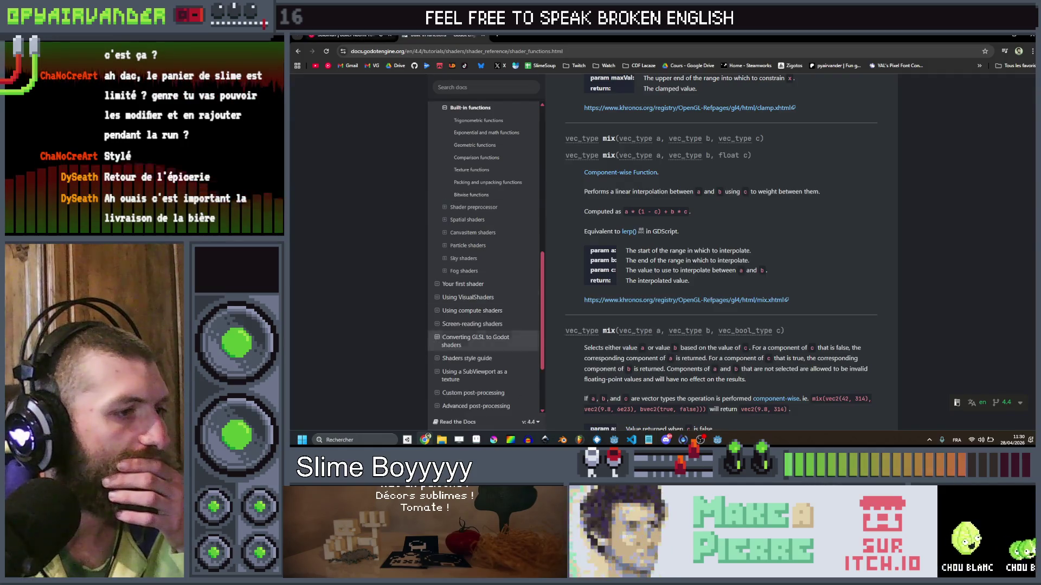
Switch to Aseprite and cycle through the open sprite tabs until the game UI mockup is showing.
left_click(597, 439)
left_click(922, 50)
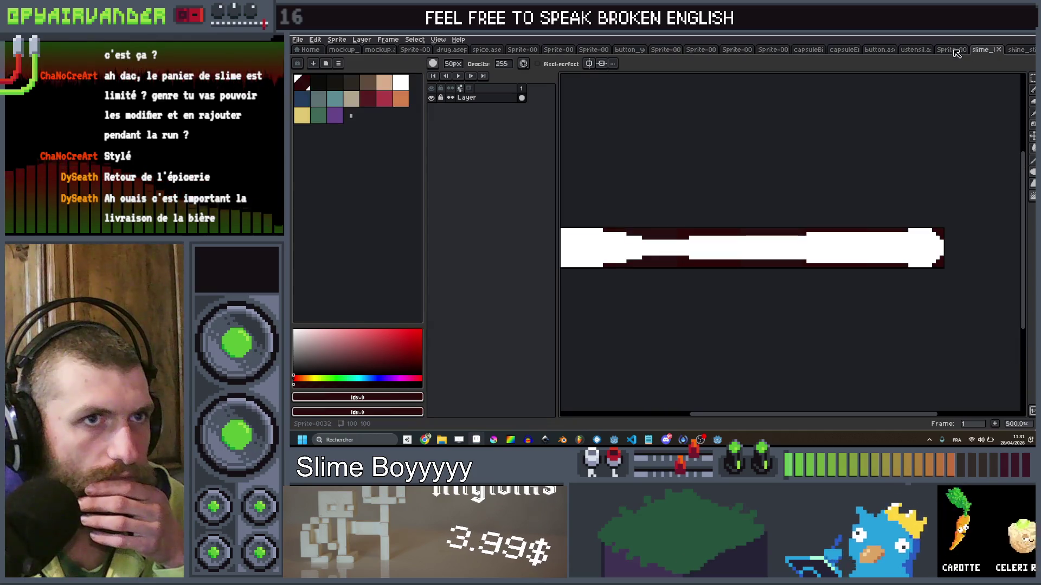
left_click(951, 50)
left_click(879, 50)
left_click(808, 50)
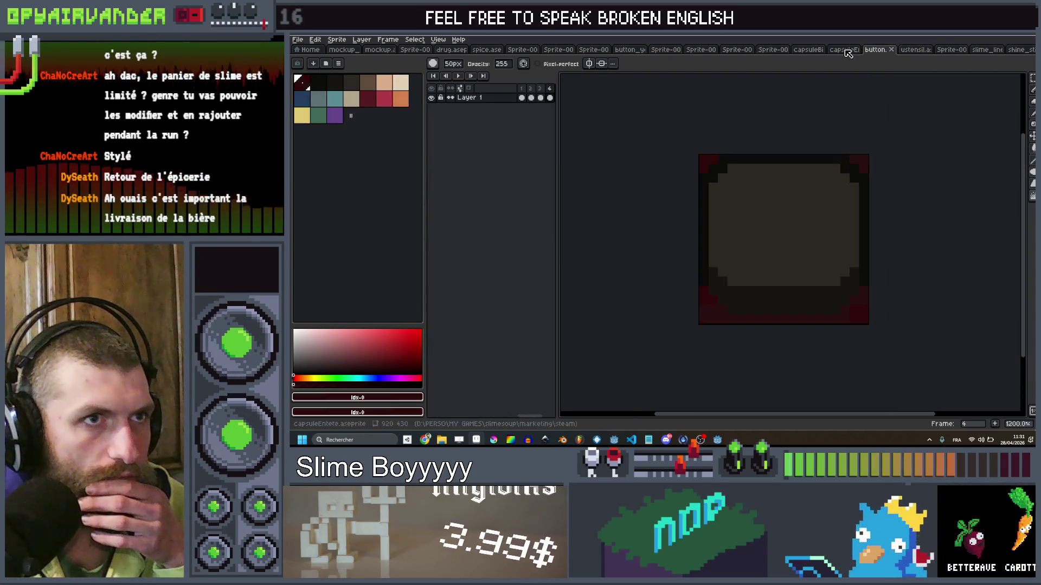
left_click(737, 50)
left_click(685, 50)
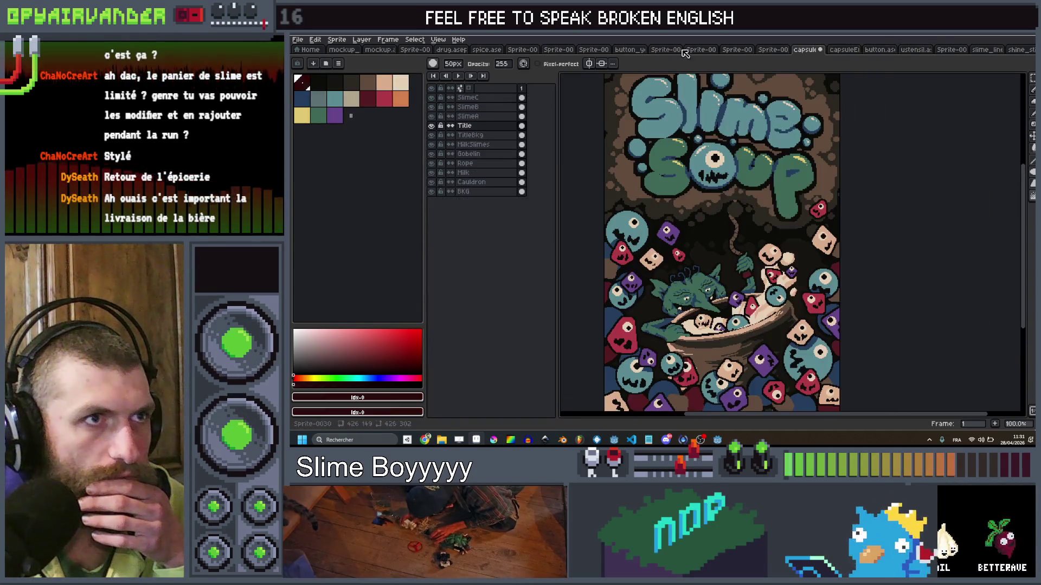
left_click(490, 50)
left_click(409, 50)
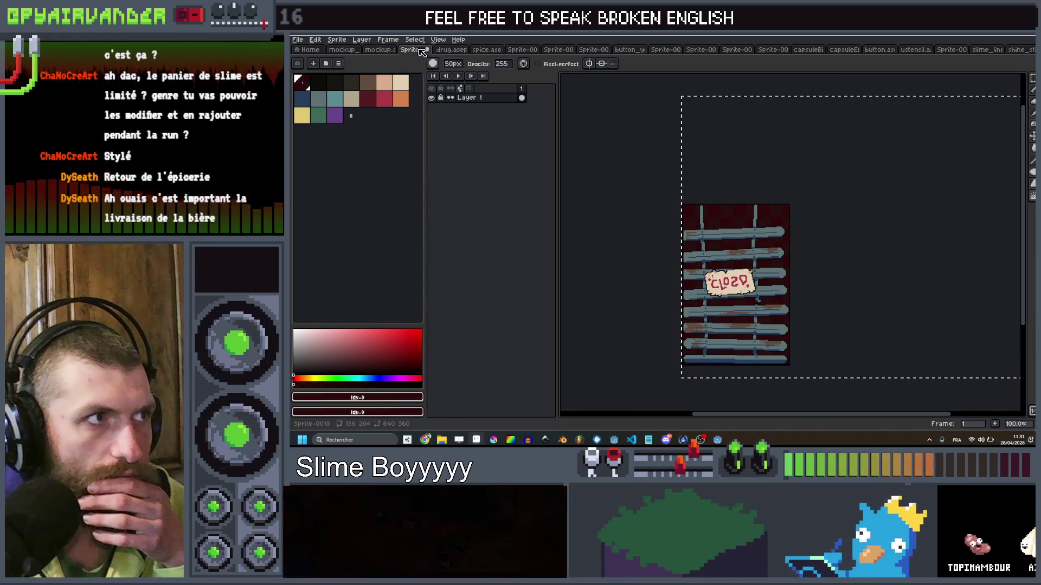
left_click(379, 50)
scroll(677, 177, "down", 2)
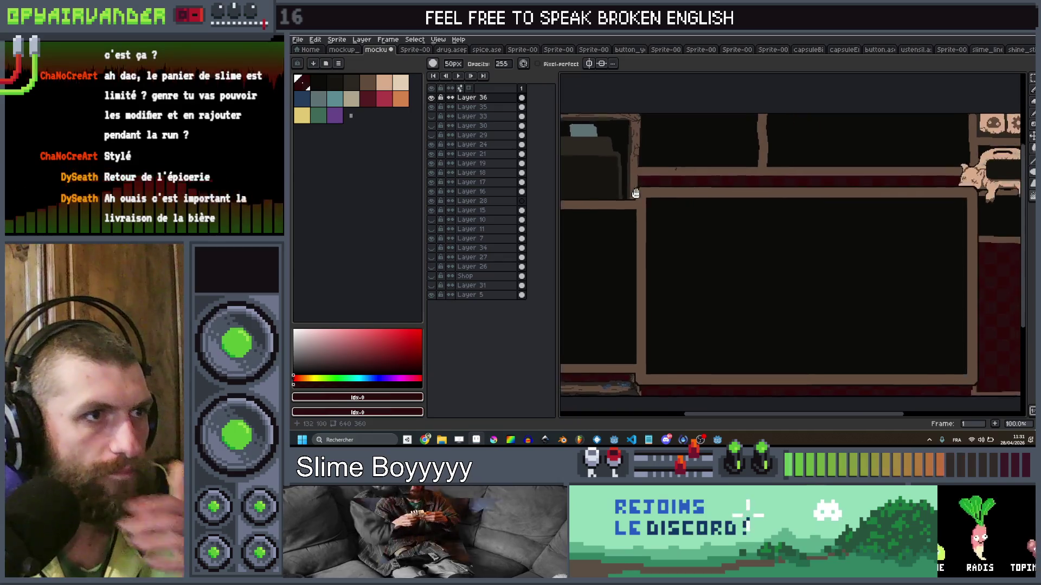
scroll(677, 177, "up", 2)
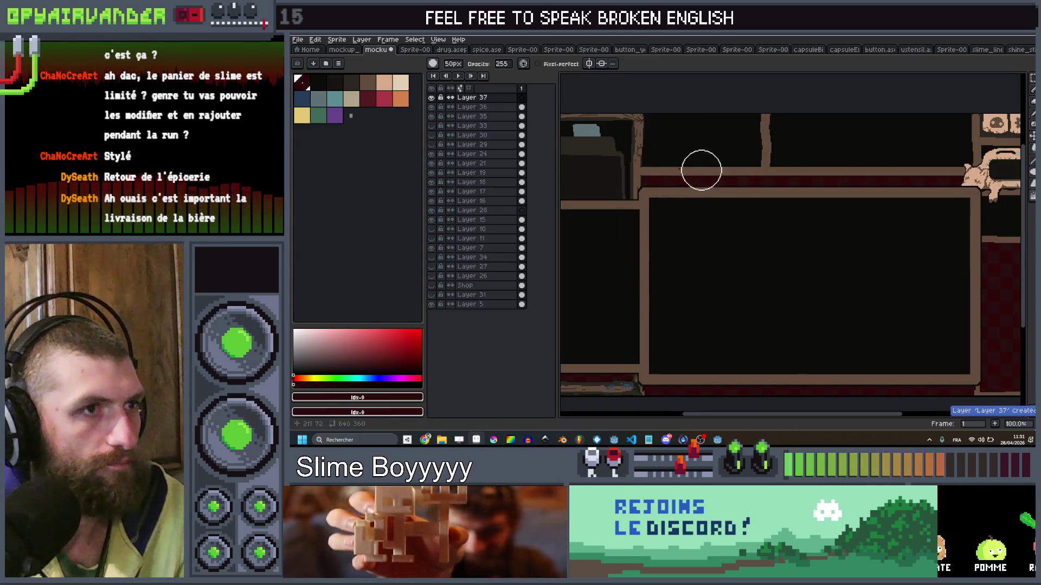
On a new layer, draw mirrored brown side walls for the panel with a 17px brush.
scroll(699, 167, "down", 1)
key("shift+n")
left_click(371, 85)
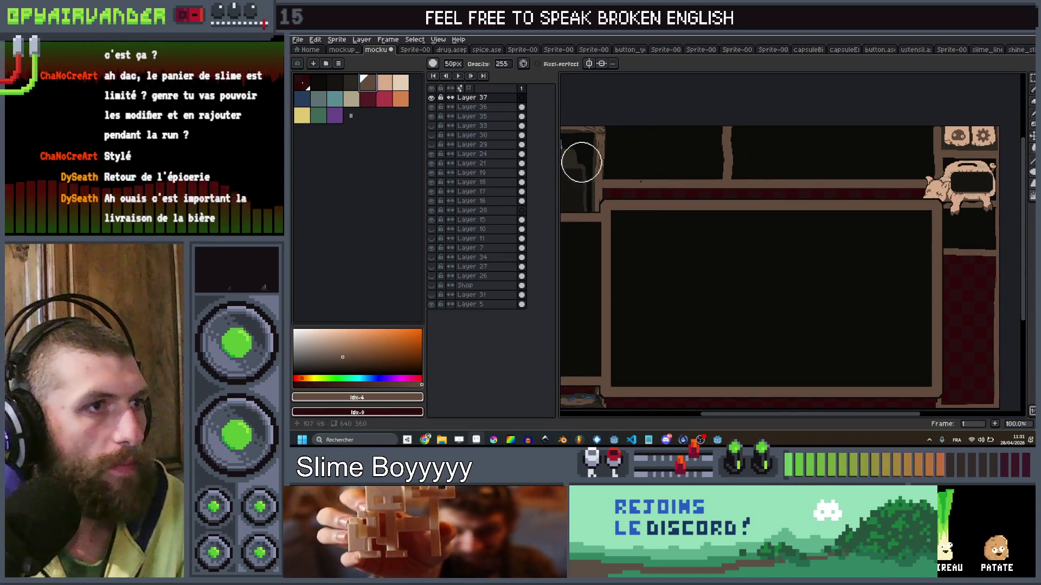
key("e")
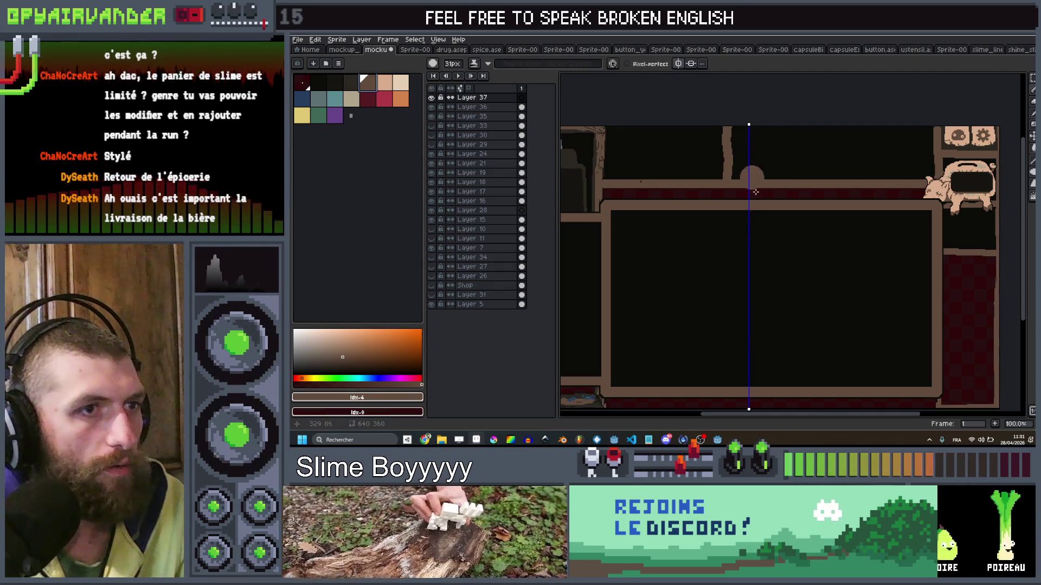
key("minus")
key("minus")
key("minus")
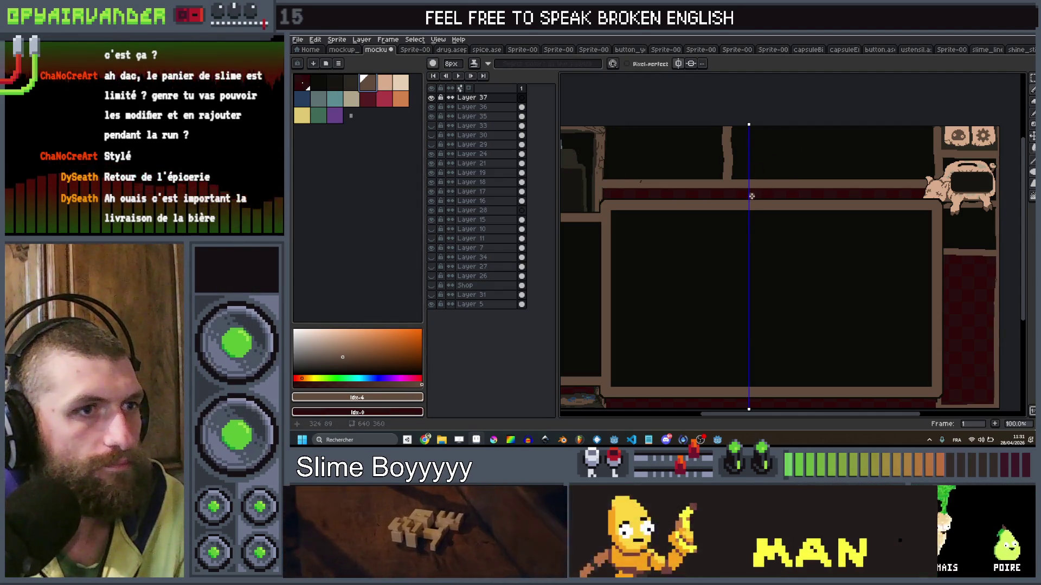
left_click(605, 205)
left_click_drag(604, 174, 606, 132)
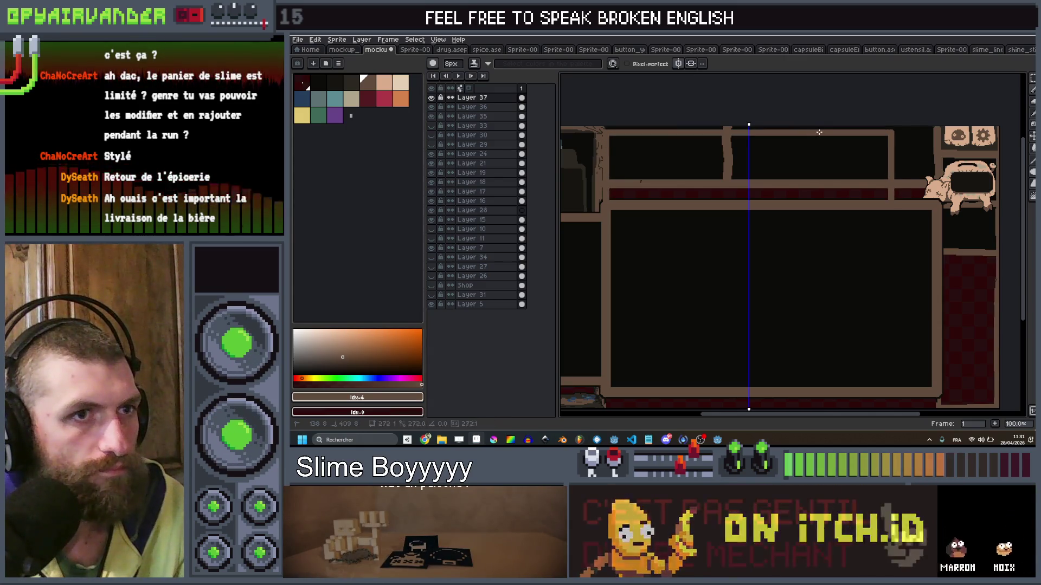
Reposition the panel's right wall with a rectangular selection to close the gap.
key("m")
scroll(873, 136, "right", 2)
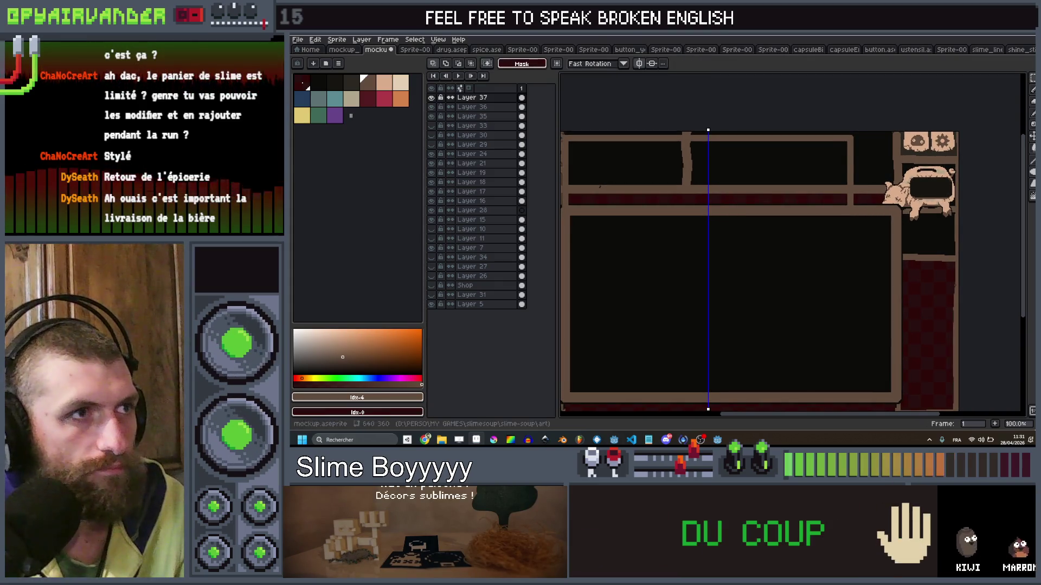
mouse_move(890, 90)
left_mouse_down()
mouse_move(827, 207)
mouse_move(901, 199)
left_mouse_up()
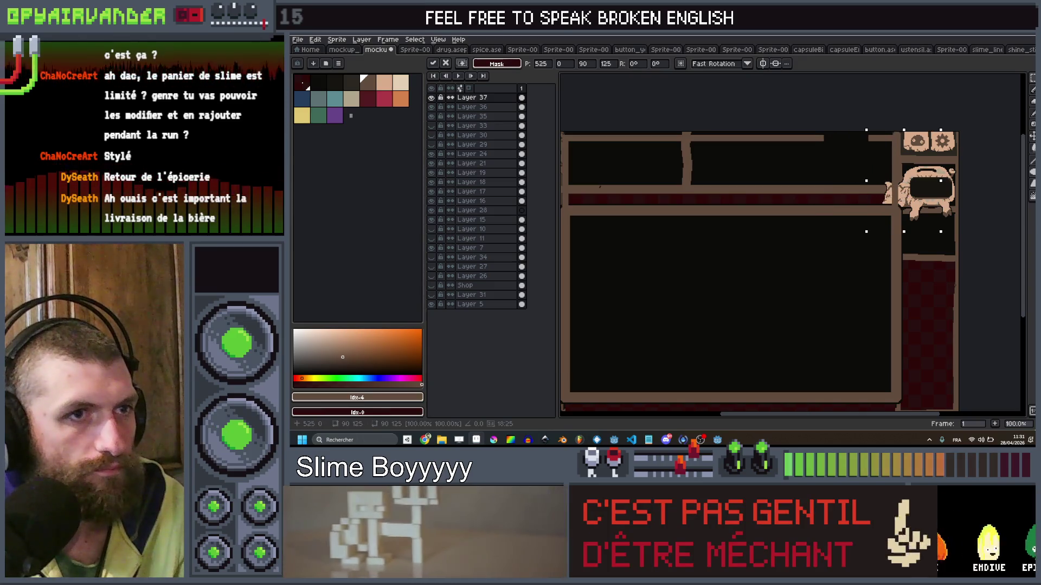
key("Return")
scroll(952, 131, "up", 1)
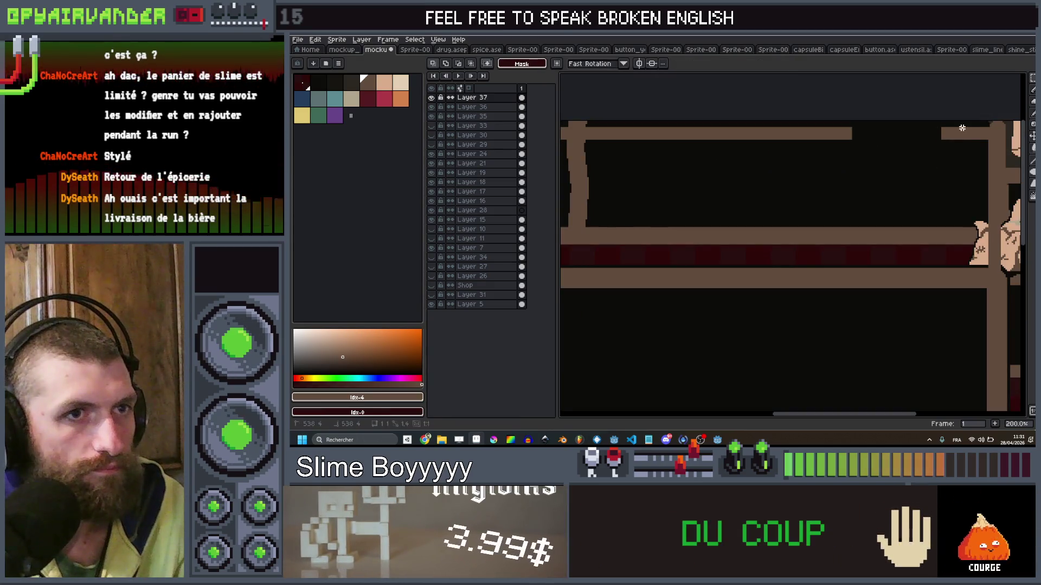
left_click_drag(949, 132, 829, 153)
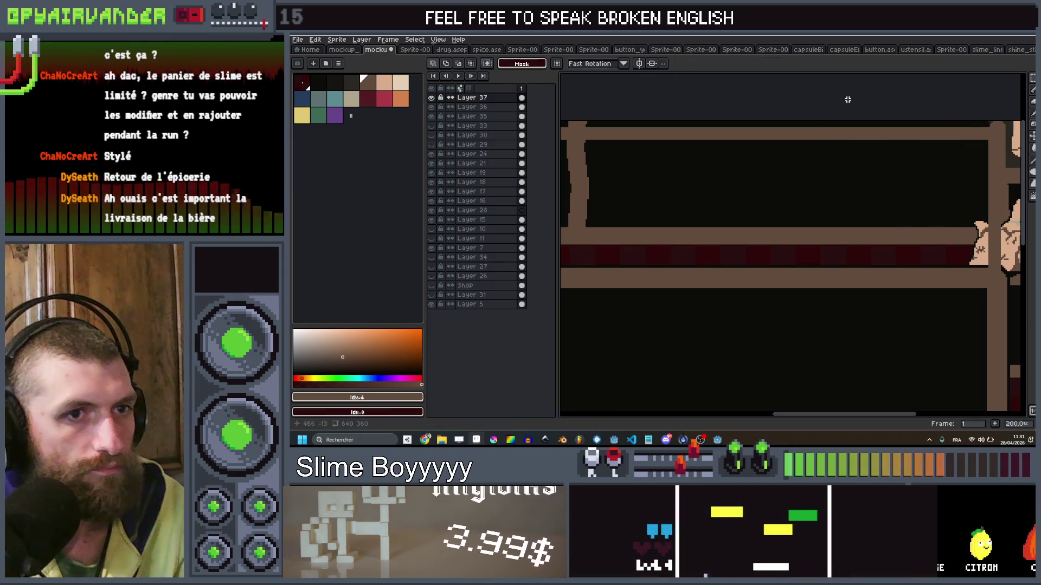
scroll(847, 100, "down", 1)
Draw the top beam across the panel with a 4px pencil.
key("b")
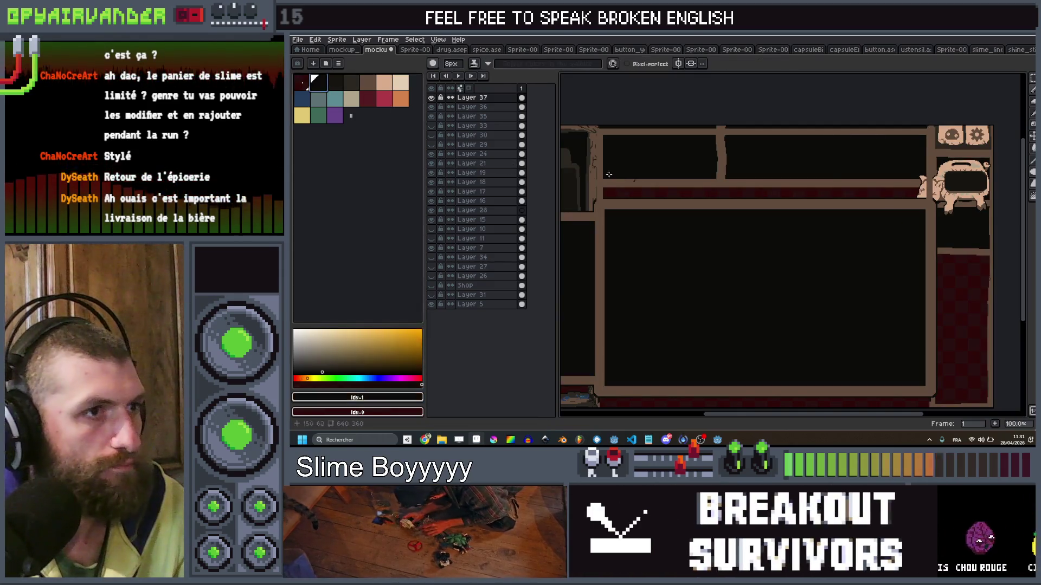
key("minus")
key("minus")
key("minus")
scroll(602, 184, "up", 2)
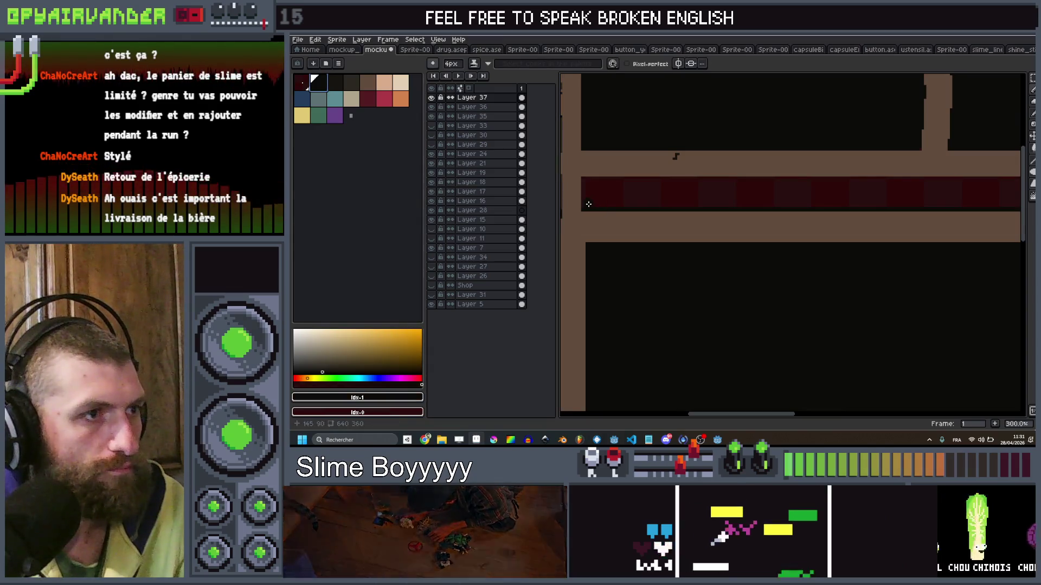
mouse_move(587, 207)
left_mouse_down()
mouse_move(1019, 207)
mouse_move(1019, 227)
mouse_move(999, 201)
left_mouse_up()
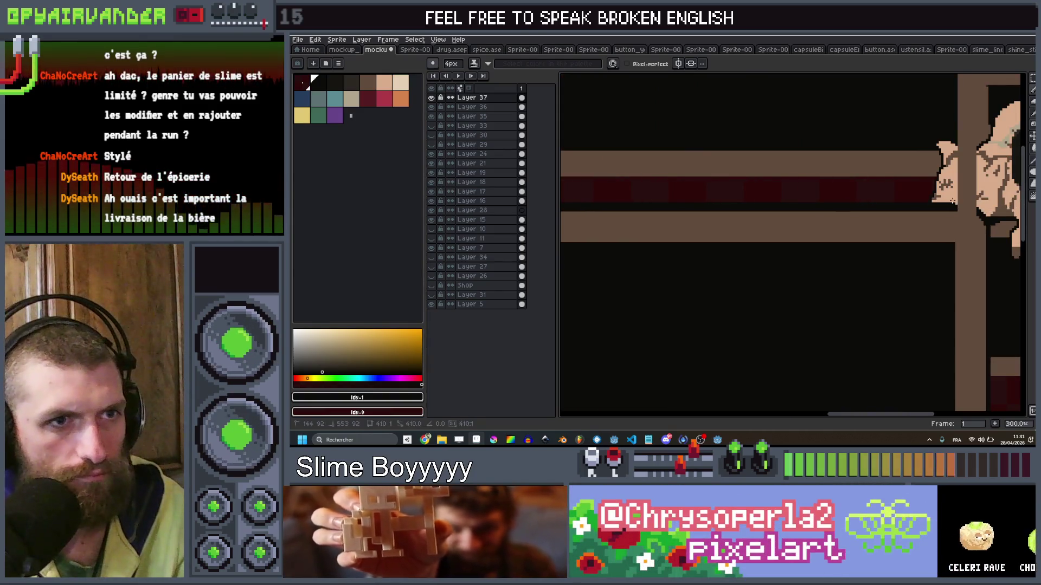
key("g")
scroll(890, 179, "down", 2)
scroll(889, 179, "down", 2)
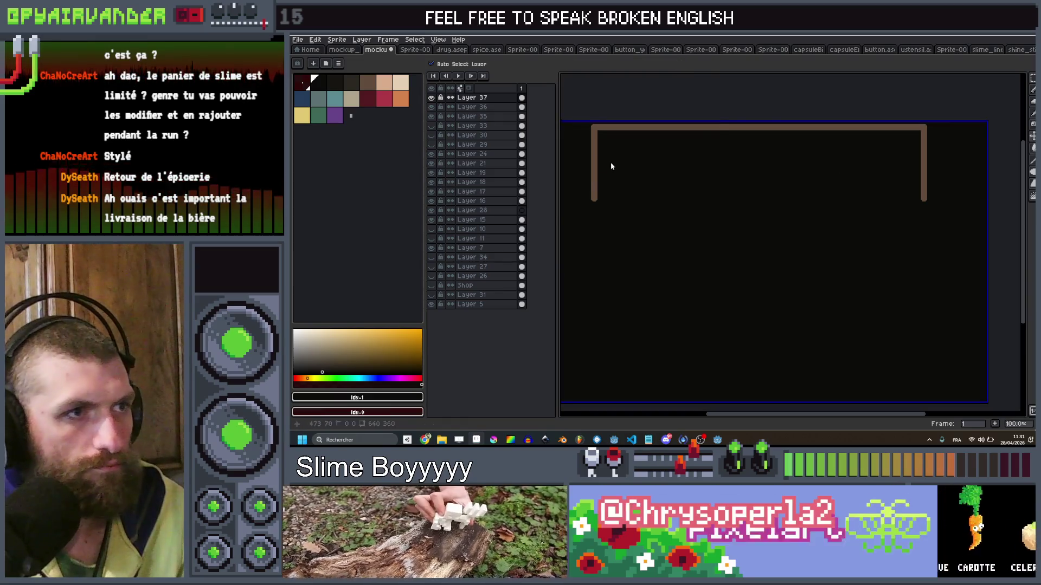
Undo the bucket fill and move the top panel down about 11 pixels.
key("ctrl+z")
left_click_drag(669, 164, 725, 179)
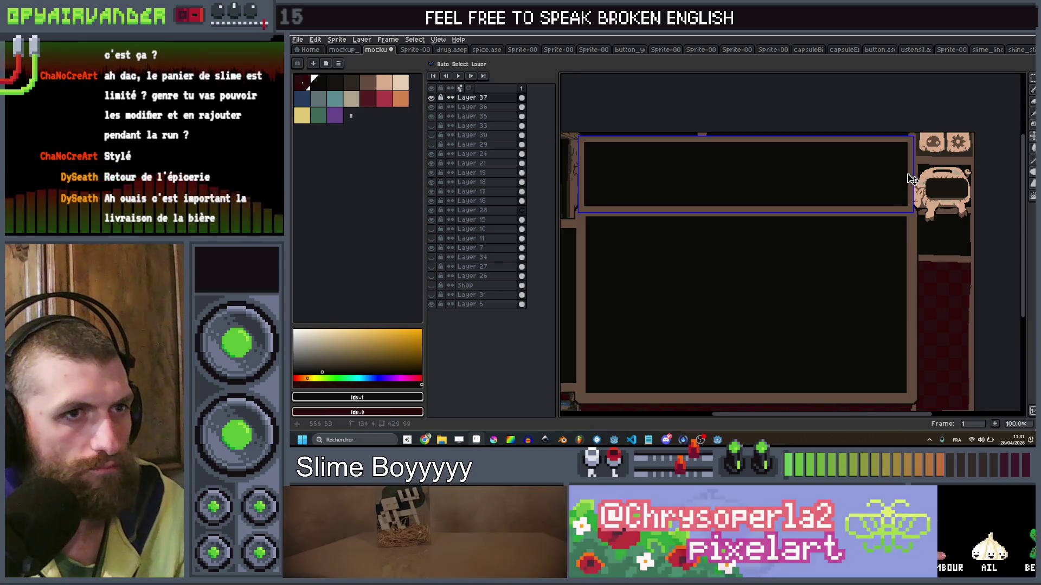
key("b")
key("v")
left_click_drag(910, 175, 912, 188)
Open the Outline effect twice and cancel it both times.
key("b")
scroll(889, 184, "down", 2)
scroll(871, 183, "up", 2)
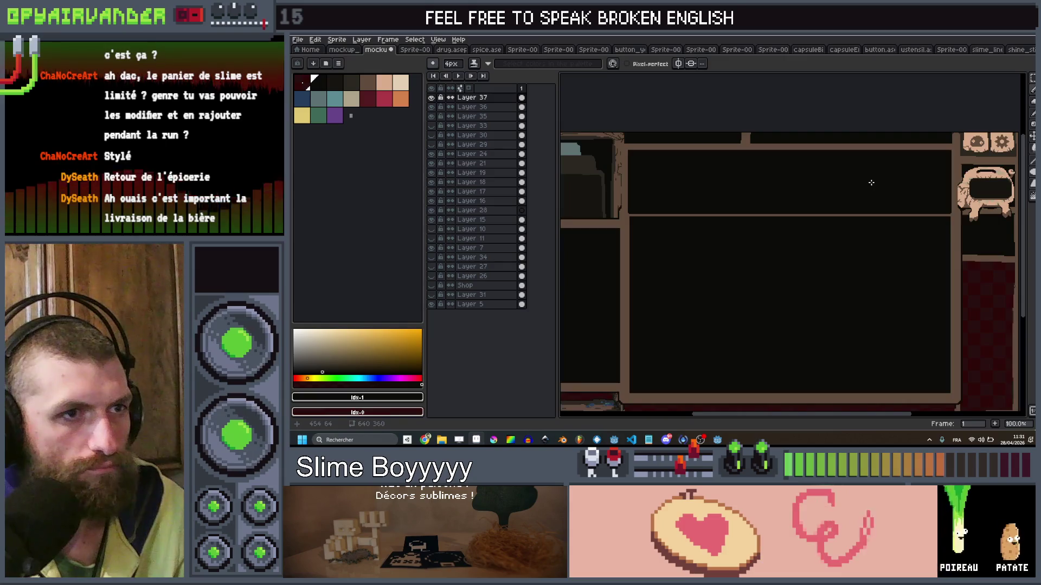
key("shift+o")
key("Escape")
key("shift+o")
key("Escape")
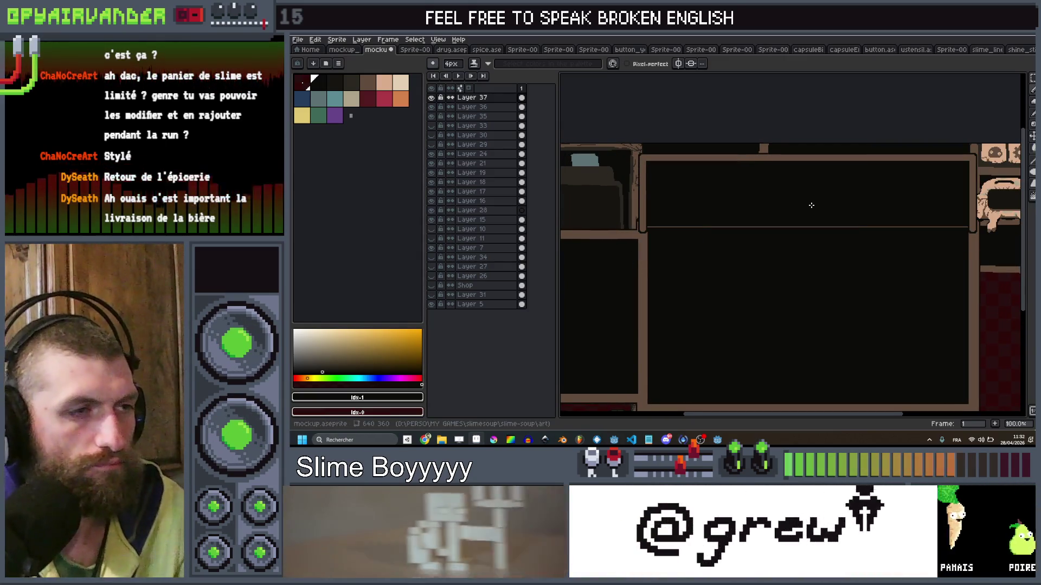
Touch up the border where it meets the left wall with an 8px pencil.
scroll(677, 226, "up", 2)
key("b")
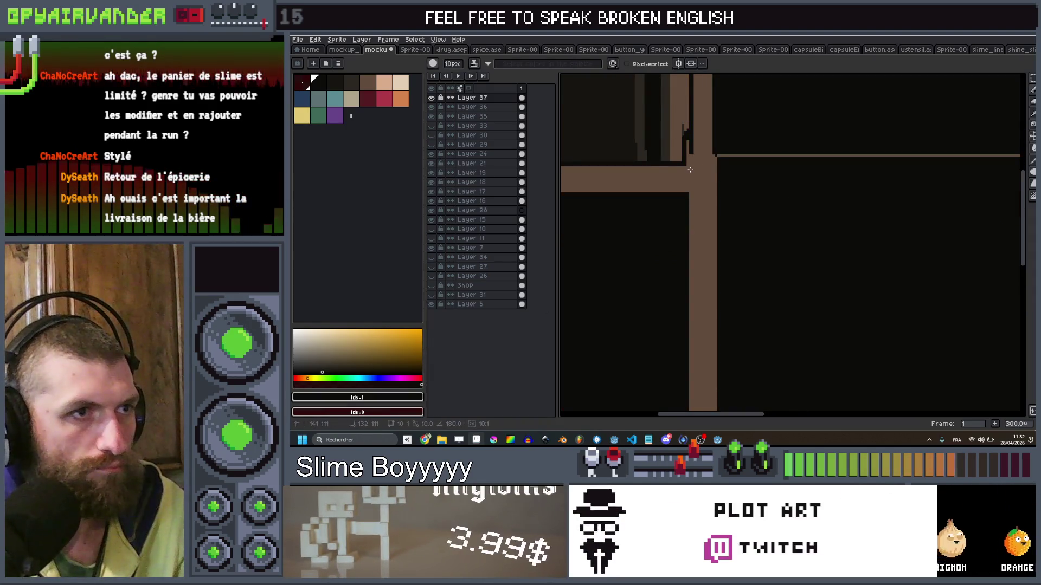
key("minus")
key("minus")
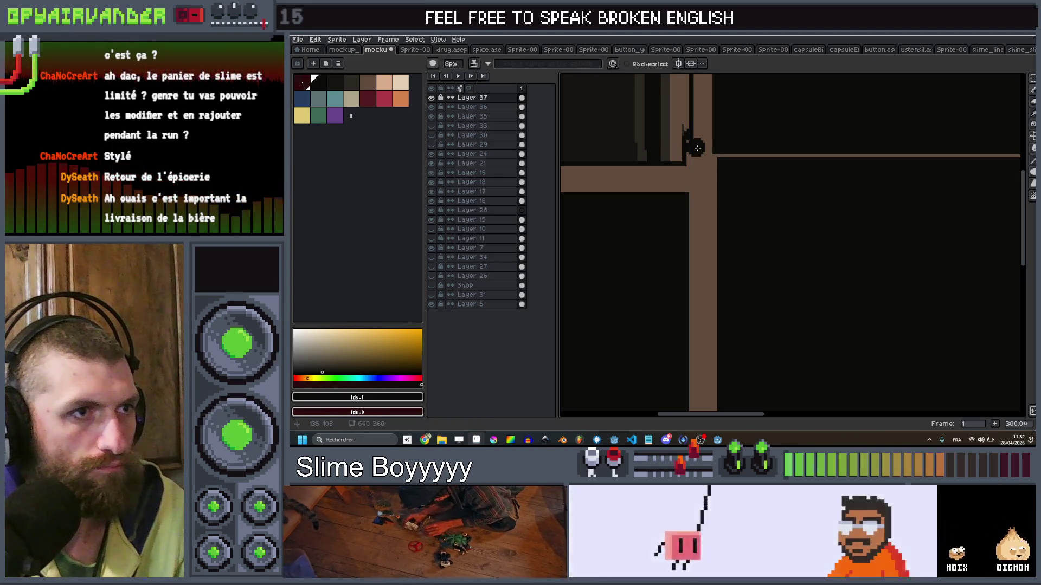
scroll(723, 147, "down", 2)
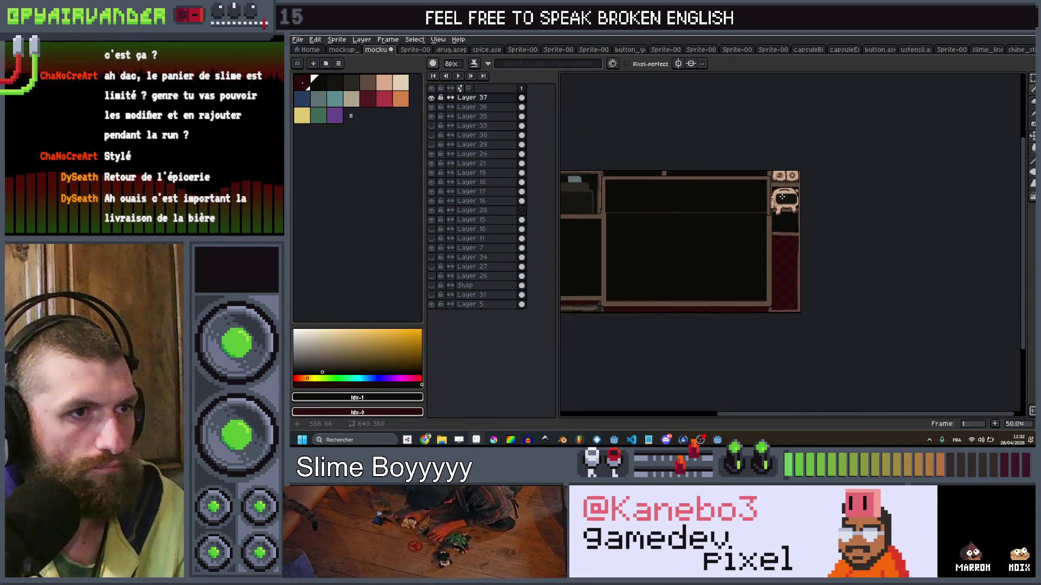
scroll(795, 256, "up", 4)
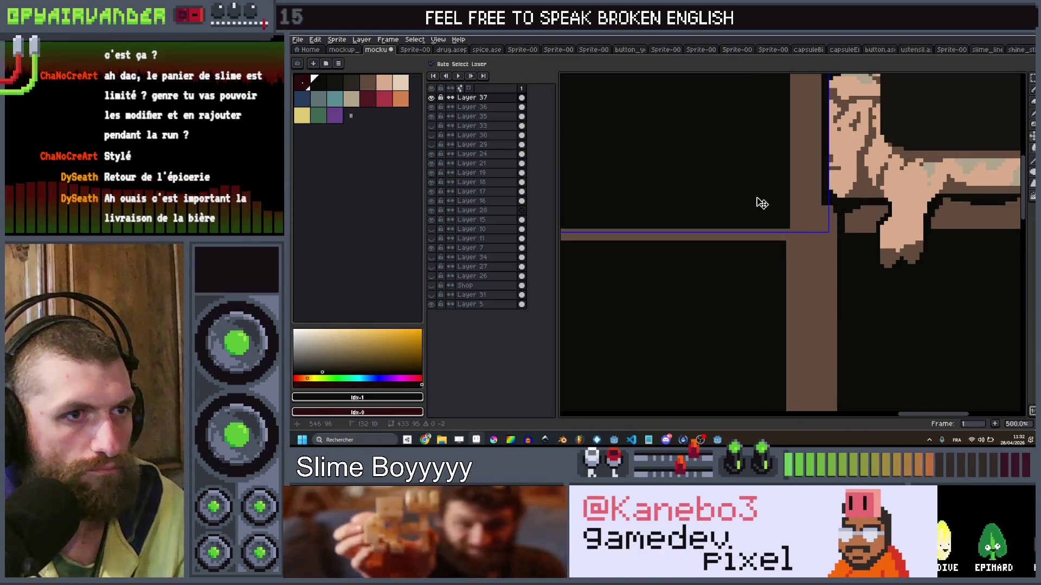
scroll(761, 200, "down", 3)
scroll(761, 201, "down", 2)
scroll(678, 203, "up", 3)
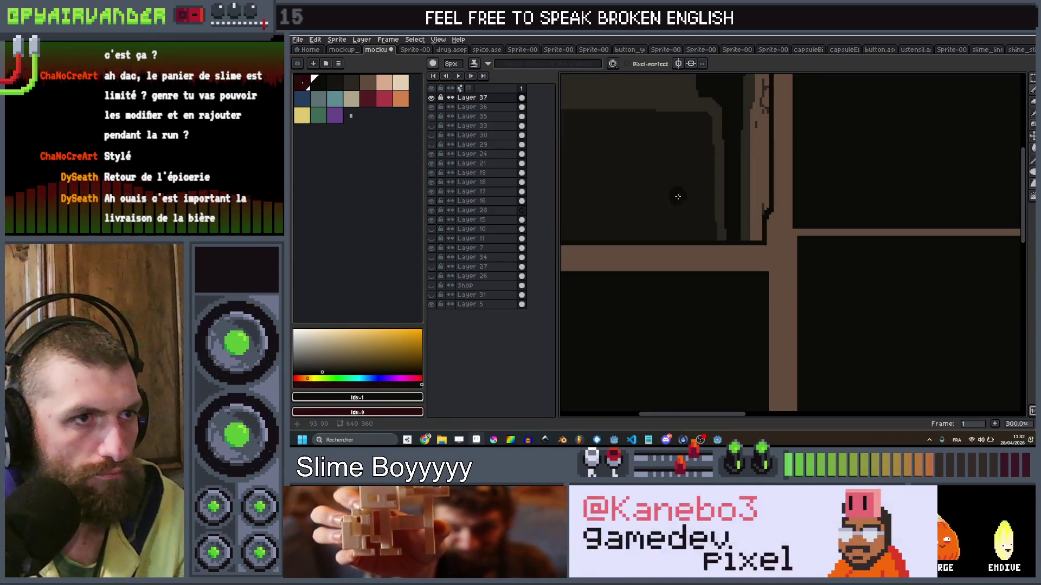
scroll(880, 214, "down", 3)
scroll(868, 211, "up", 1)
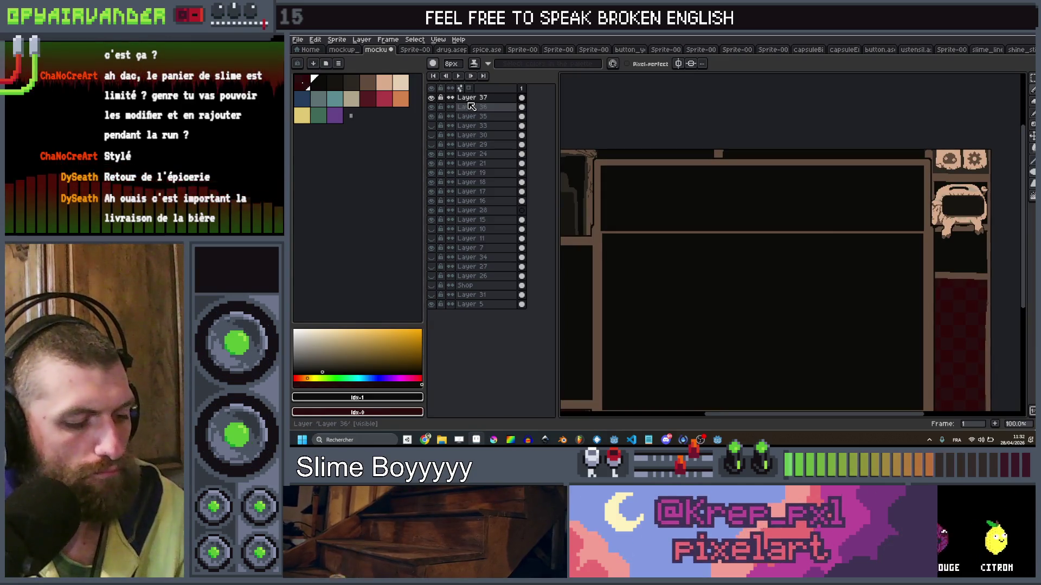
key("ctrl+alt+shift+s")
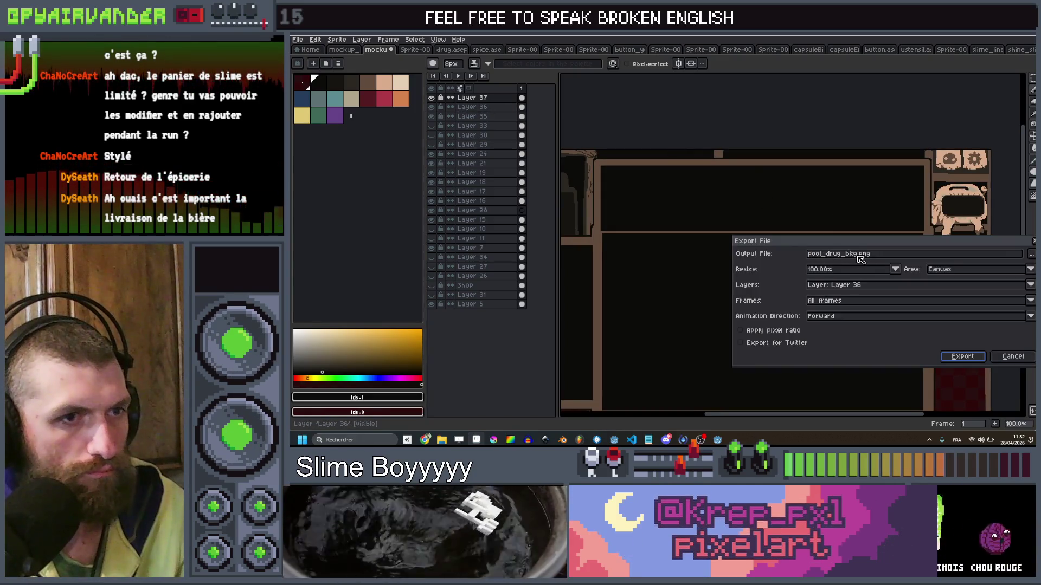
Rename the export output from pool_drug_bkg.png to pool_info_bkg.png and export.
double_click(825, 258)
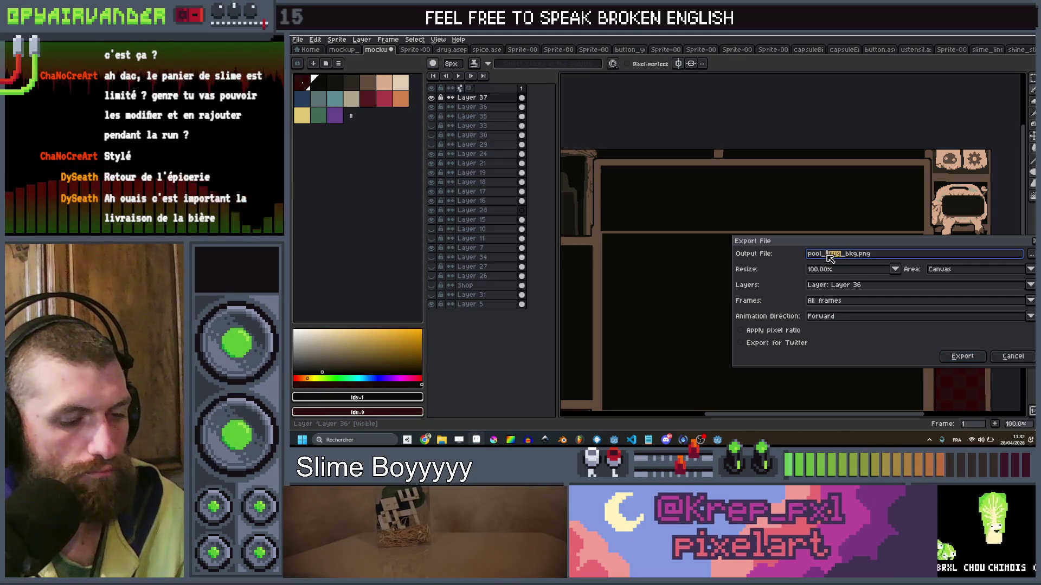
type("info")
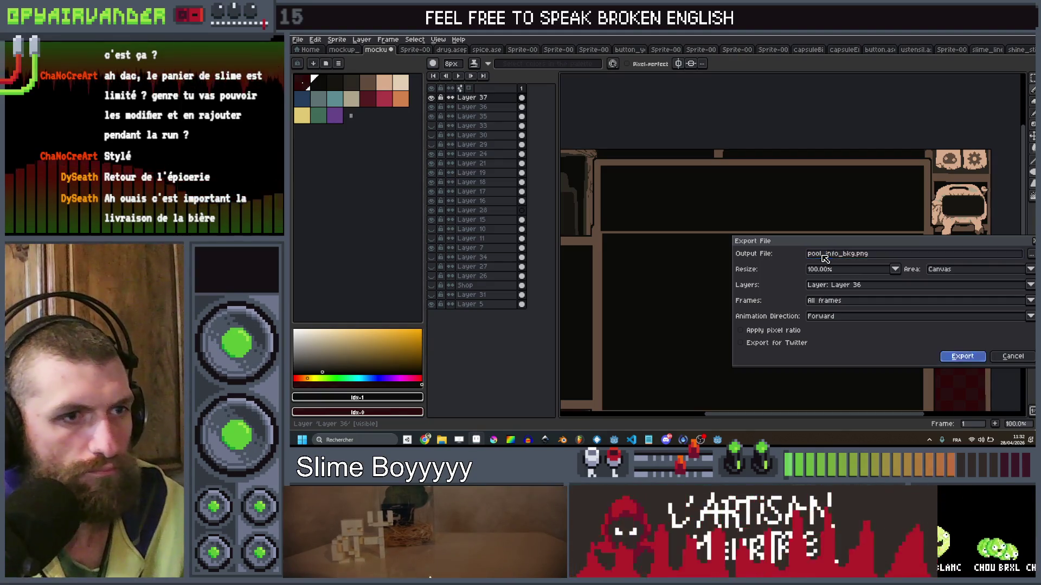
key("Return")
Re-export pool_info_bkg.png with Layers set to Layer 37, then minimise Aseprite.
key("ctrl+alt+shift+s")
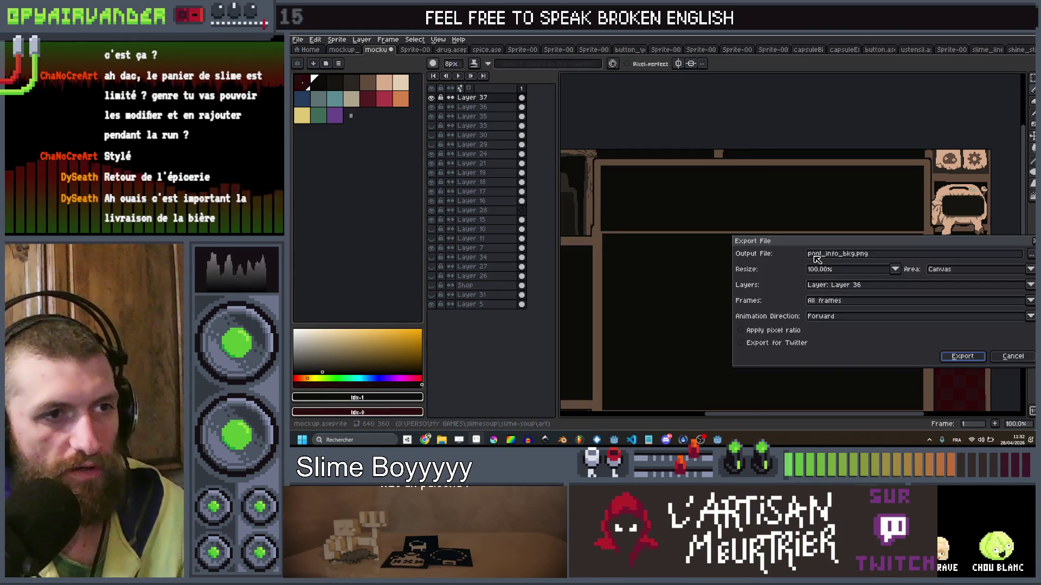
left_click(868, 285)
left_click(841, 118)
left_click(884, 284)
left_click(884, 287)
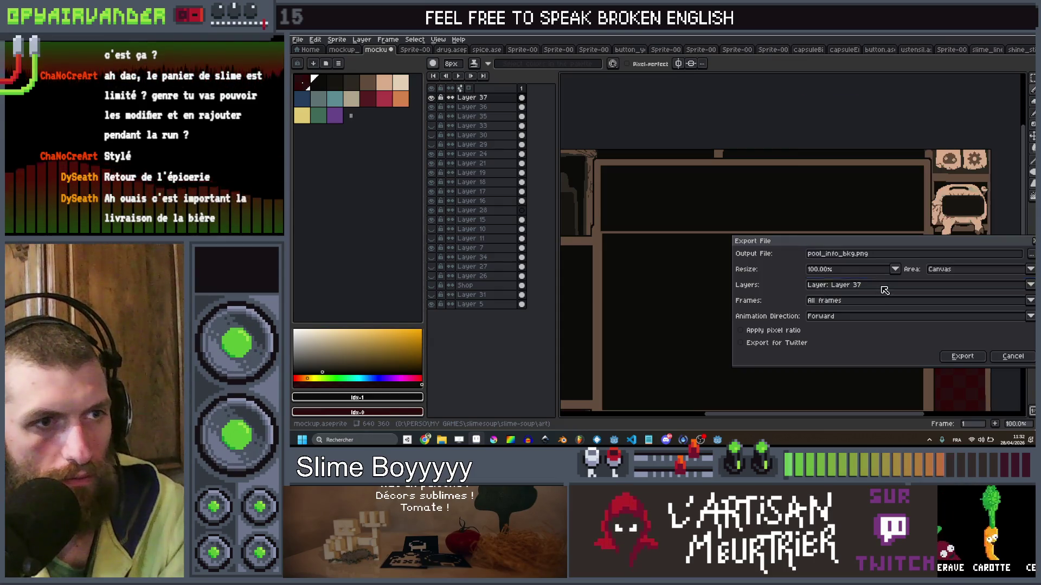
left_click(958, 358)
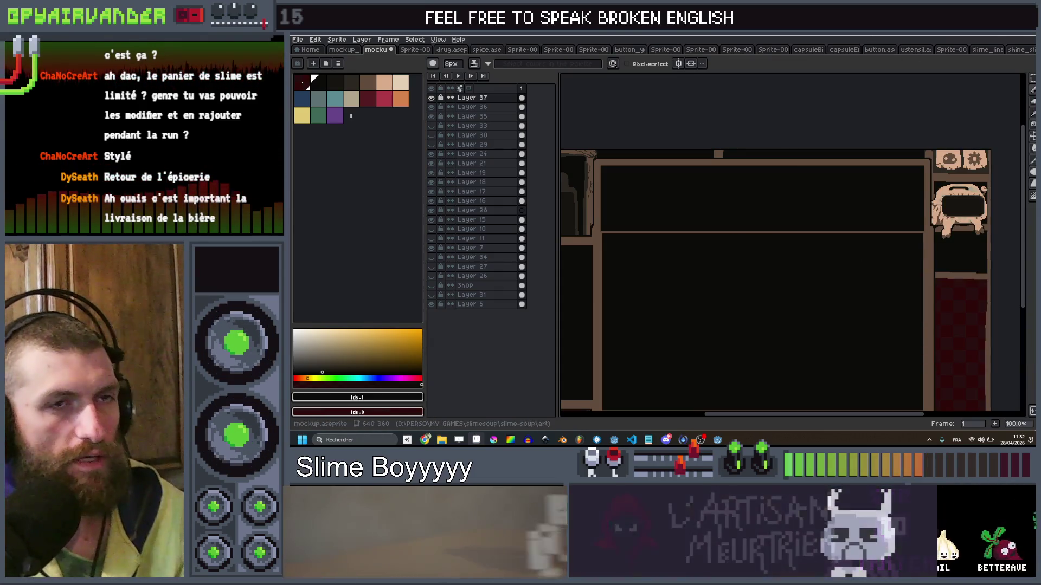
left_click(999, 36)
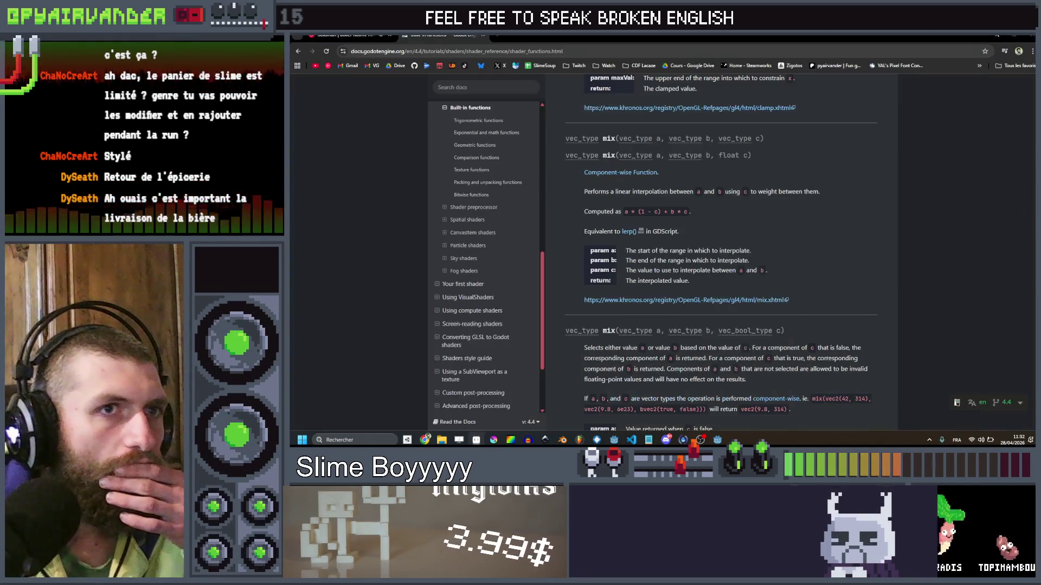
Duplicate the Bkg node under PoolUI as Bkg2.
left_click(999, 35)
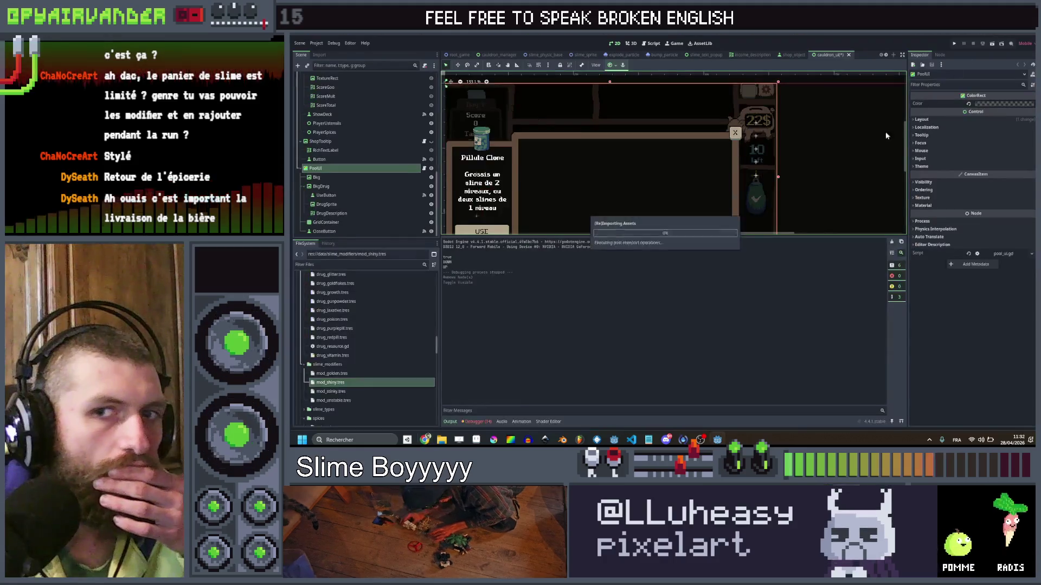
left_click(316, 177)
key("ctrl+d")
Quick Load the pool background texture into Bkg2's Texture property.
left_click(1006, 111)
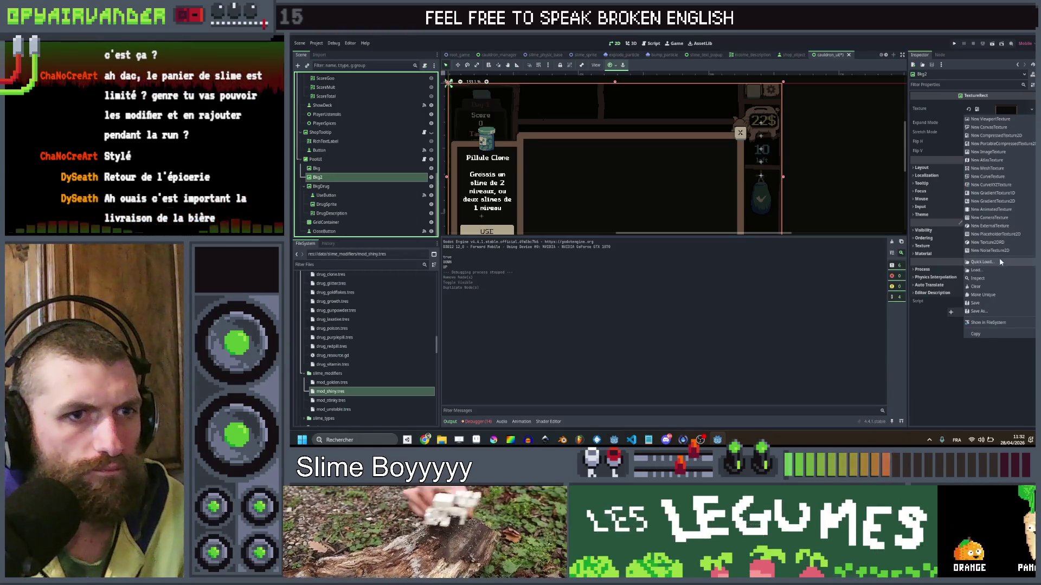
left_click(982, 262)
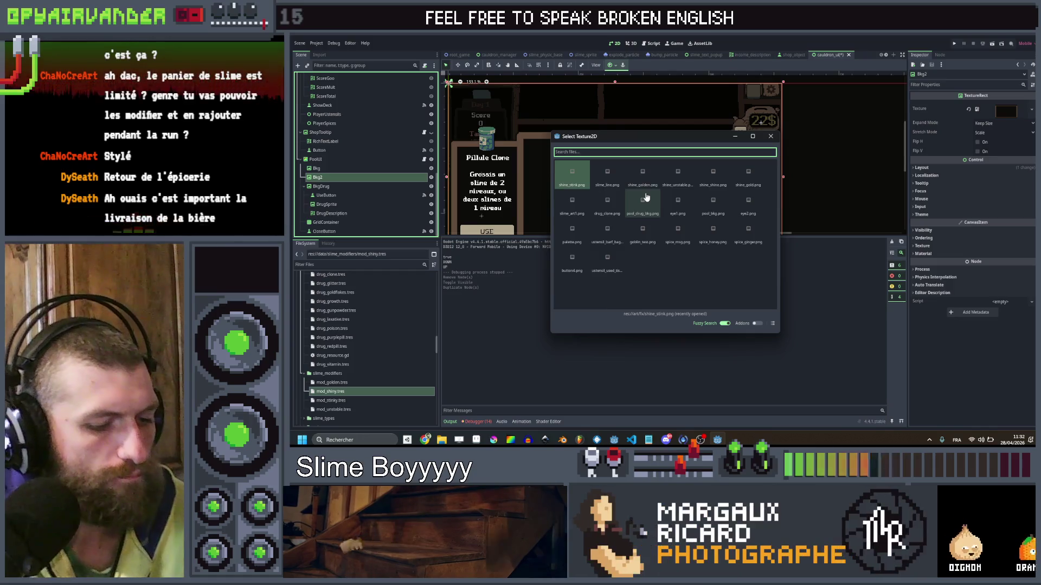
type("pool")
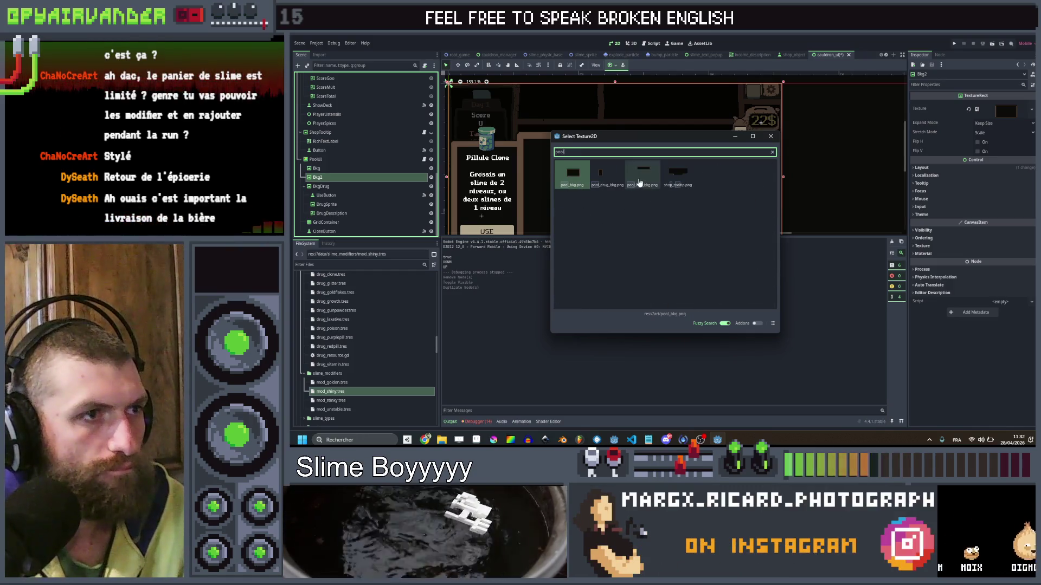
double_click(642, 176)
scroll(626, 138, "down", 1)
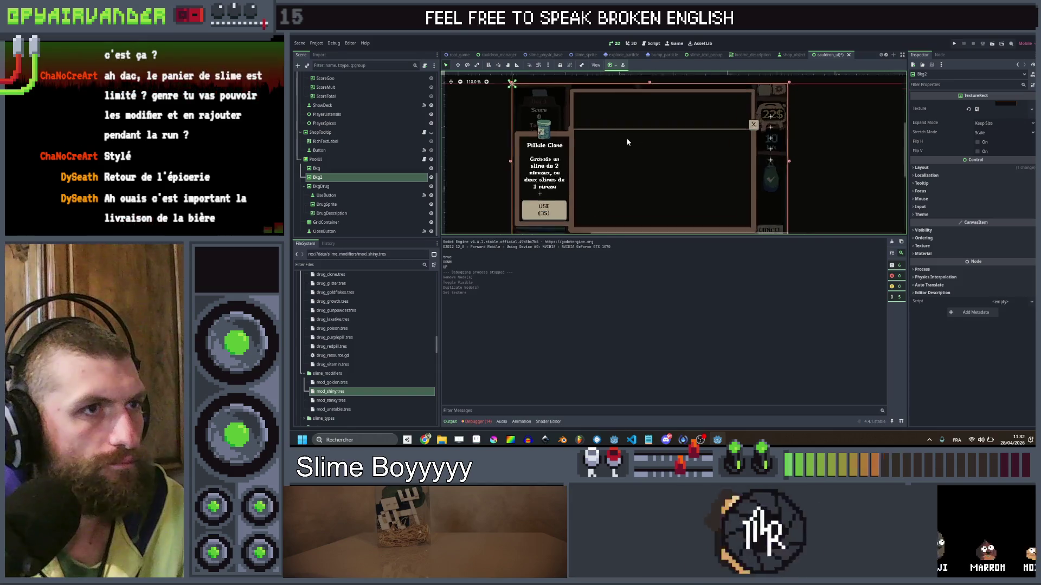
left_click(355, 179)
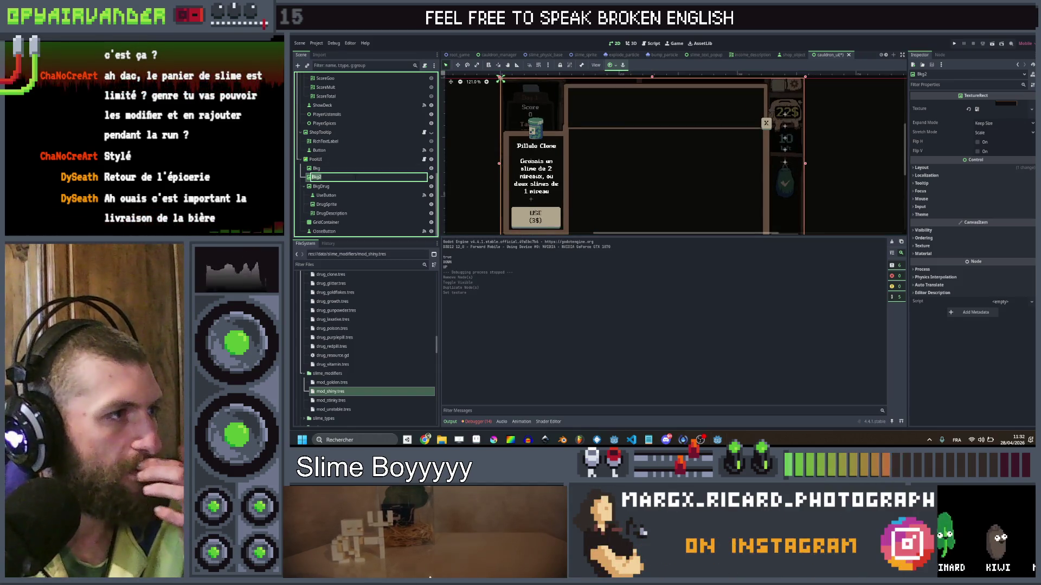
Rename Bkg2 to BkgInfo, give it a RichTextLabel child, and undo a stray BkgDrug move.
type("BkgInfo")
key("Return")
right_click(357, 179)
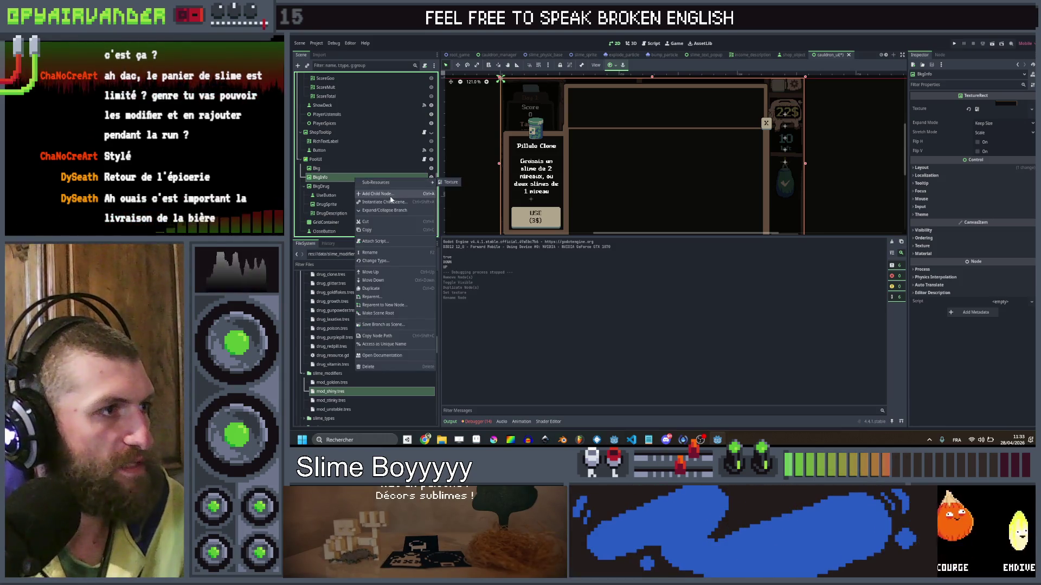
left_click(389, 194)
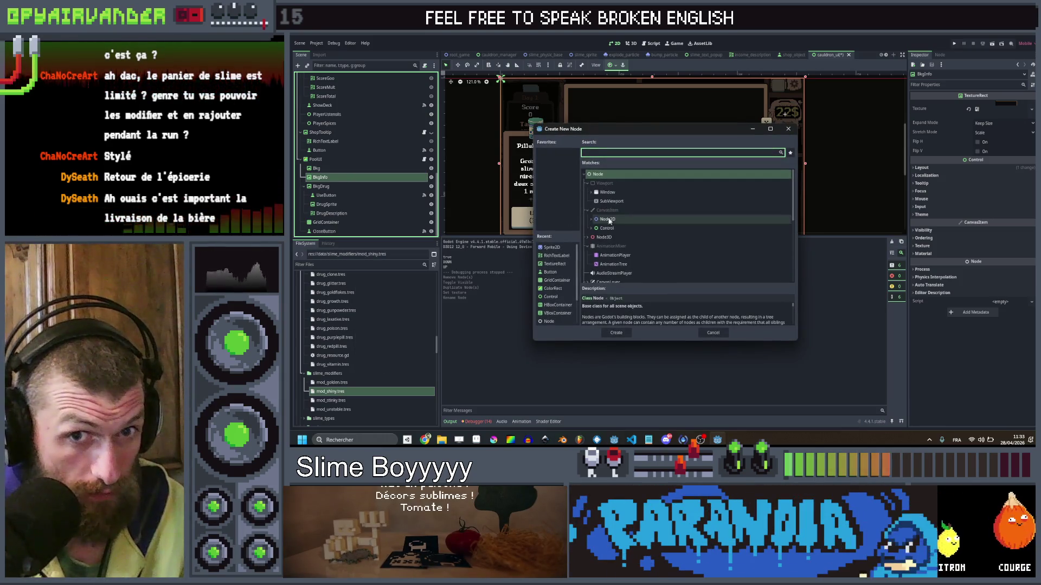
type("r")
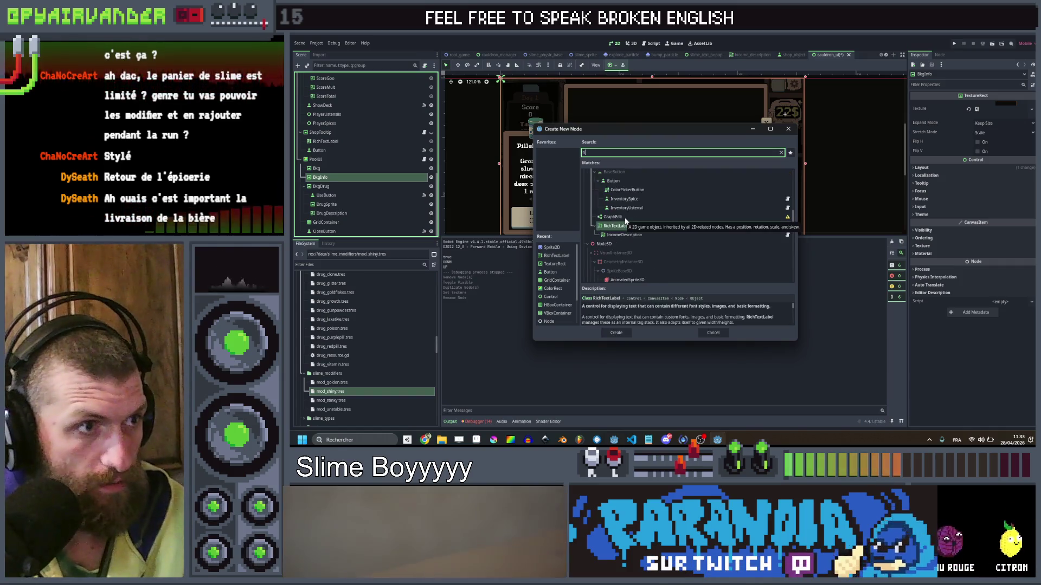
double_click(635, 225)
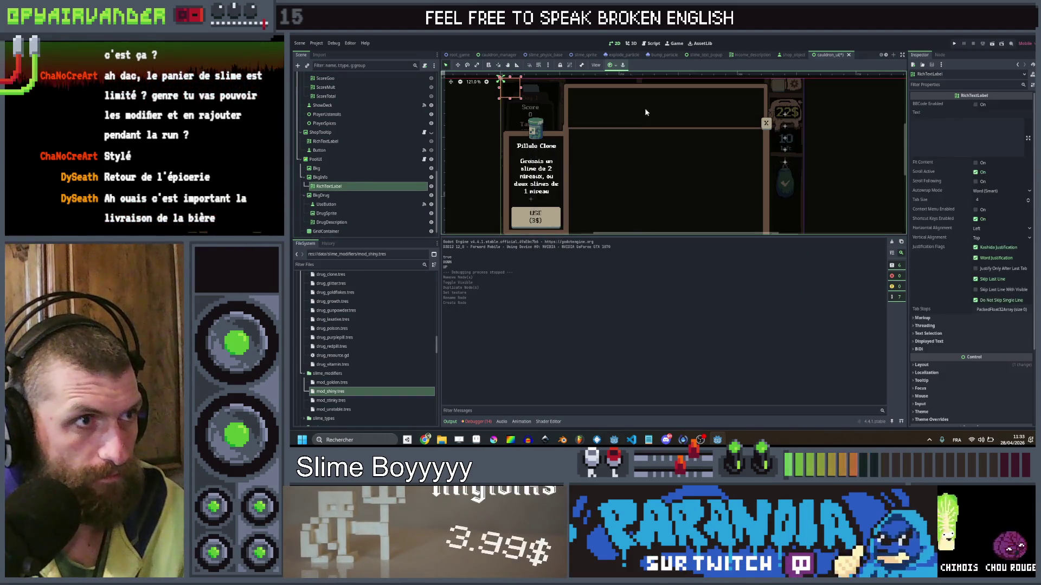
left_click_drag(558, 91, 558, 100)
key("ctrl+z")
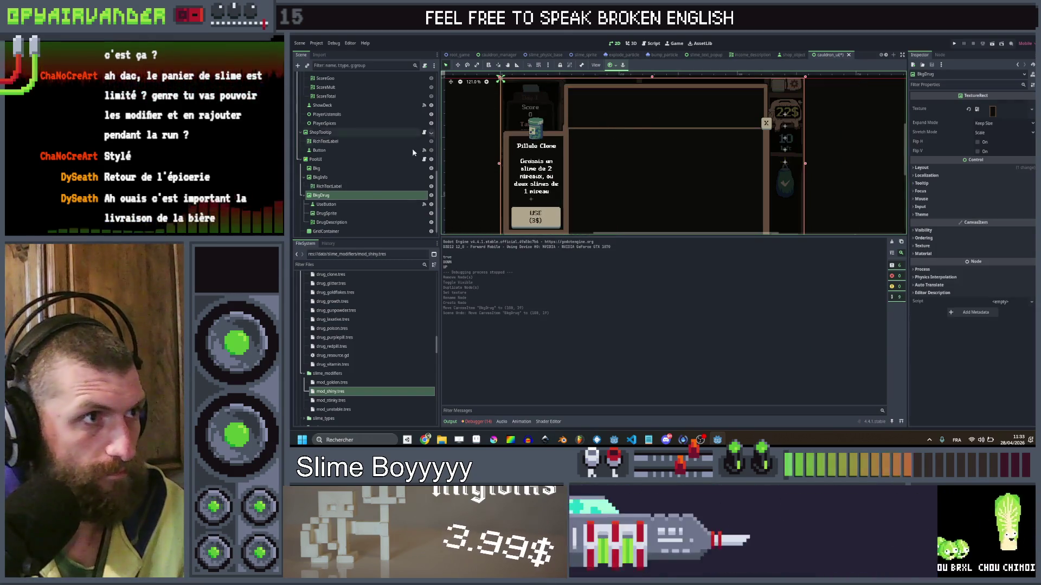
Stretch the new RichTextLabel across the top of the info panel.
left_click(353, 223)
scroll(559, 82, "up", 1)
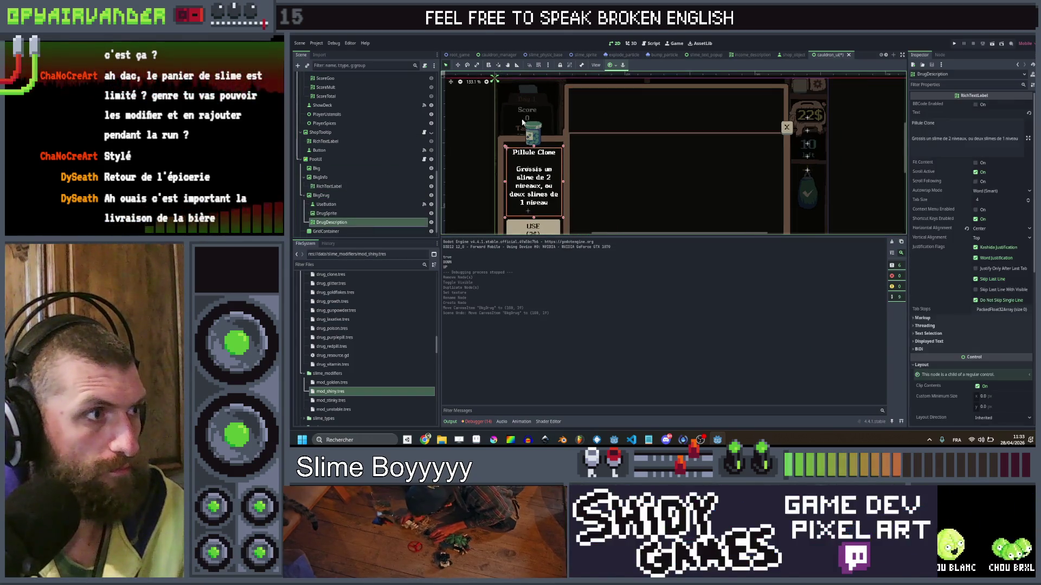
left_click(328, 186)
scroll(491, 126, "up", 1)
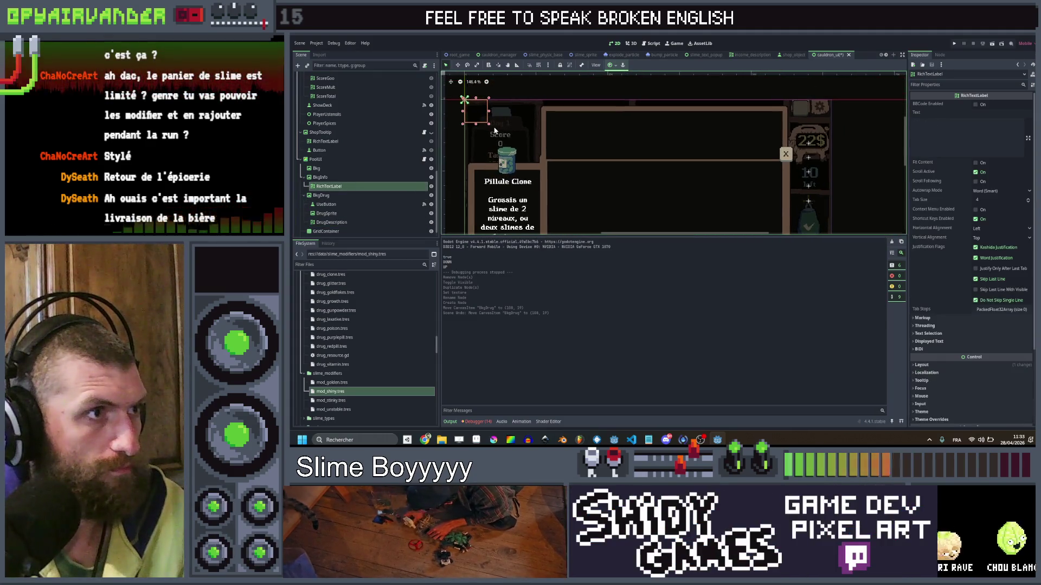
left_click_drag(490, 127, 703, 153)
left_click_drag(771, 157, 779, 157)
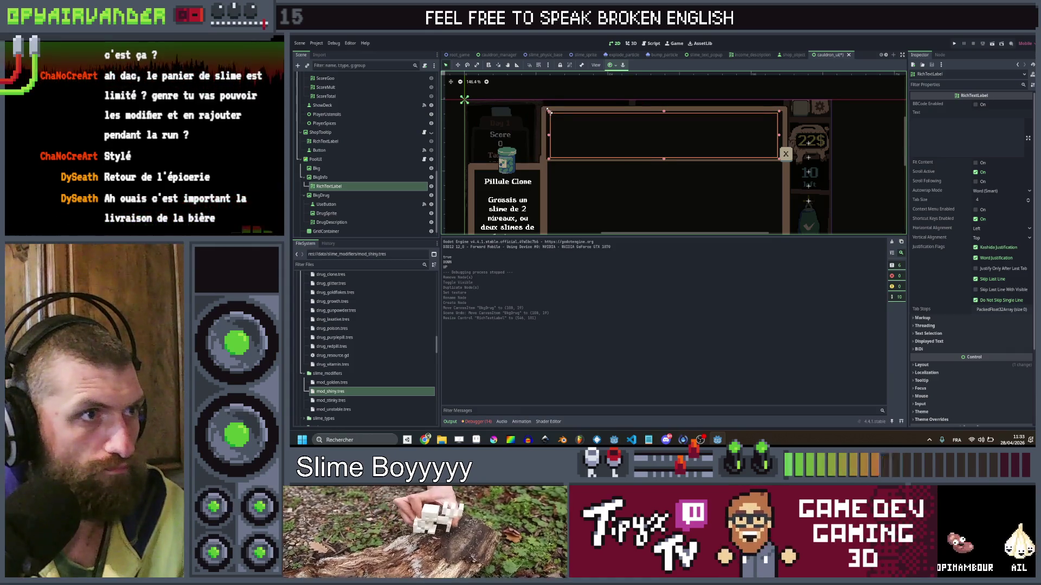
Give the label placeholder text 'dsqdsqdsq', centre it, toggle Scroll Active, and save.
left_click(967, 139)
type("dsqdsqdsq")
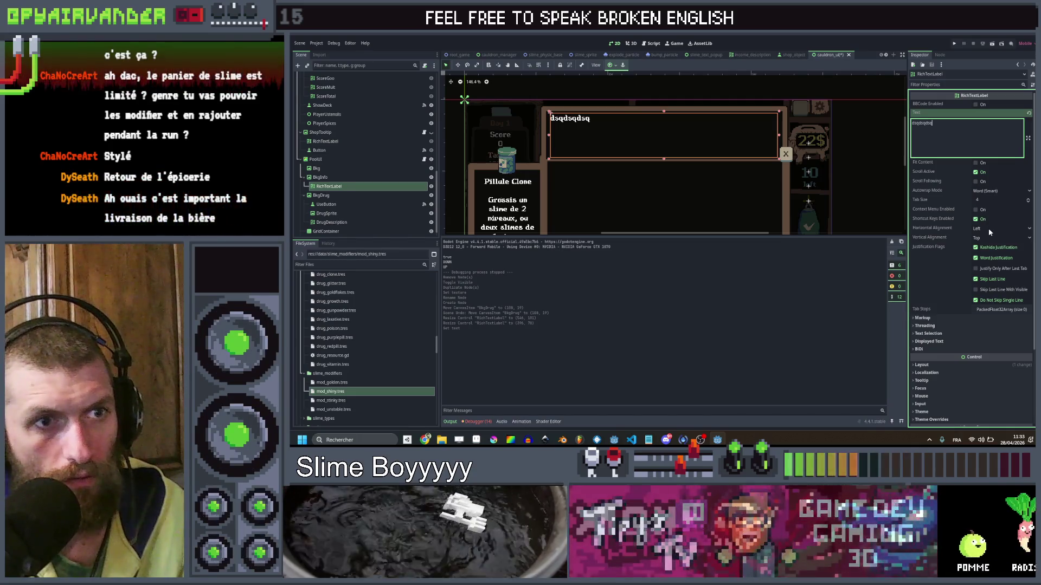
left_click(988, 228)
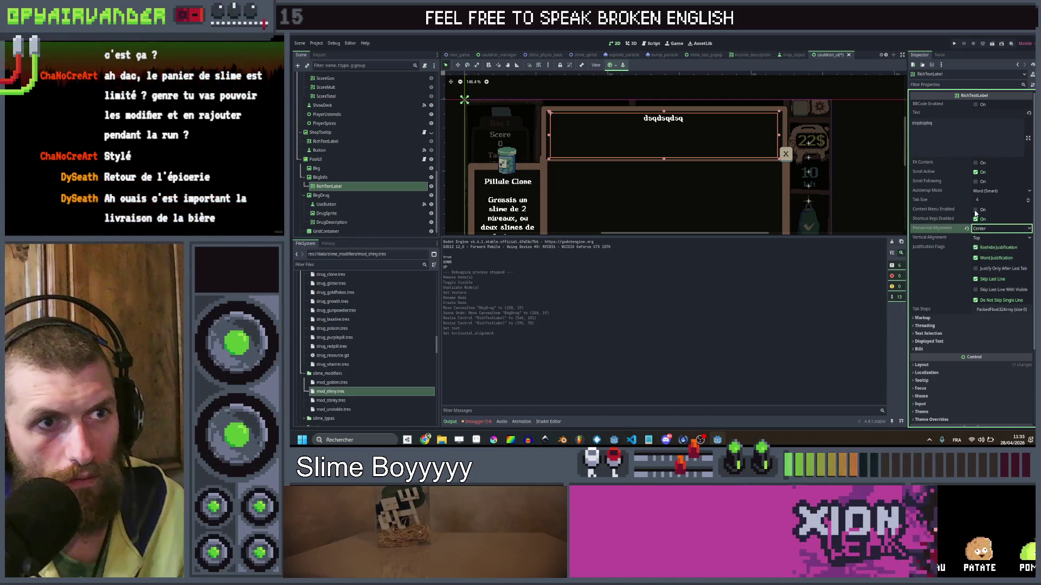
left_click(976, 173)
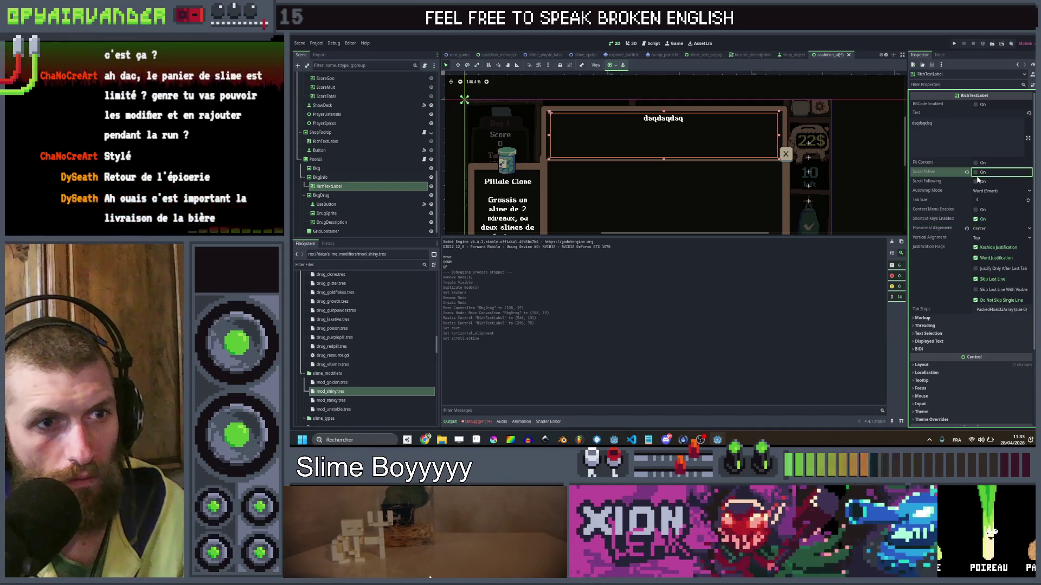
key("ctrl+s")
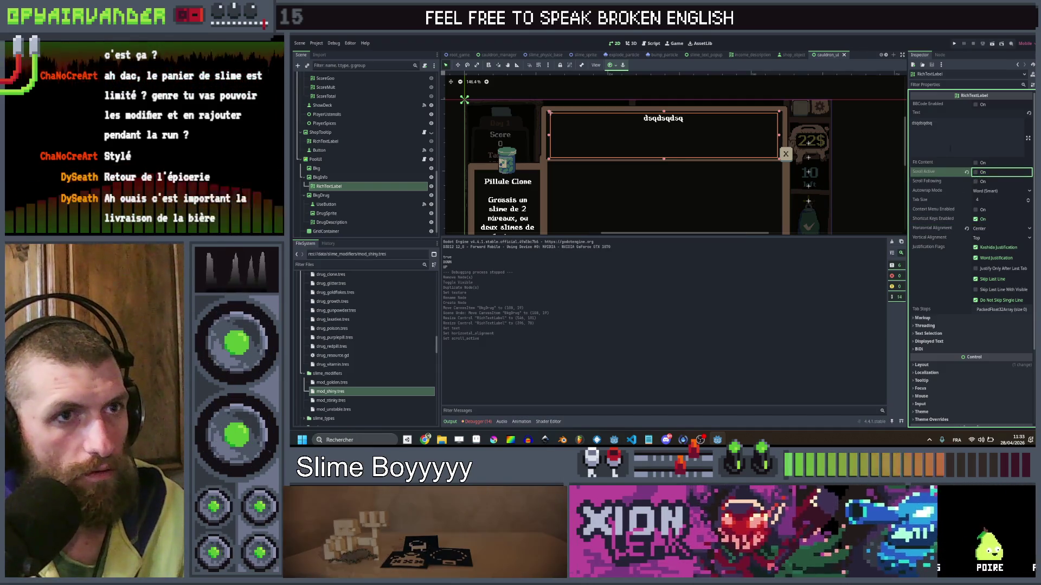
Rename the RichTextLabel node SlimeInfo.
left_click(355, 186)
double_click(355, 187)
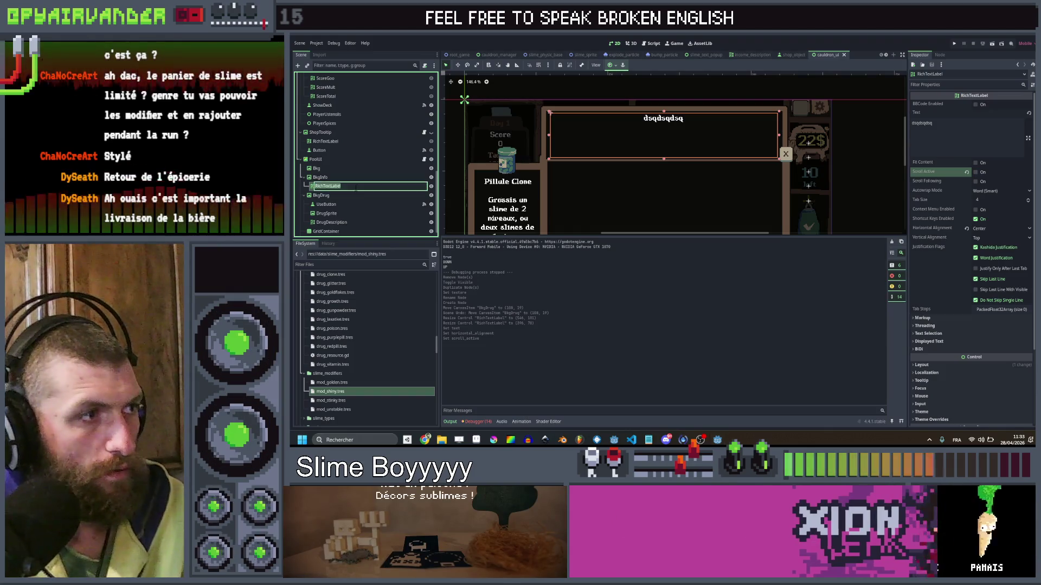
type("SlimeInfo")
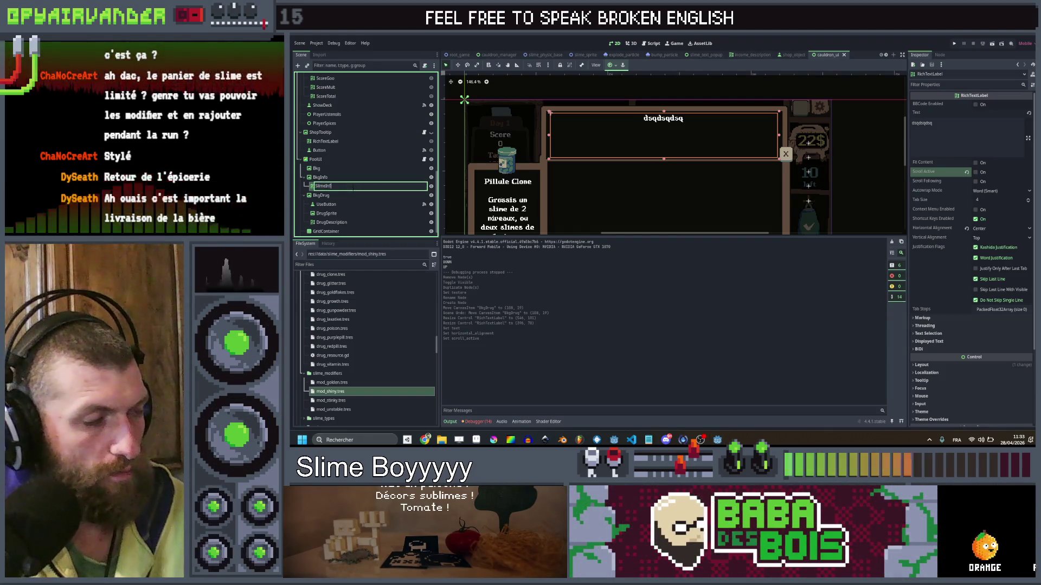
left_click(425, 160)
scroll(673, 146, "up", 15)
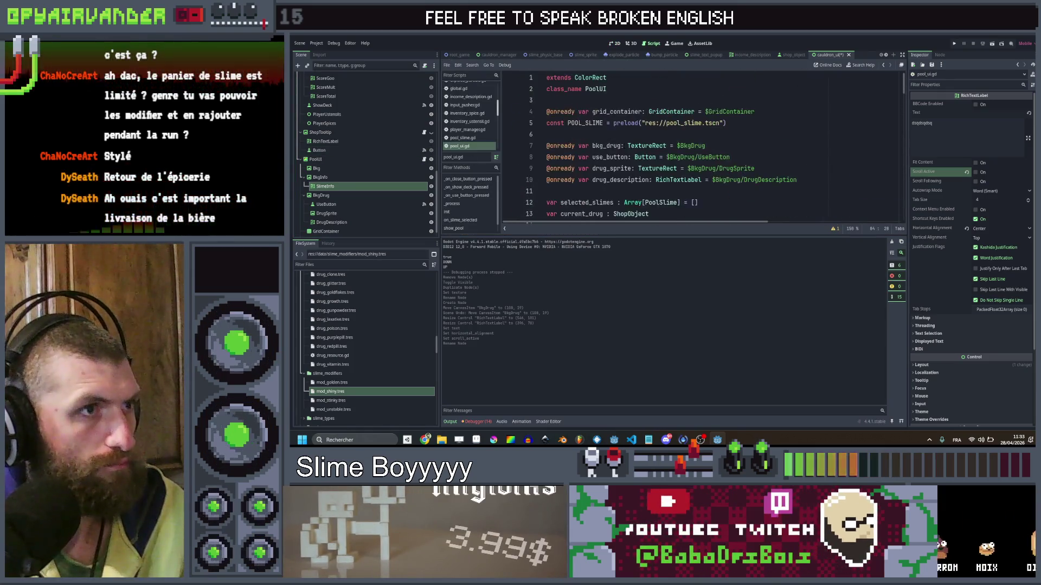
Add onready bkg_info and slime_info references to pool_ui.gd by dragging in the BkgInfo and SlimeInfo nodes.
left_click_drag(326, 180, 559, 196)
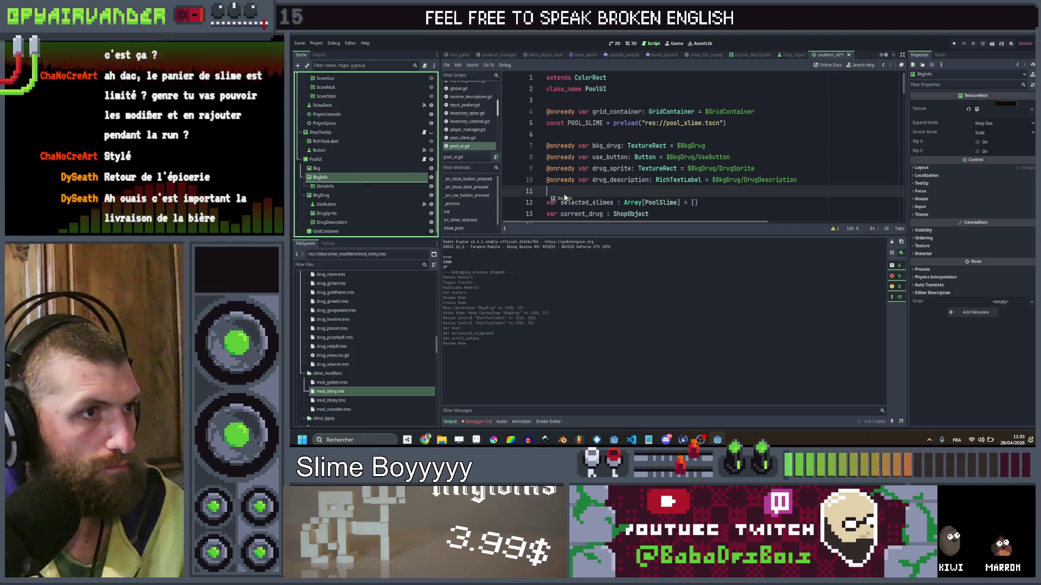
left_click(803, 183)
key("Return")
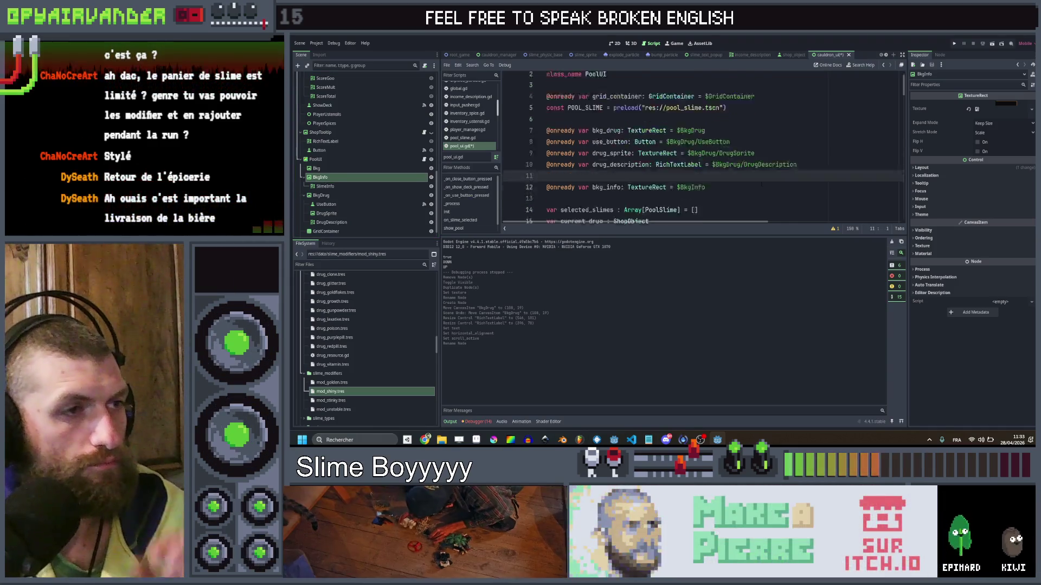
scroll(650, 163, "down", 1)
left_click(349, 187)
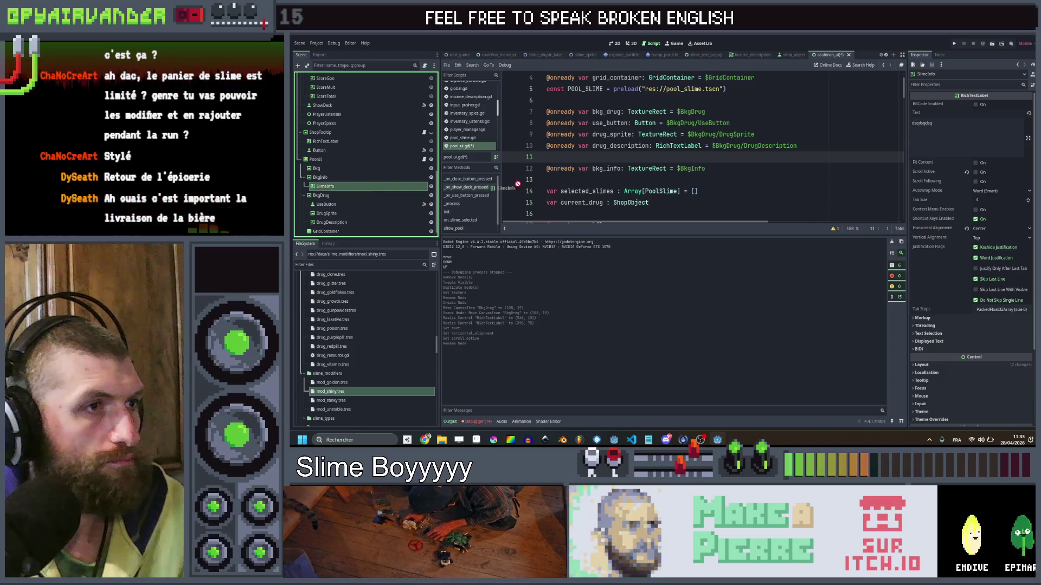
left_click_drag(473, 188, 548, 179)
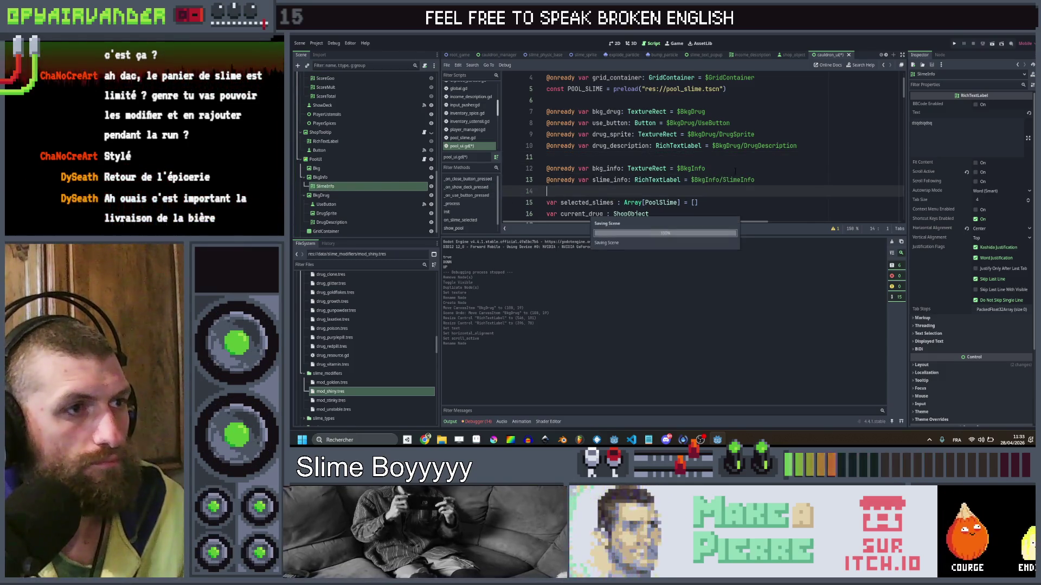
Paste a copy of the on_slime_selected signature above the existing function to start a second one.
scroll(735, 171, "down", 10)
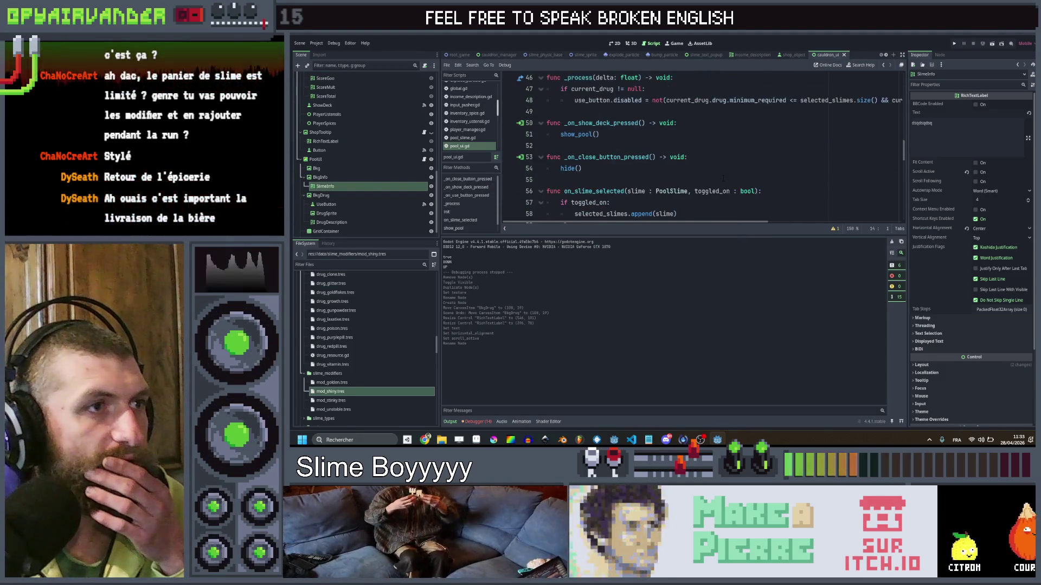
scroll(729, 168, "down", 2)
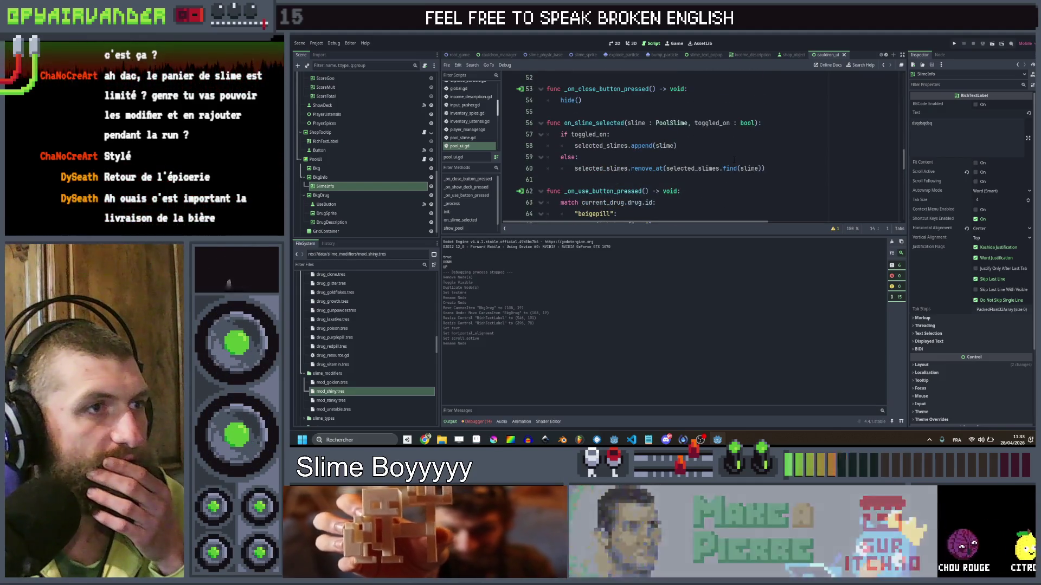
scroll(735, 152, "down", 3)
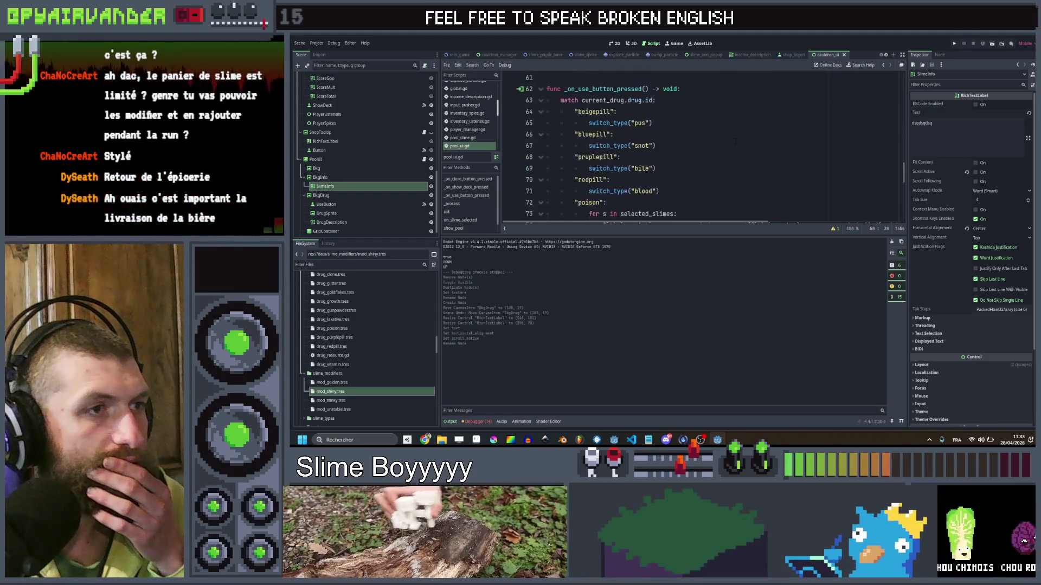
scroll(736, 141, "up", 3)
left_click(770, 126)
scroll(767, 126, "up", 1)
left_click(746, 145)
key("Return")
key("Return")
type("func on_slime_selected(slime : PoolSlime, toggled_on : bool):")
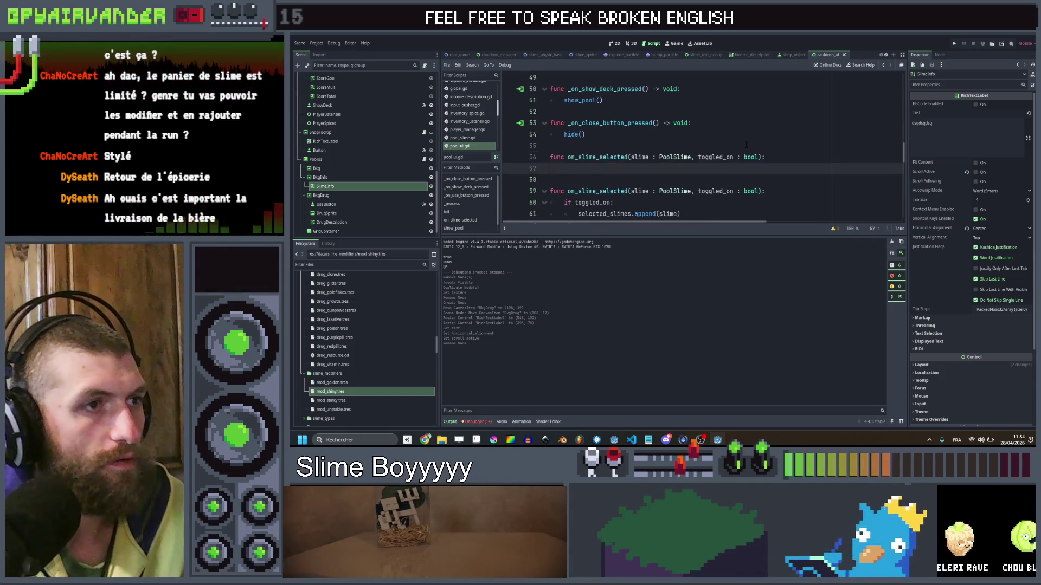
left_click(758, 157)
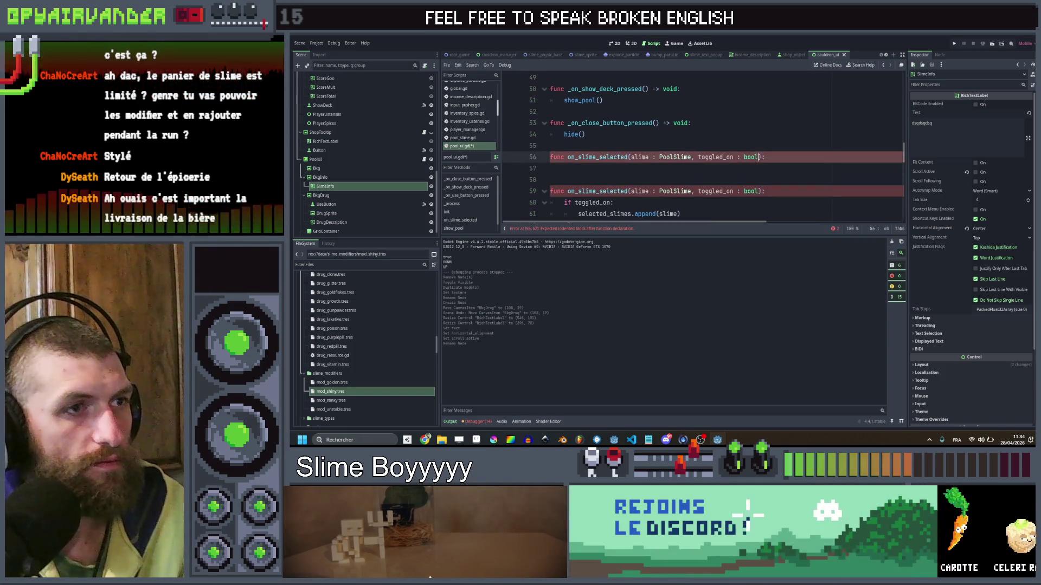
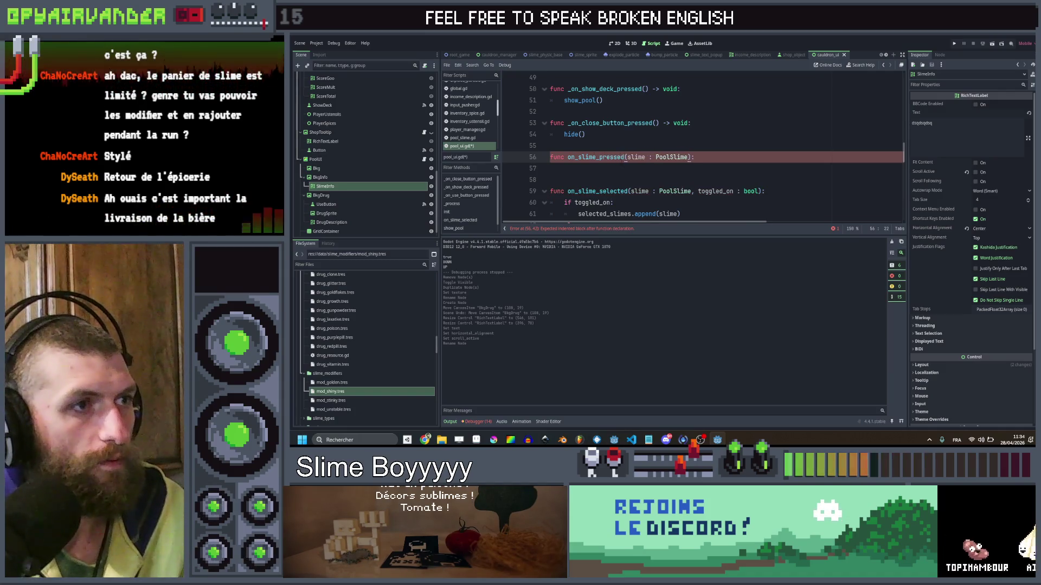
Find the pool_slime scene by filtering project files for 'uool', then open it.
left_click(672, 157, "ctrl")
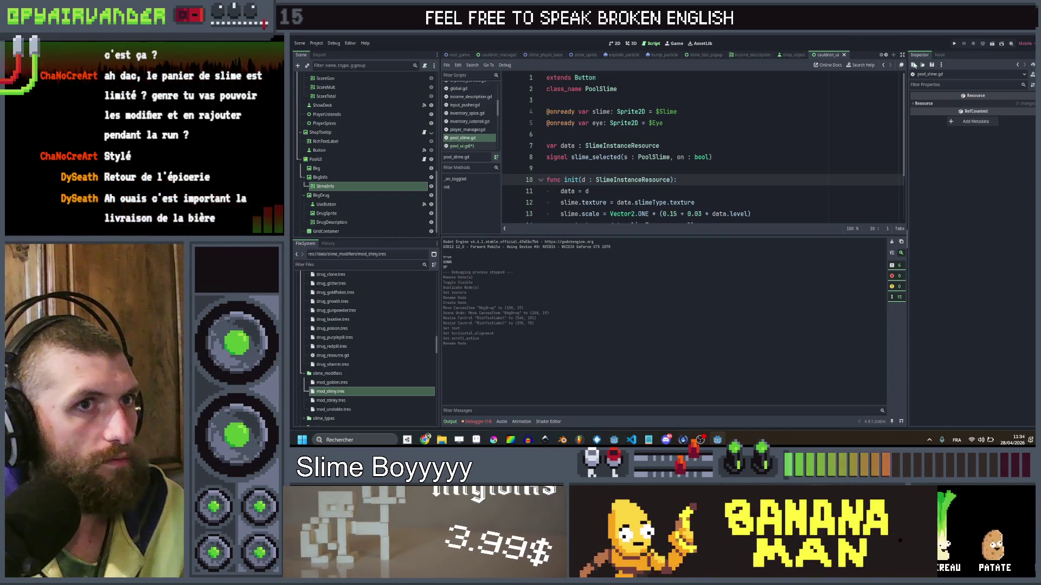
left_click(941, 54)
key("ctrl+f")
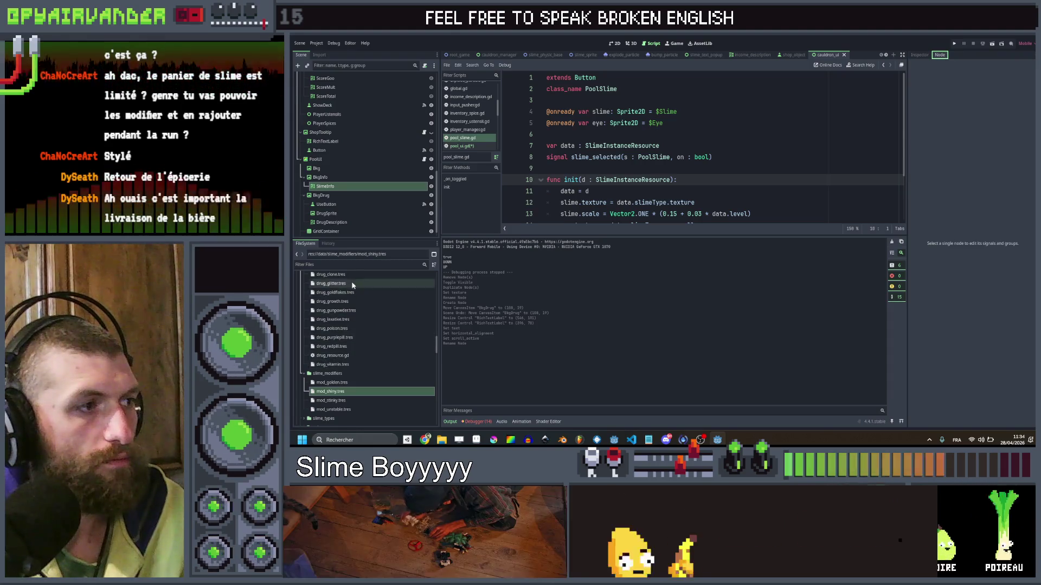
type("u")
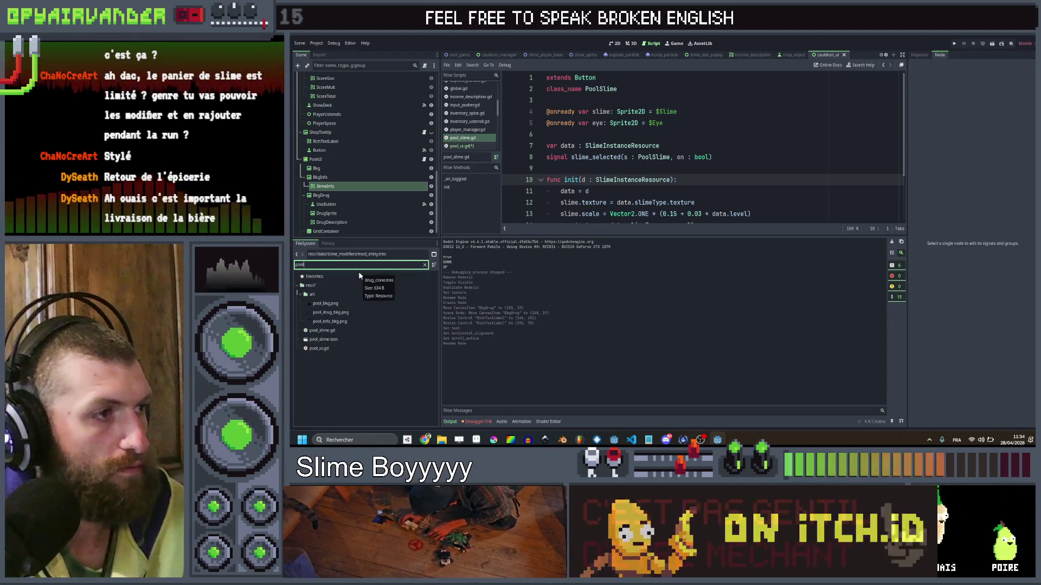
type("ool")
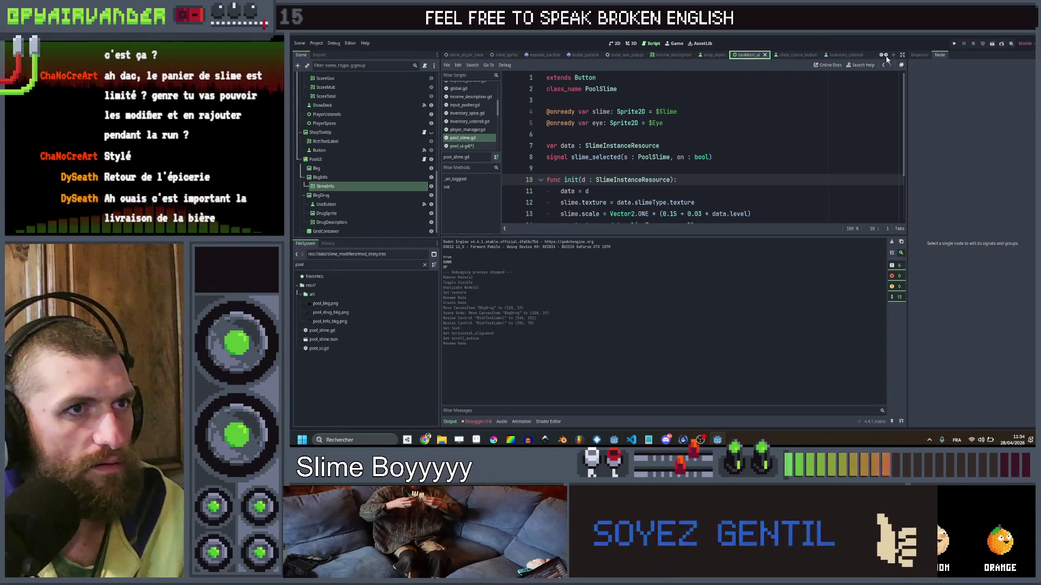
left_click(848, 56)
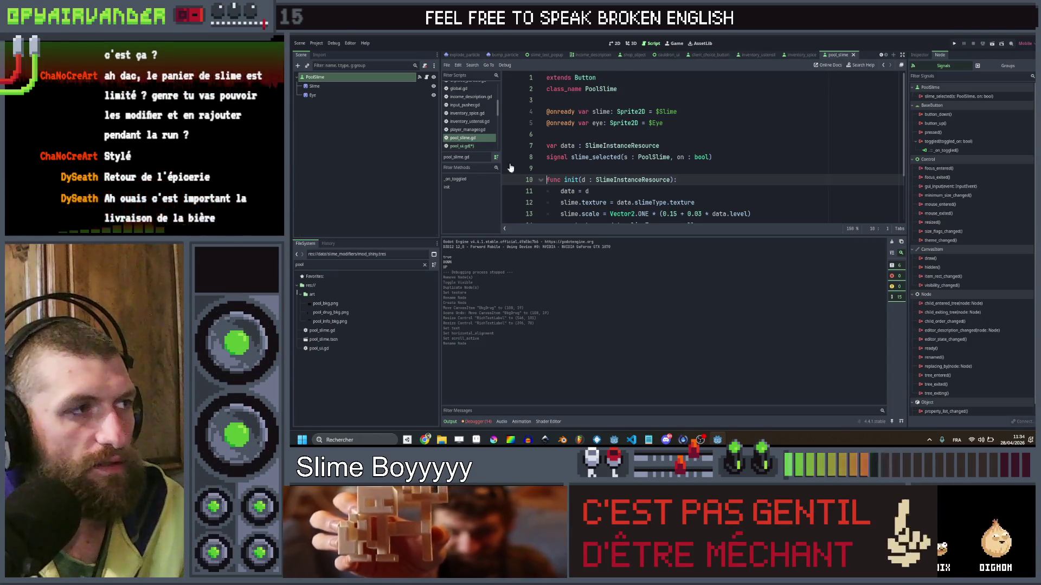
Connect the PoolSlime pressed() signal, creating an empty _on_pressed function in pool_slime.gd.
double_click(948, 133)
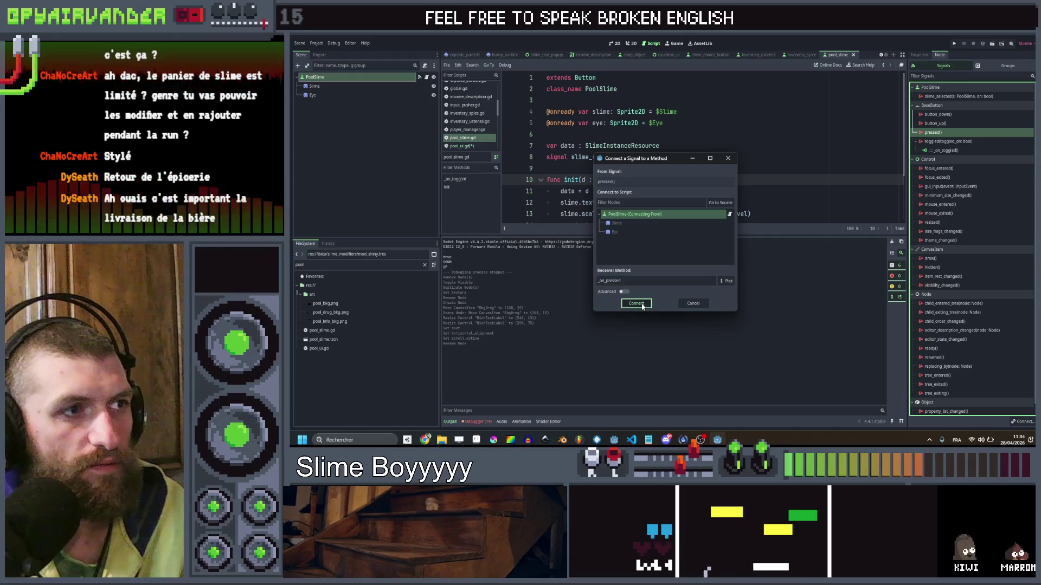
left_click(643, 306)
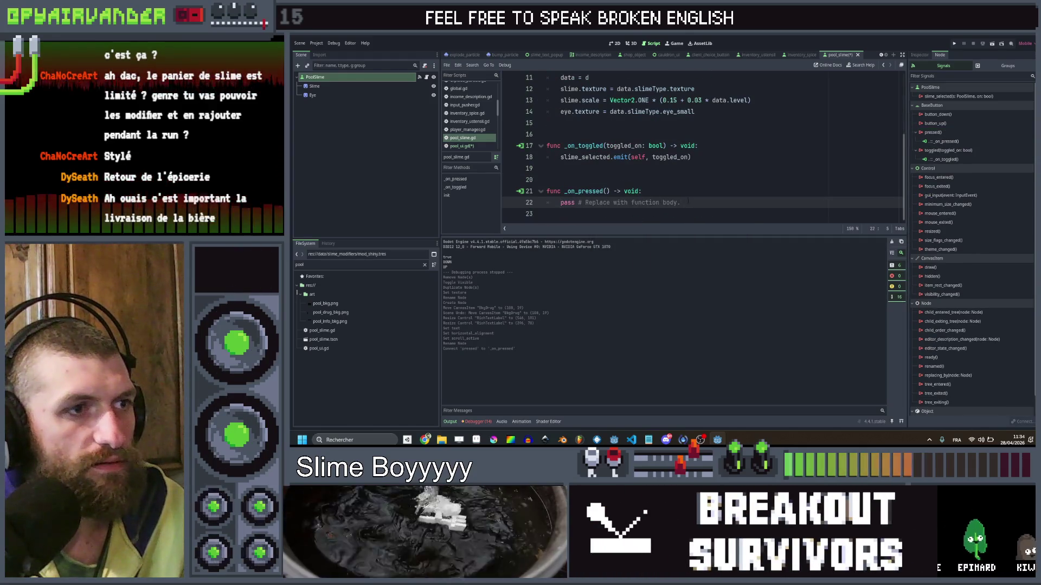
left_click_drag(689, 202, 568, 203)
scroll(561, 203, "up", 3)
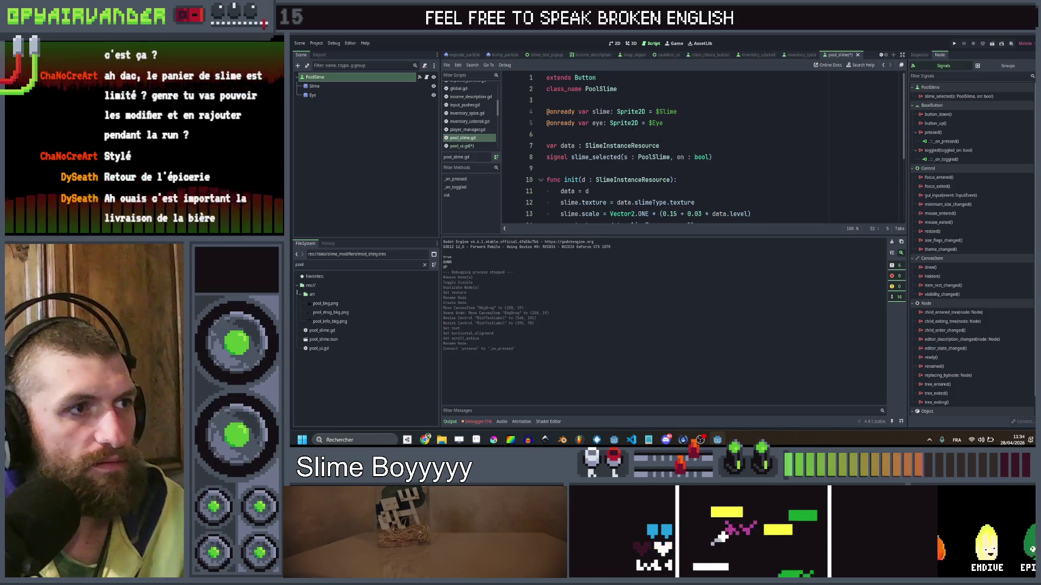
Duplicate the slime_selected declaration into signal slime_pressed(s : PoolSlime), dropping the bool parameter.
key("ctrl+shift+d")
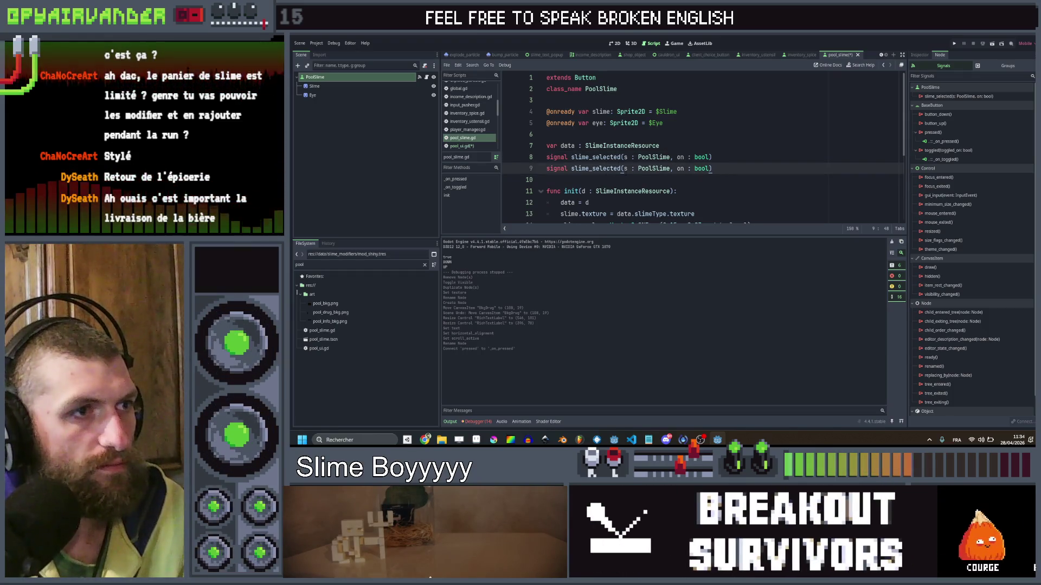
double_click(603, 168)
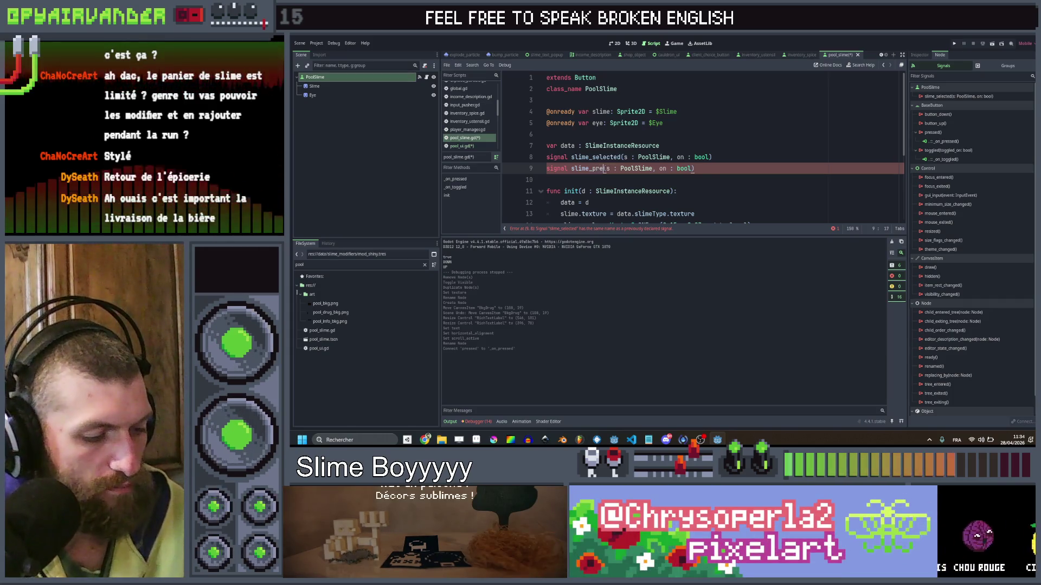
type("ssed")
left_click(667, 168)
left_click(674, 169)
left_click_drag(667, 168, 706, 168)
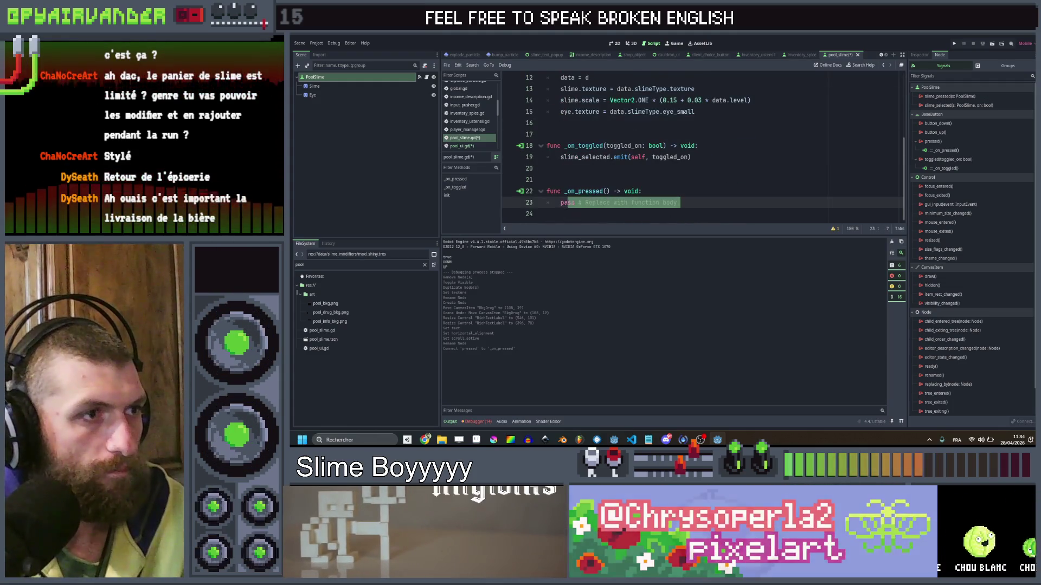
type("slime")
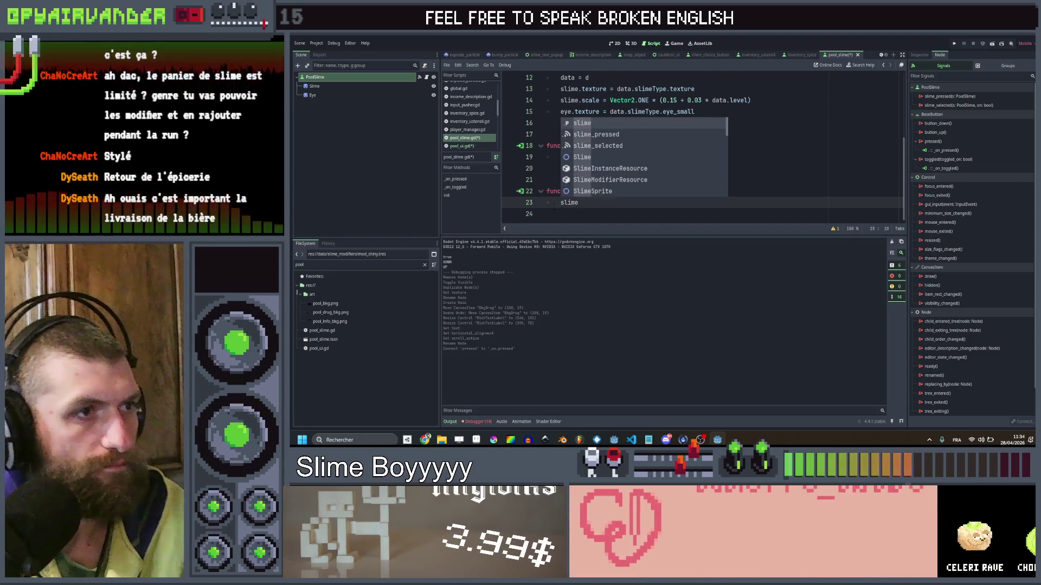
key("Return")
Make _on_pressed call slime_pressed.emit(self).
type(".e")
key("Return")
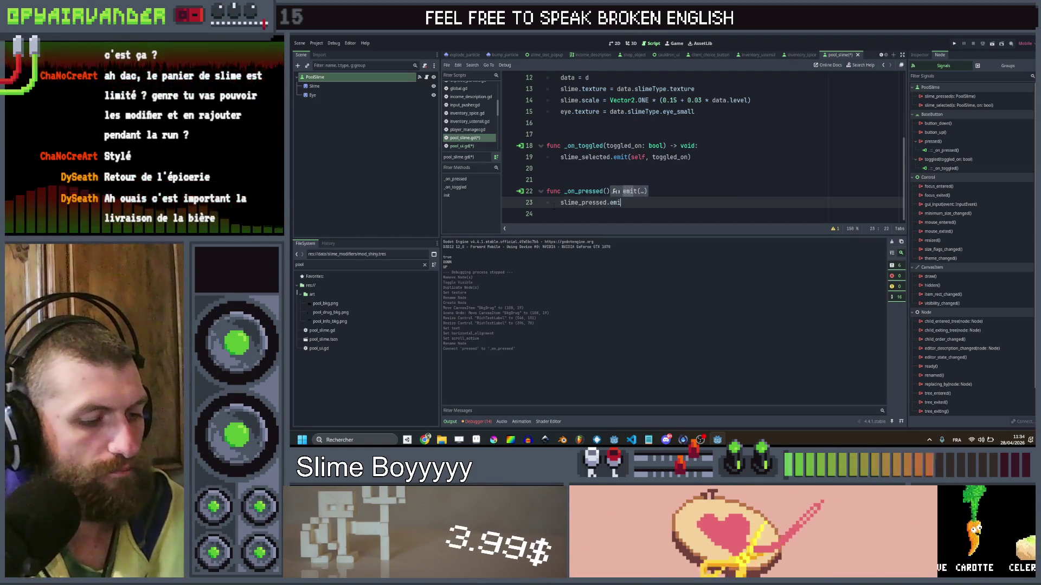
type("t(self")
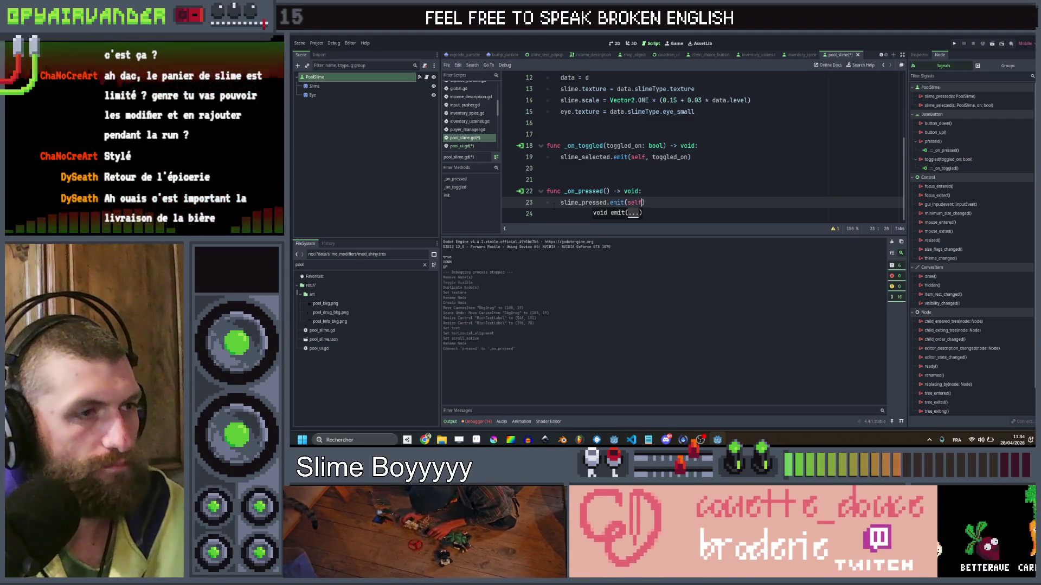
left_click(459, 146)
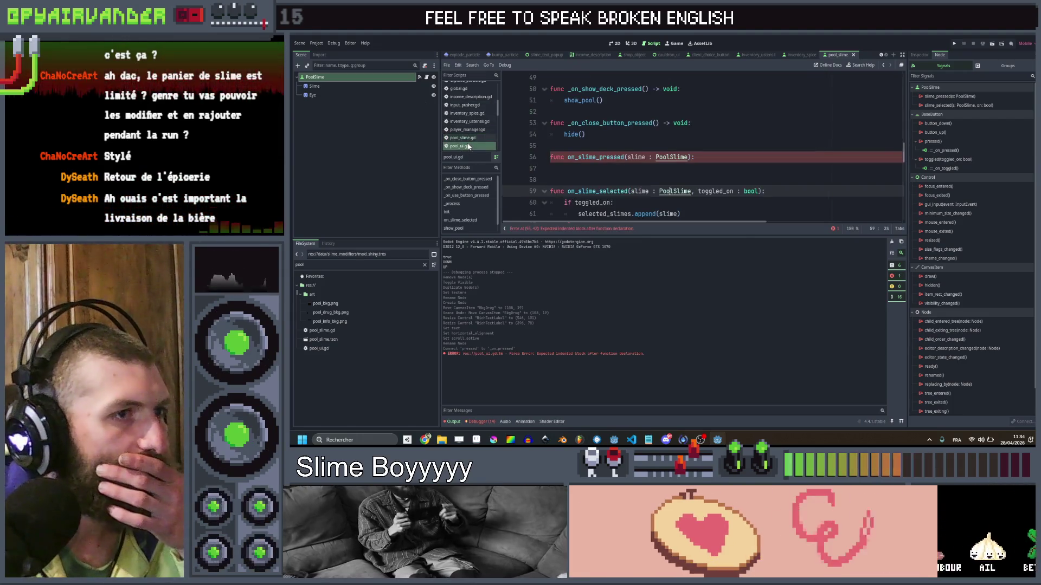
Duplicate the connect line as new_pool_slime.slime_pressed.connect(on_slime_pressed).
scroll(779, 155, "up", 8)
scroll(775, 153, "down", 6)
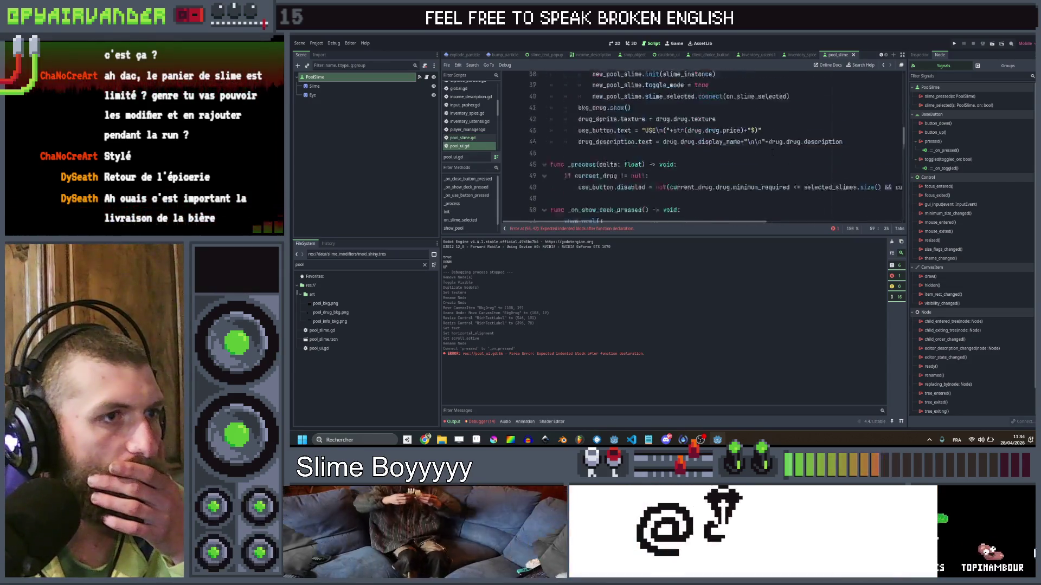
scroll(771, 152, "up", 3)
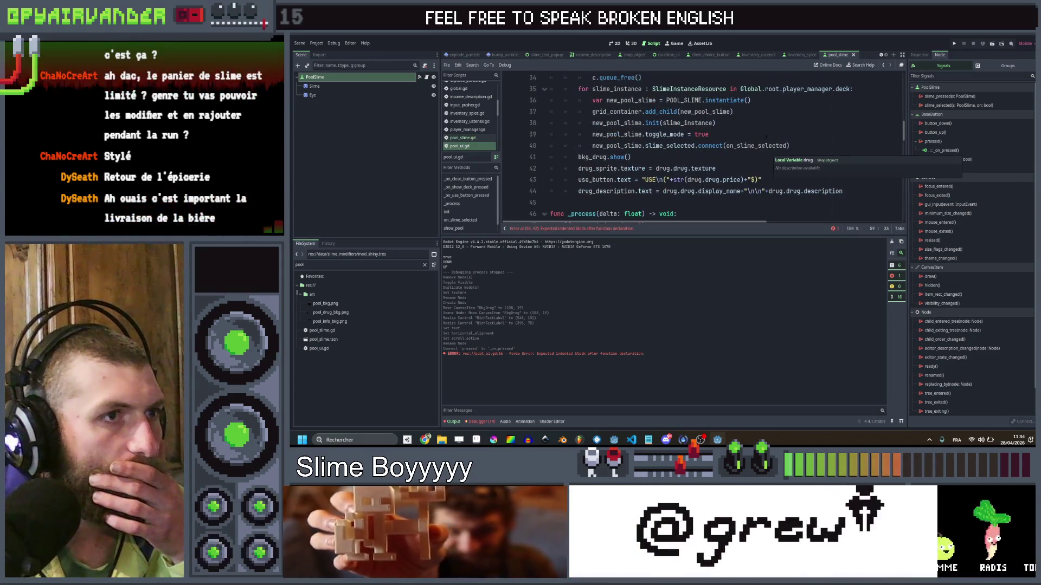
key("ctrl+shift+d")
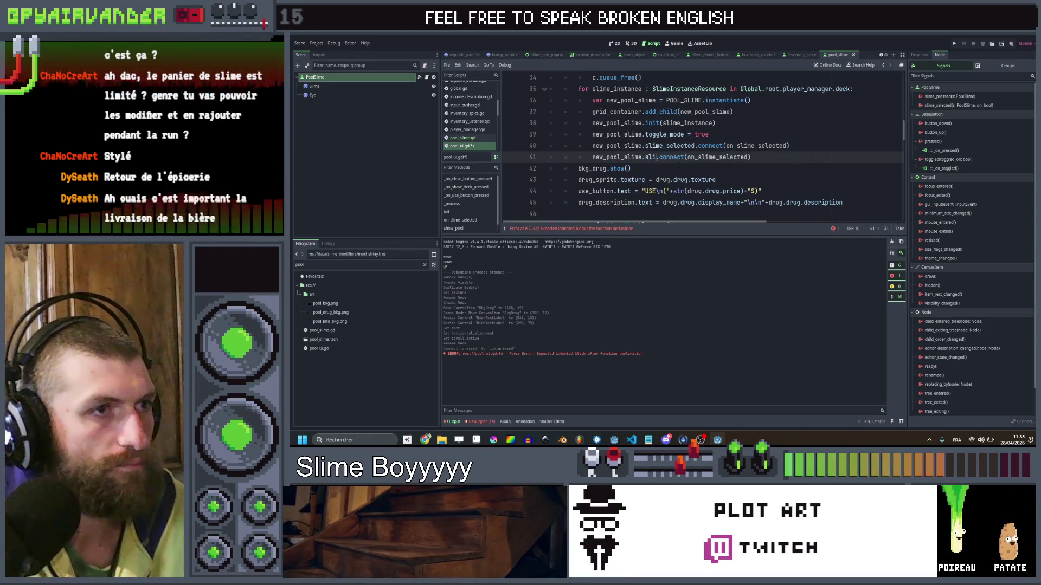
type("lime_pressed")
key("Return")
key("ctrl+shift+Right")
key("ctrl+shift+Right")
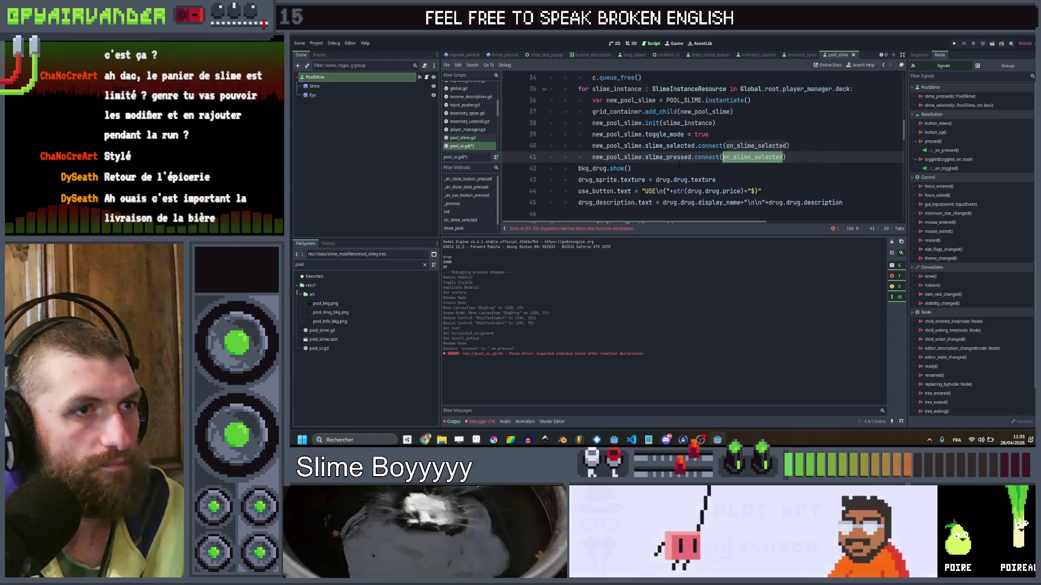
key("Down")
key("Return")
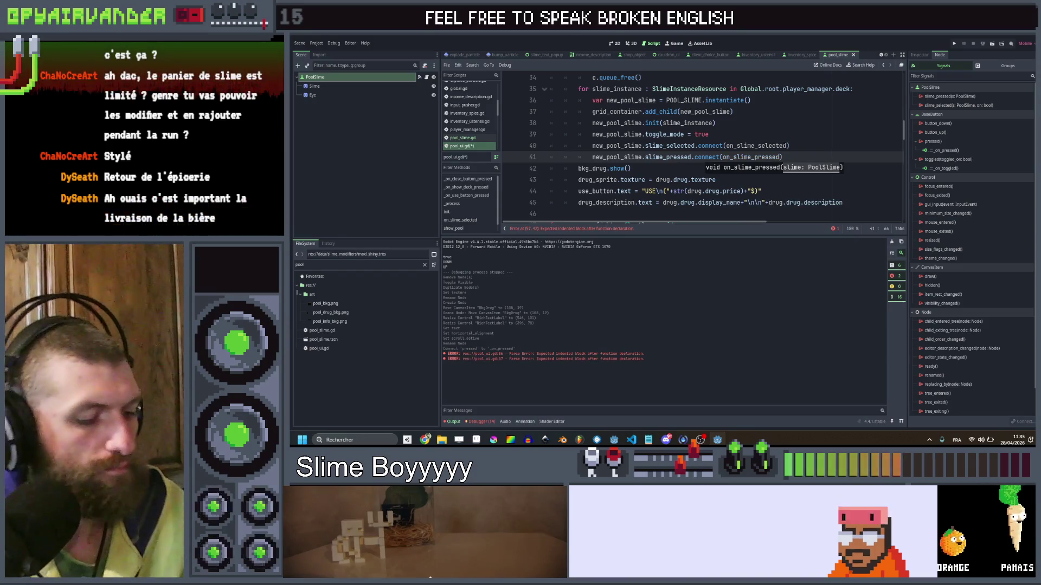
scroll(675, 130, "down", 5)
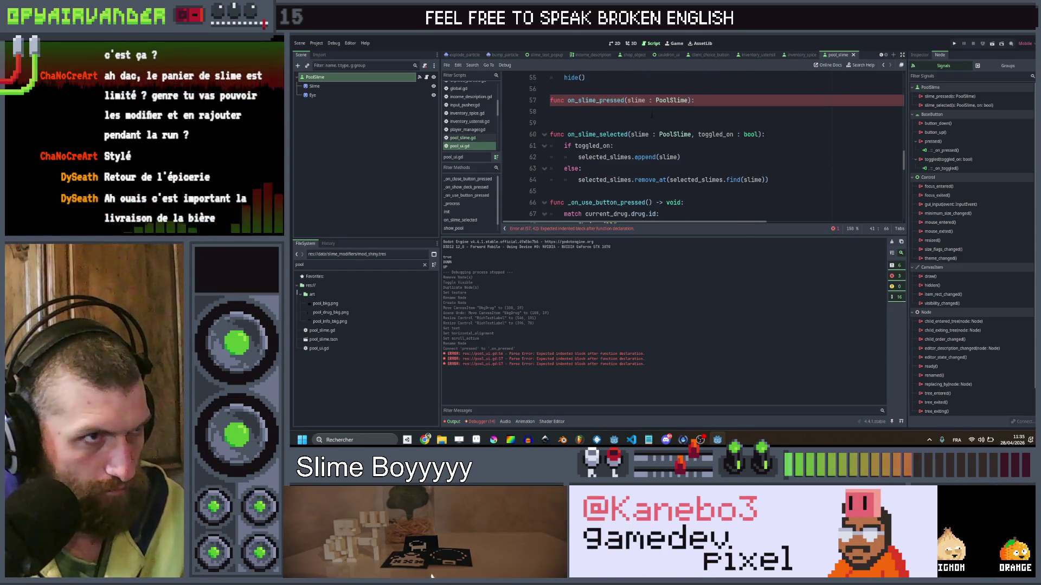
Make on_slime_pressed begin with bkg_info.show().
left_click(652, 113)
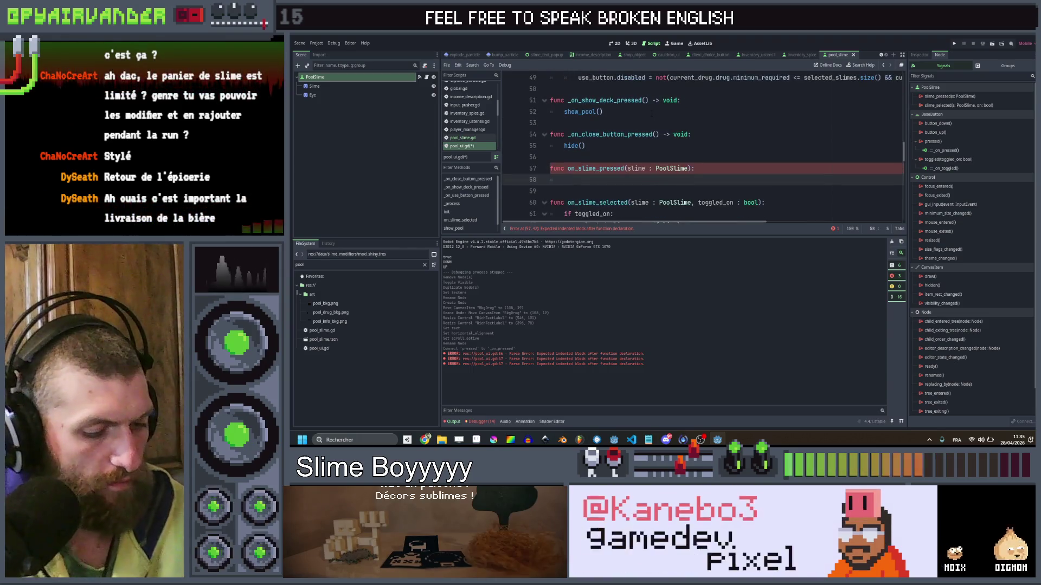
type("bkg_info.s")
key("Down")
key("Return")
key("Return")
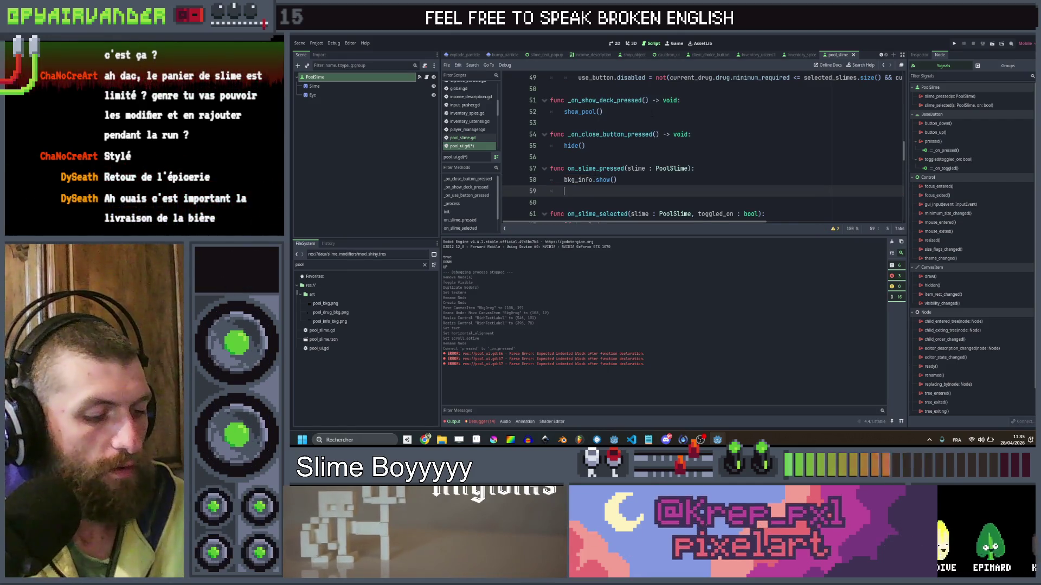
Set slime_info.text to a quoted label string and save pool_ui.gd.
type("sli")
key("Down")
key("Return")
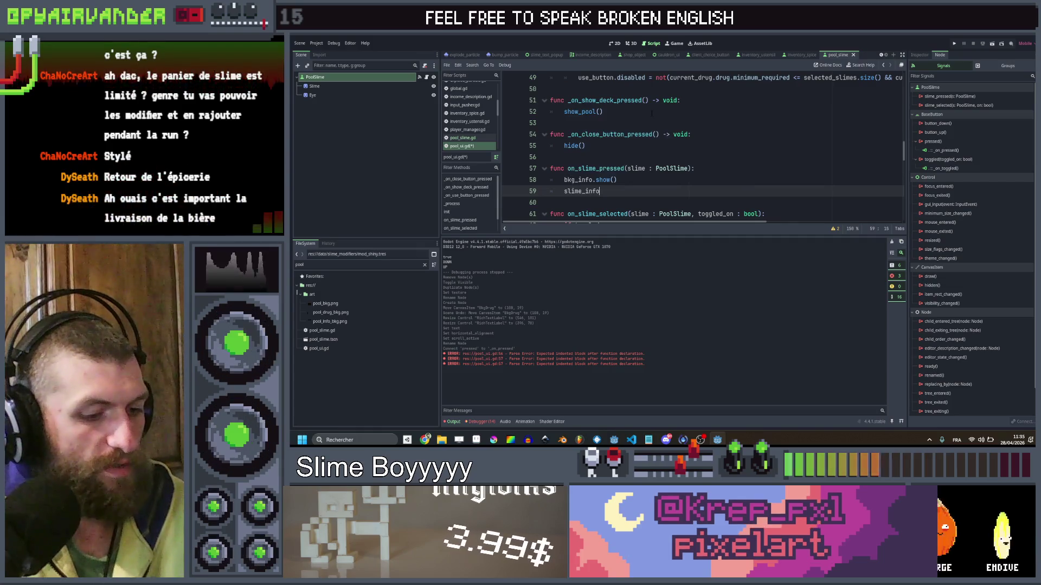
type(".text =")
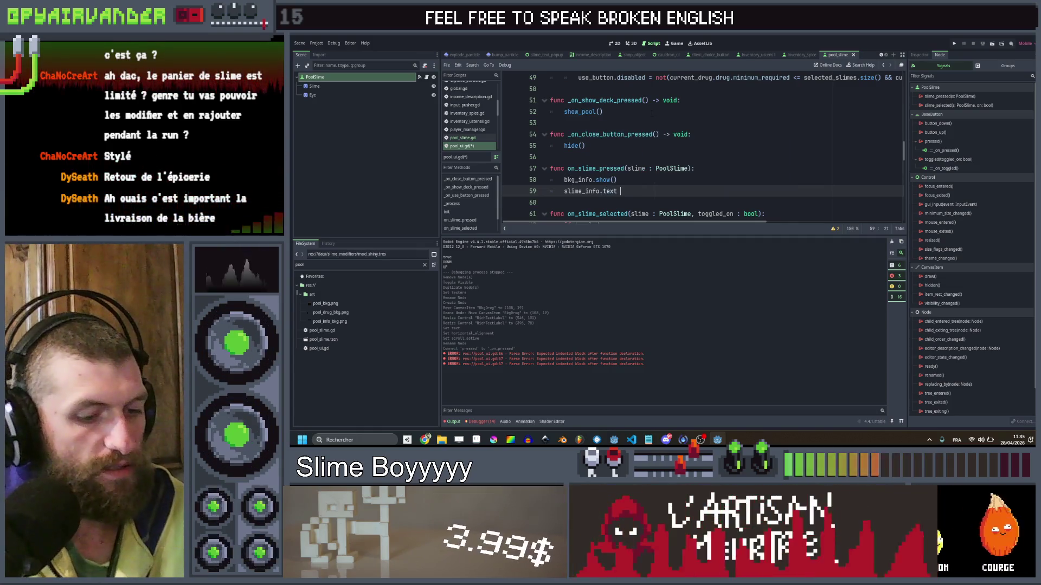
key("ctrl+space")
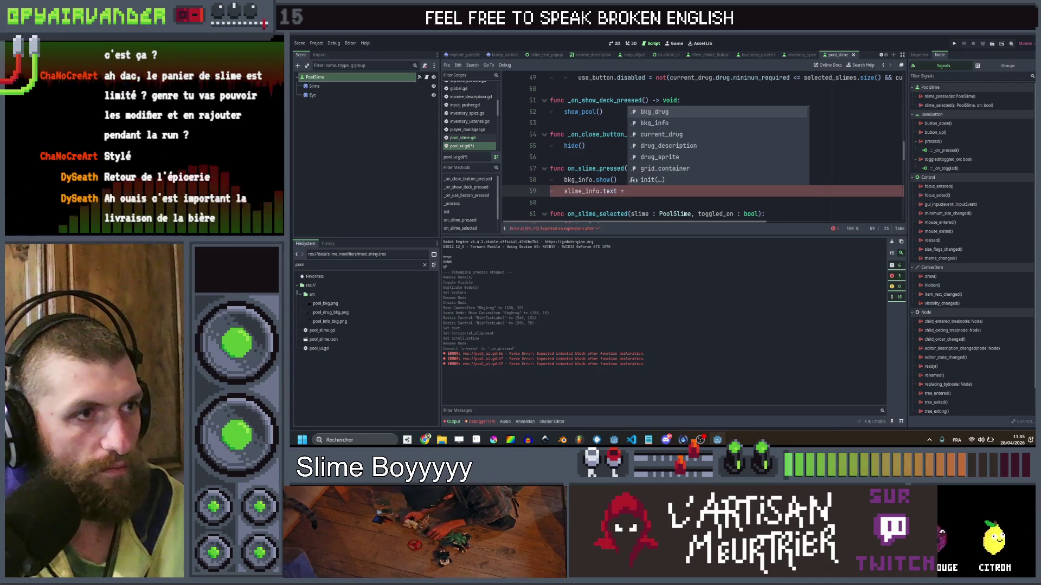
type("\"")
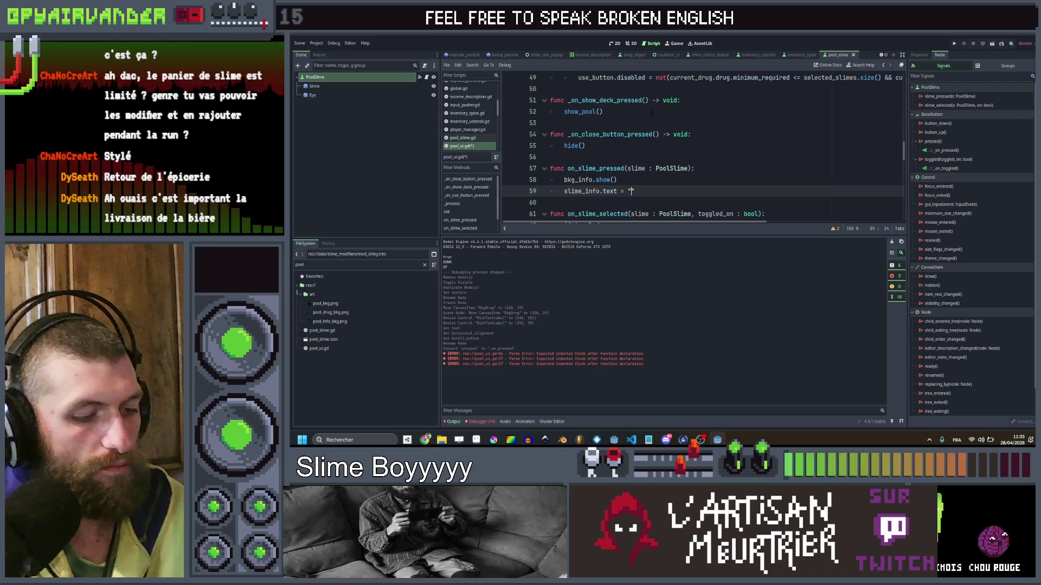
type("o")
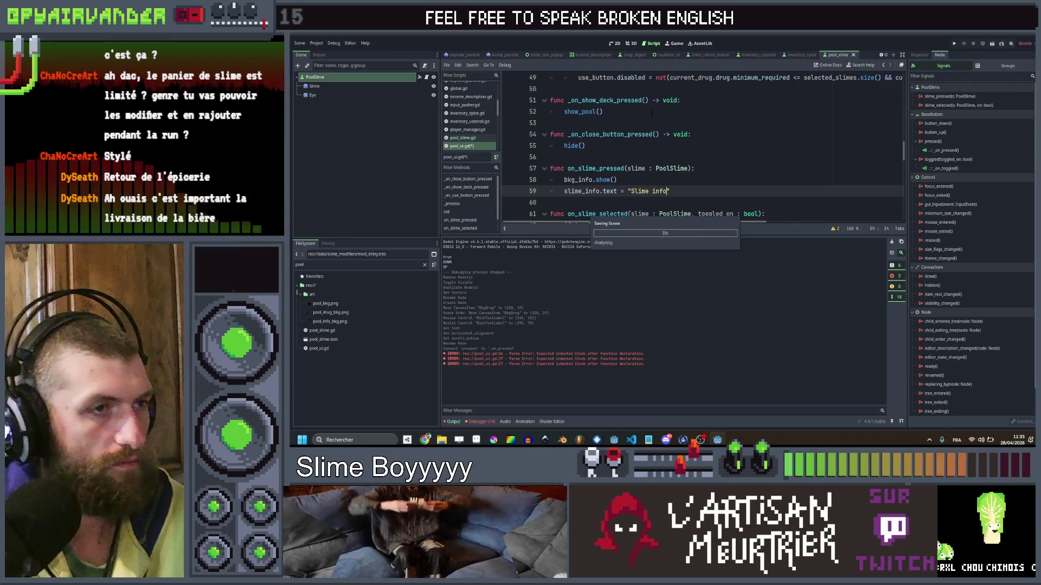
left_click(726, 157)
key("ctrl+s")
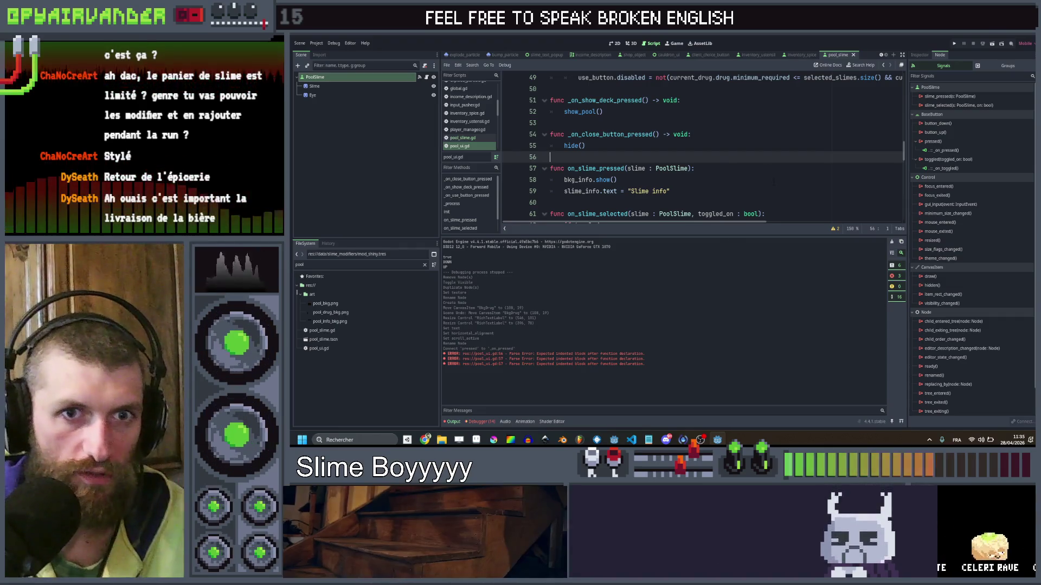
Replace the fixed 'Slime info' text with slime.data.slimeType. on line 59.
left_click(743, 193)
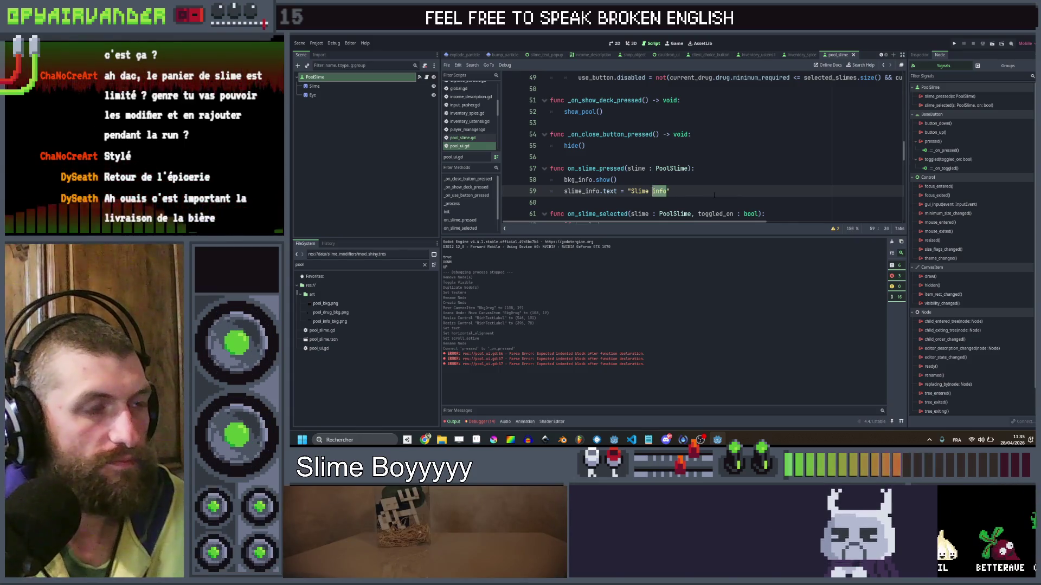
key("BackSpace")
key("BackSpace")
key("ctrl+shift+Left")
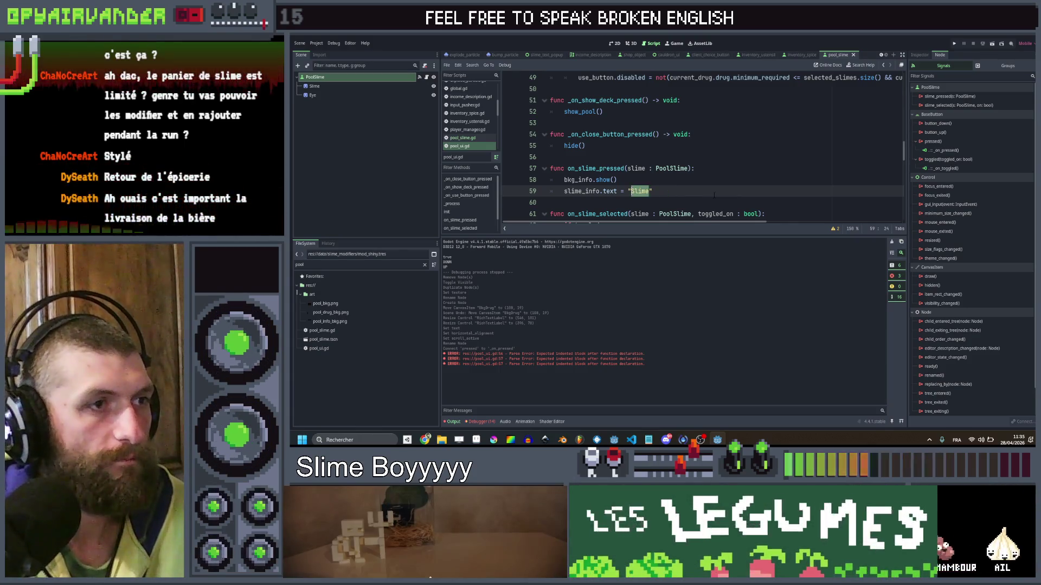
key("Left")
key("Right")
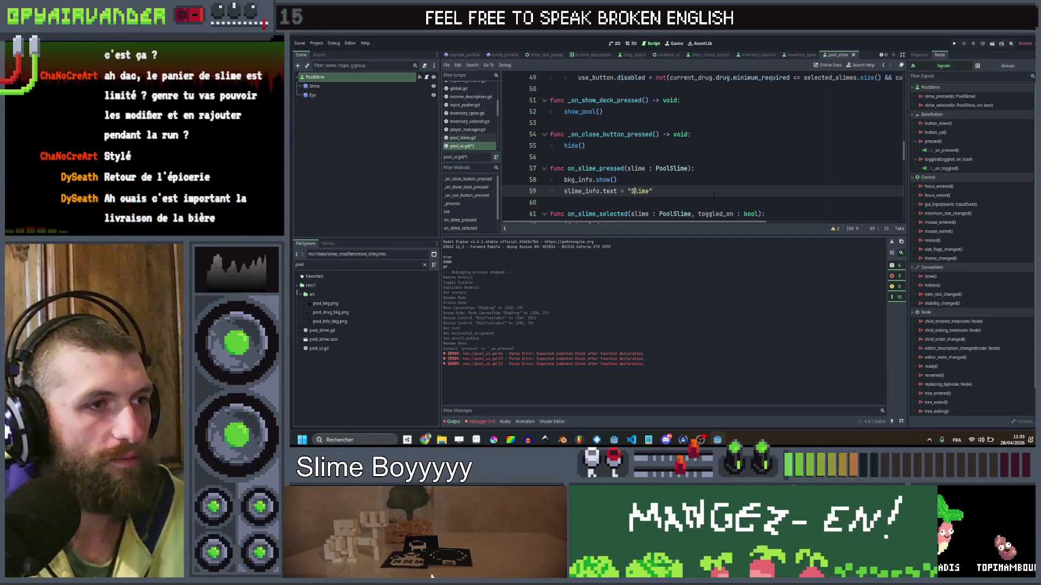
key("BackSpace")
type("s")
key("Left")
key("Left")
type("s")
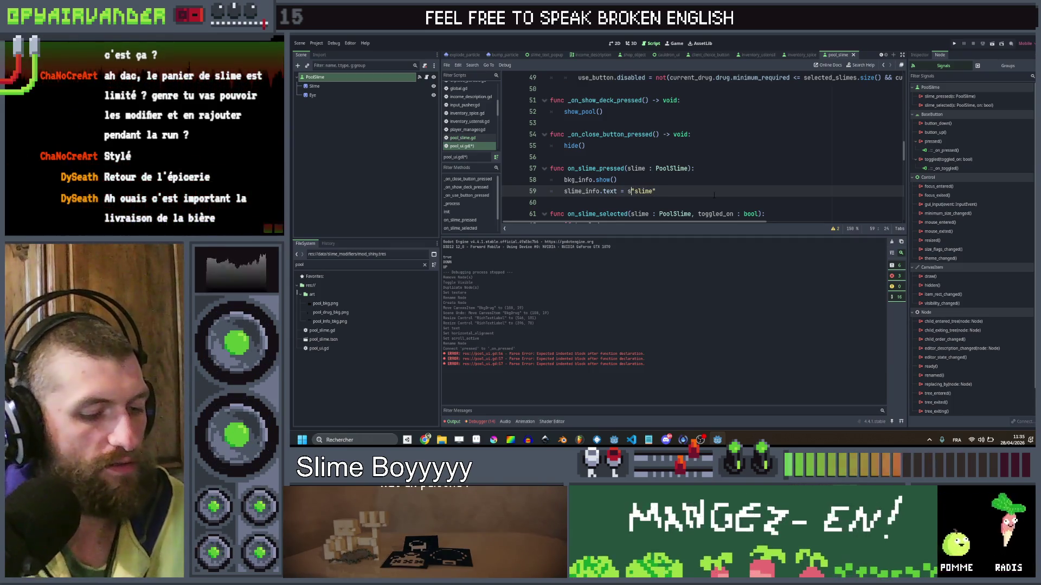
type("lime.da")
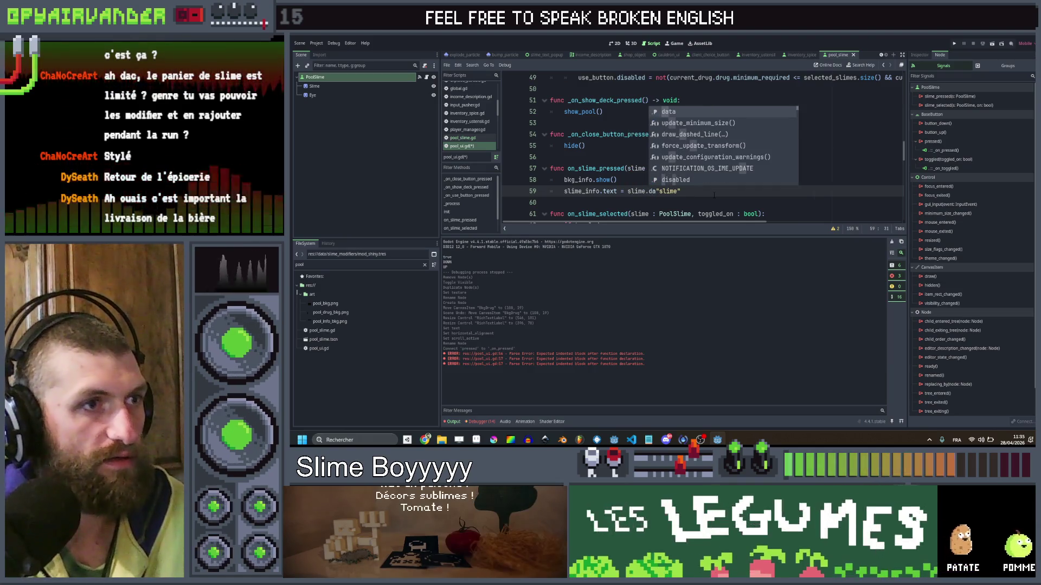
type("ta.slimeType")
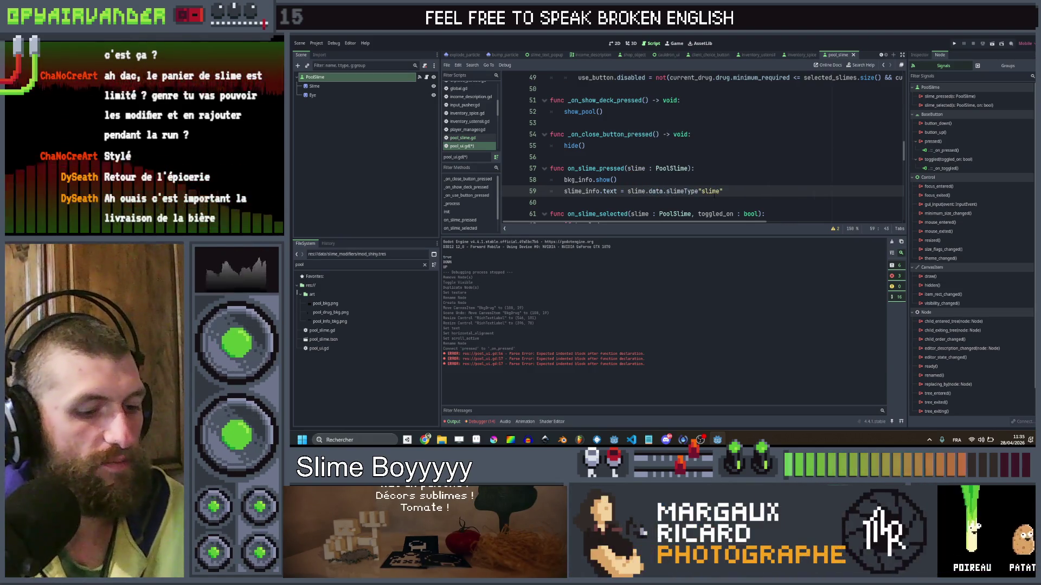
type(".")
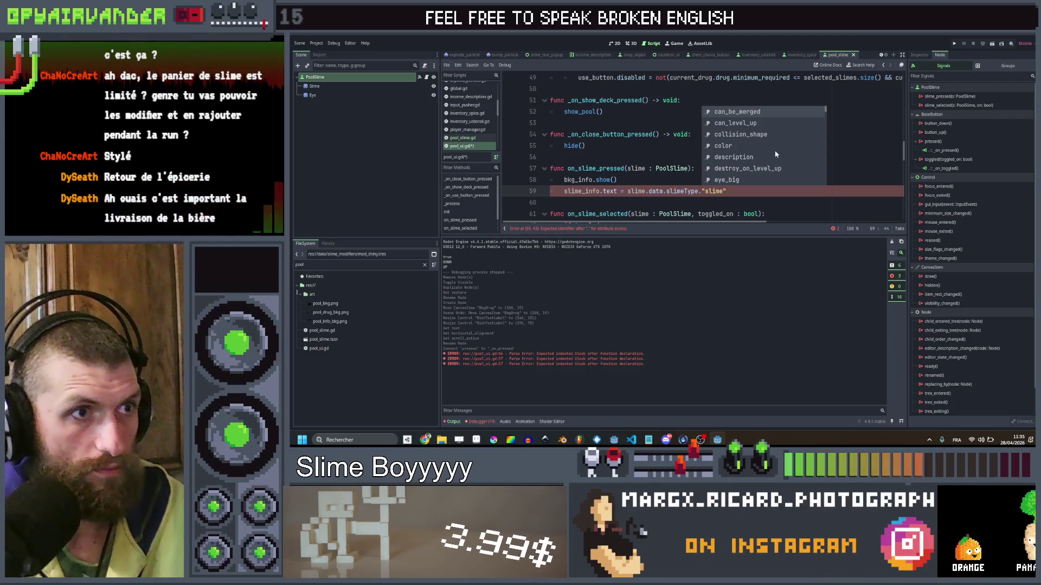
Set slime_info.text to slimeType.name + " (lvl " + str(slime.data.level) + ")" and save.
scroll(775, 150, "down", 3)
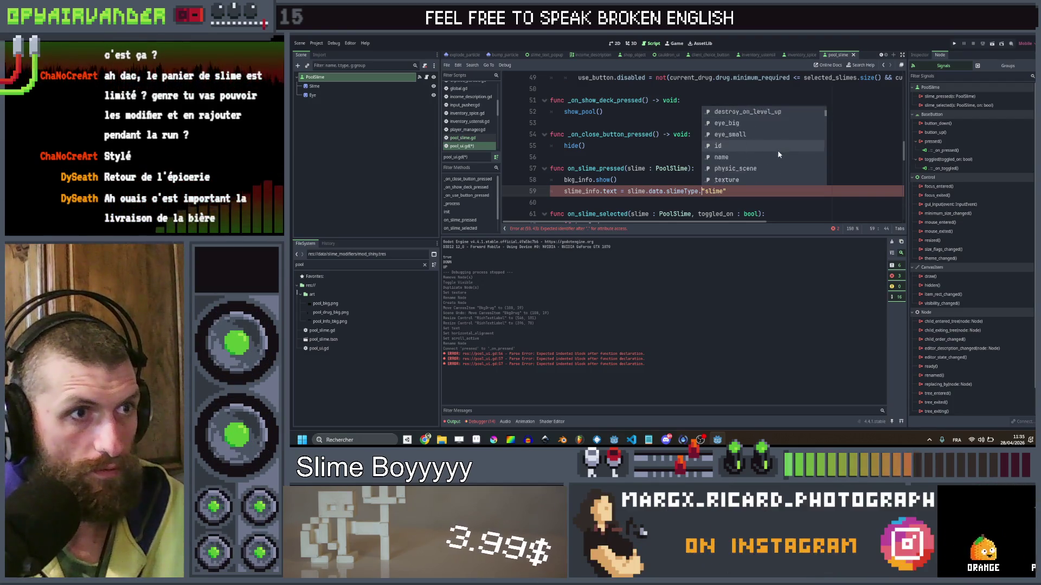
left_click(738, 160)
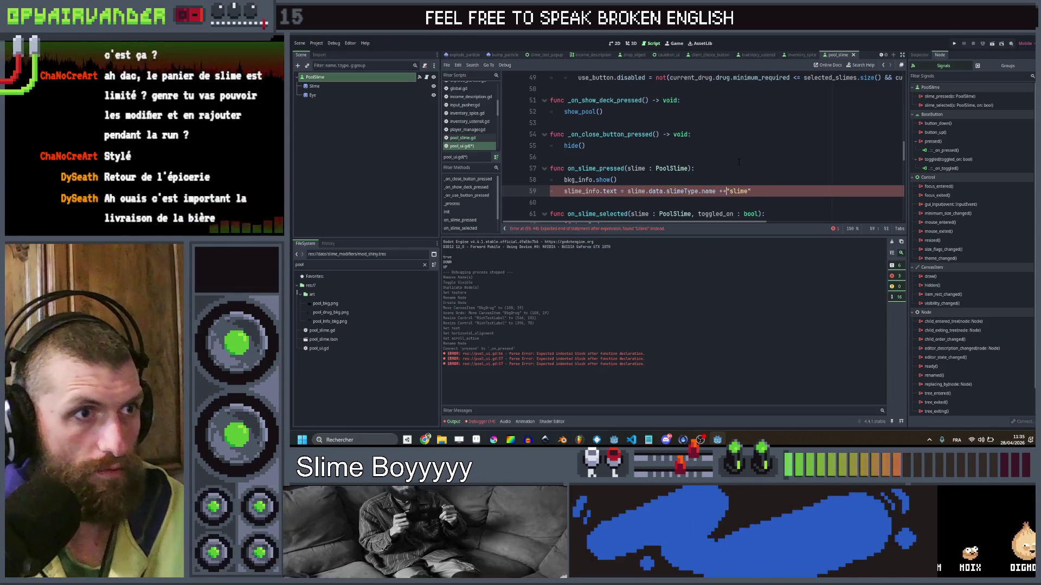
key("BackSpace")
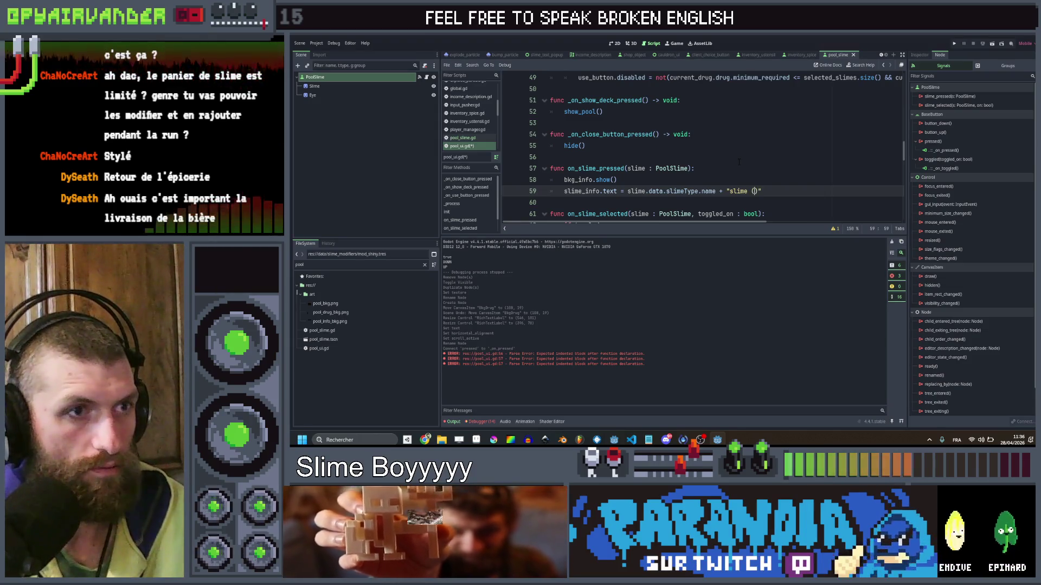
key("Delete")
type("lvl")
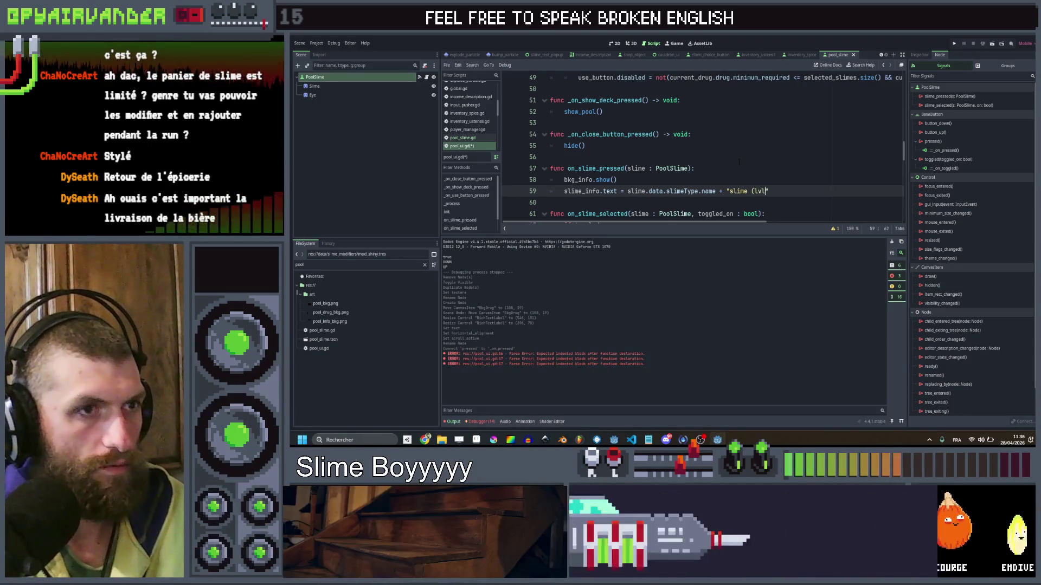
type(" \"")
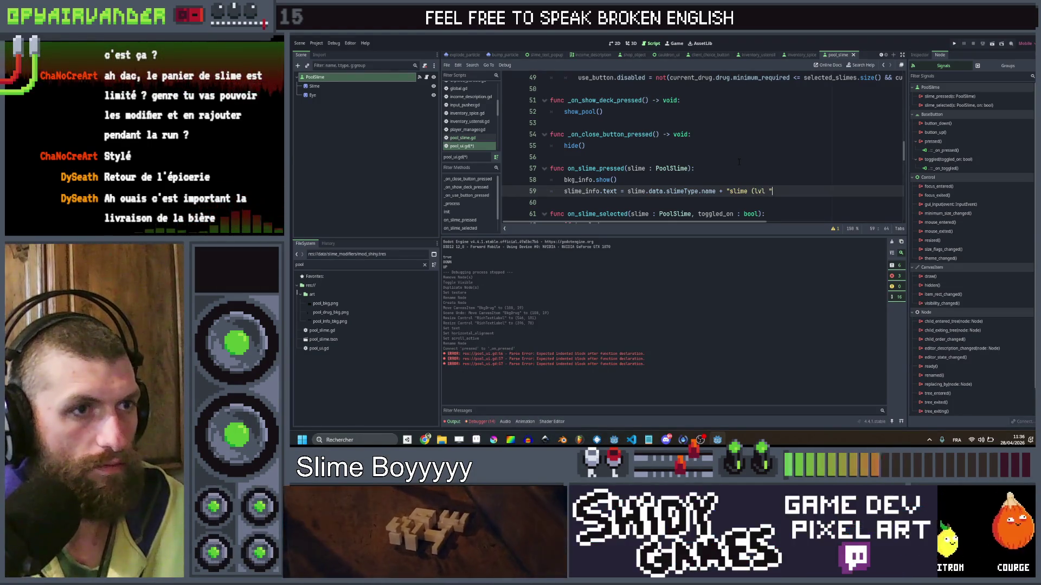
type("+str(s")
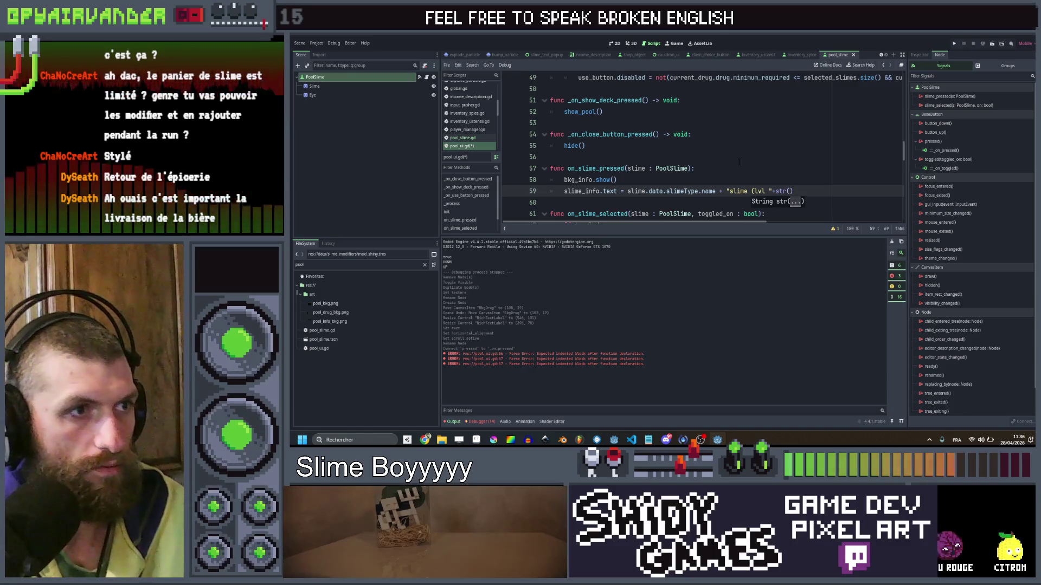
type("lime.da")
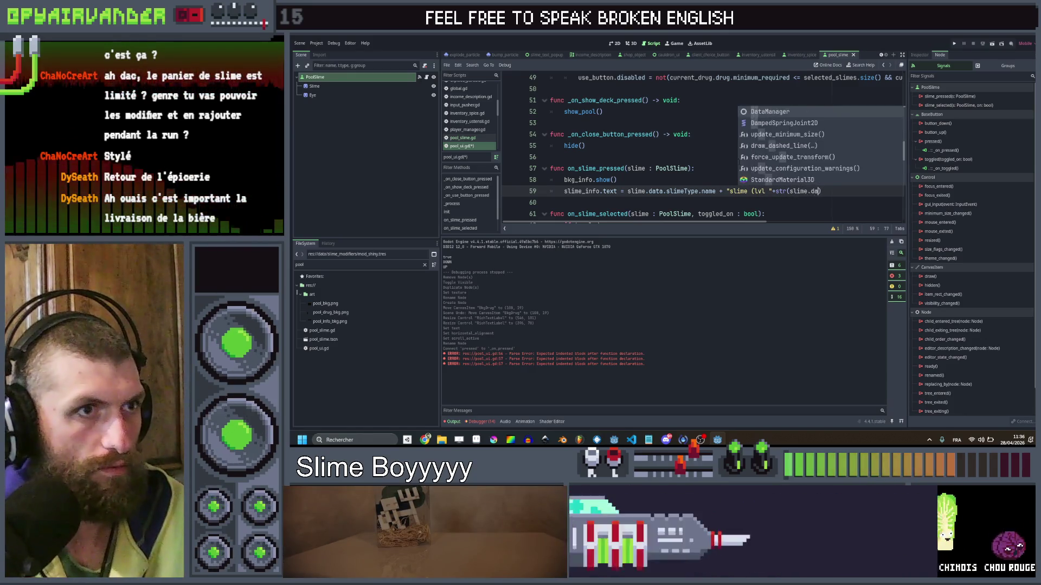
type("ta.level)+\")\\n\"")
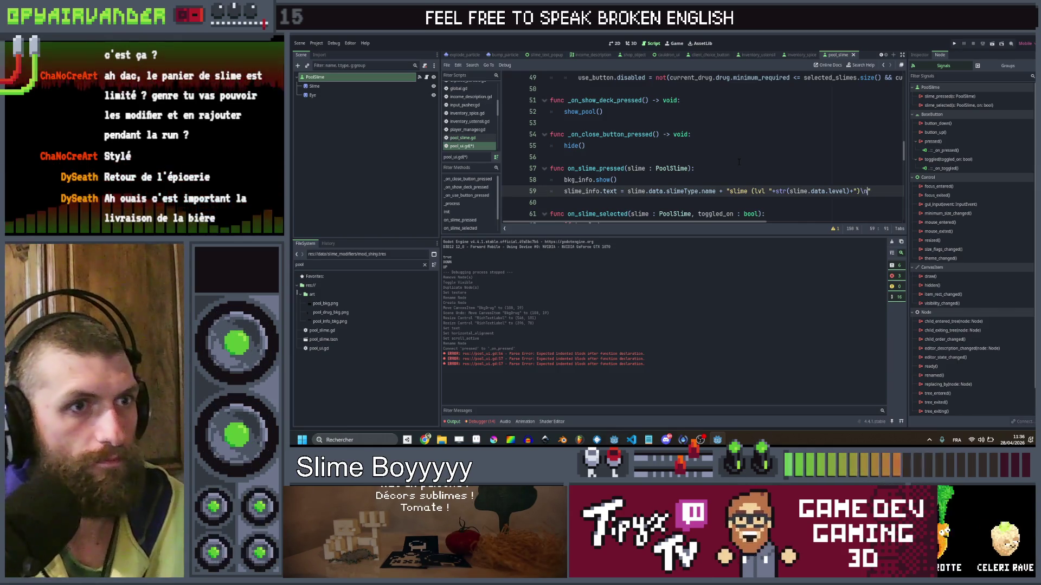
key("ctrl+s")
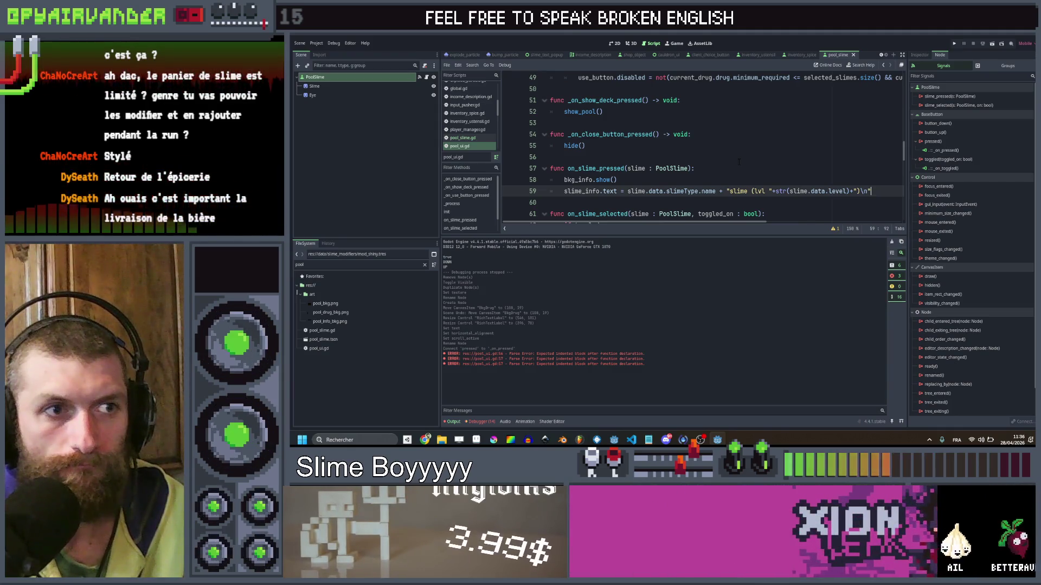
key("BackSpace")
key("BackSpace")
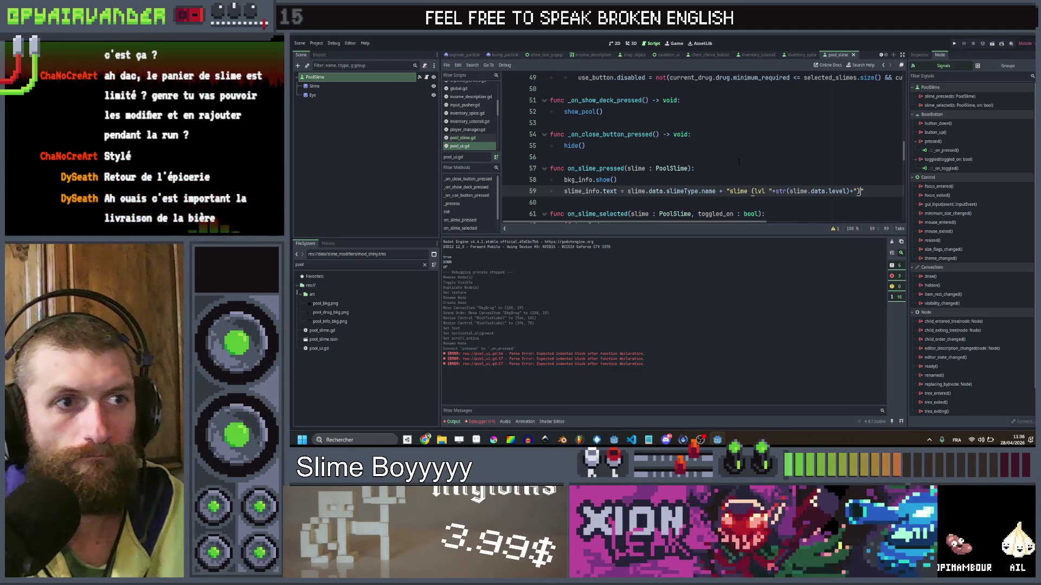
left_click(730, 169)
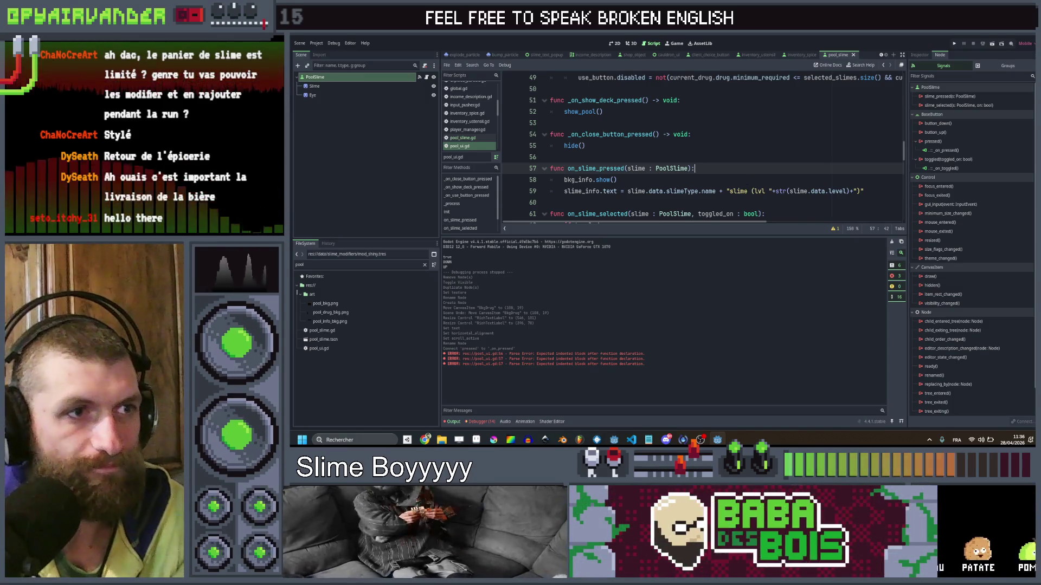
double_click(739, 191)
key("BackSpace")
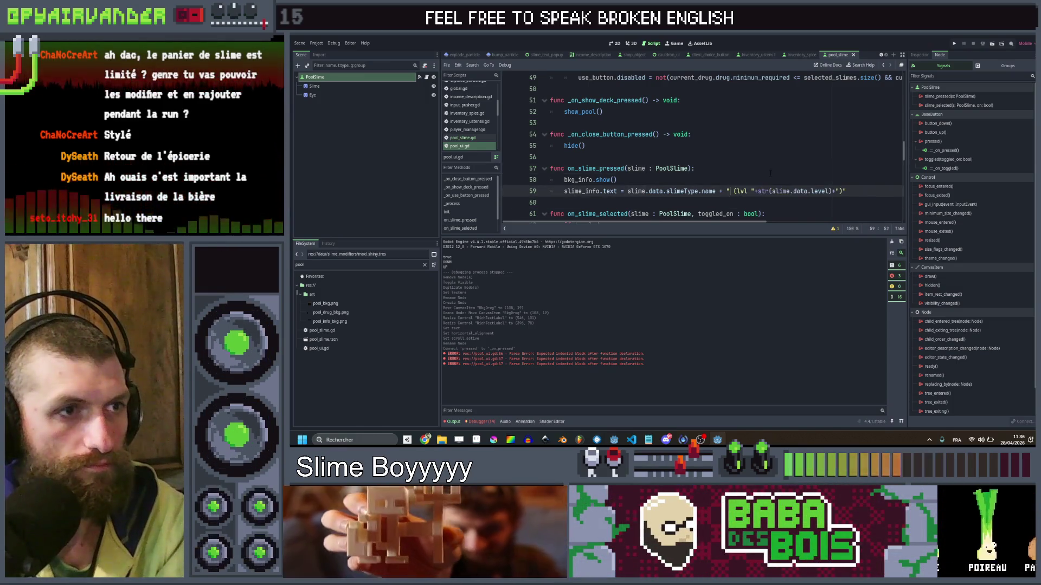
left_click(752, 174)
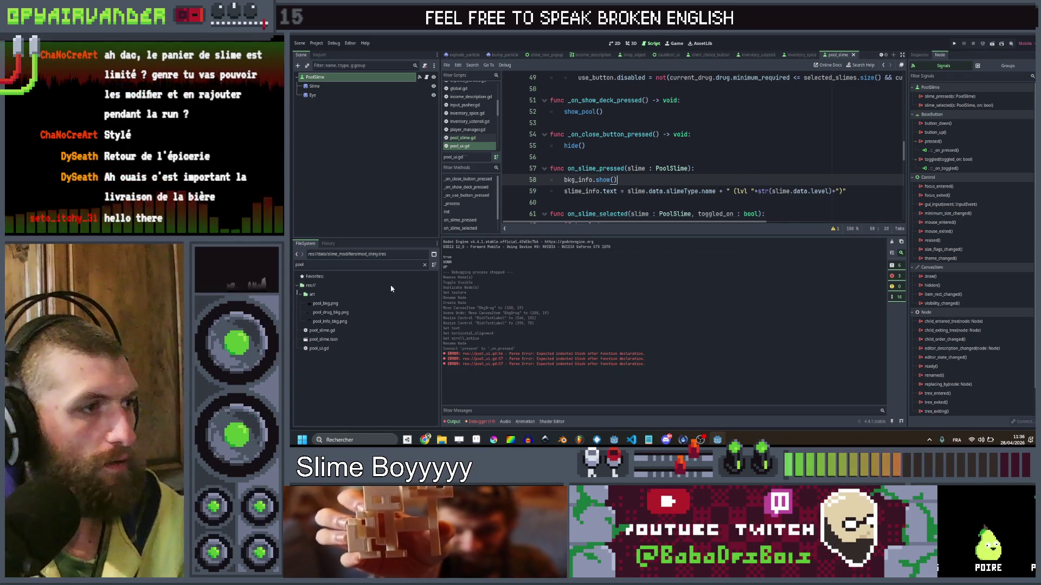
Filter the FileSystem dock by 'slime' and open slime_bile.tres.
double_click(347, 265)
type("slime")
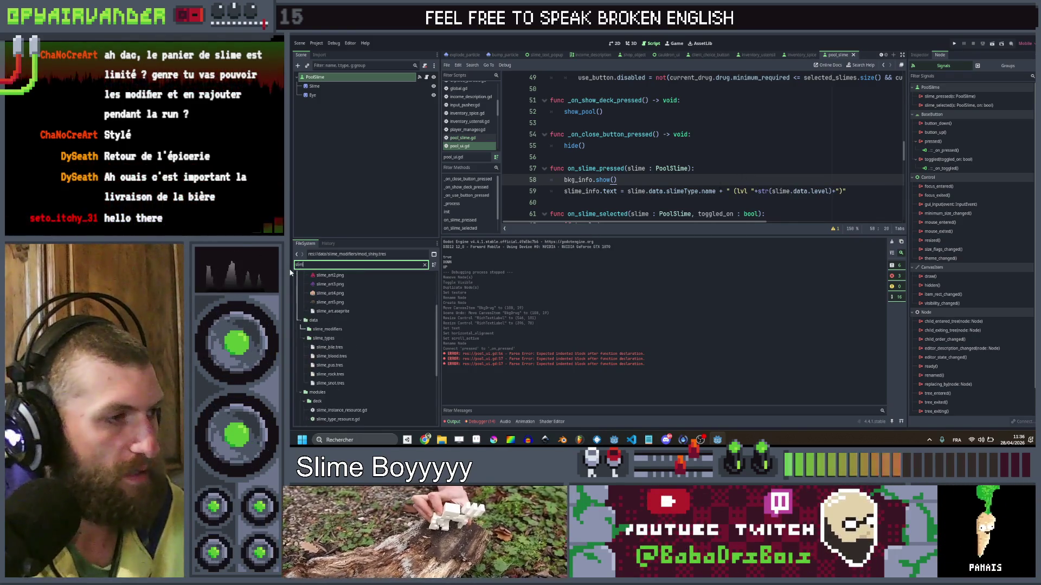
left_click(330, 347)
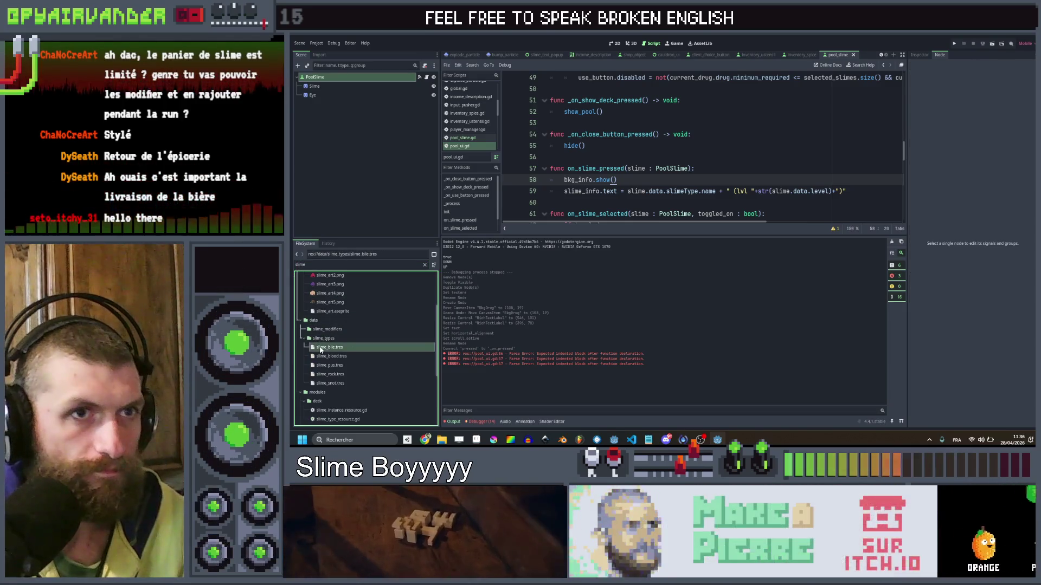
Name slime_bile.tres 'Bile Slime' and start editing slime_blood.tres's Name.
left_click(921, 56)
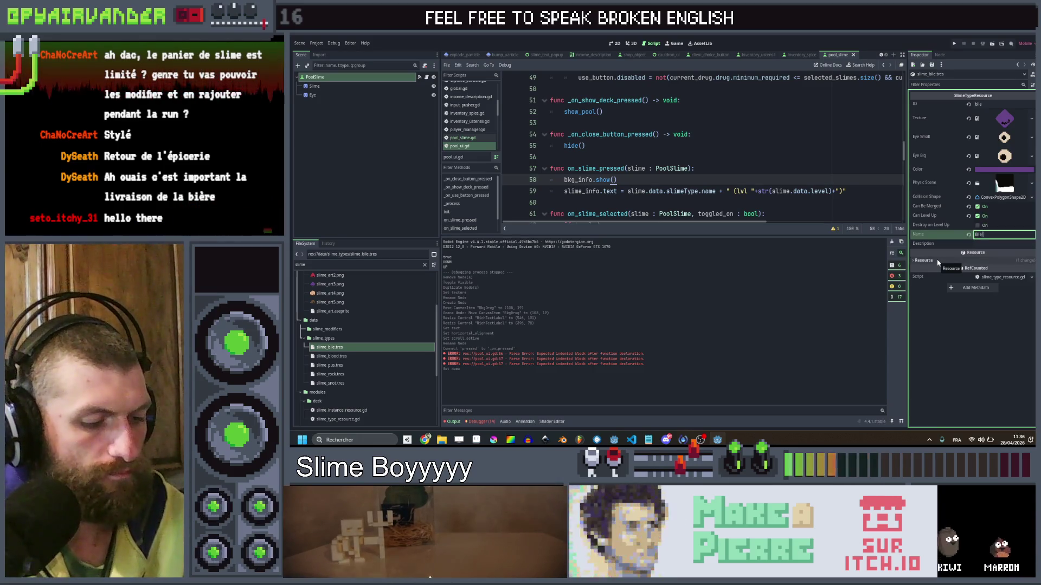
type(" Slime")
key("Return")
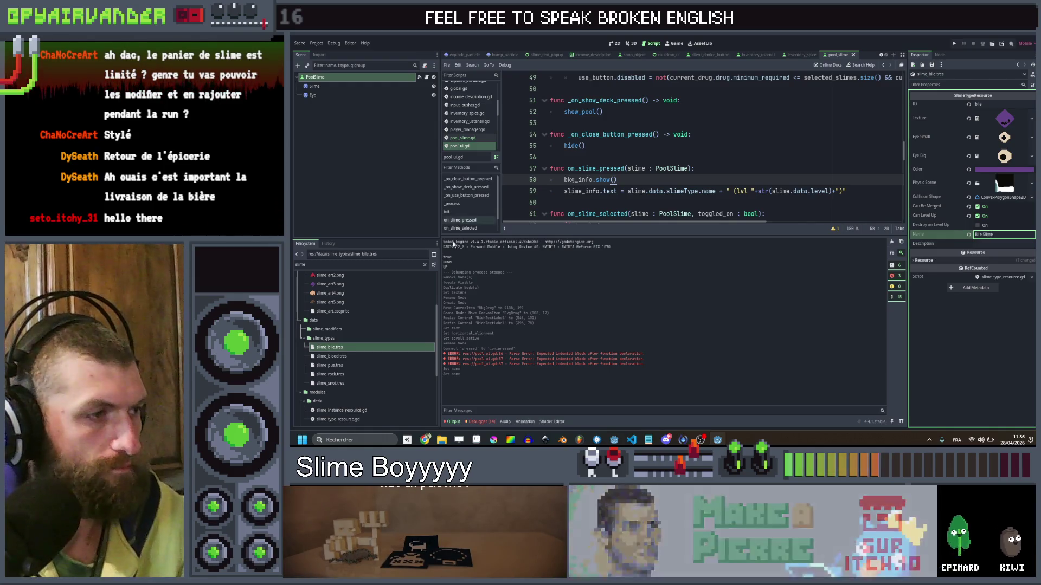
left_click(363, 355)
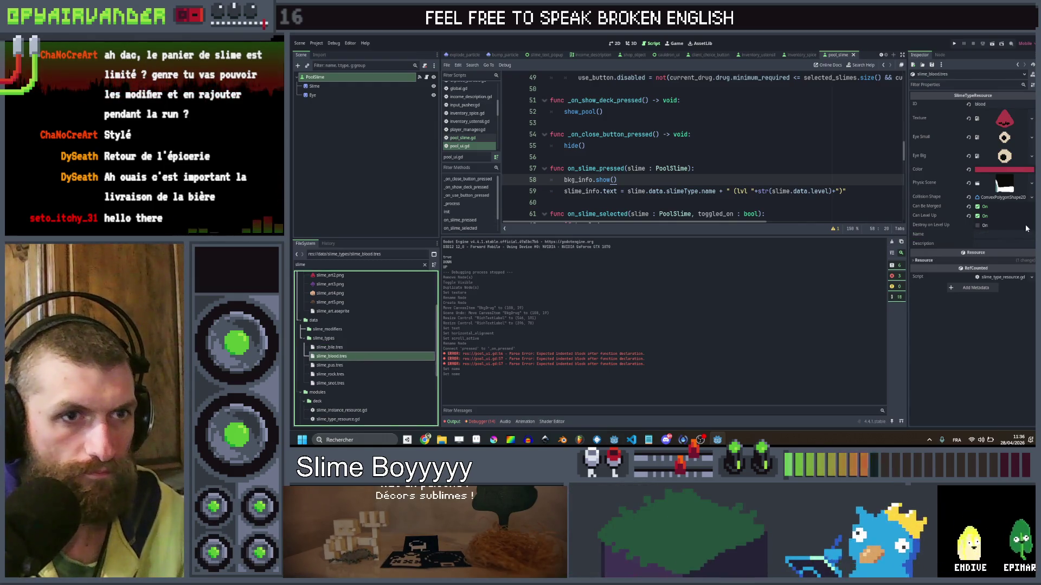
left_click(1003, 234)
type("Blood Slime")
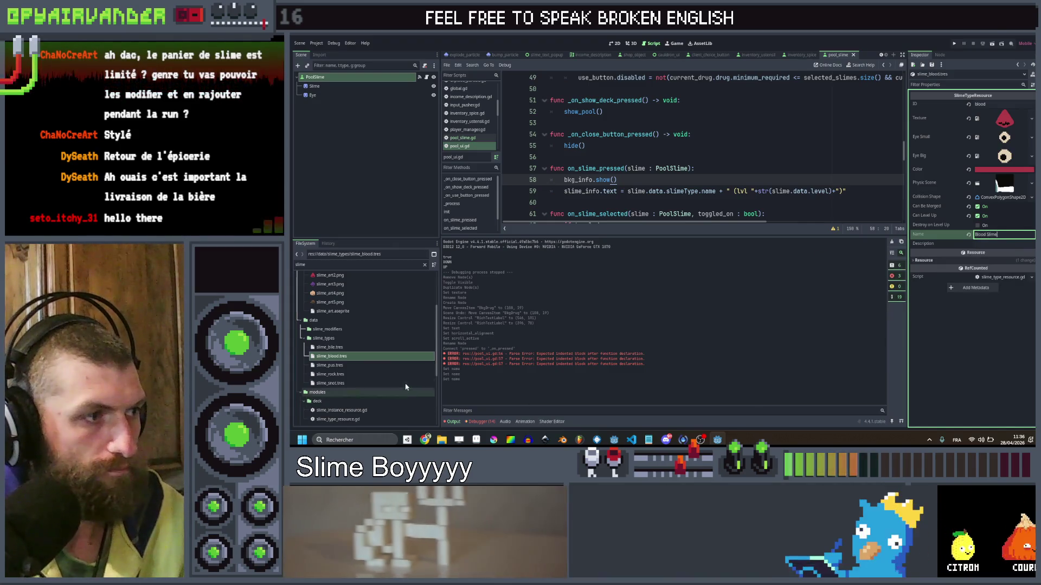
Give slime_pus, slime_rock and slime_snot full names, setting the last to 'Snot Slime'.
left_click(395, 364)
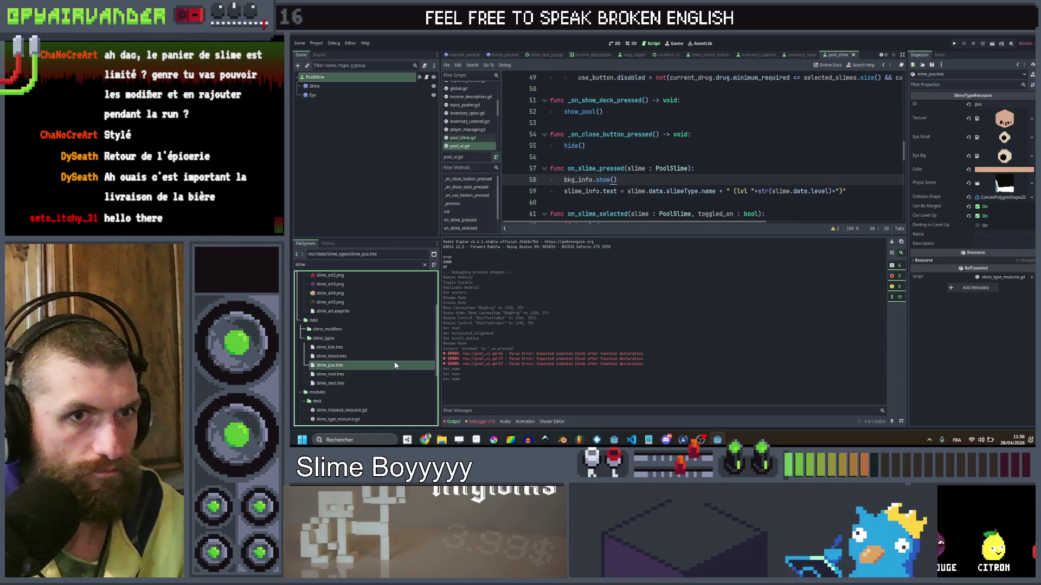
left_click(997, 234)
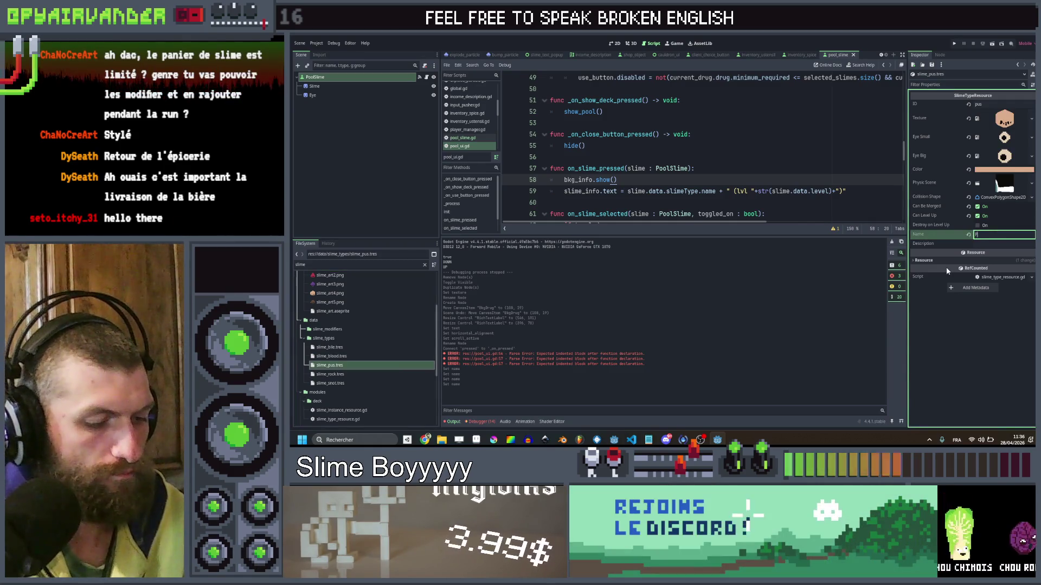
type("PusSlime")
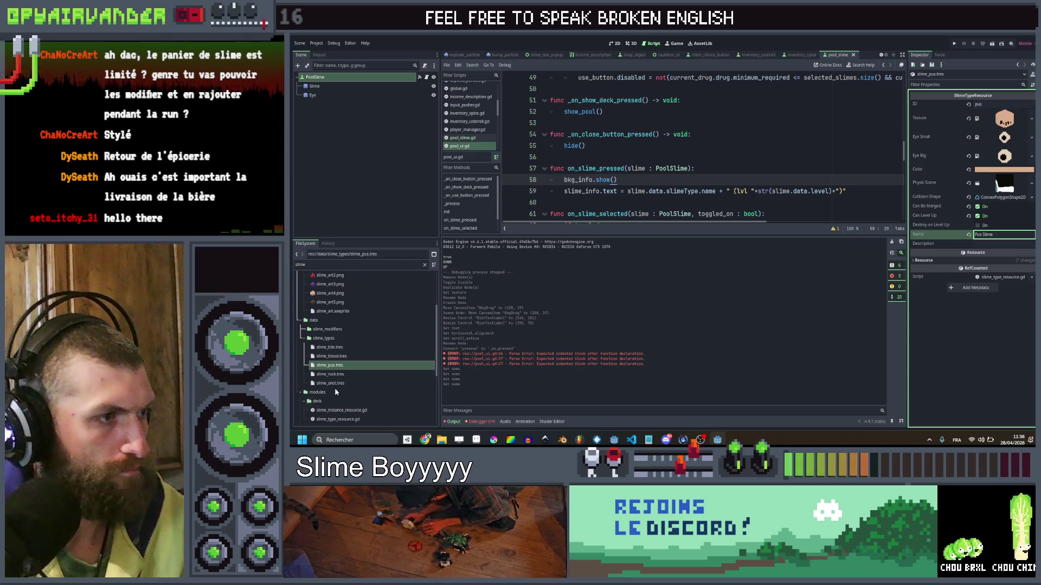
left_click(350, 375)
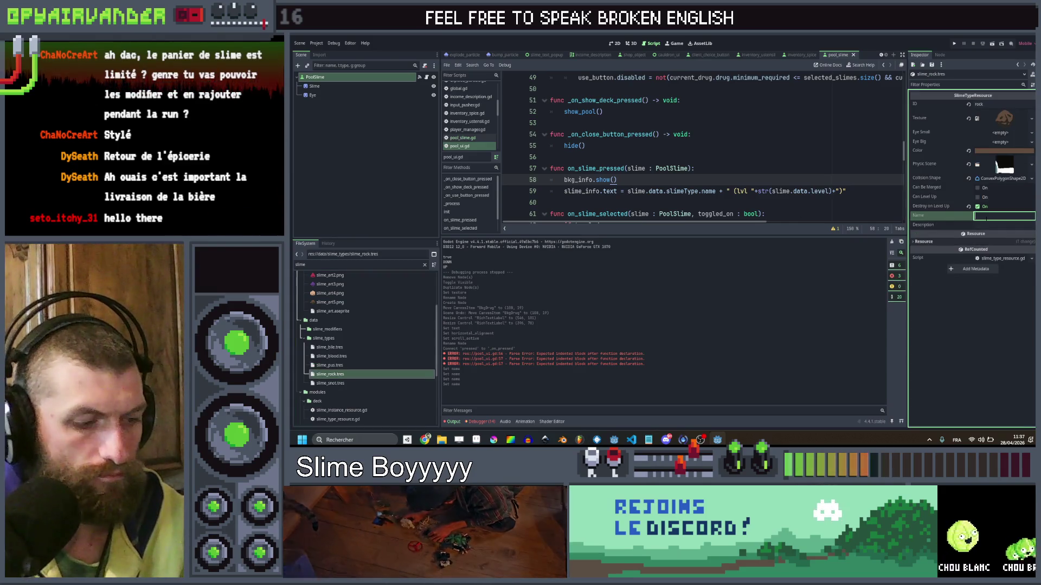
type("Rock")
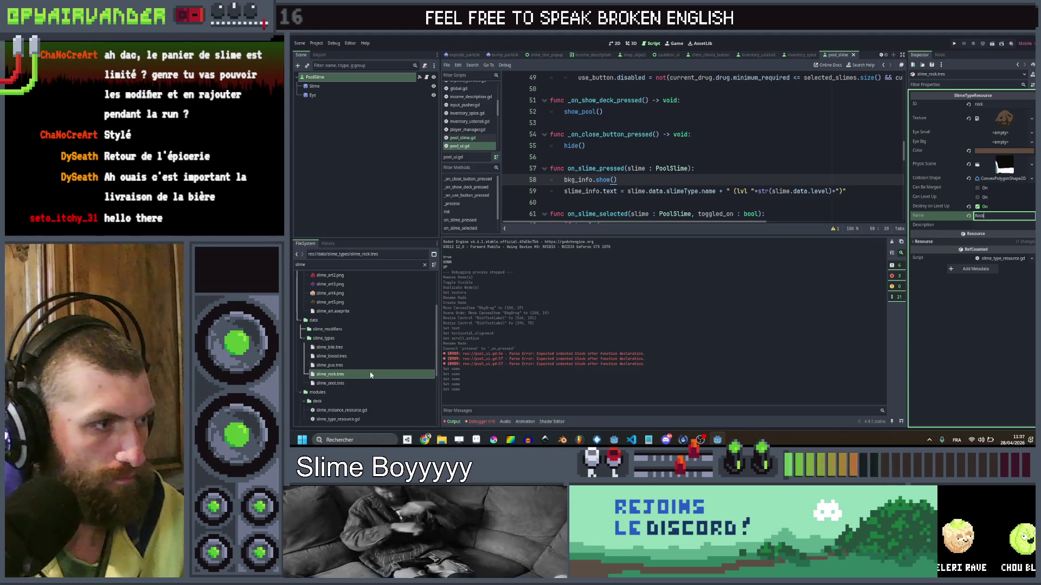
left_click(364, 383)
left_click(986, 235)
type("Snot Slime")
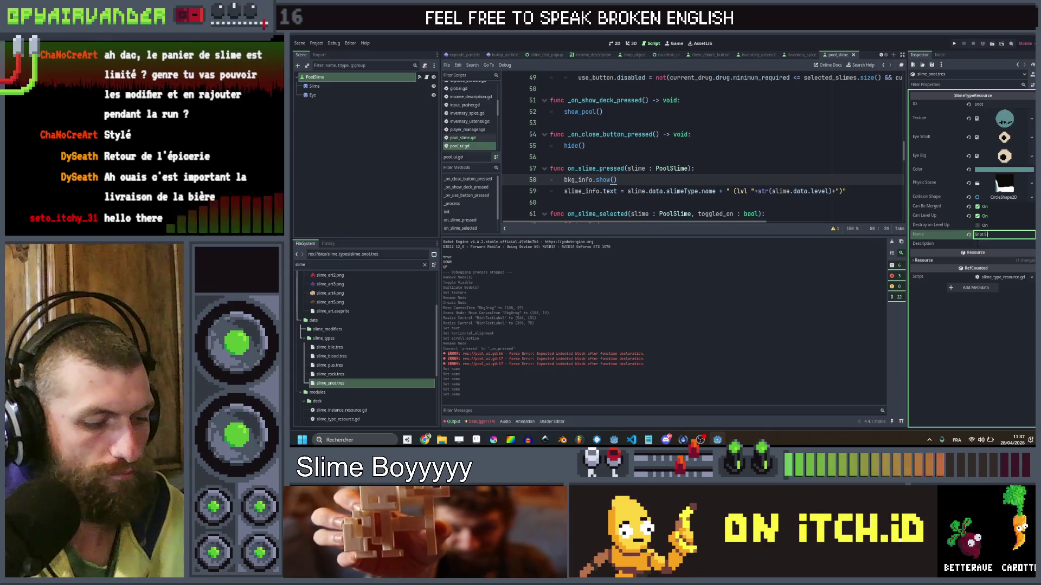
key("ctrl+s")
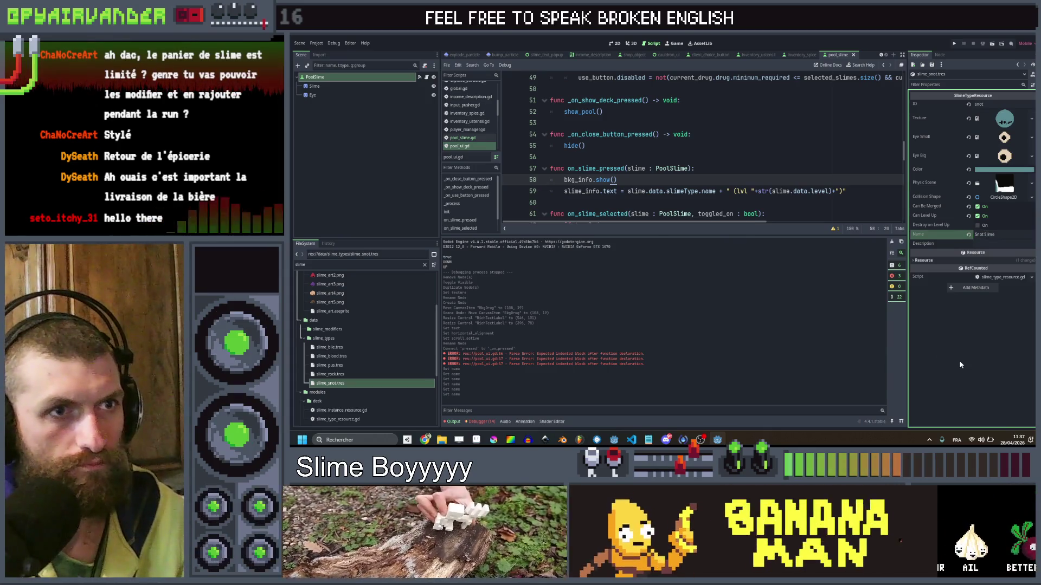
scroll(699, 147, "down", 1)
Add bkg_info.hide() after show() in init(), save pool_ui.gd, and run the game.
left_click(791, 137)
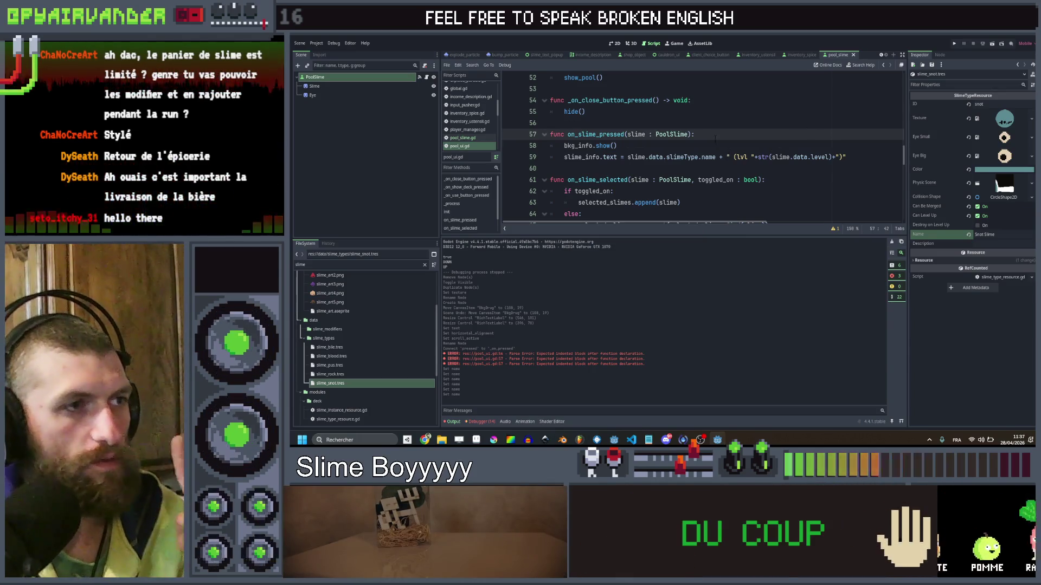
scroll(699, 146, "up", 1)
key("Down")
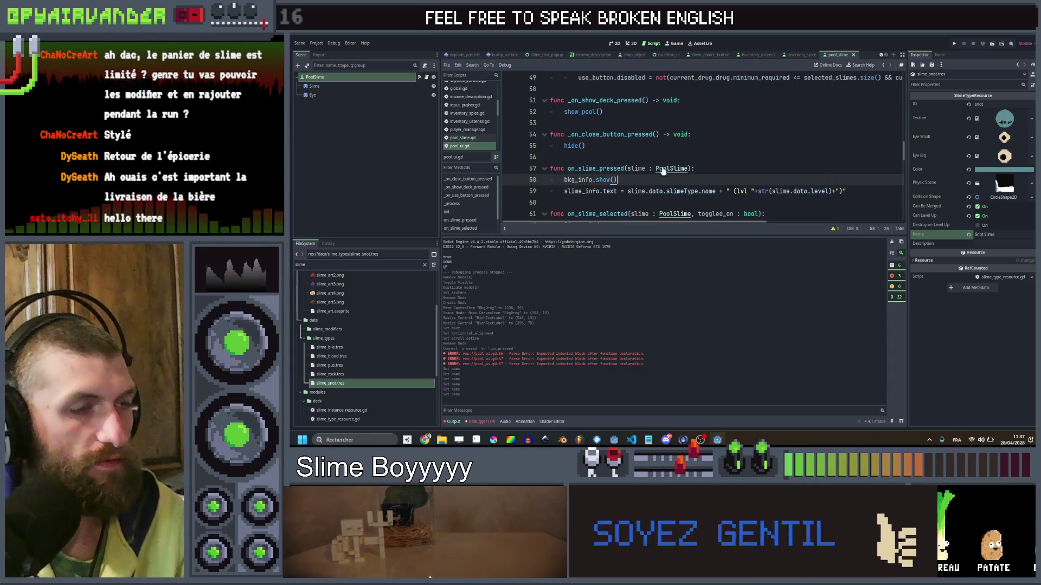
scroll(664, 156, "up", 14)
scroll(664, 157, "down", 2)
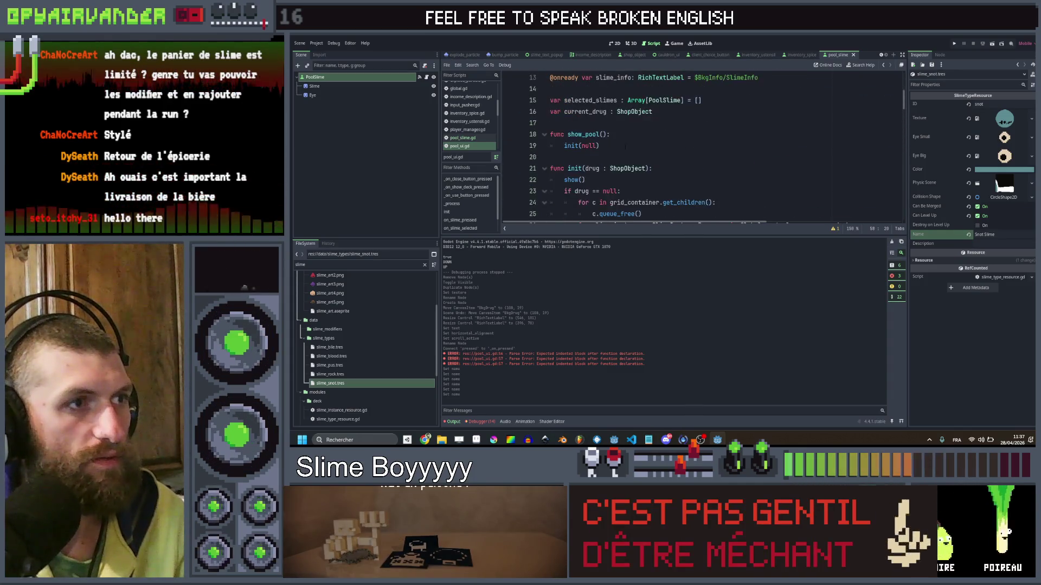
left_click(617, 178)
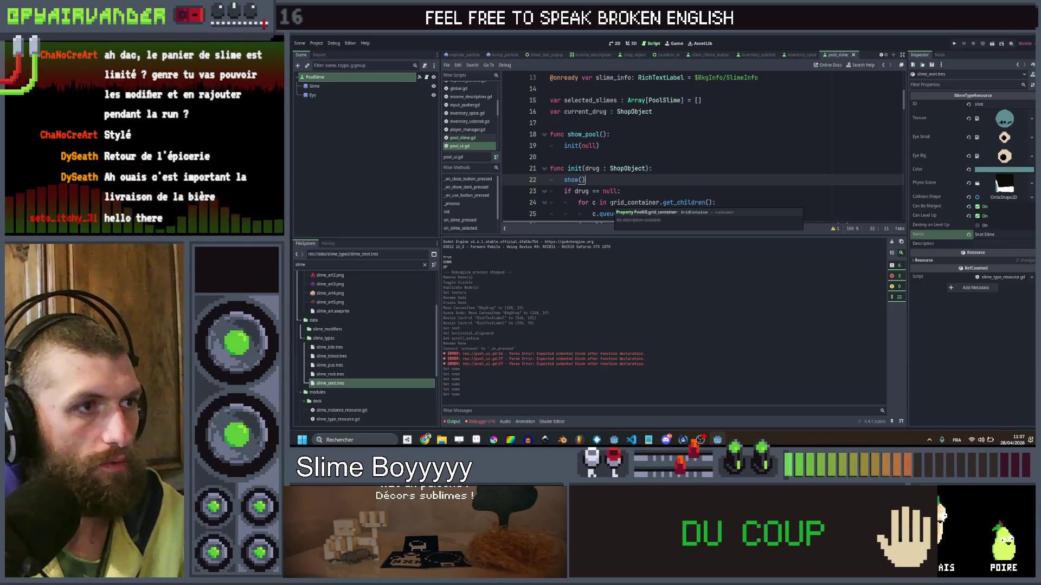
key("Return")
type("bkg_info.show()")
key("Return")
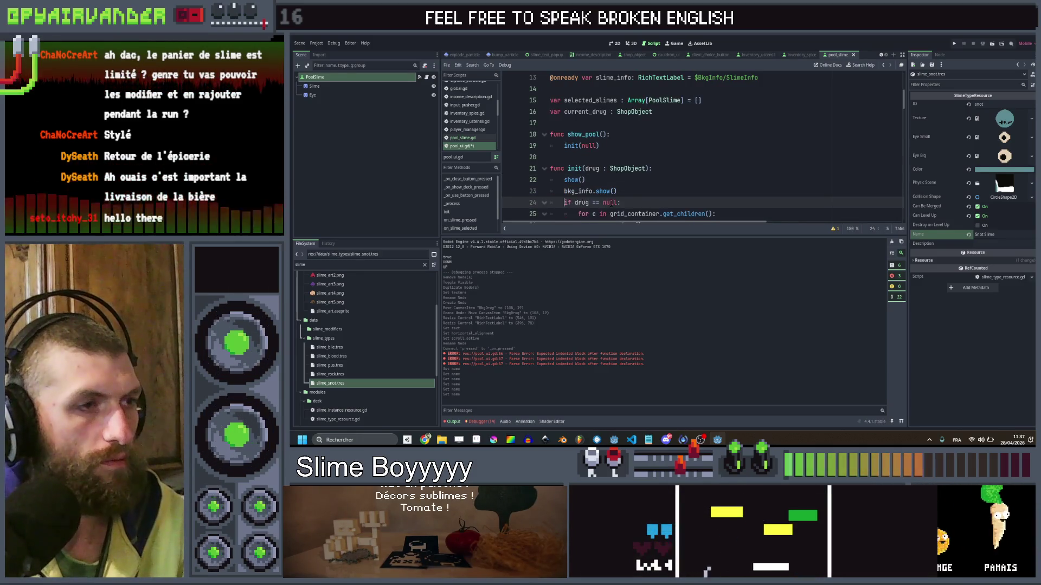
key("Up")
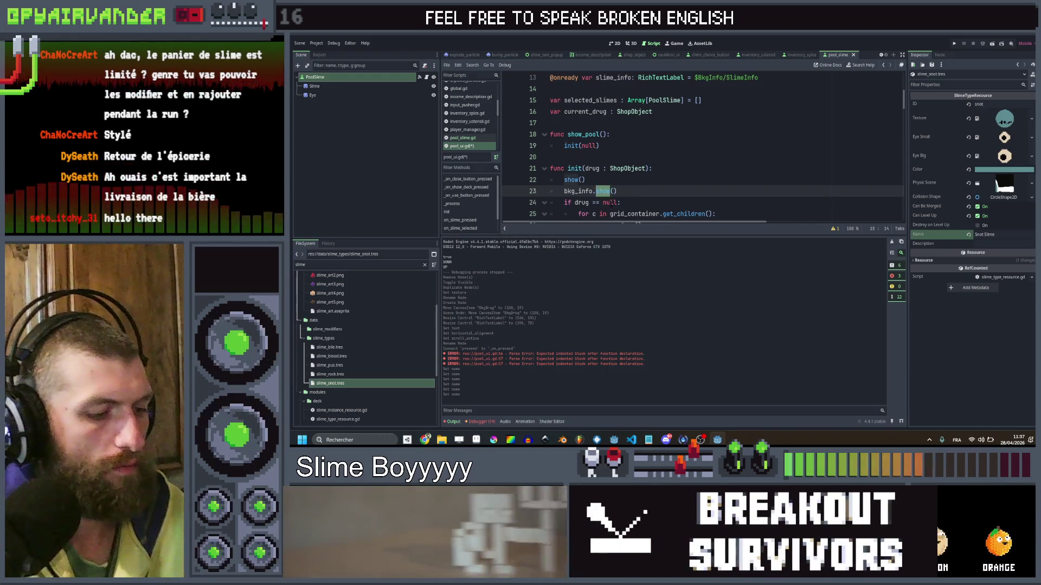
type("hide")
left_click(550, 156)
key("ctrl+s")
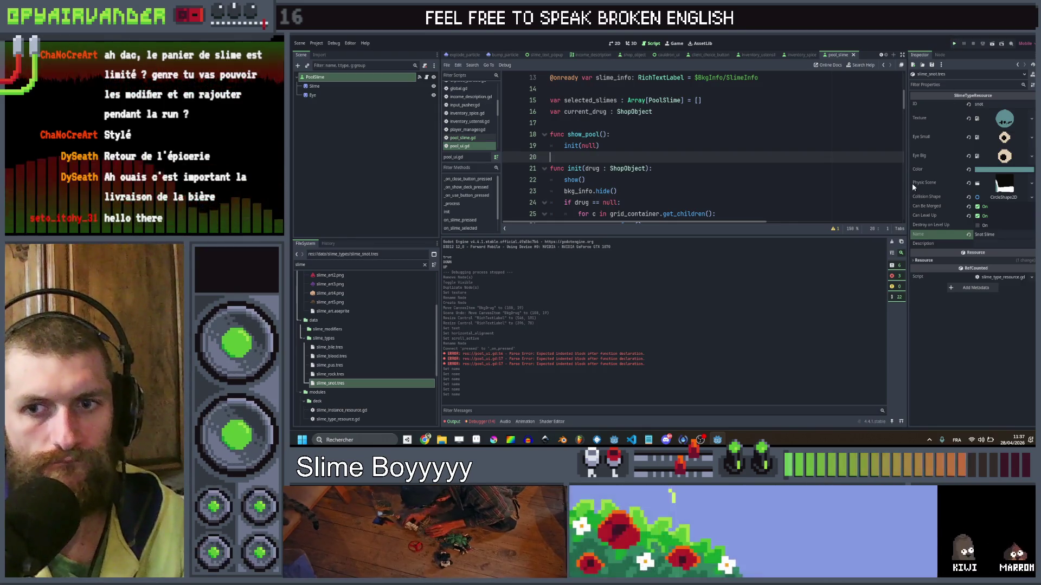
key("ctrl+s")
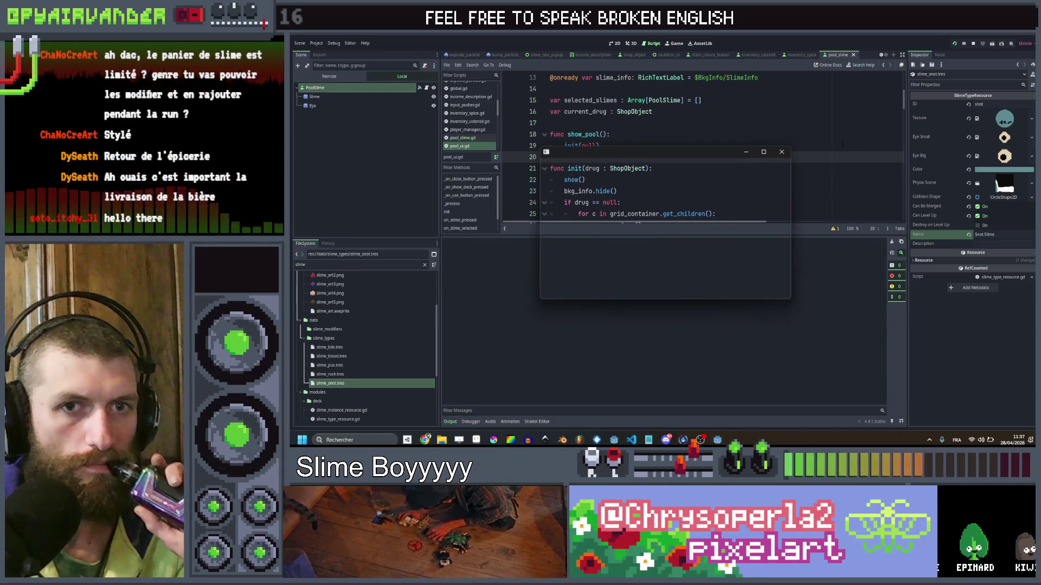
Close the running game and hide the PoolUI node in the cauldron_ui scene.
left_click(765, 153)
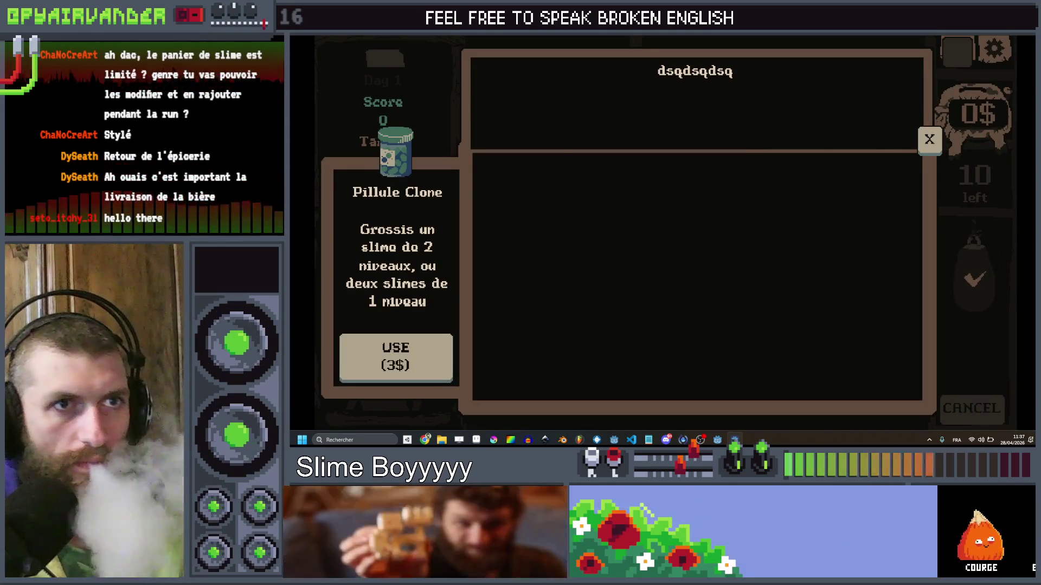
key("alt+F4")
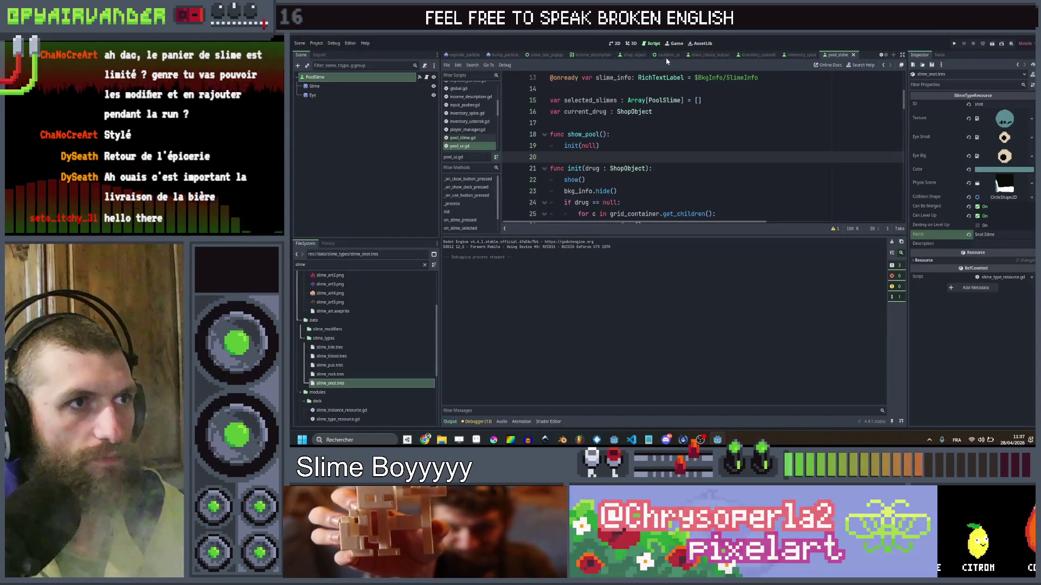
left_click(666, 55)
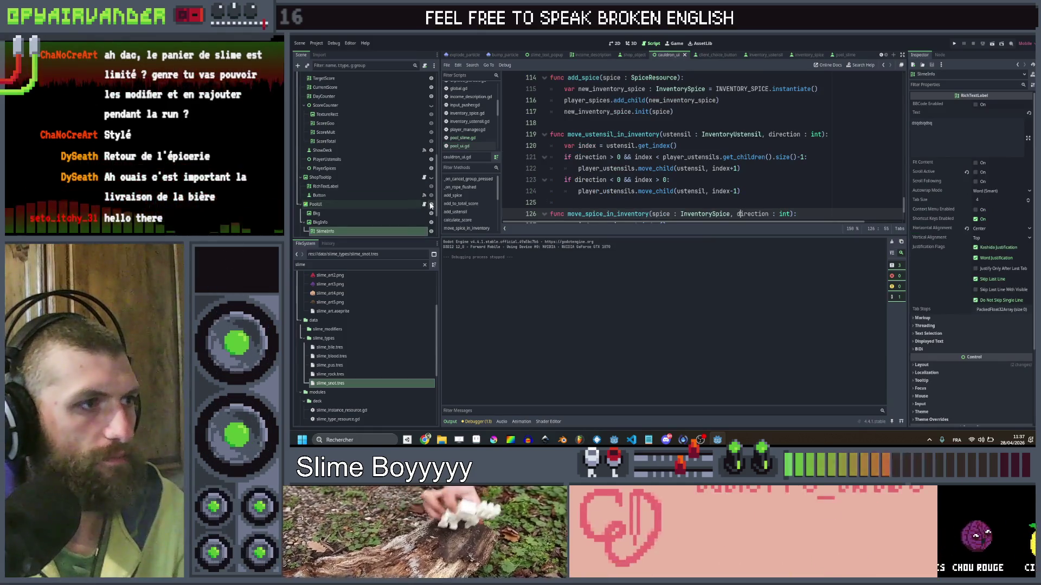
left_click(431, 203)
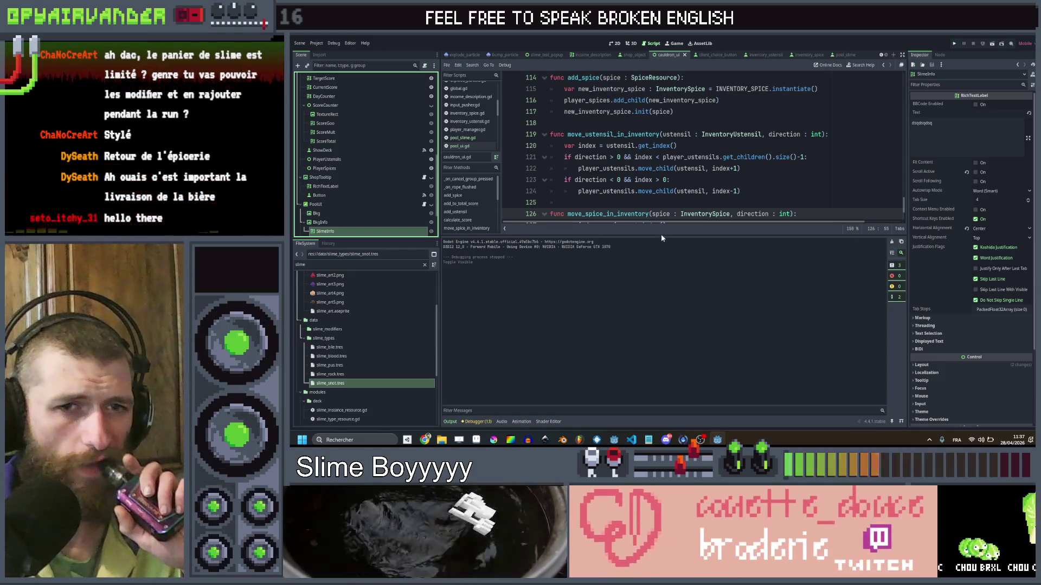
Run the game, check the slime deck popup lists eight slimes, then stop it.
key("ctrl+s")
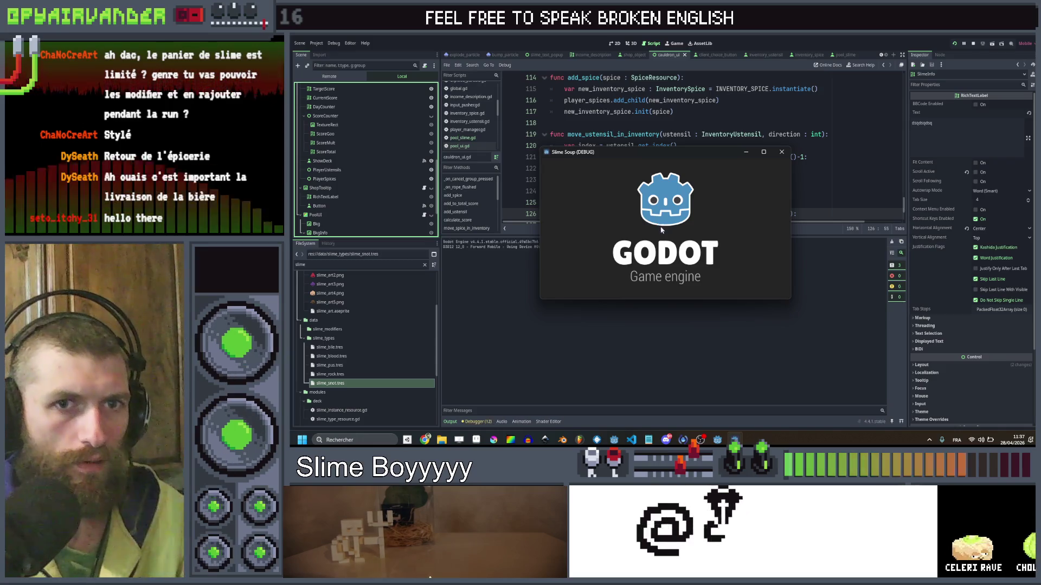
left_click(764, 152)
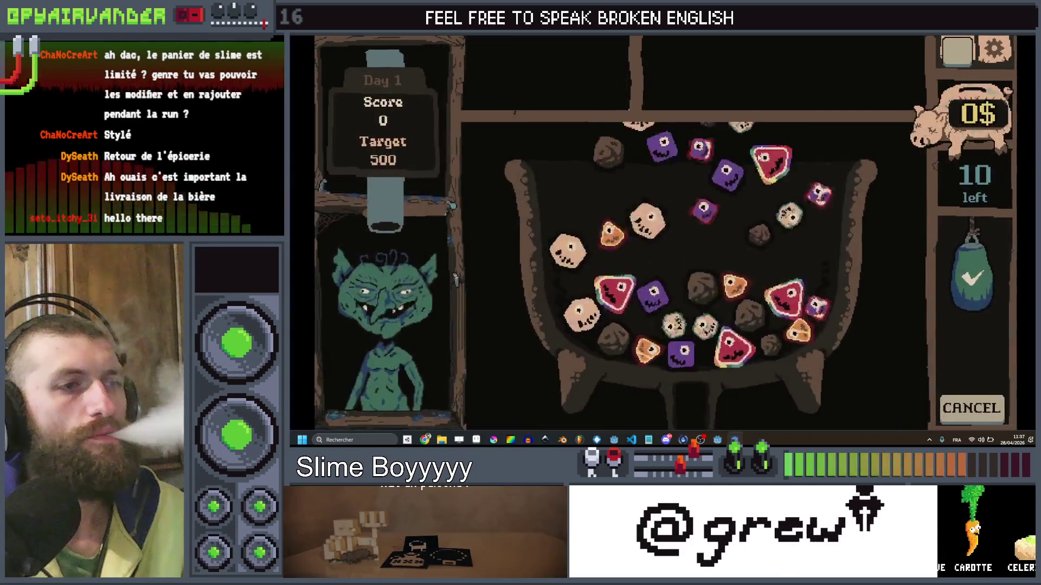
left_click(956, 61)
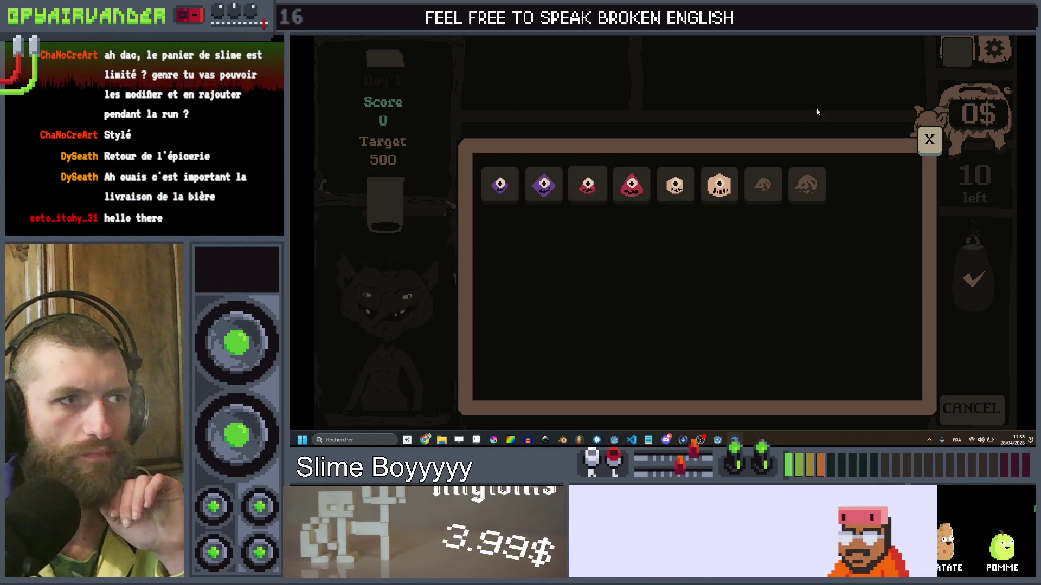
key("alt+F4")
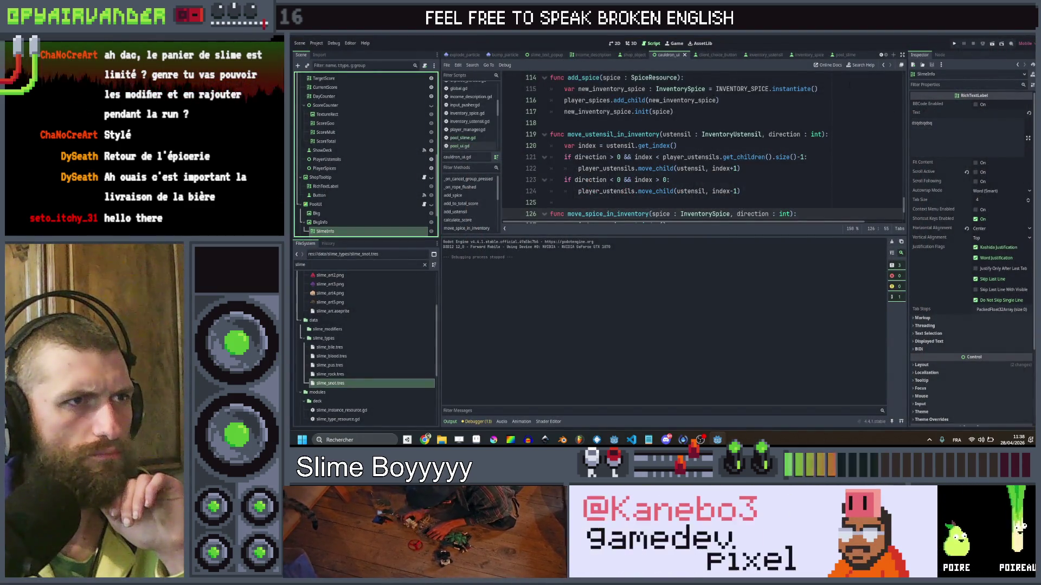
Review pool_slime.gd around line 21, then return to pool_ui.gd.
left_click(842, 56)
left_click(742, 179)
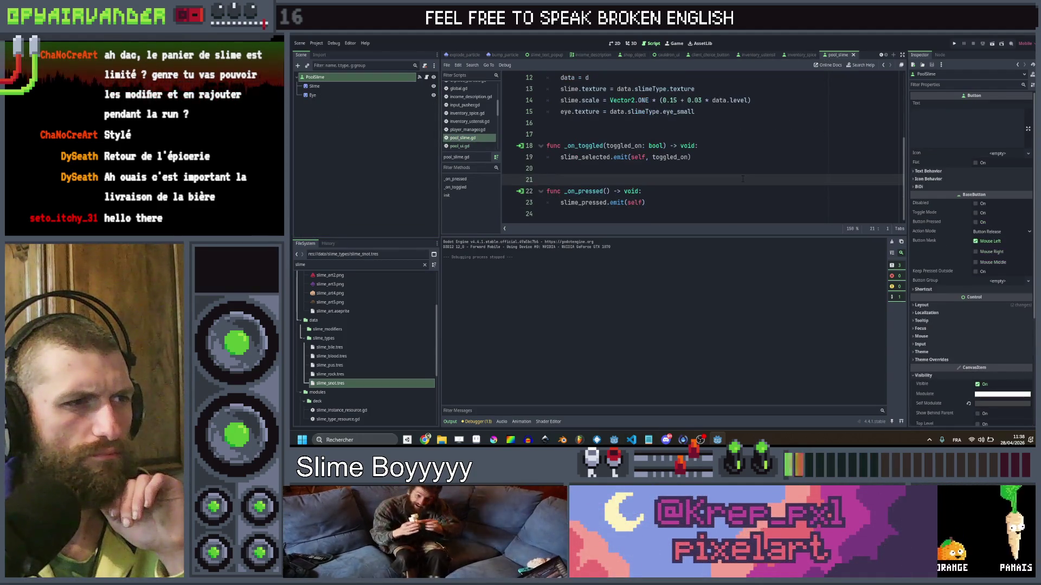
scroll(743, 179, "up", 4)
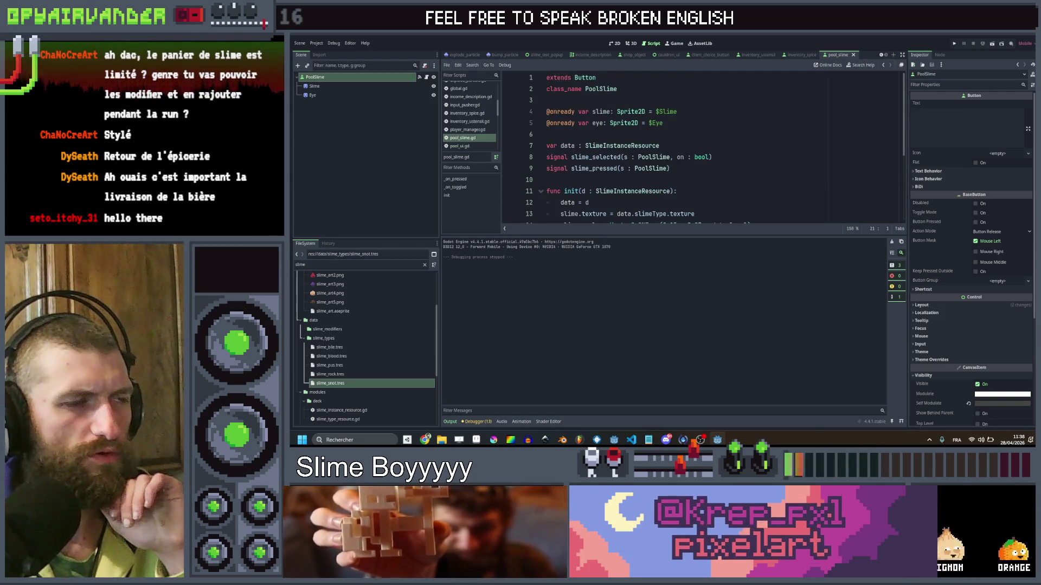
scroll(693, 144, "down", 1)
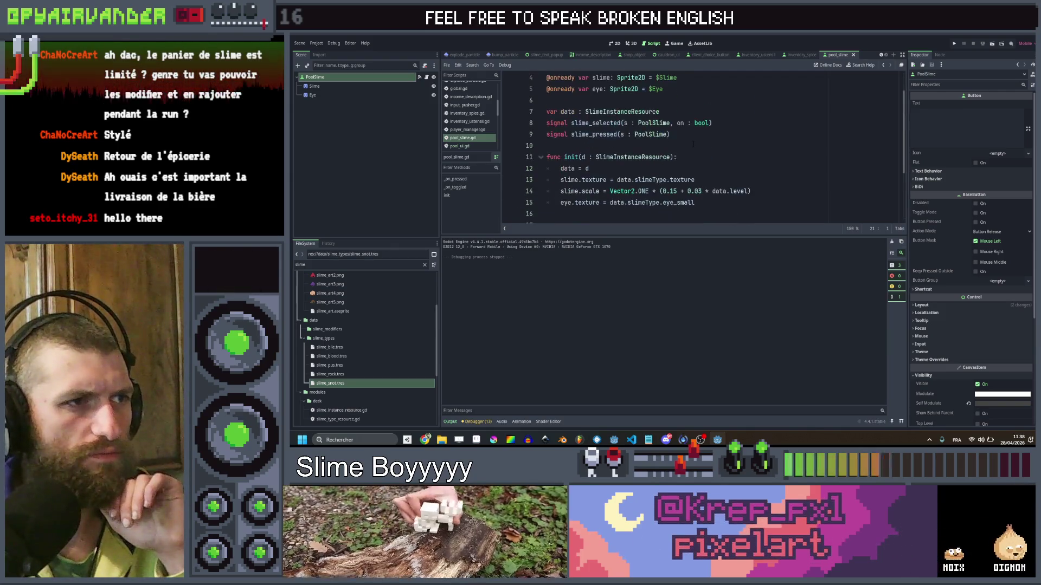
key("alt+Left")
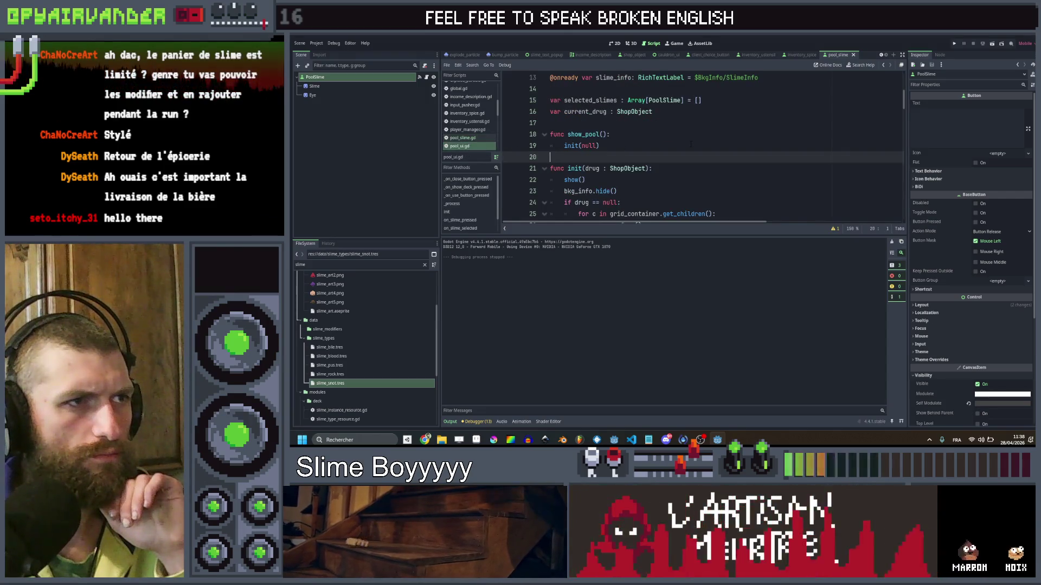
Paste the slime_pressed.connect(on_slime_pressed) line into the no-drug loop at line 31, save and run.
scroll(691, 143, "down", 7)
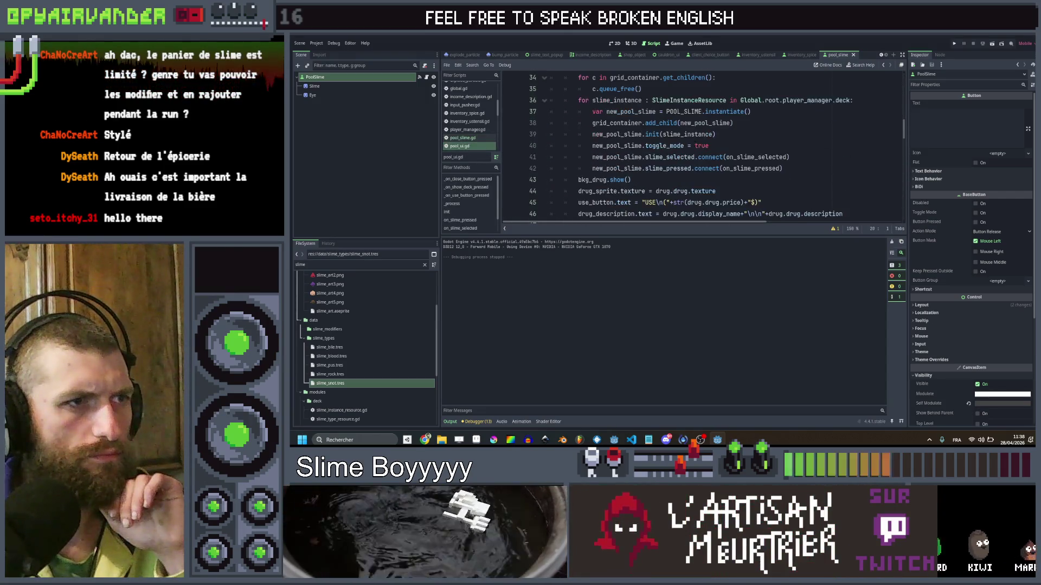
left_click(824, 168)
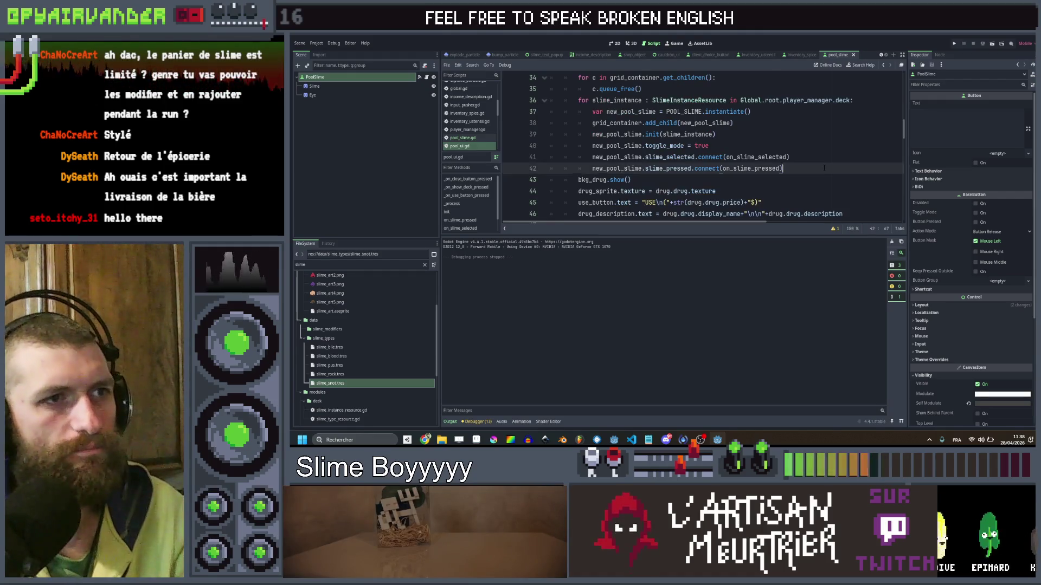
scroll(823, 163, "up", 4)
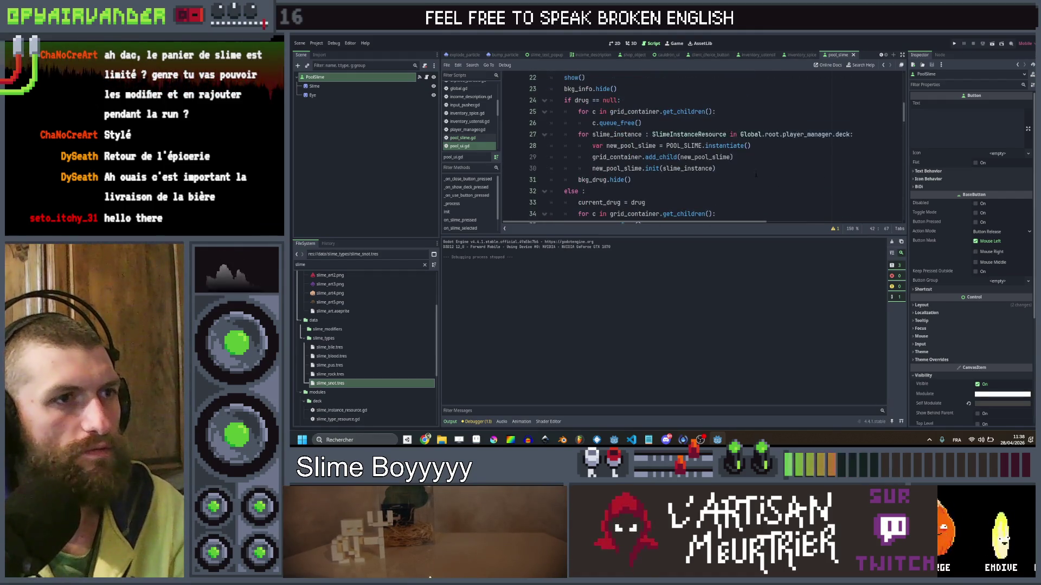
left_click(747, 177)
type("new_pool_slime.slime_pressed.connect(on_slime_pressed)")
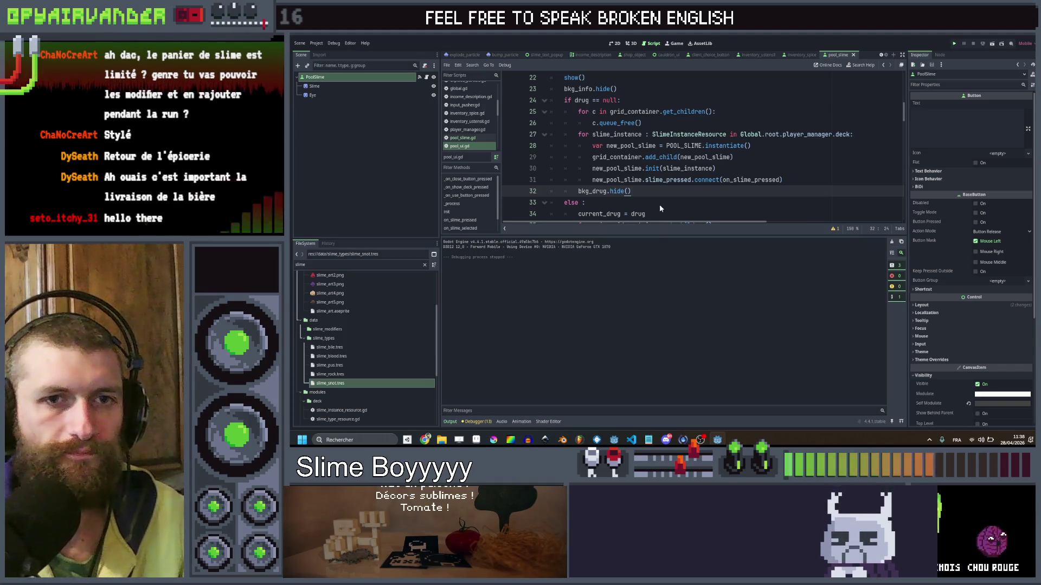
key("ctrl+s")
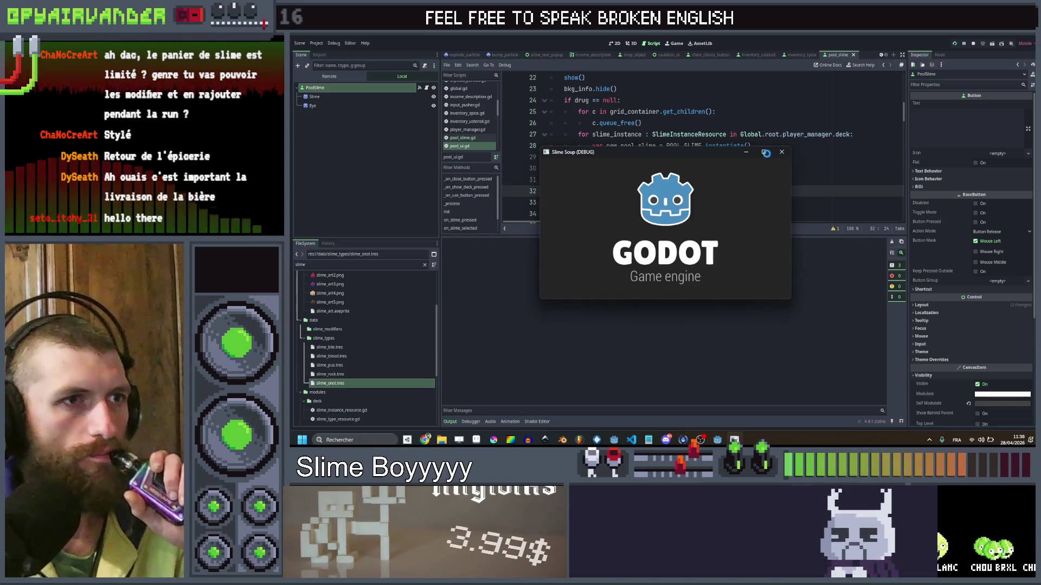
Open the slime deck popup to check slime names and levels, then close it.
left_click(765, 154)
left_click(952, 54)
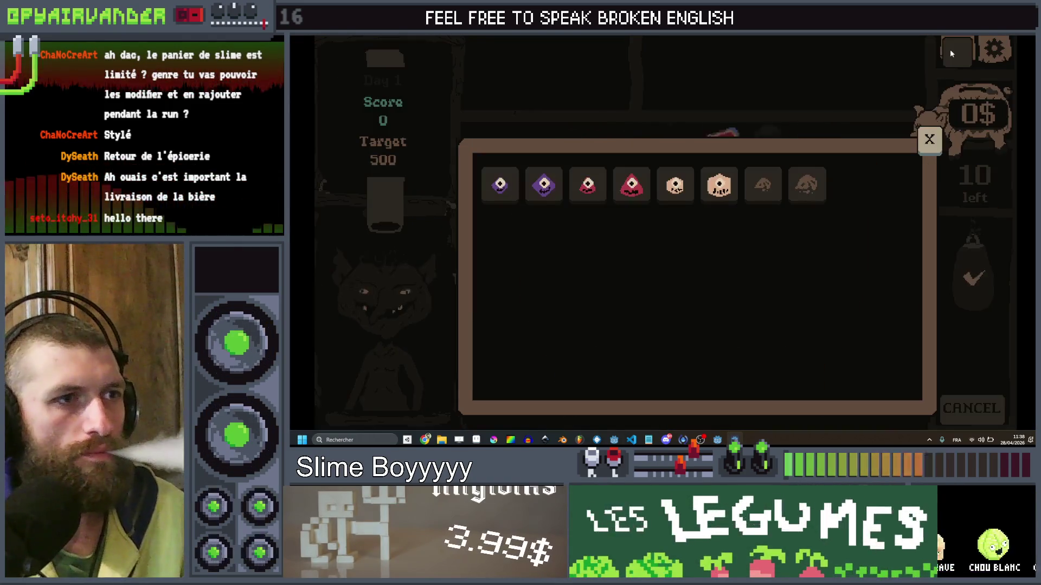
mouse_move(670, 182)
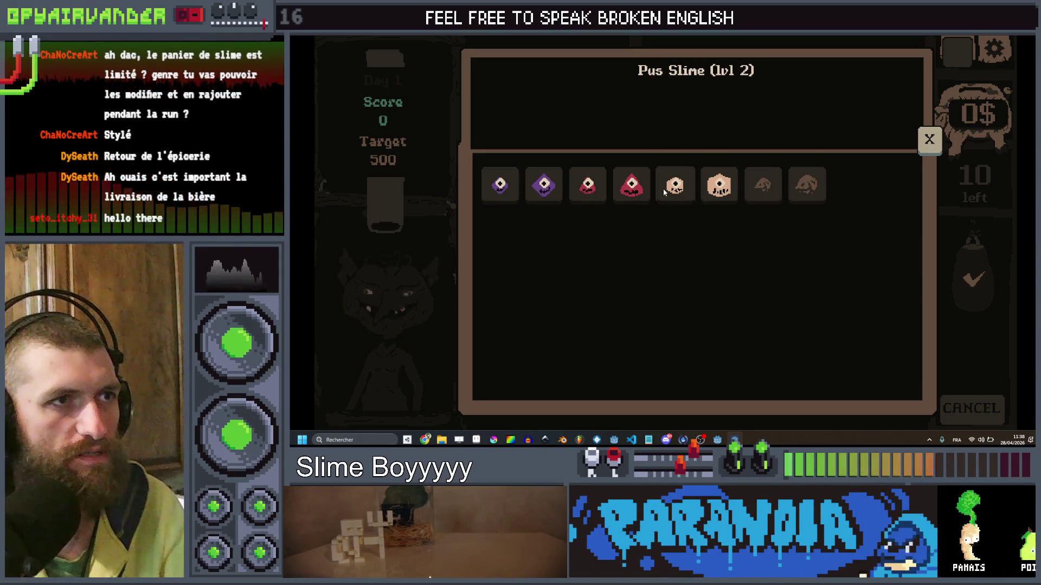
left_click(927, 142)
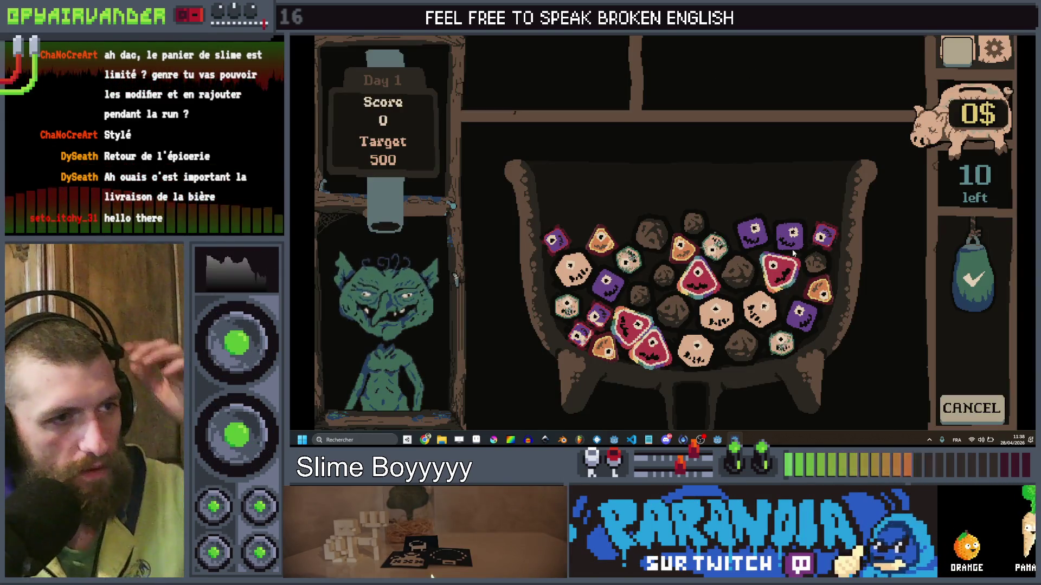
Score two red slimes, then the purple slime cluster, reaching 110 of 500.
left_click(777, 281)
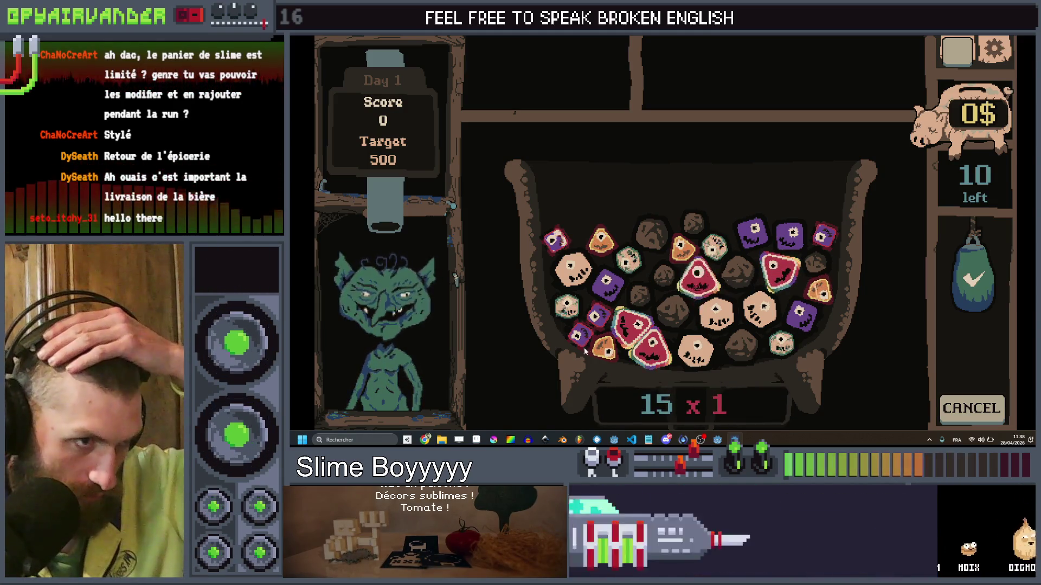
left_click(634, 328)
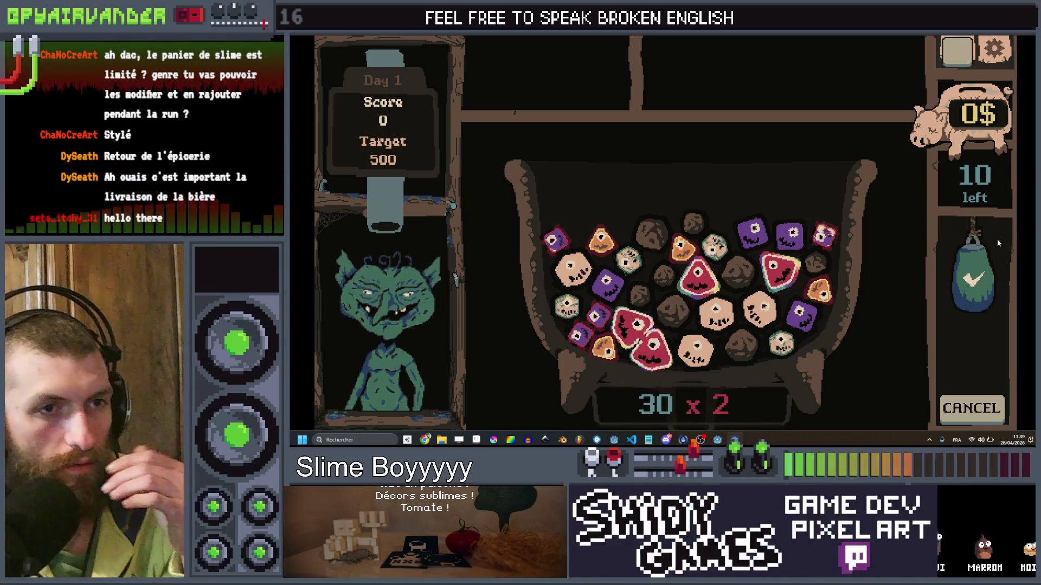
left_click(974, 269)
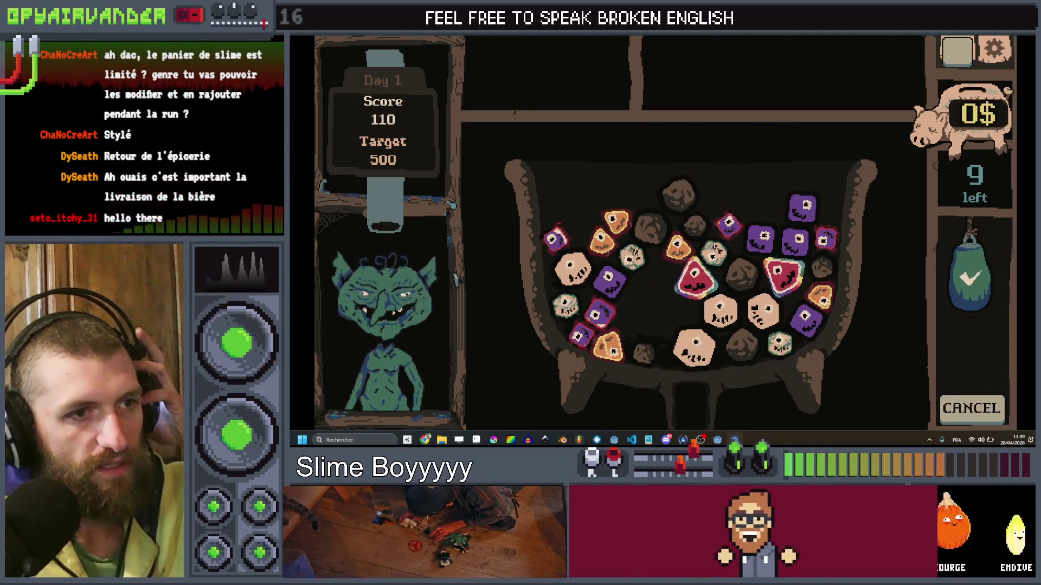
left_click(798, 219)
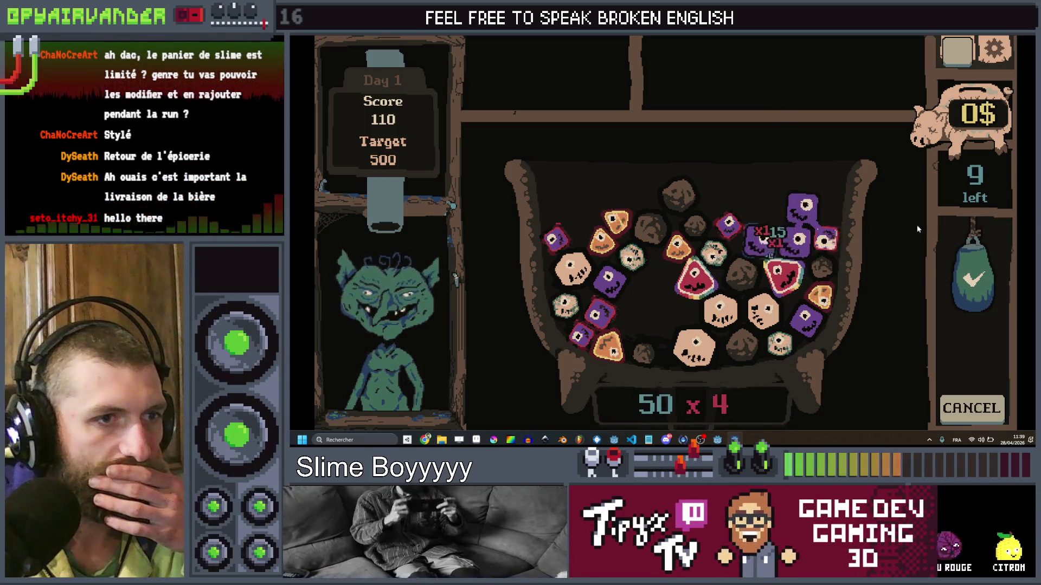
left_click(973, 279)
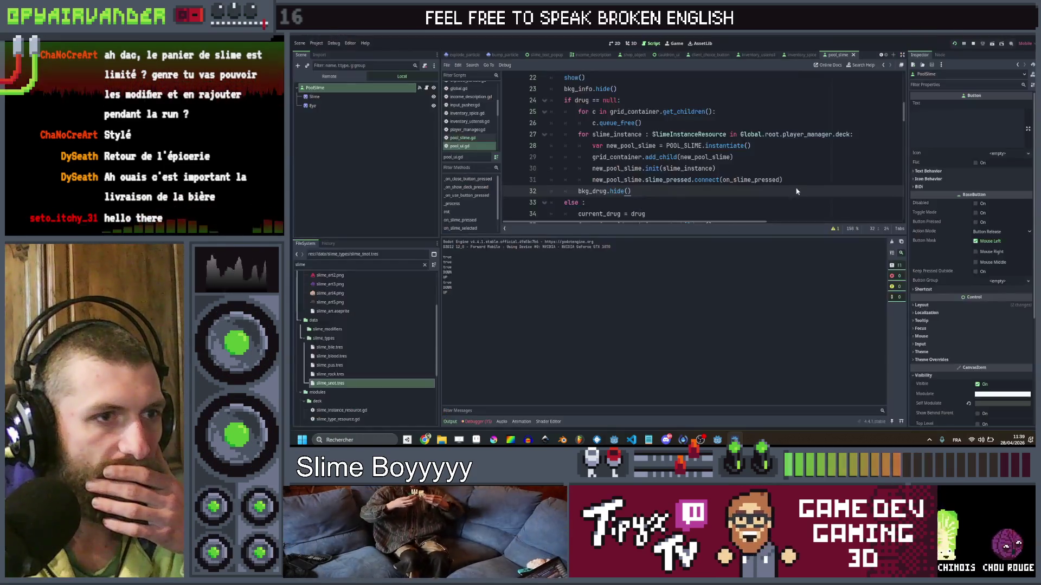
scroll(358, 333, "up", 3)
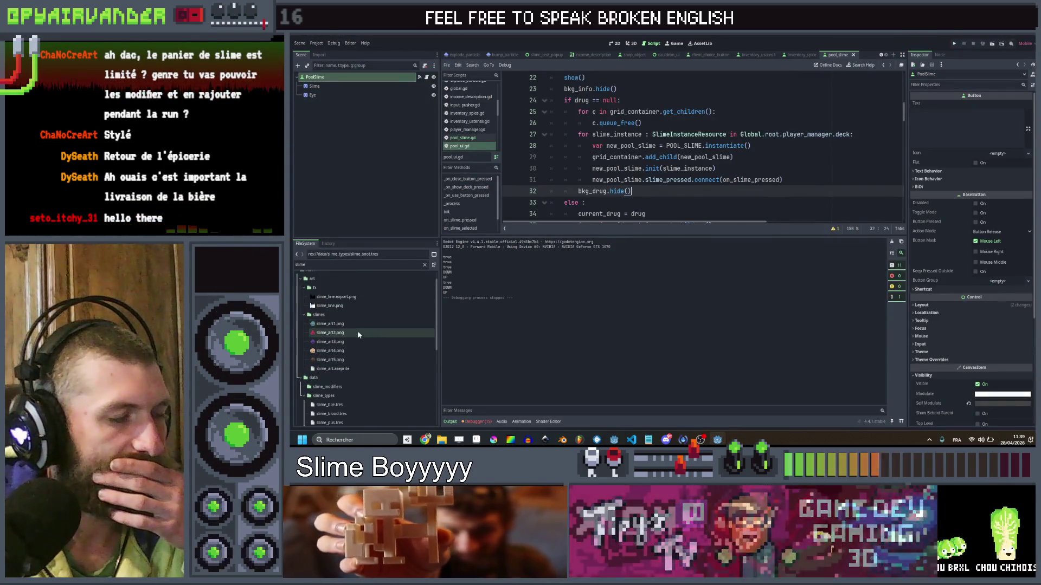
Open data/slime_modifiers/mod_golden.tres and expand its Outline Material shader parameters.
scroll(358, 333, "down", 4)
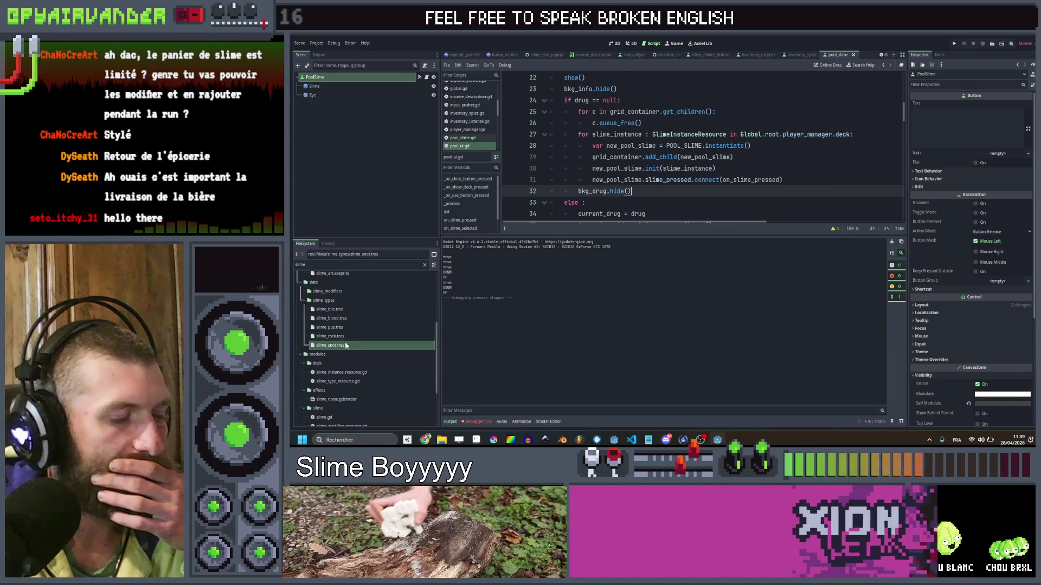
left_click(317, 293)
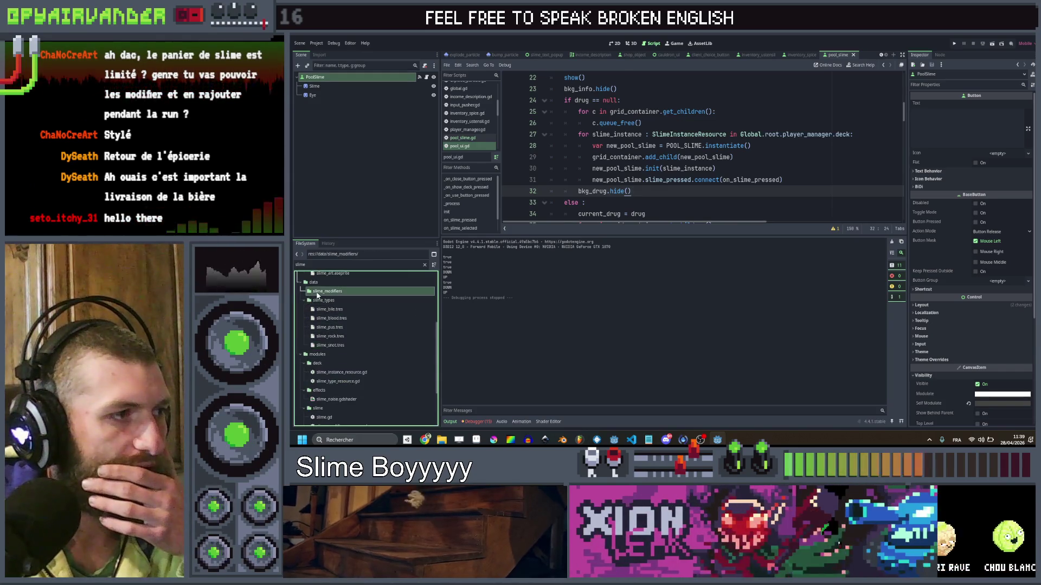
left_click(424, 265)
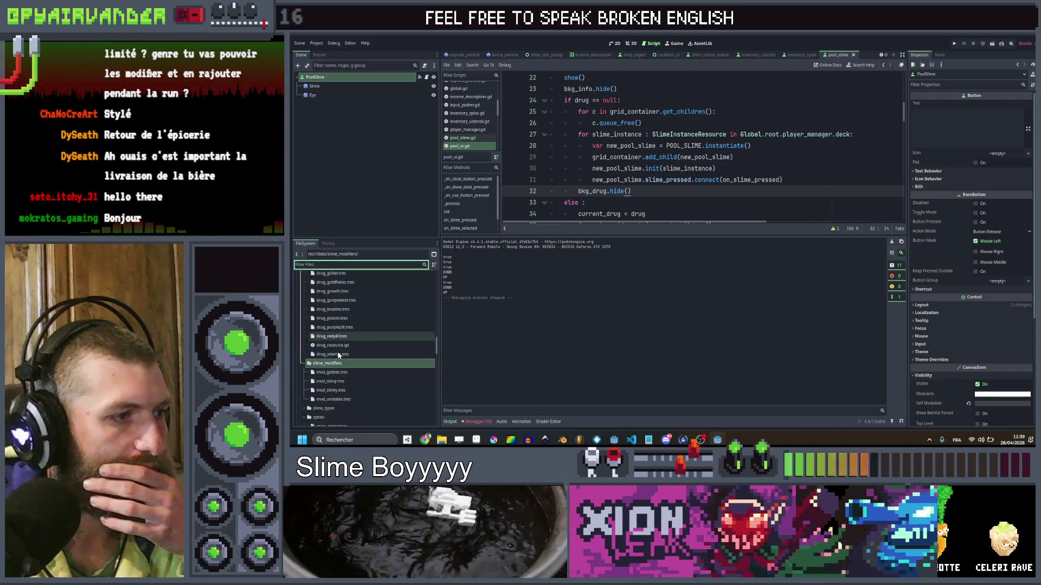
left_click(332, 372)
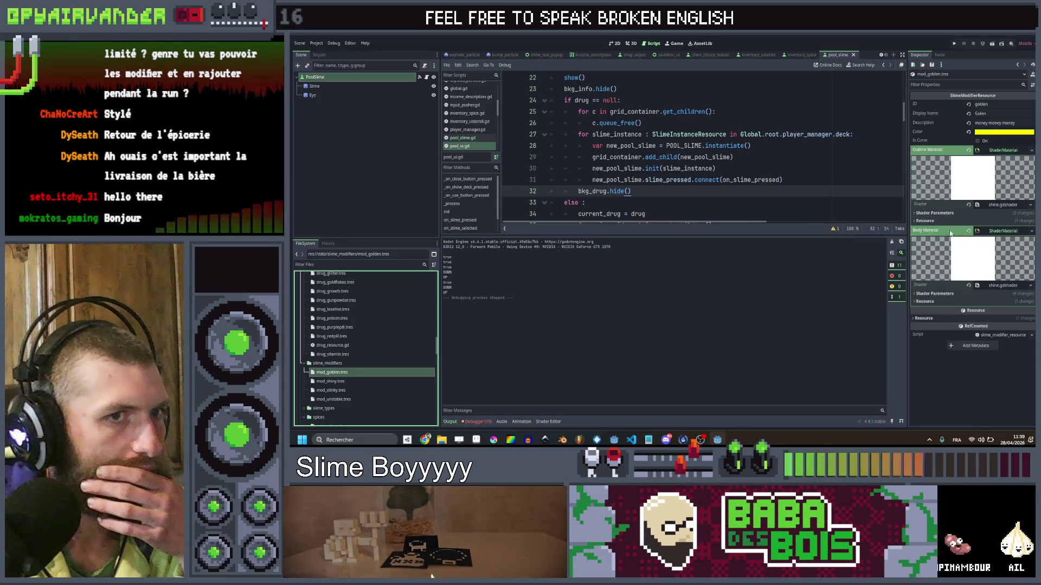
left_click(950, 212)
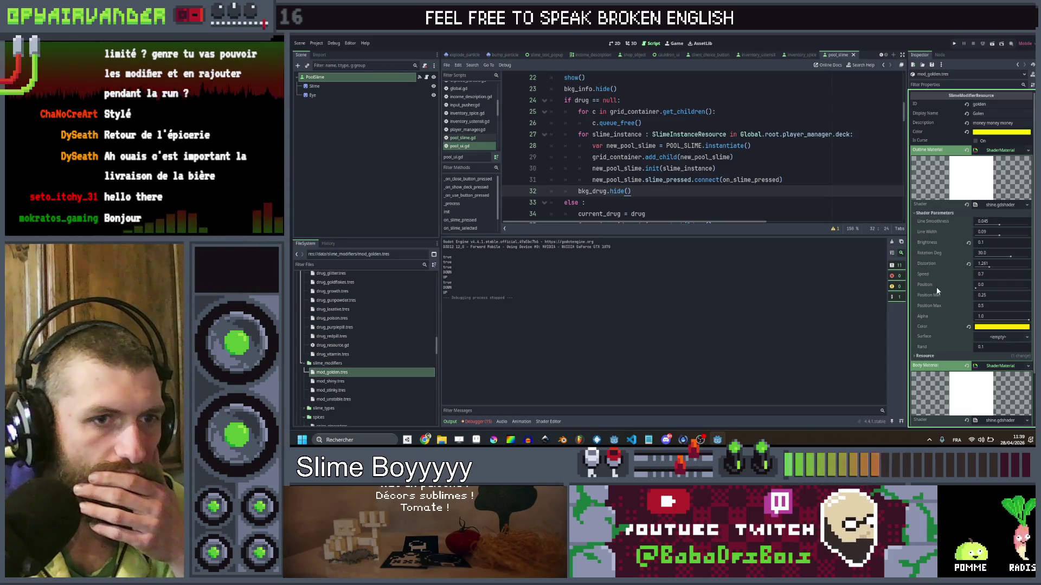
scroll(936, 289, "down", 2)
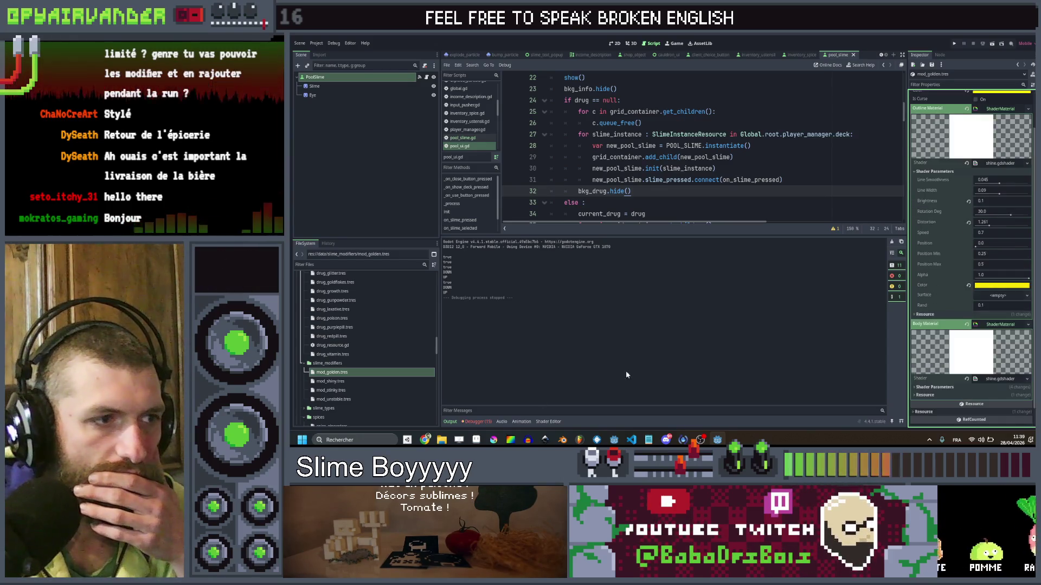
Open shine.gdshader in the Shader Editor and locate the COLOR.rgb output on line 67.
left_click(549, 422)
left_click(477, 271)
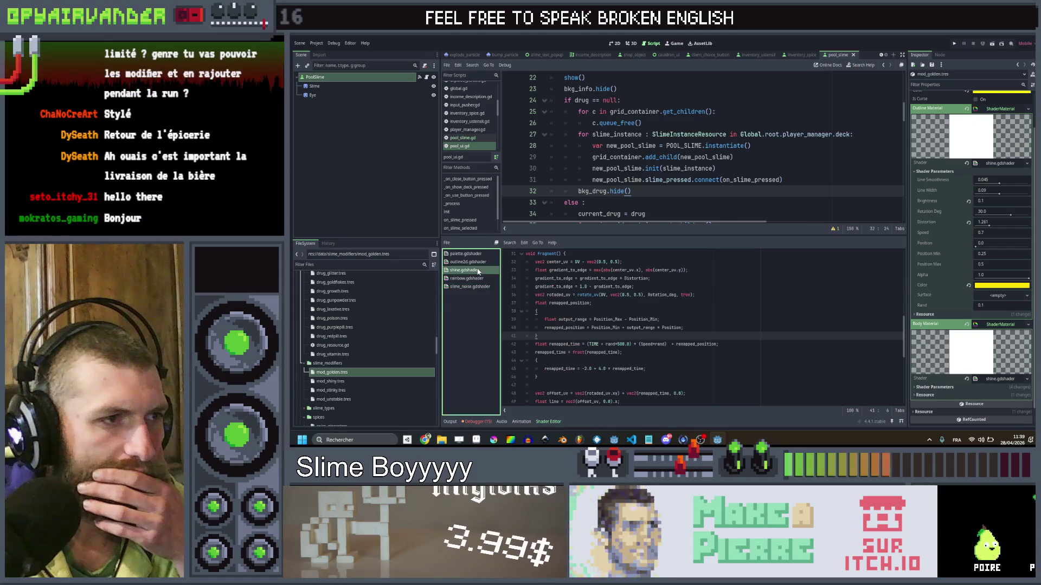
scroll(657, 283, "down", 7)
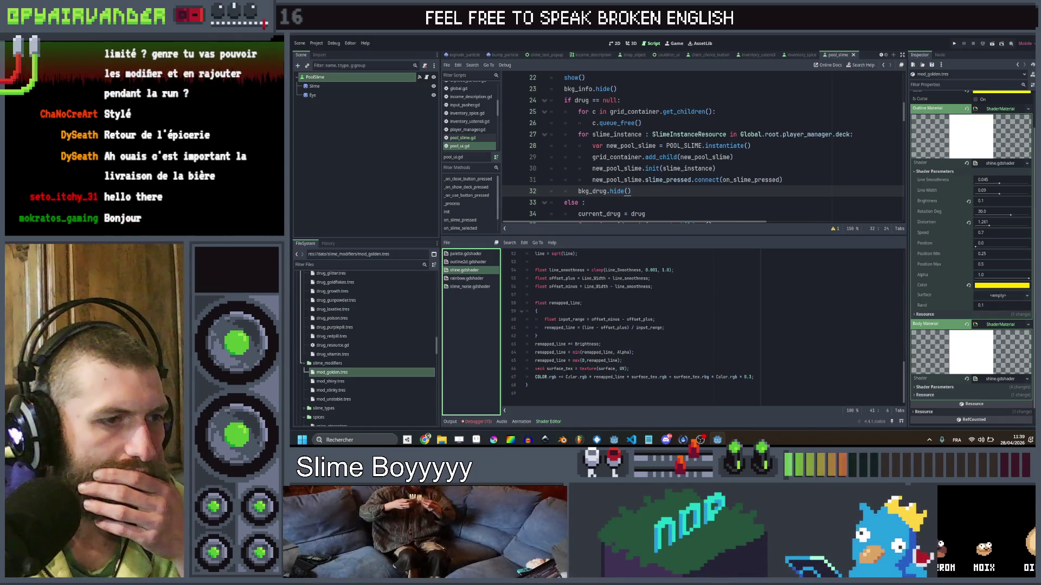
double_click(575, 377)
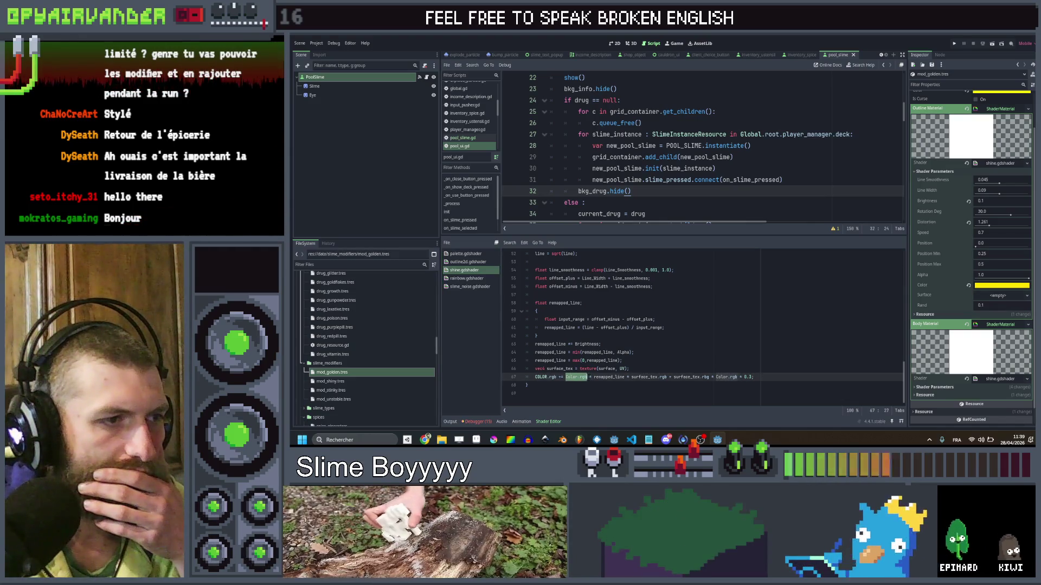
key("shift+Left")
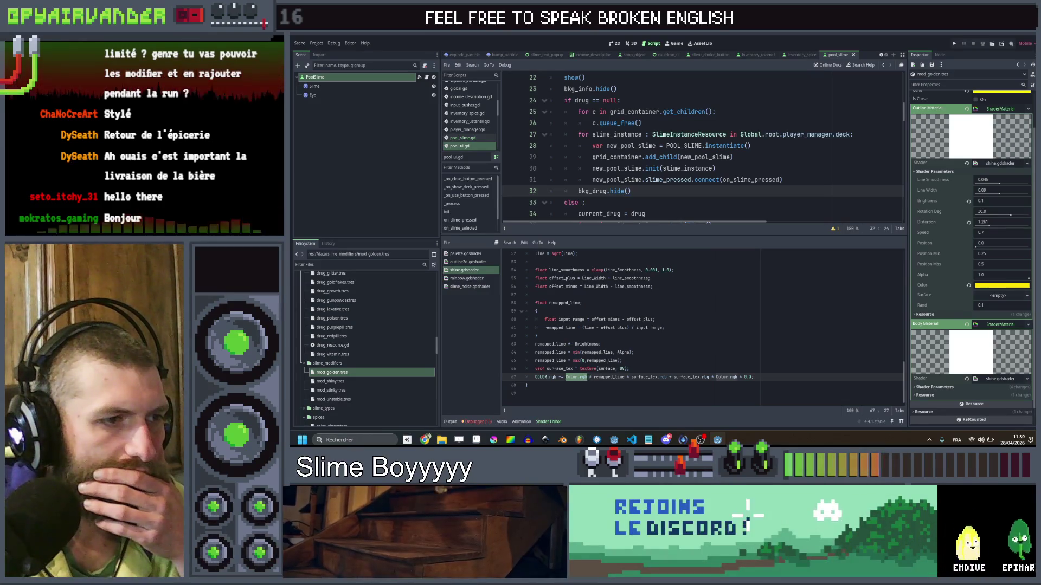
left_click(643, 360)
left_click(642, 368)
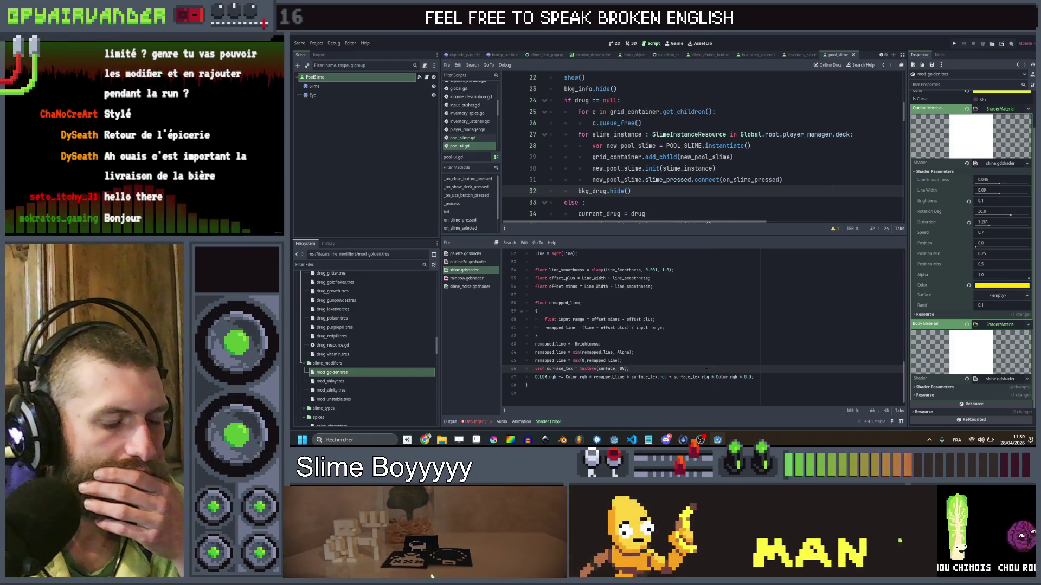
left_click(561, 377)
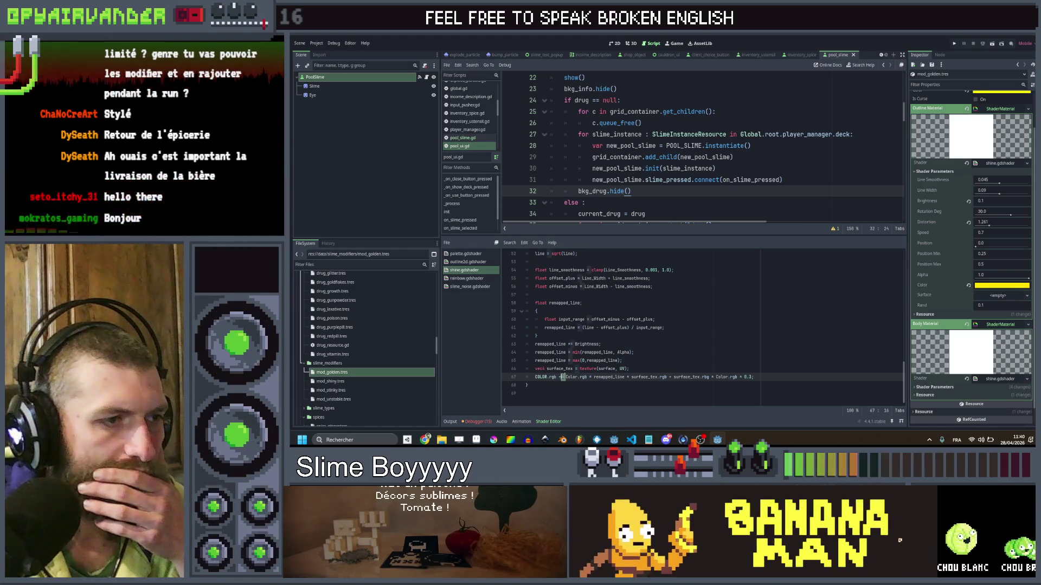
Start rewriting line 67 as COLOR = mix(COLOR, ...) around the existing shine expression.
key("Delete")
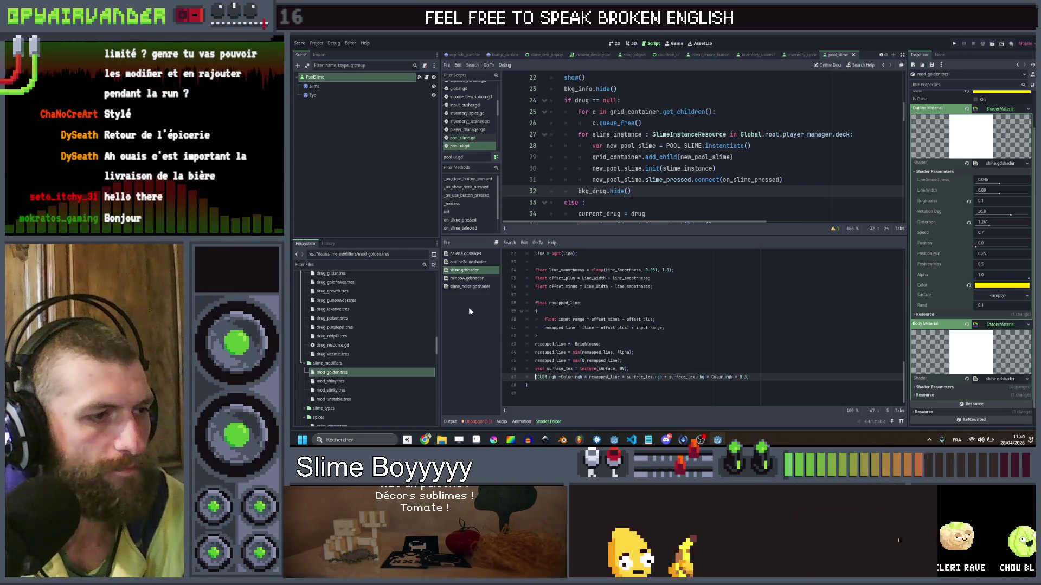
key("Home")
type("Color")
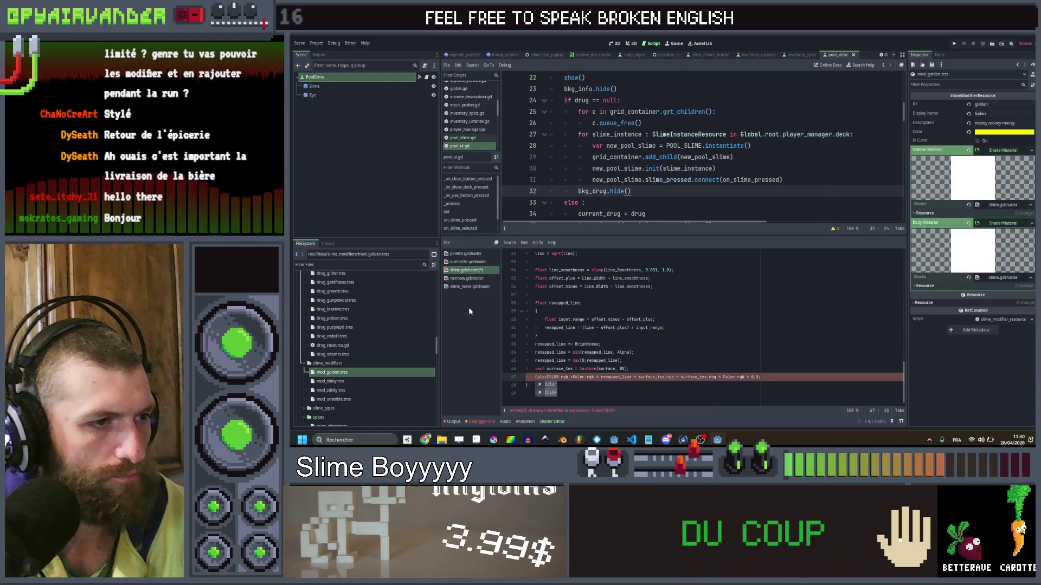
key("BackSpace")
key("BackSpace")
key("BackSpace")
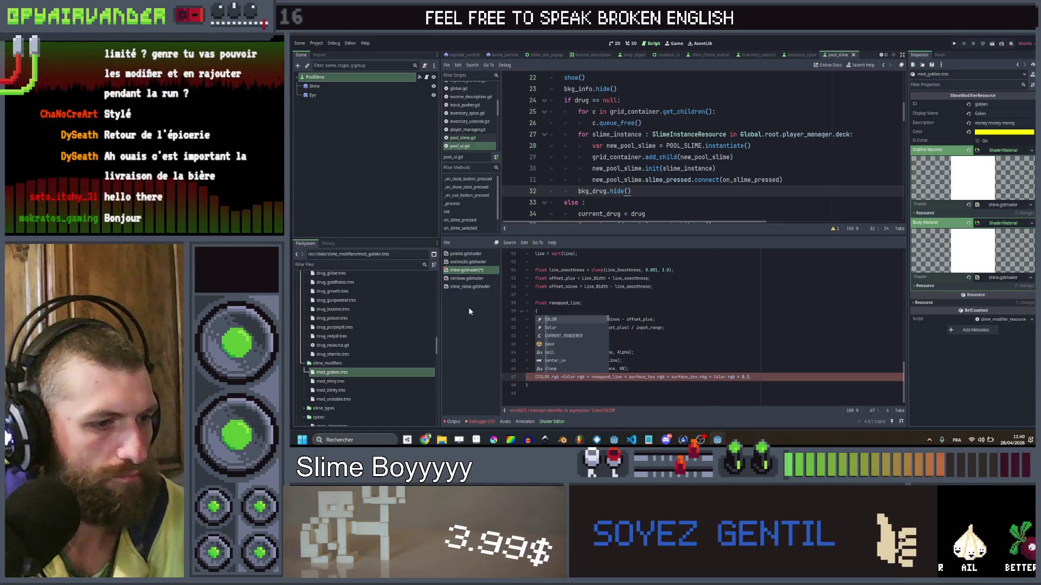
type(" COLOR = ")
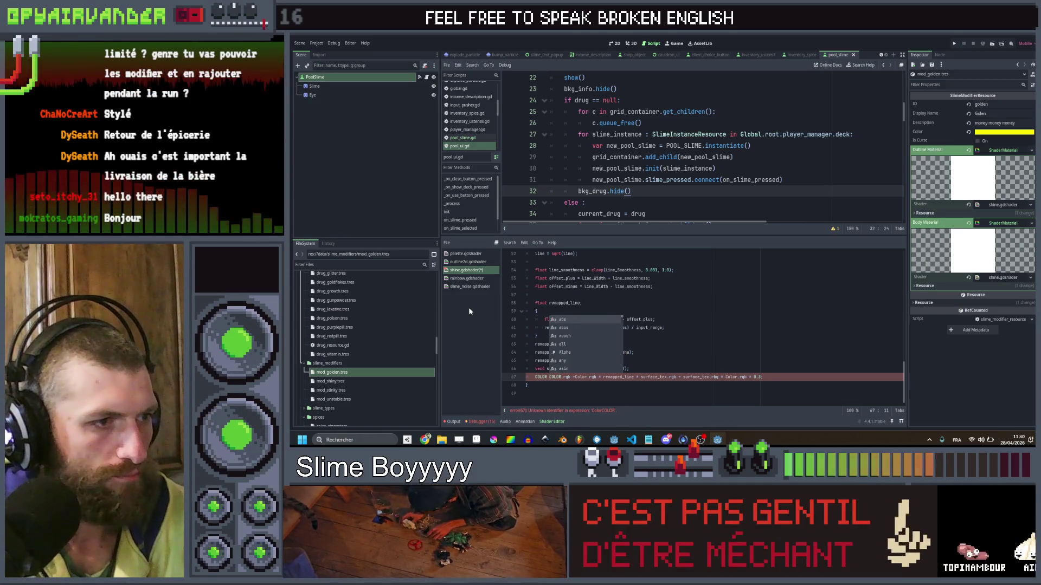
type("mix(")
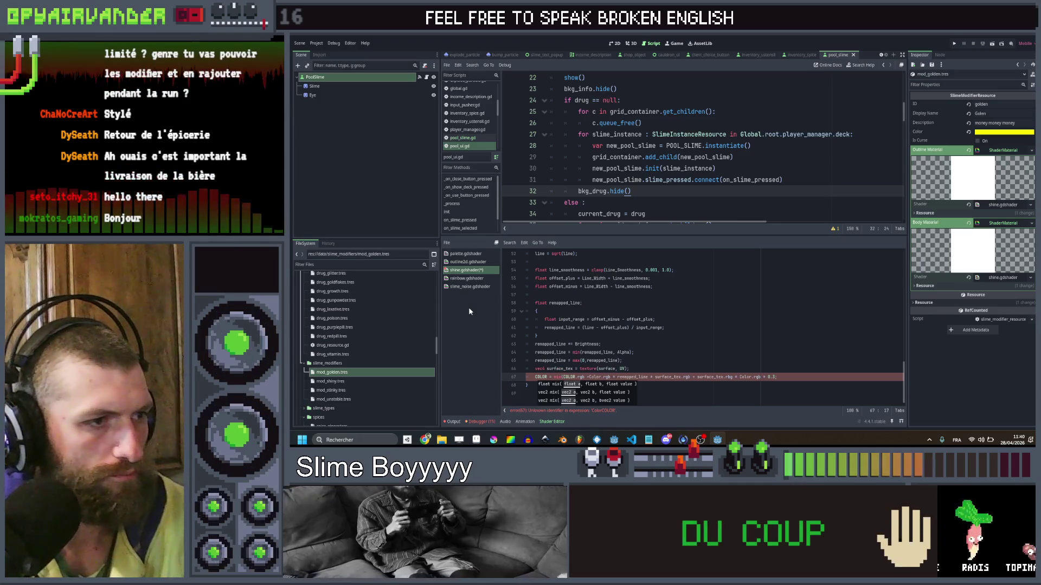
type("COLOR,")
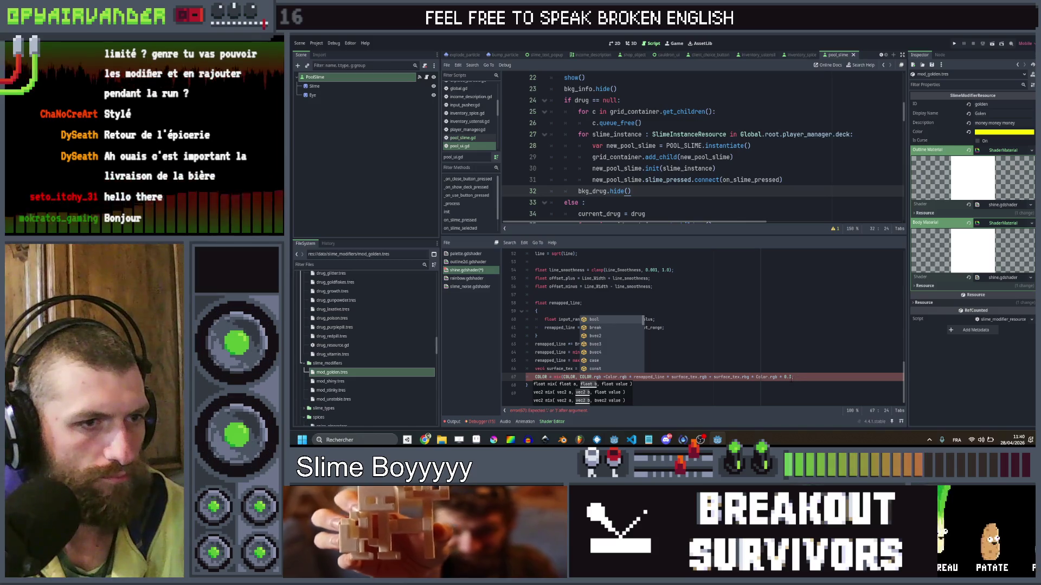
left_click(792, 378)
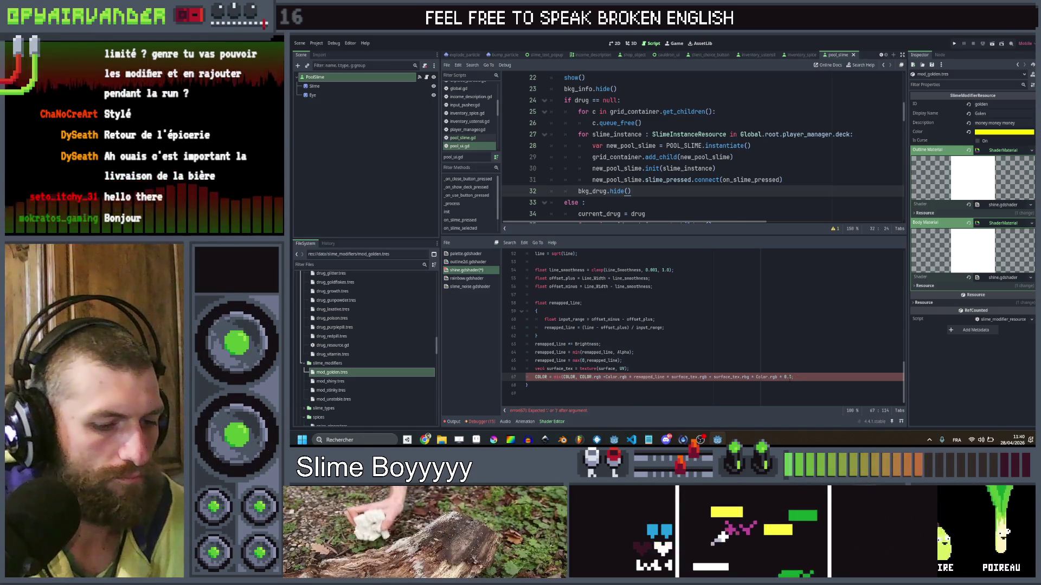
type(",")
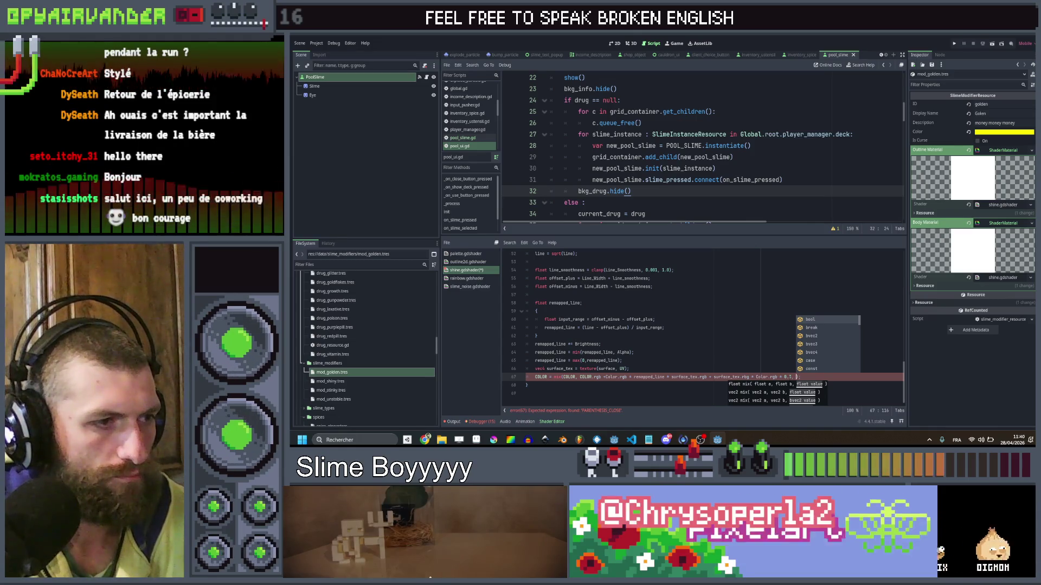
Add remapped_line as the mix call's final argument.
key("Escape")
key("ctrl+shift+Return")
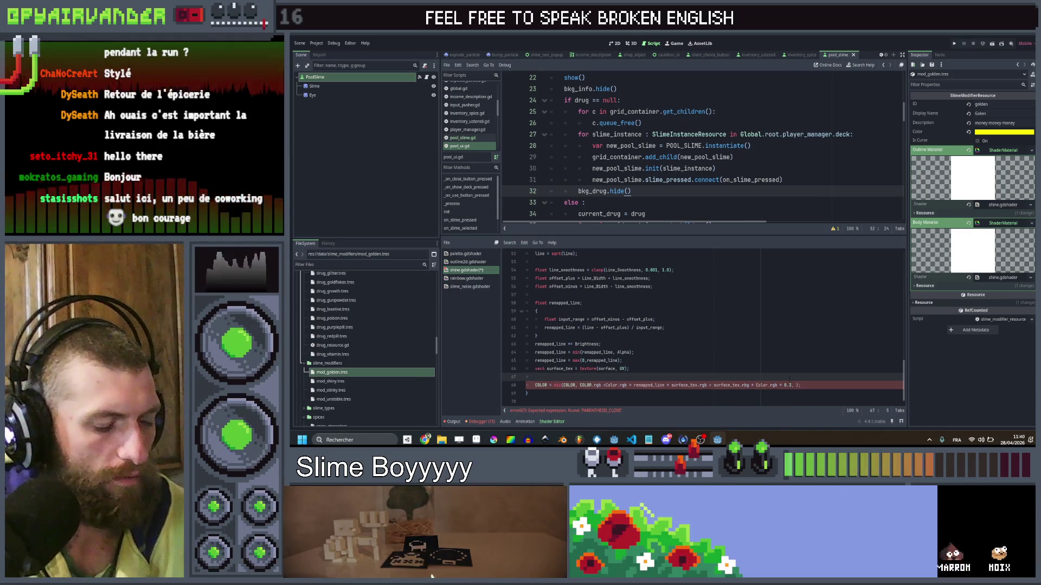
type("vec4")
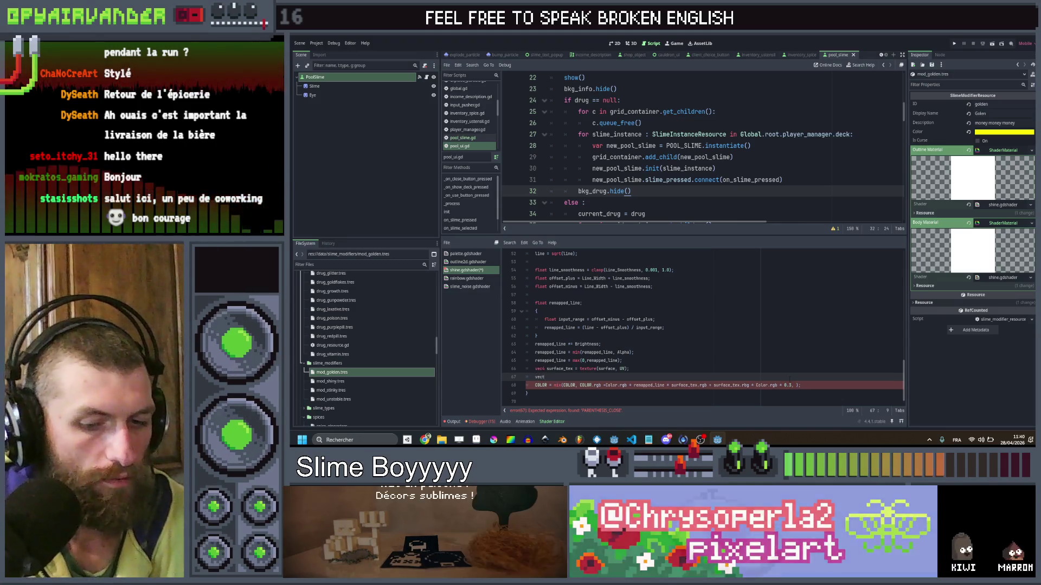
key("BackSpace")
key("BackSpace")
key("BackSpace")
key("BackSpace")
key("BackSpace")
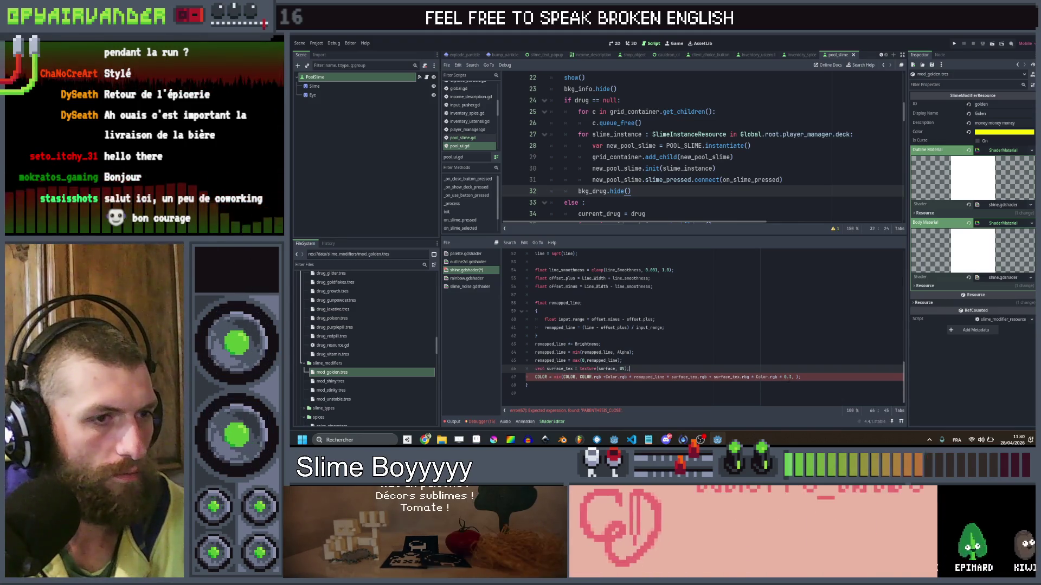
left_click(796, 376)
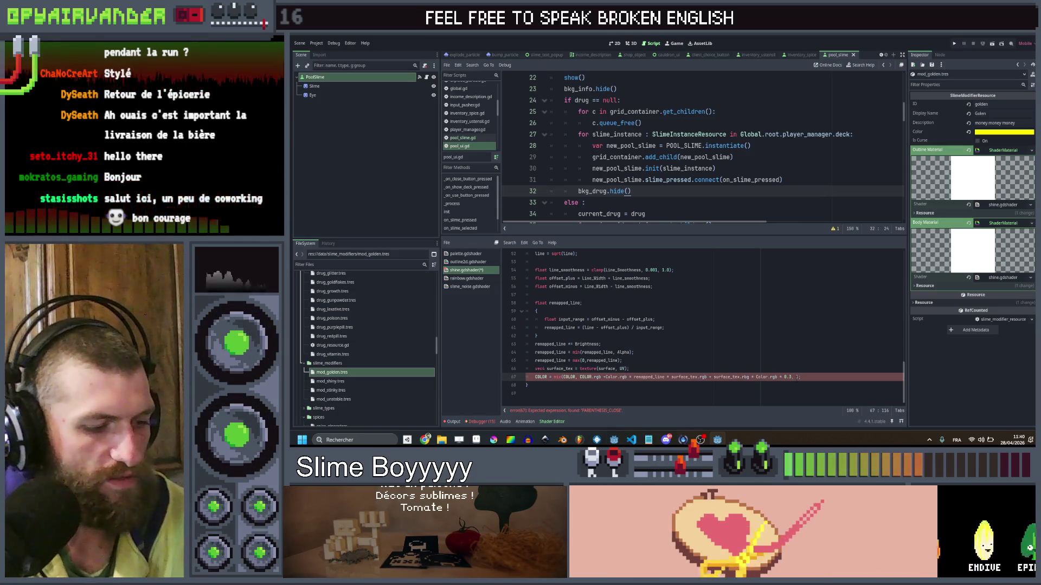
type("surf")
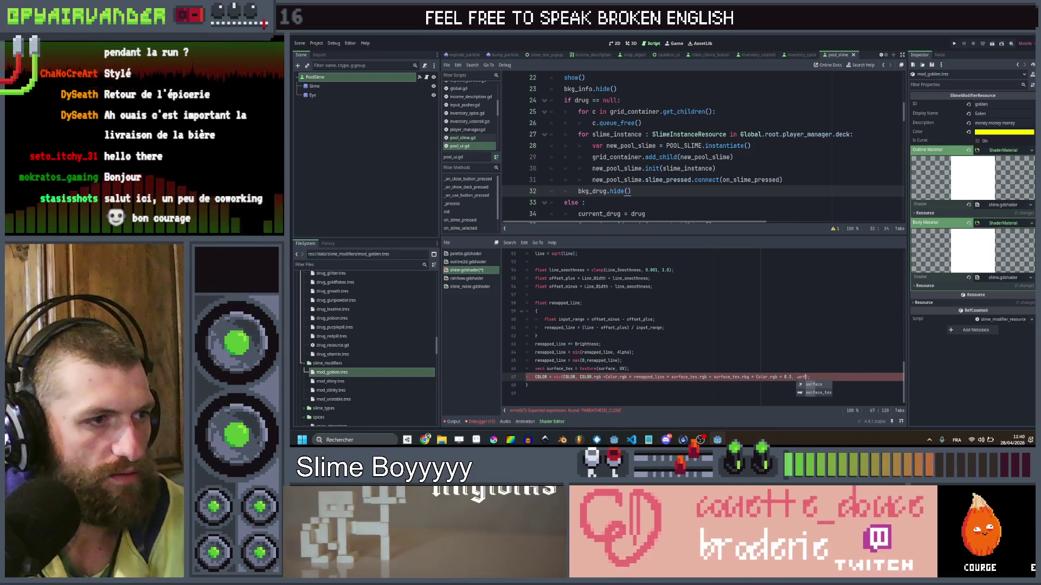
key("BackSpace")
key("BackSpace")
key("BackSpace")
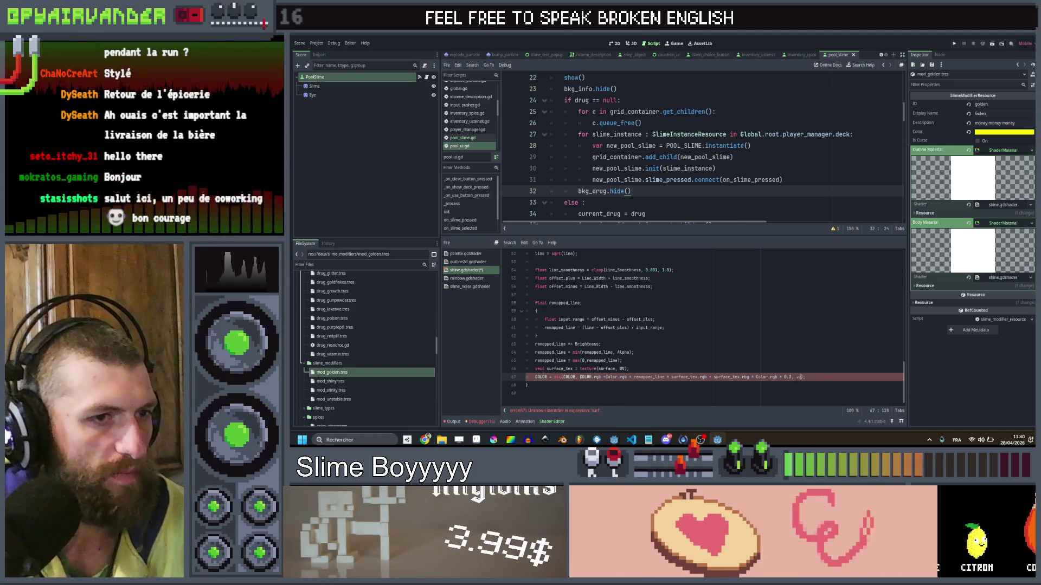
type("ema")
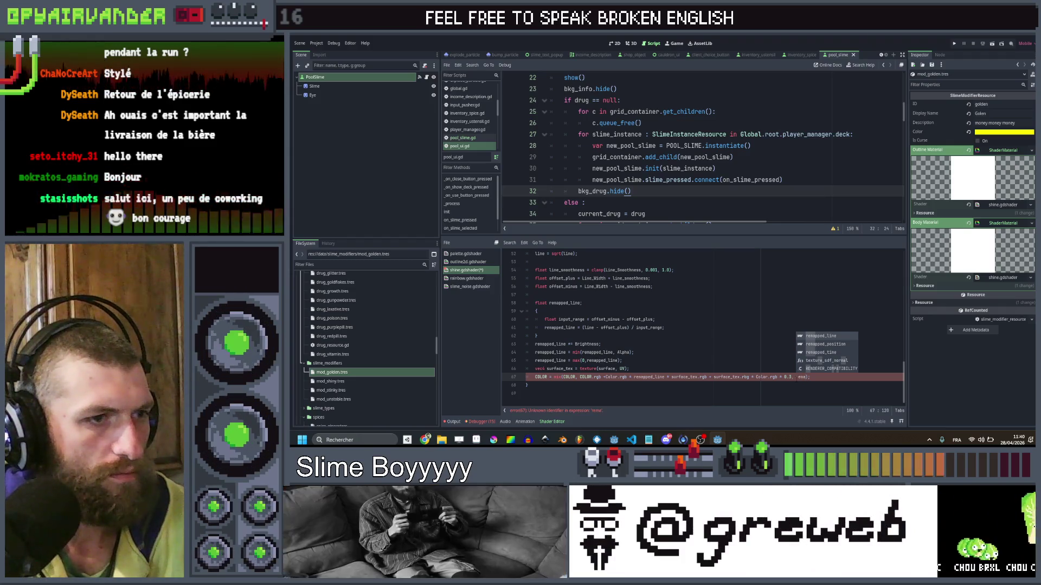
key("Return")
type(".a")
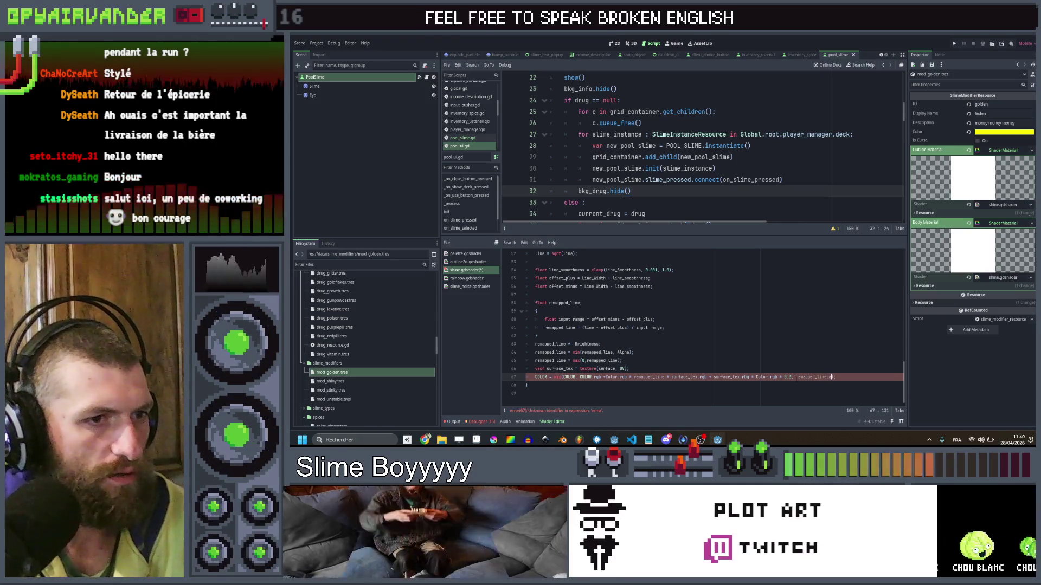
key("BackSpace")
key("BackSpace")
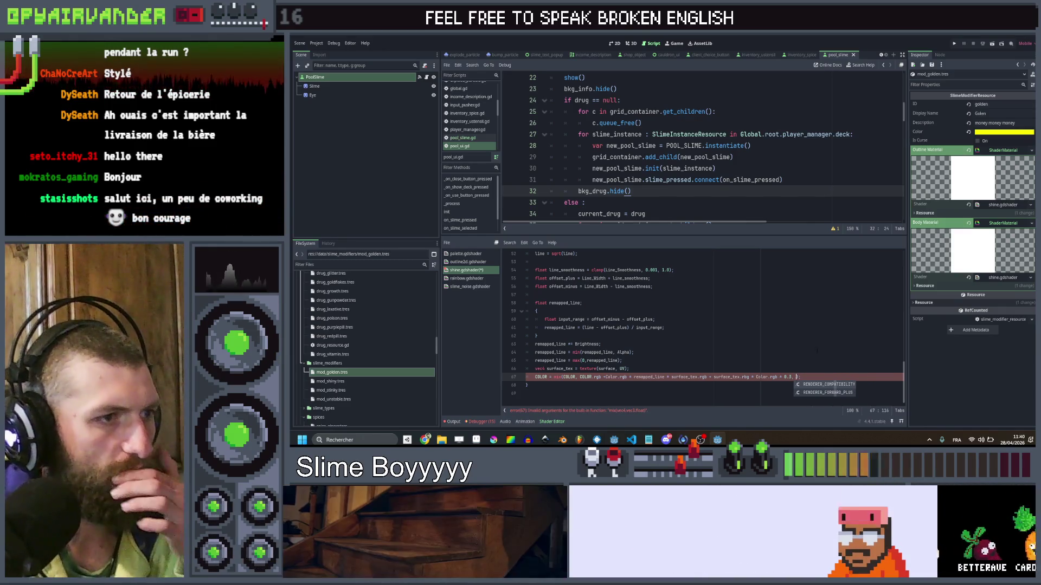
Undo the mix() rewrite on line 67 and remove the duplicated C from COLOR.
key("BackSpace")
key("BackSpace")
key("BackSpace")
scroll(715, 327, "up", 4)
scroll(715, 326, "up", 1)
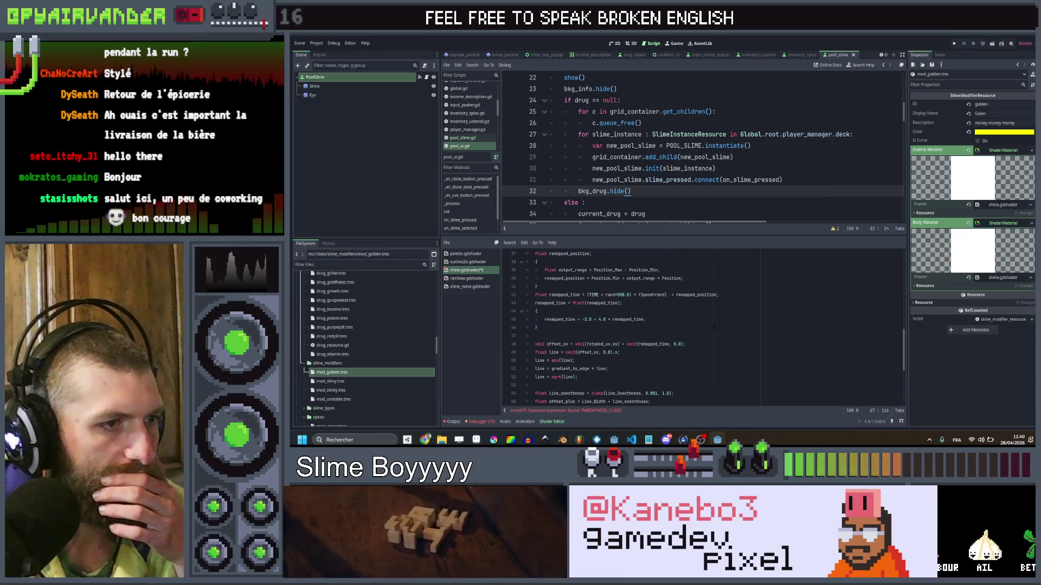
scroll(714, 327, "up", 2)
scroll(715, 327, "down", 6)
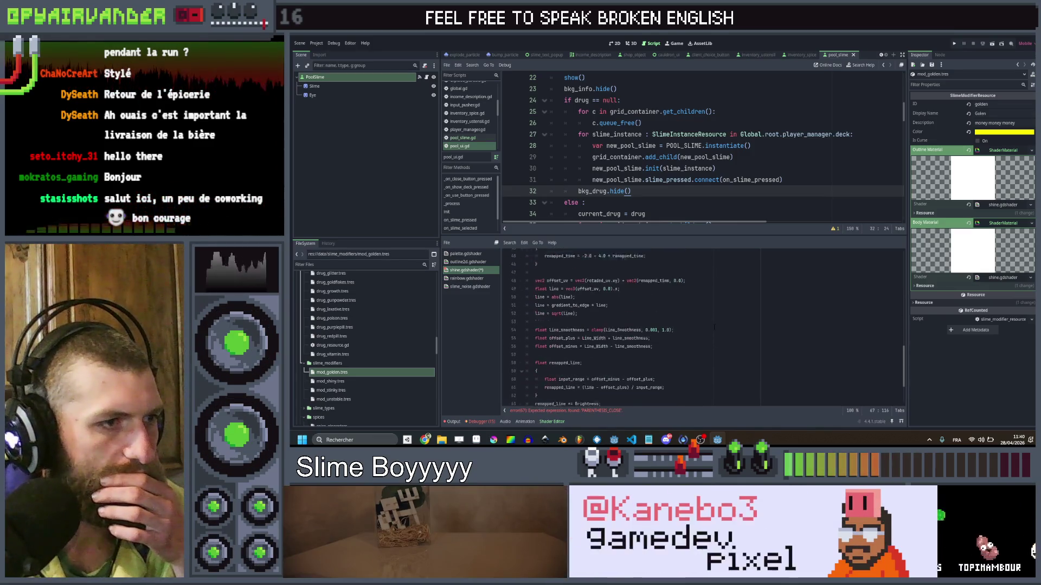
scroll(714, 327, "down", 1)
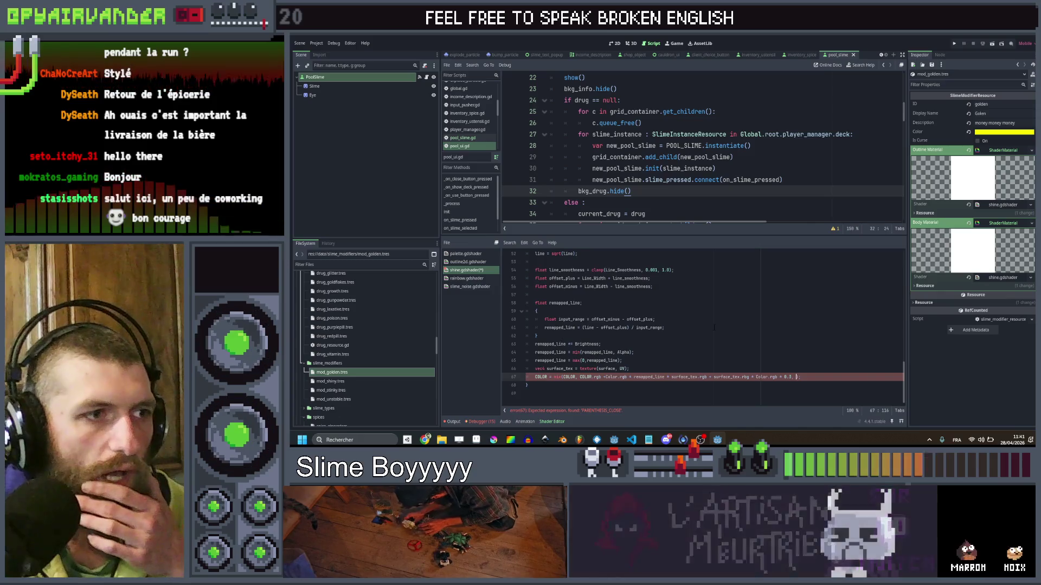
scroll(714, 327, "up", 4)
scroll(714, 325, "up", 4)
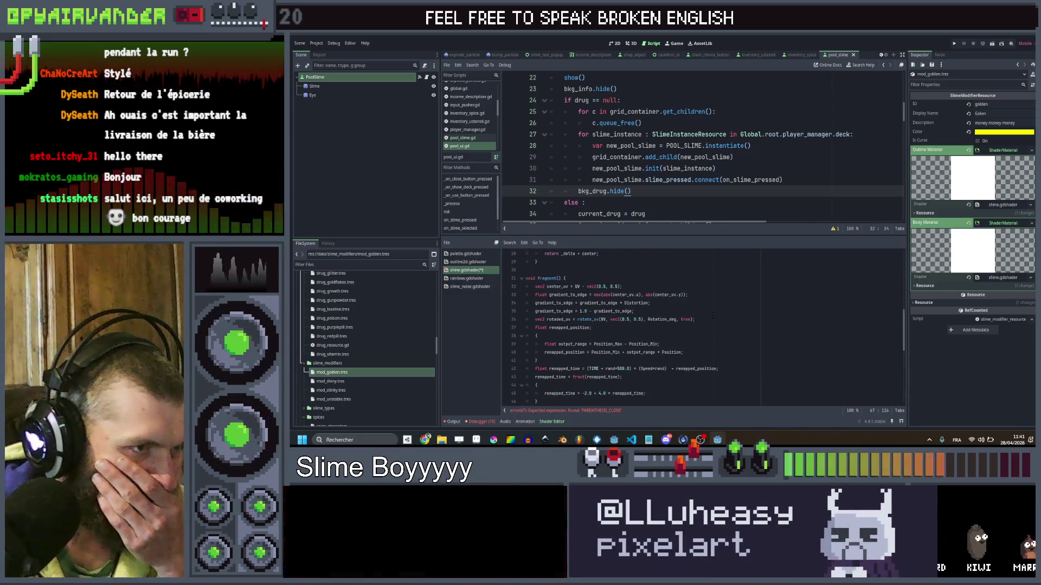
scroll(713, 315, "down", 8)
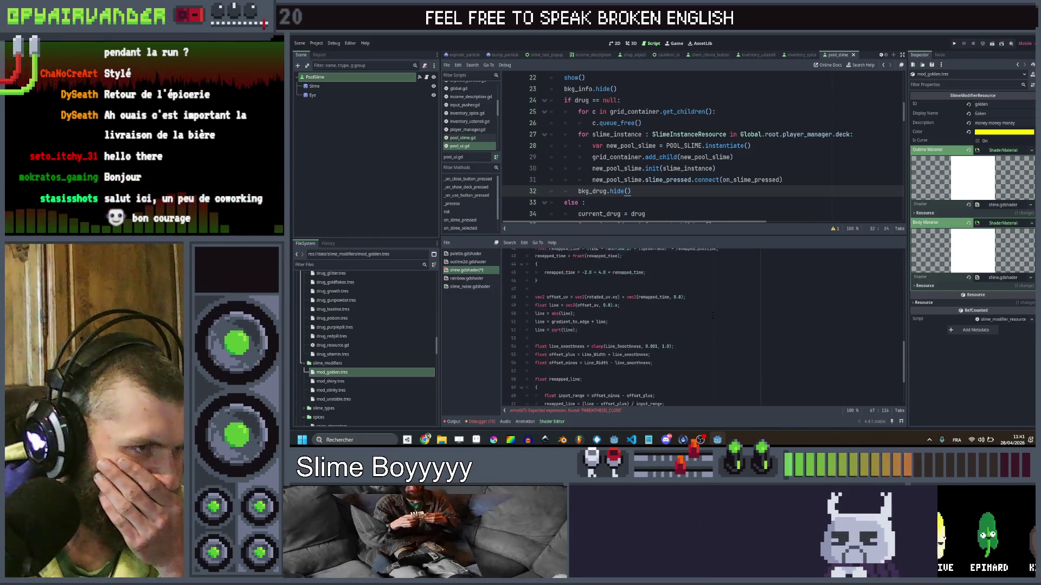
left_click(713, 313)
key("ctrl+z")
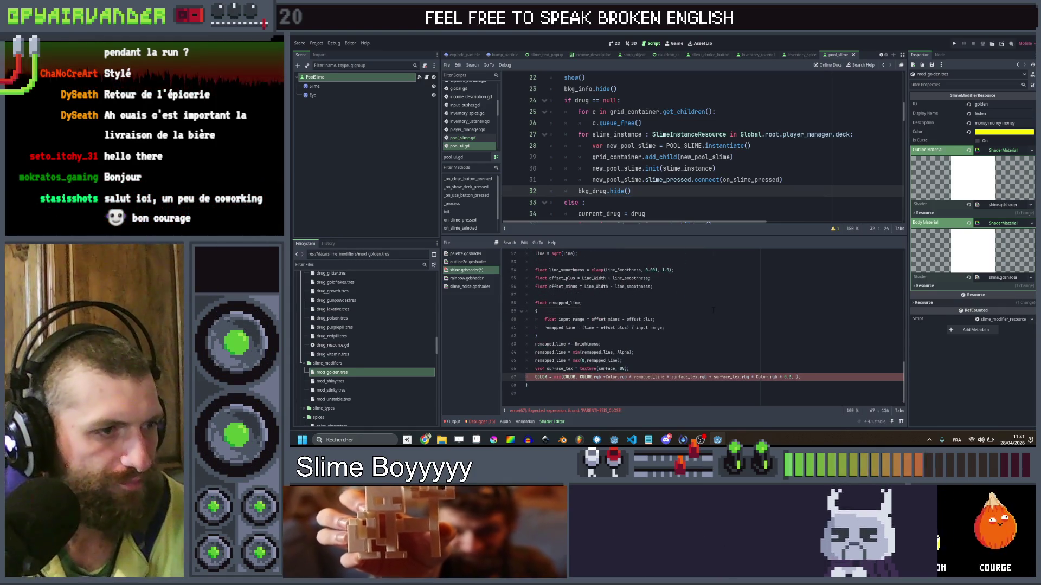
key("BackSpace")
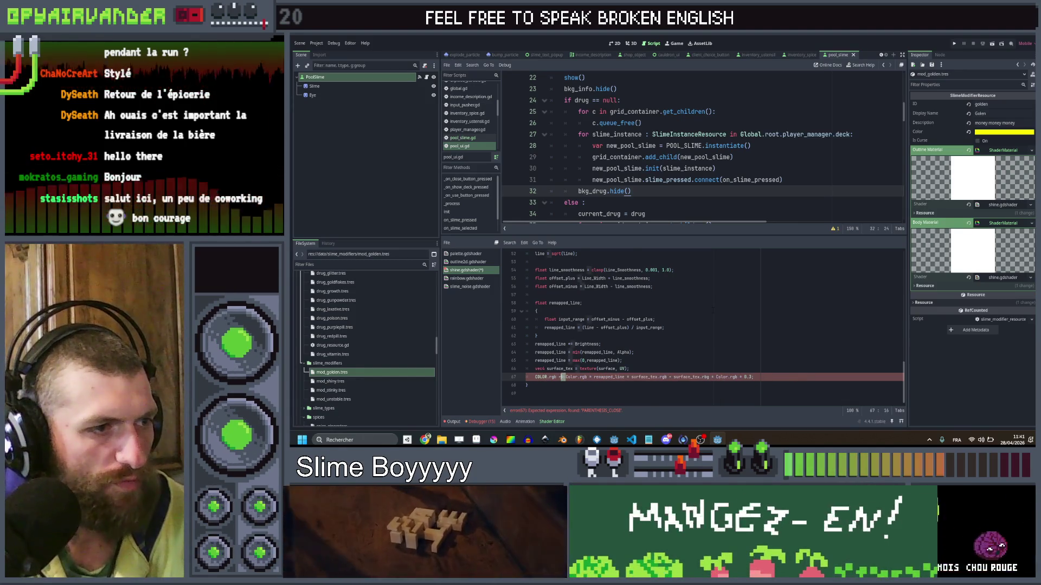
Save shine.gdshader and run the game with F5.
key("ctrl+z")
key("ctrl+z")
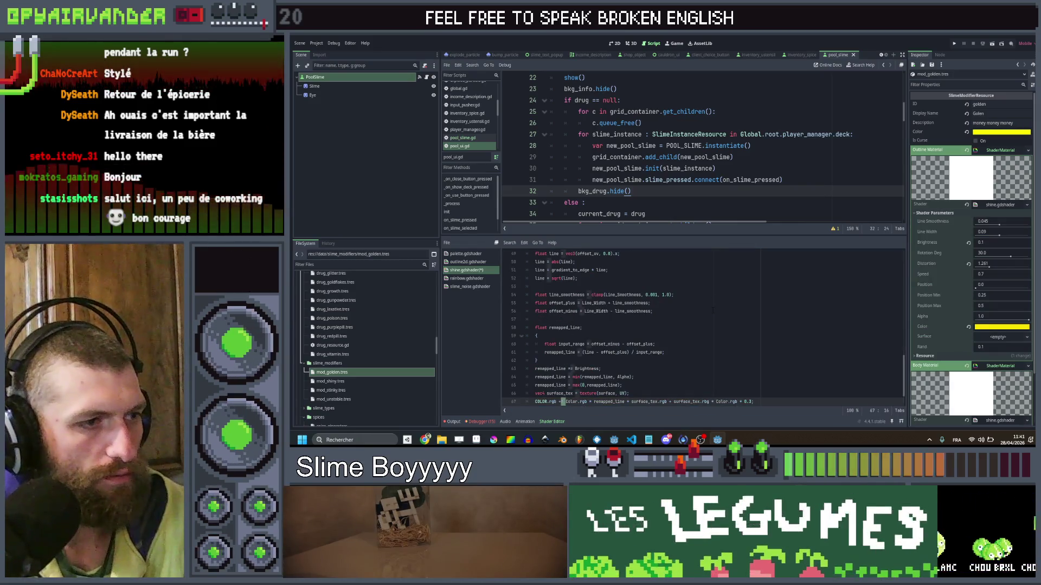
key("ctrl+z")
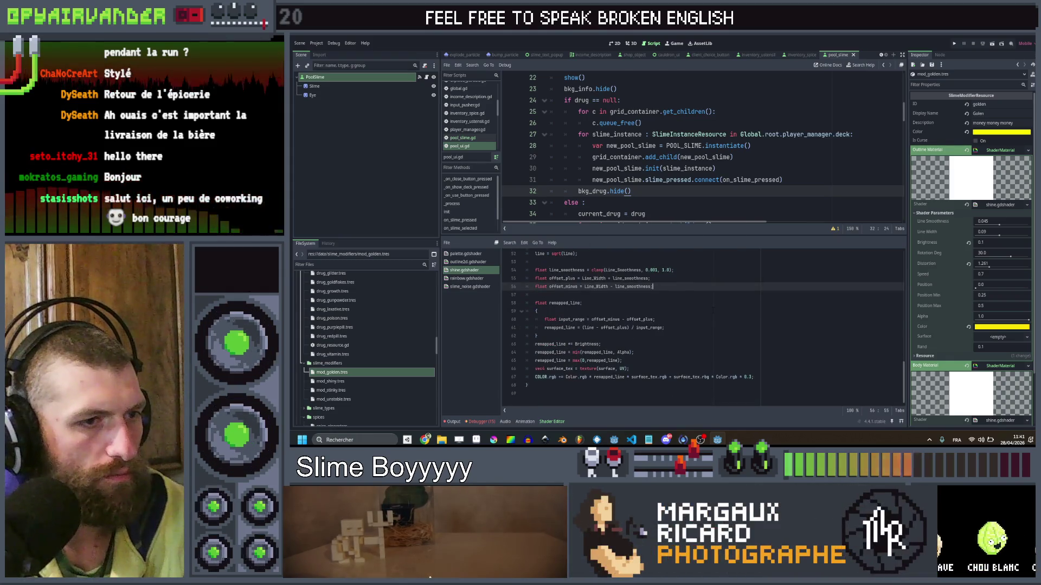
key("ctrl+z")
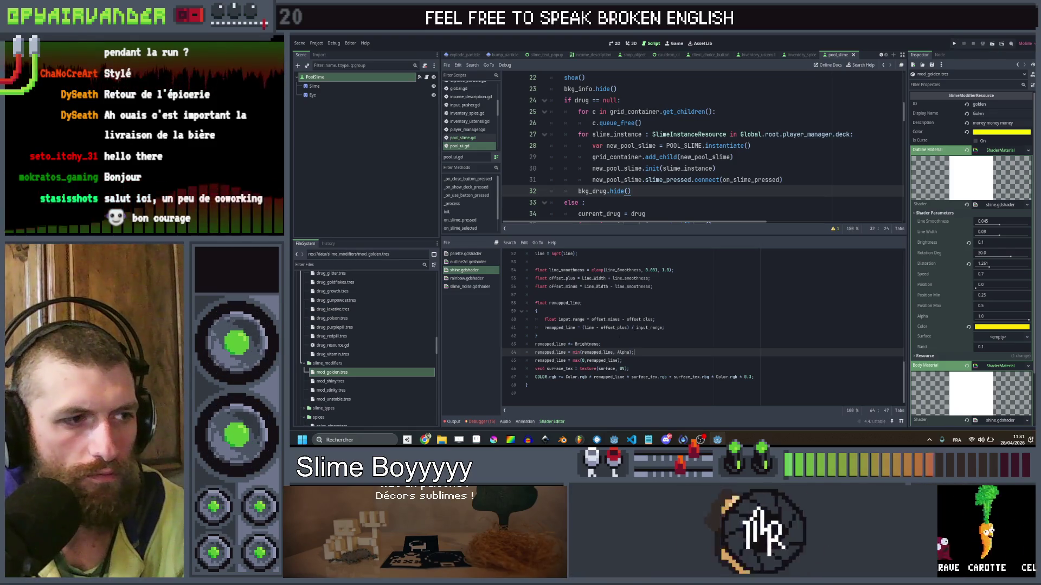
left_click(567, 377)
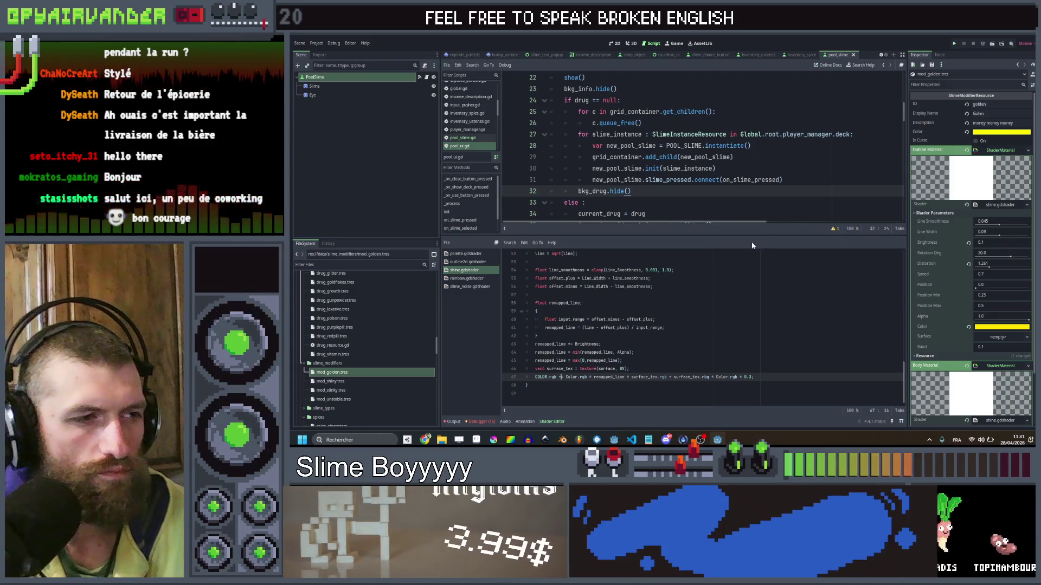
key("F5")
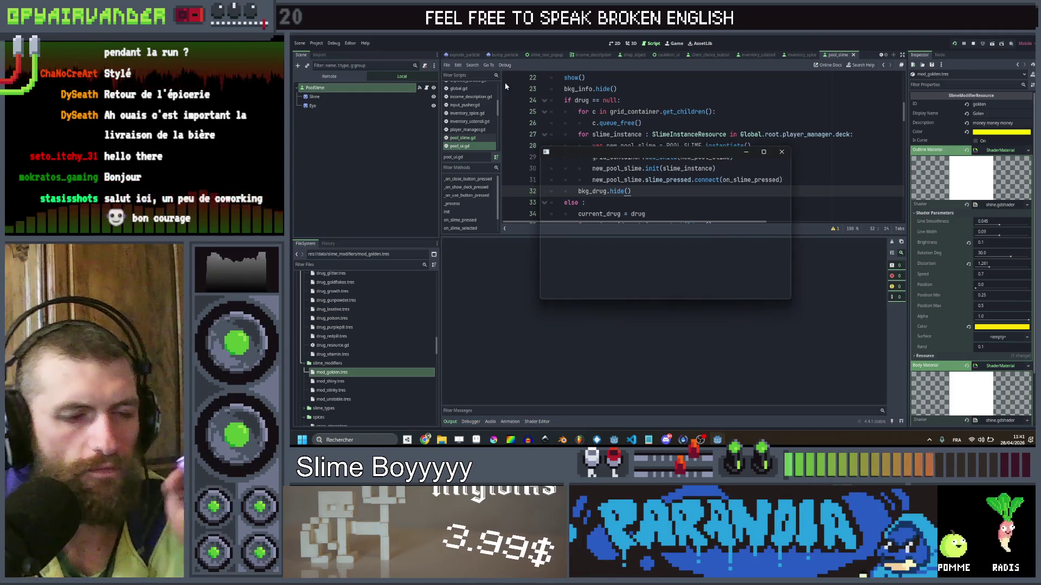
Close the Slime Soup (DEBUG) window to end the test run.
left_click(781, 151)
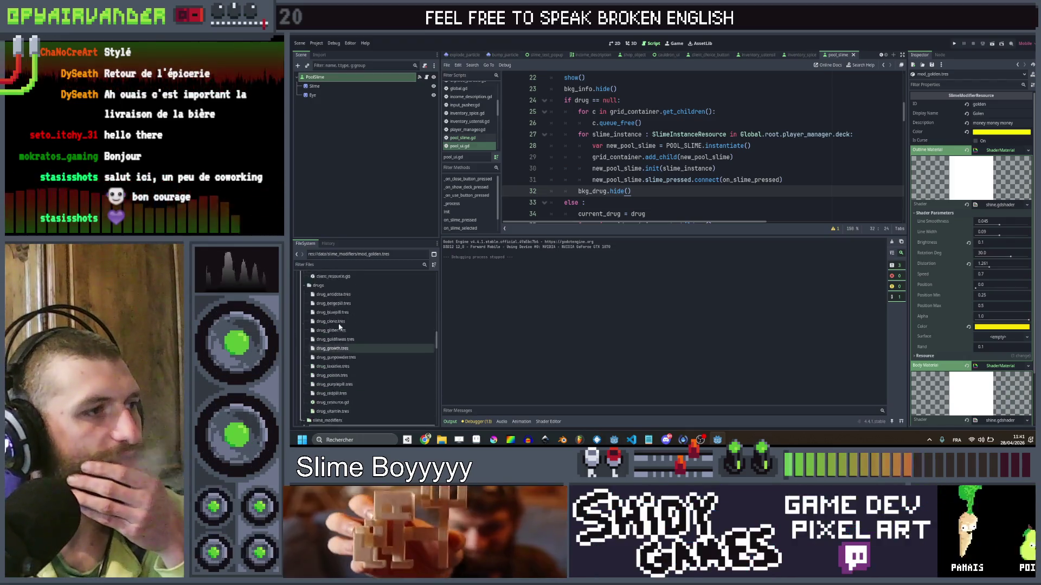
scroll(882, 54, "up", 4)
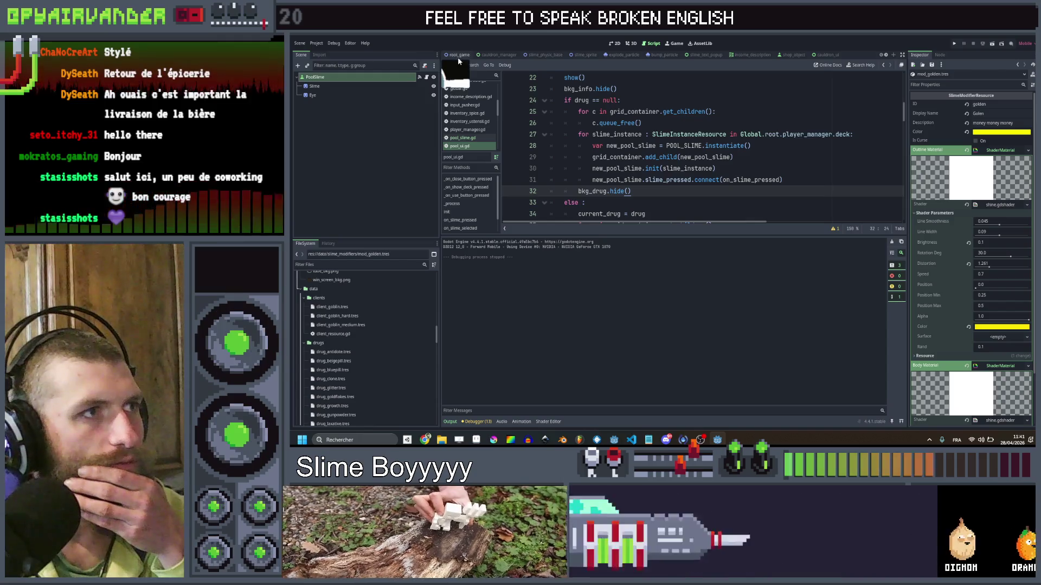
In root_game's PlayerManager deck, give slot 0 the mod_shiny modifier.
left_click(458, 55)
left_click(358, 122)
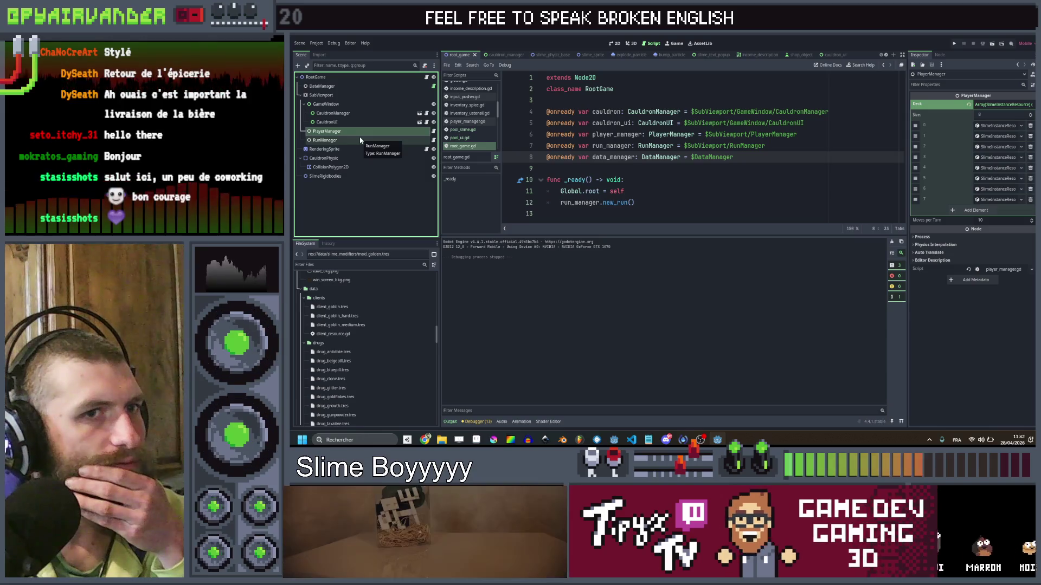
left_click(360, 141)
left_click(360, 132)
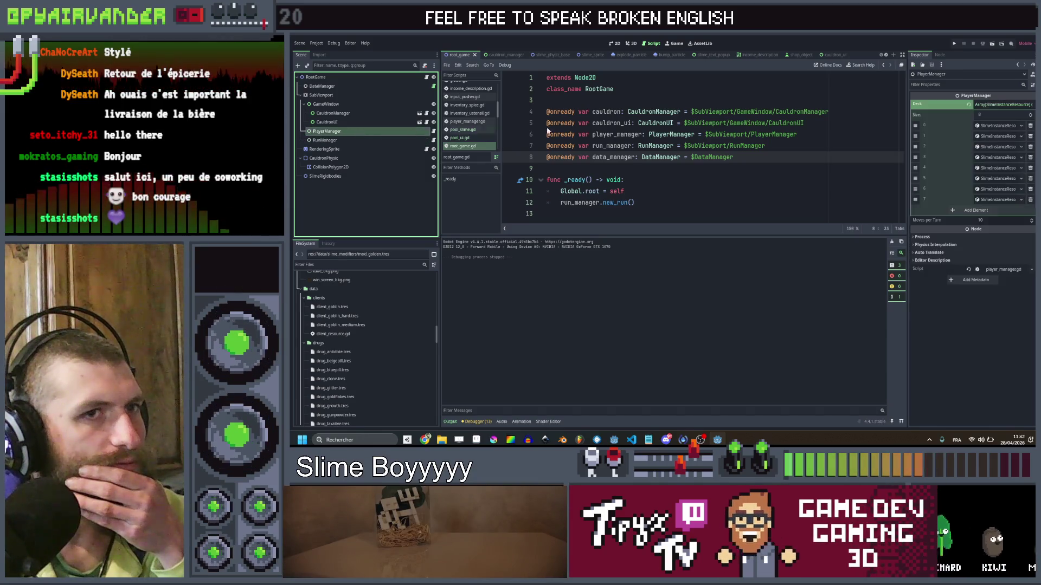
left_click(1011, 128)
right_click(1006, 159)
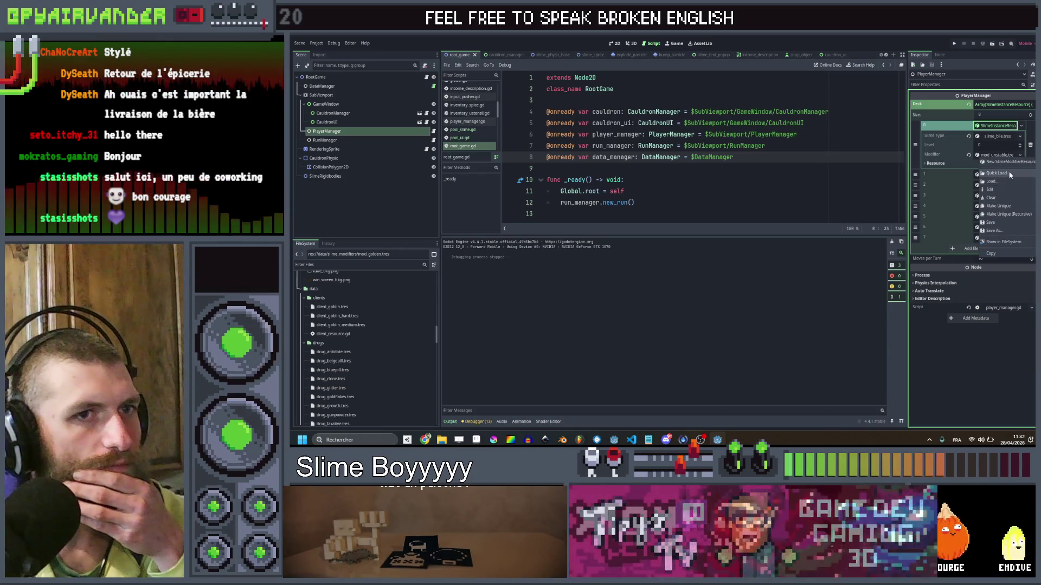
left_click(996, 173)
double_click(679, 181)
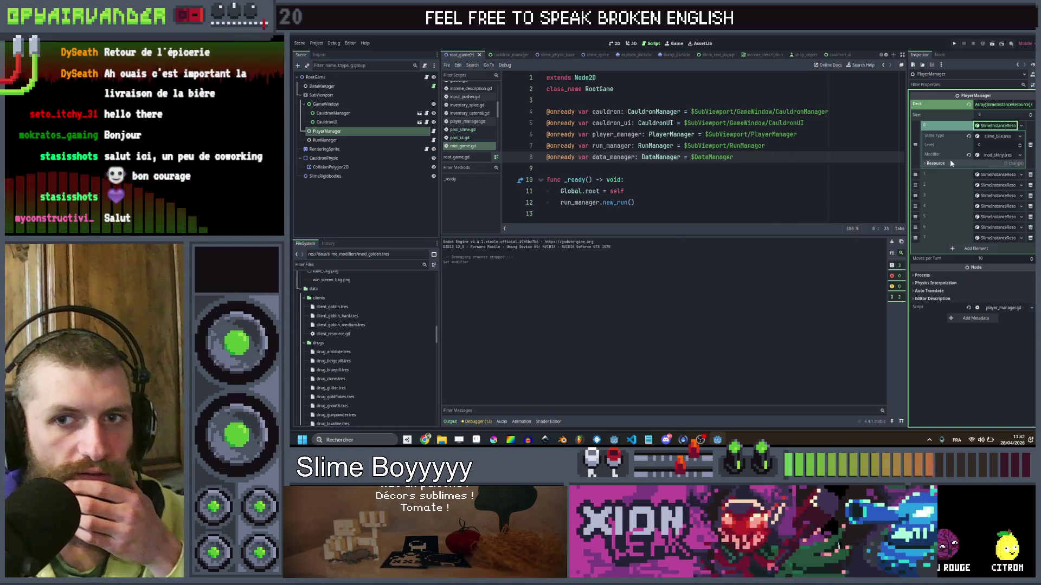
Replace deck slot 4's mod_stinky modifier with mod_shiny.
left_click(998, 174)
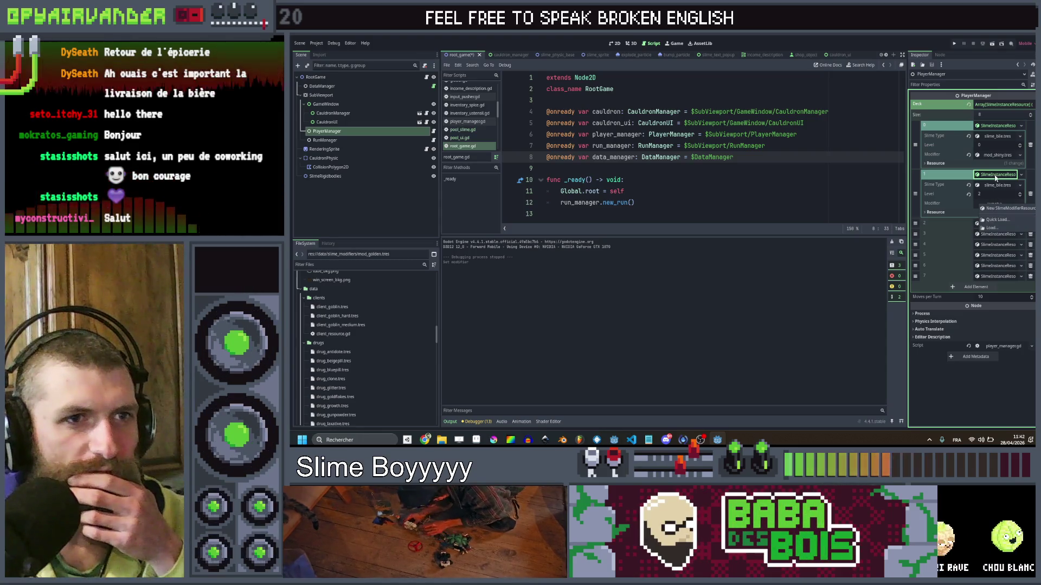
left_click(996, 175)
left_click(995, 185)
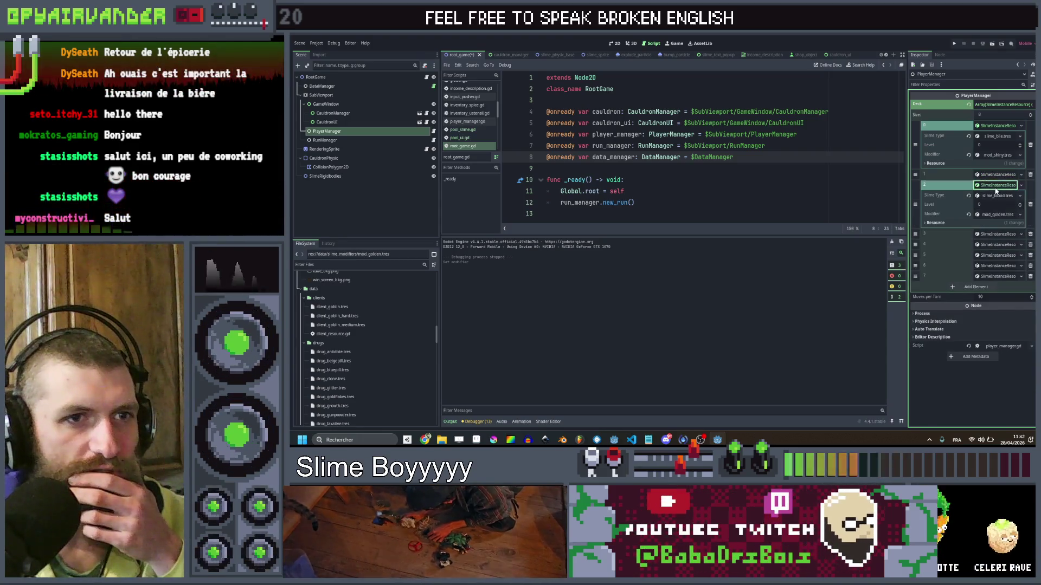
left_click(998, 185)
left_click(998, 195)
left_click(998, 196)
left_click(998, 206)
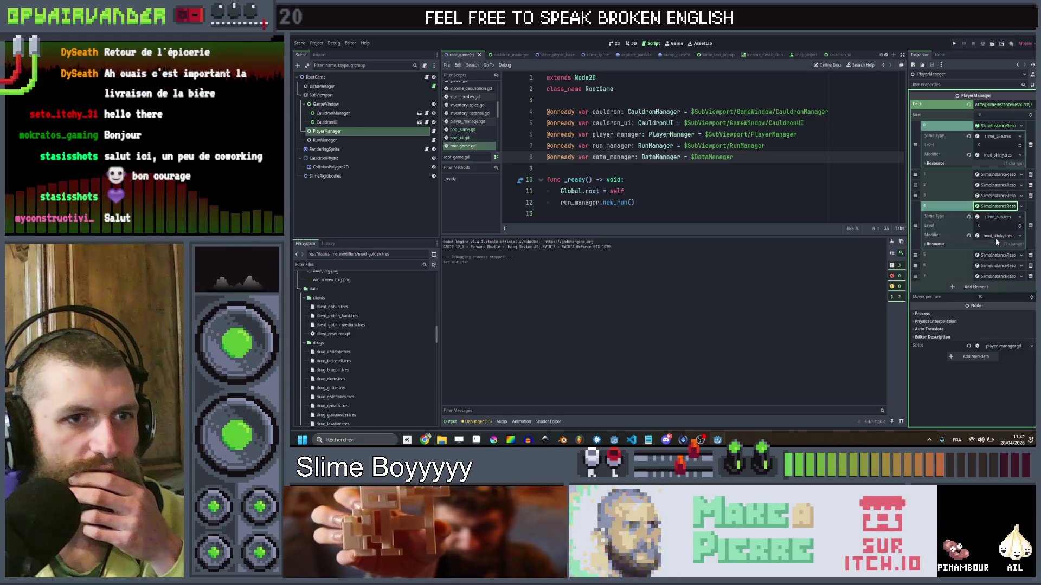
left_click(997, 254)
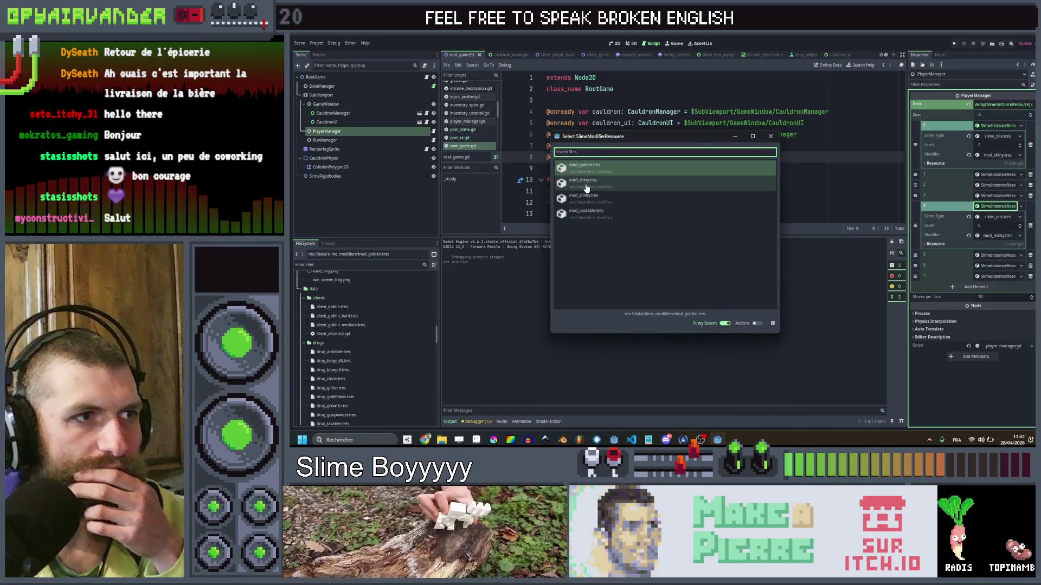
double_click(607, 187)
Make deck slot 6 a slime_snot slime with mod_golden, and save the scene.
left_click(1002, 268)
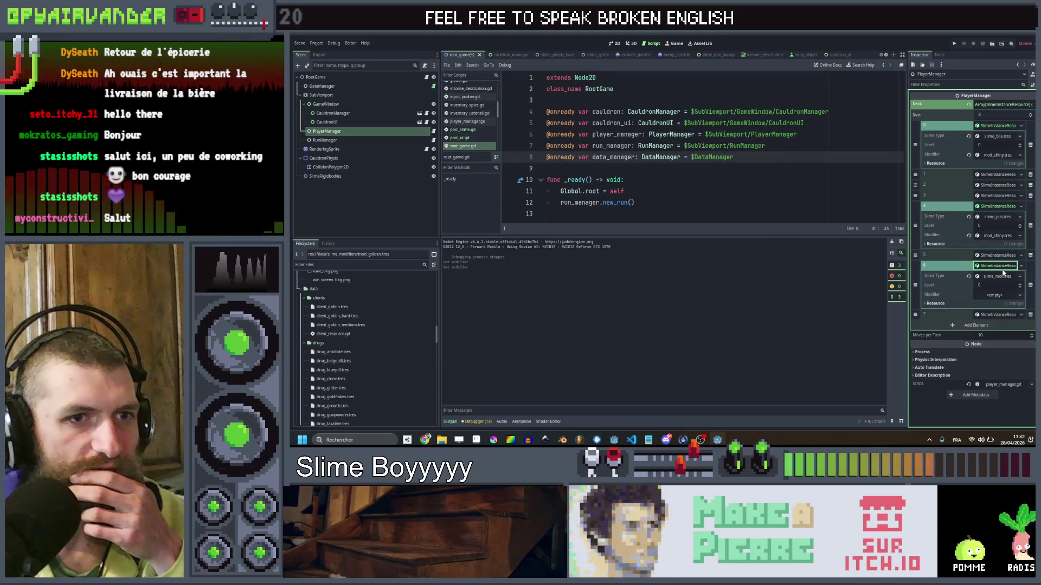
left_click(1020, 277)
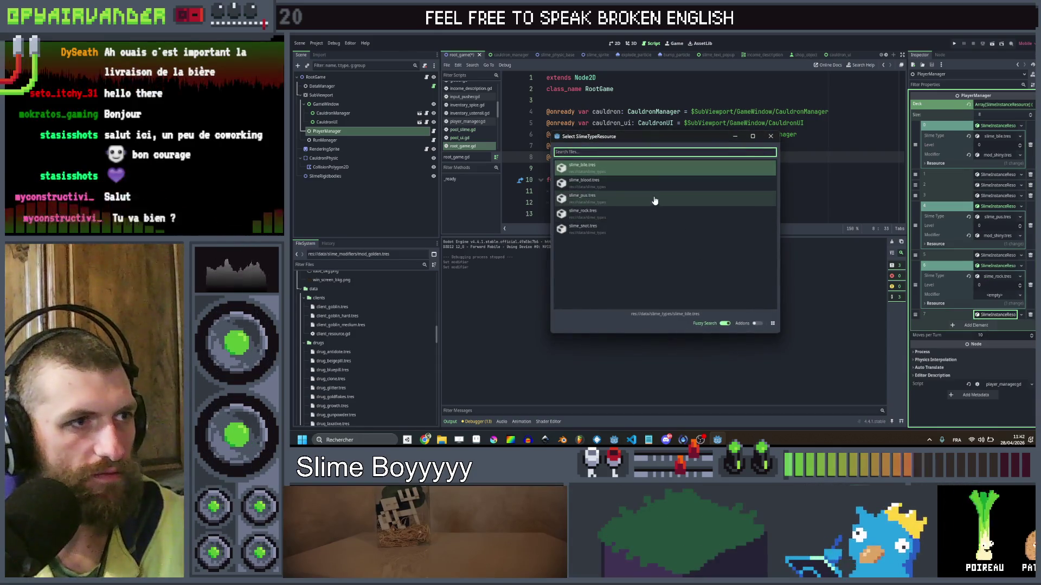
left_click(639, 227)
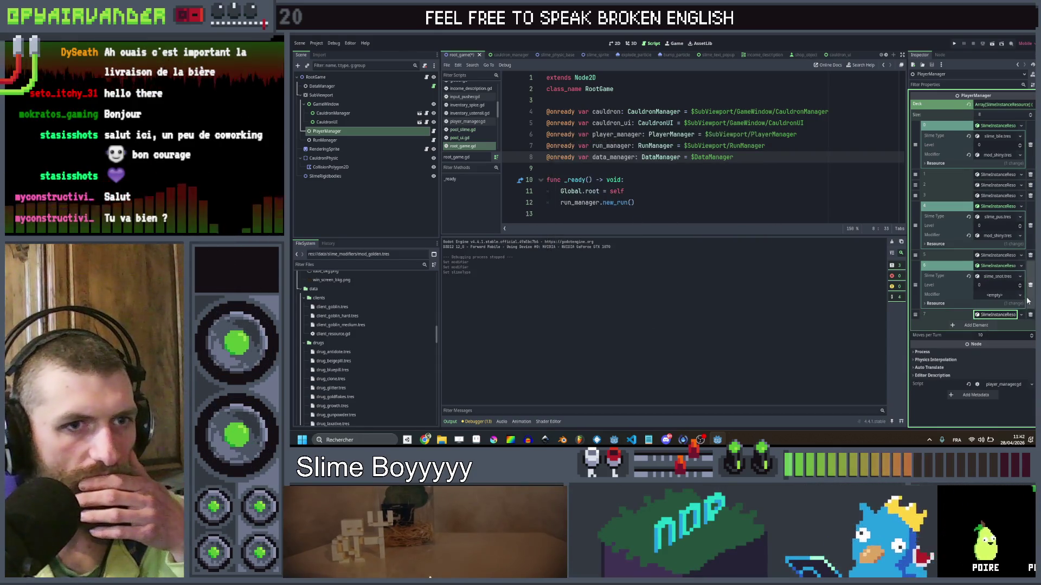
left_click(1004, 295)
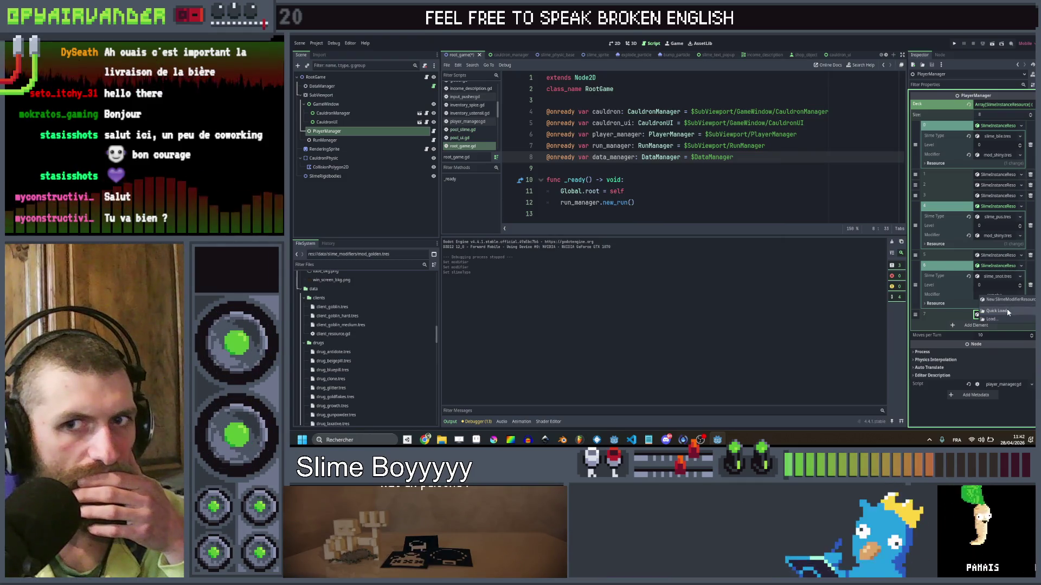
left_click(1006, 309)
left_click(696, 170)
key("ctrl+s")
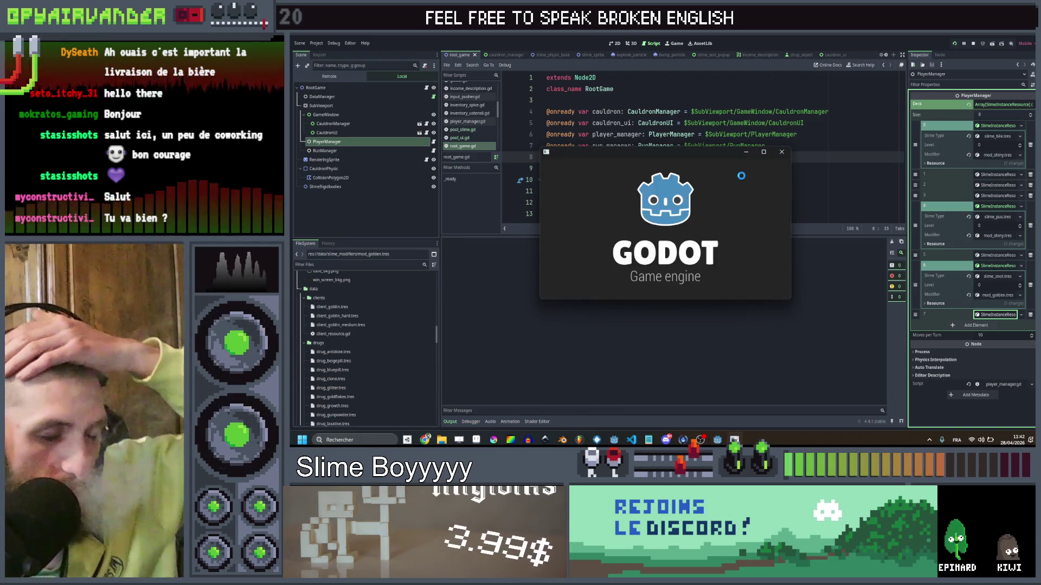
Stop the test run and switch deck slot 0's modifier to mod_golden.
left_click(765, 153)
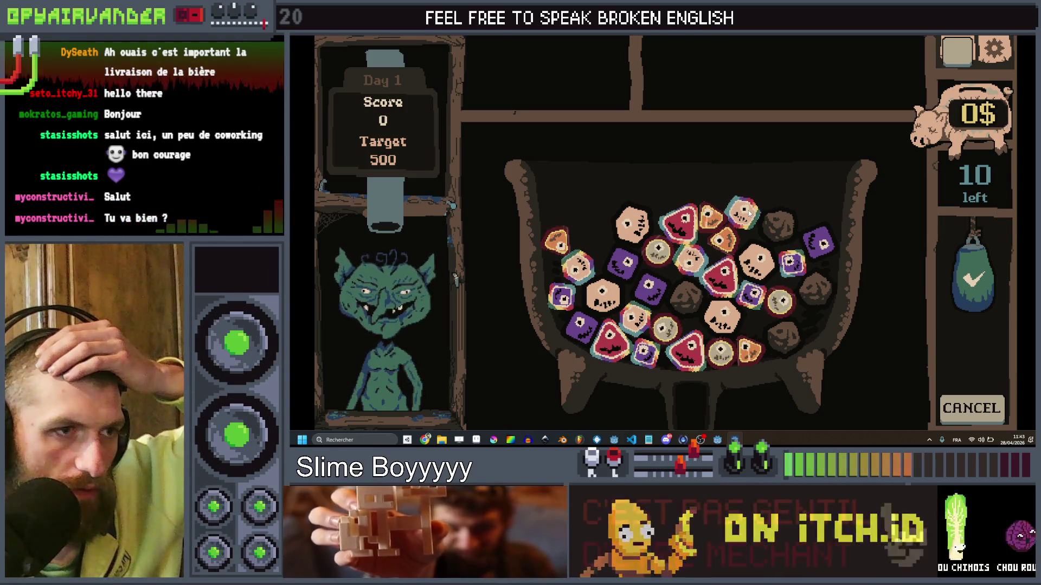
key("F8")
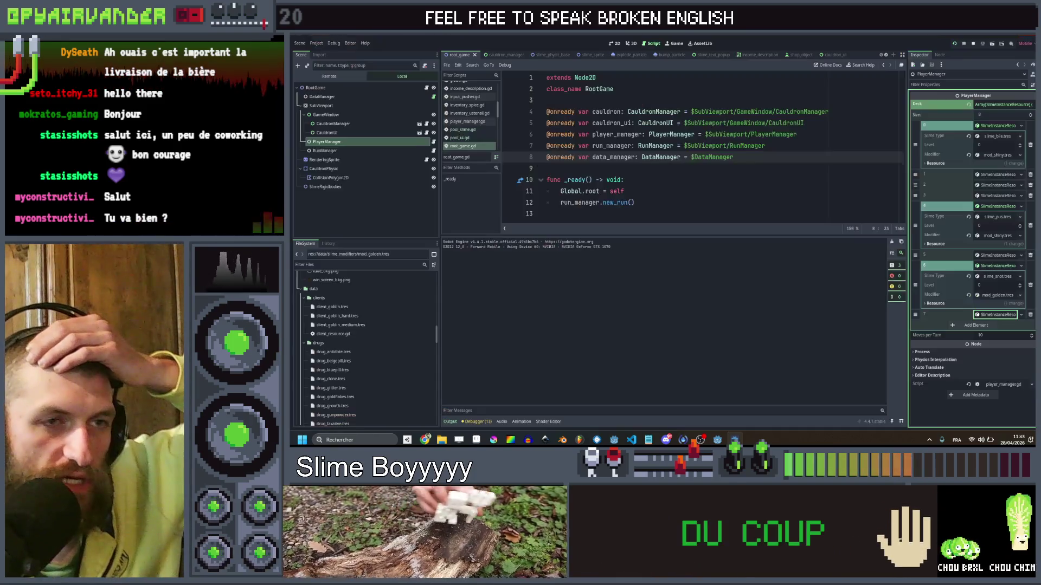
right_click(1006, 157)
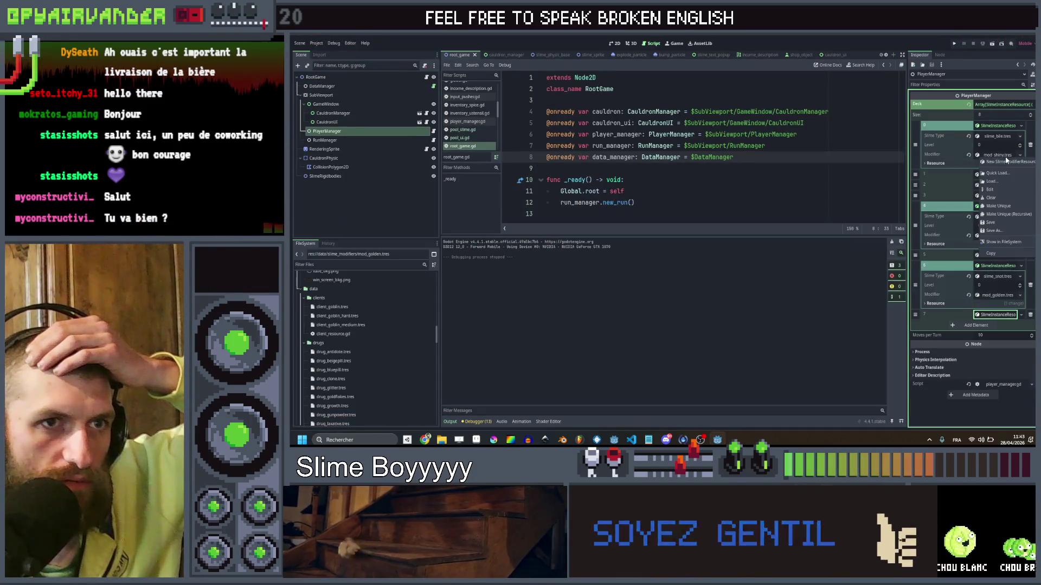
left_click(996, 173)
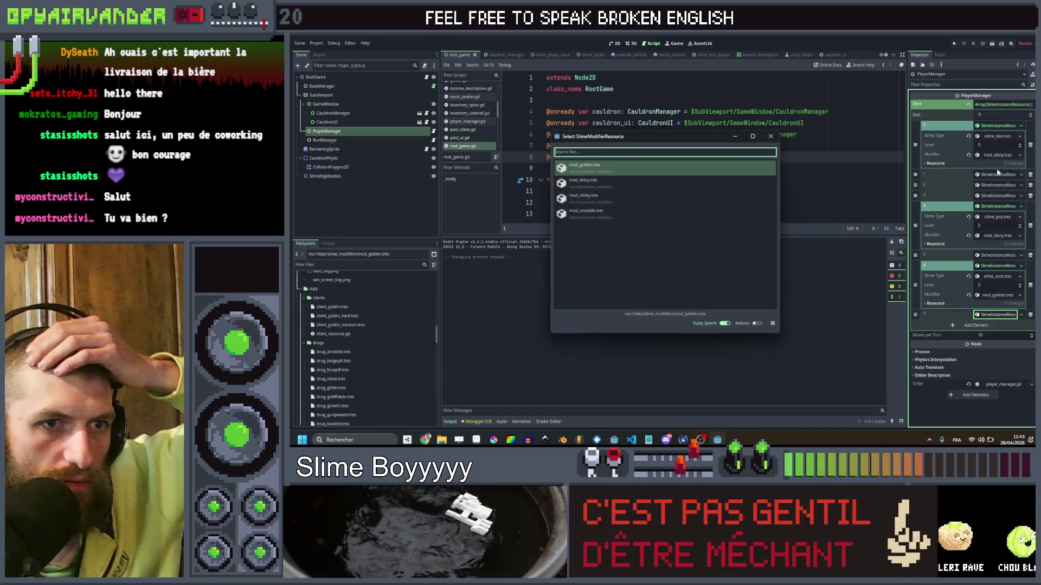
double_click(607, 184)
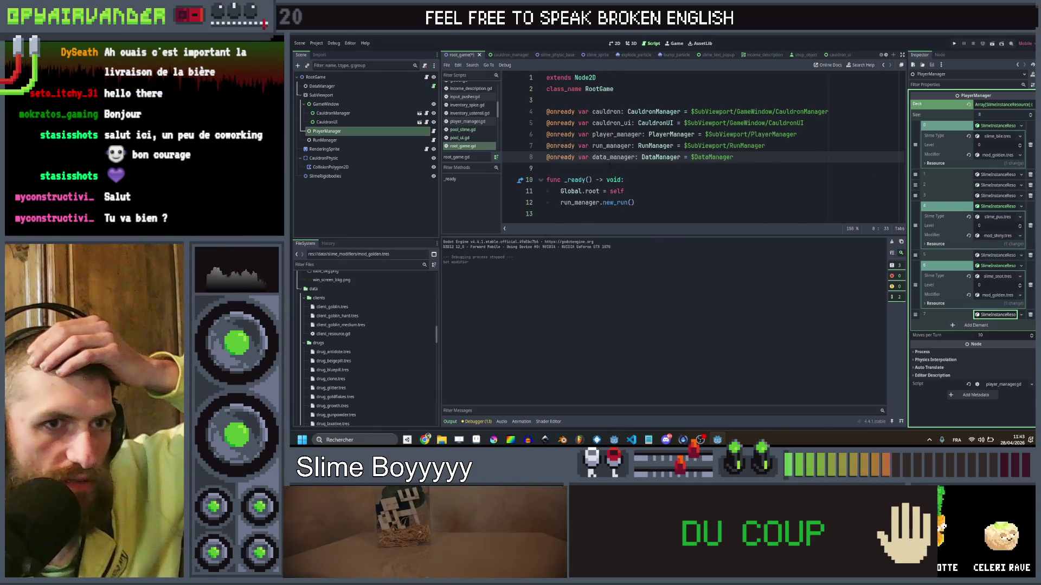
Set slot 4's modifier to mod_golden, save, and run another quick test.
right_click(989, 239)
left_click(996, 254)
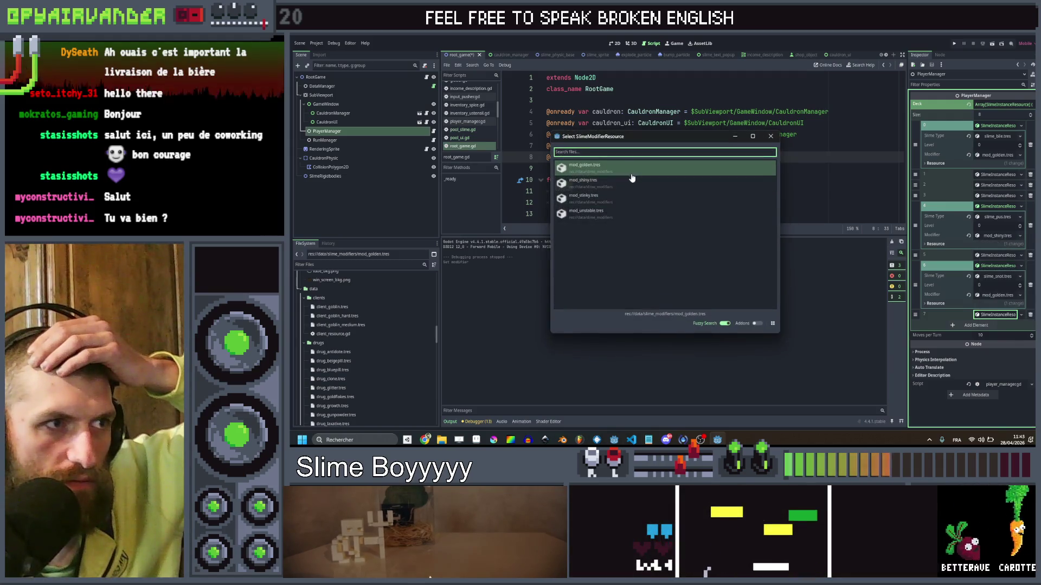
key("Return")
key("ctrl+s")
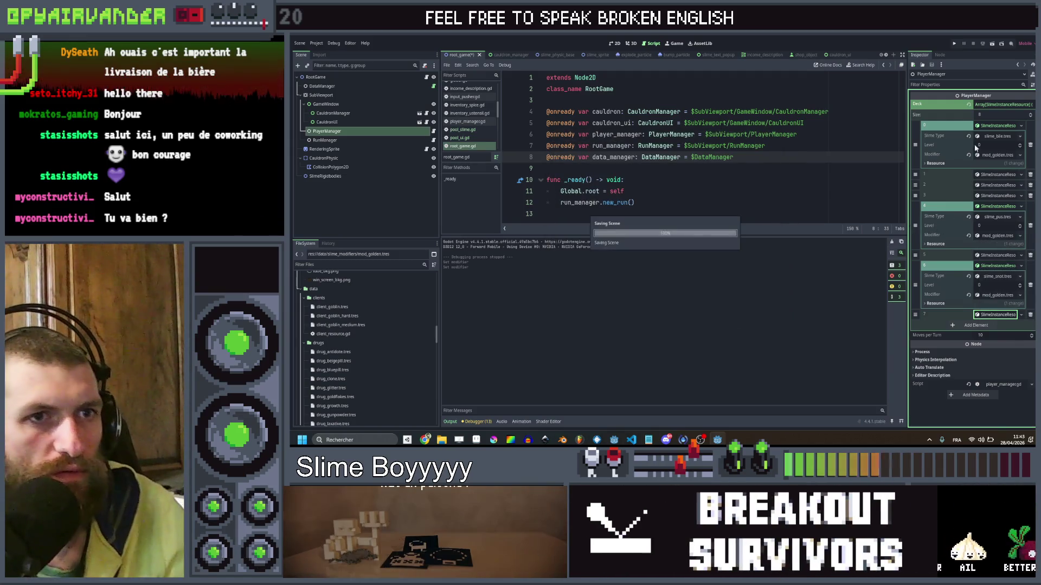
left_click(955, 48)
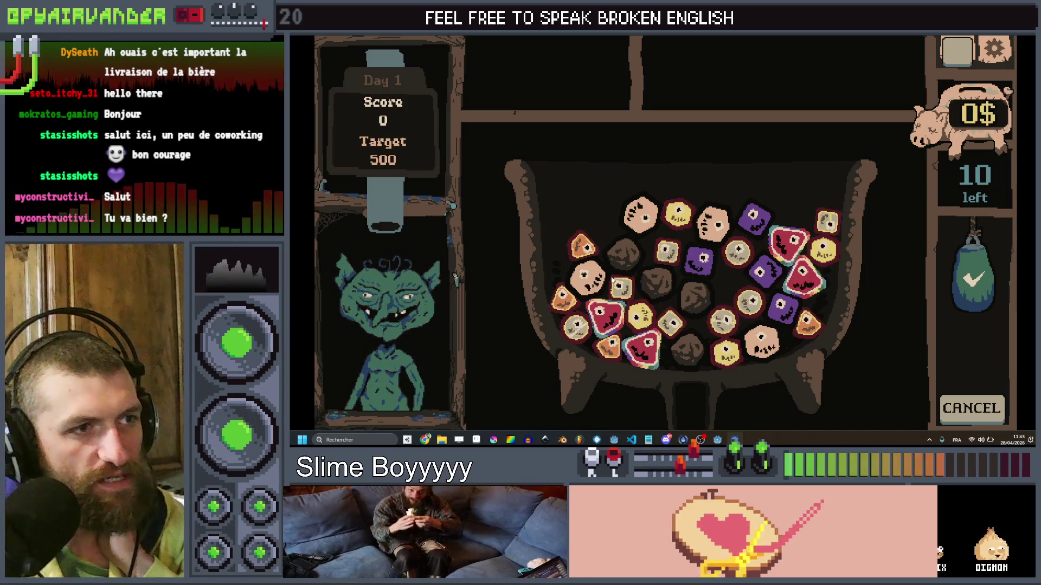
key("alt+F4")
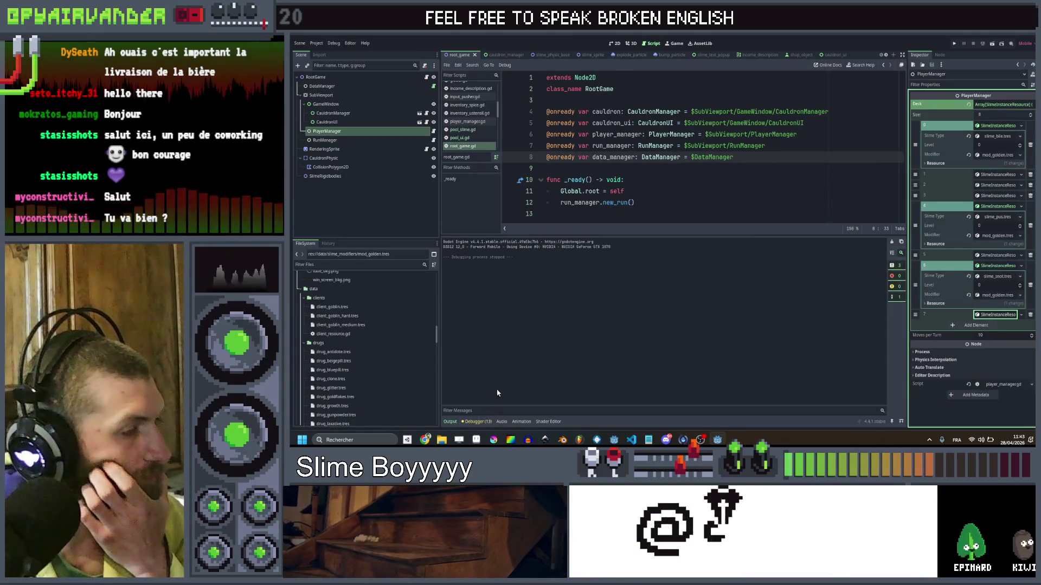
Delete both Color.rgb multipliers from shader line 67 and test the game.
left_click(546, 422)
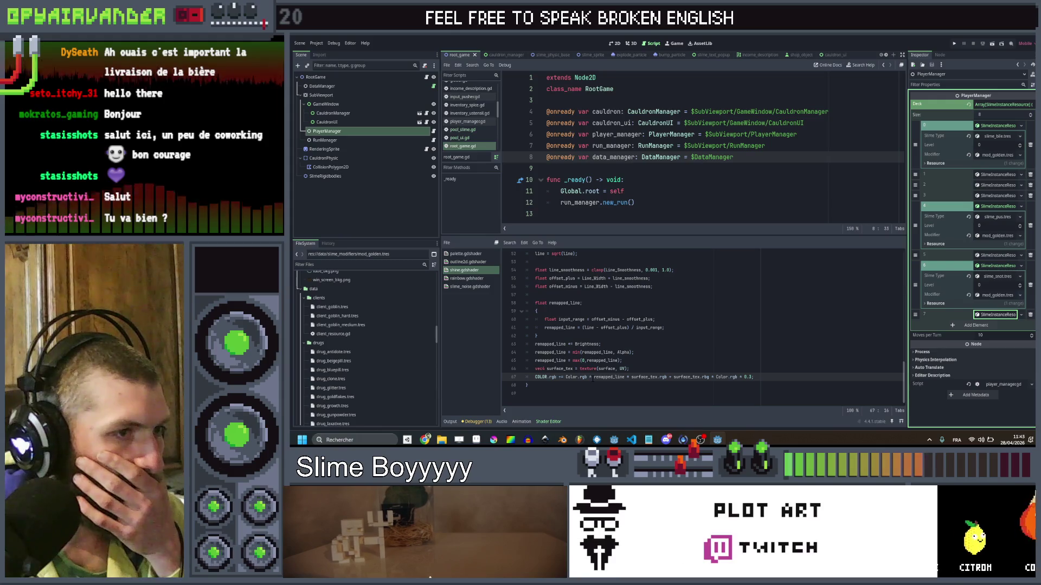
left_click_drag(591, 376, 566, 376)
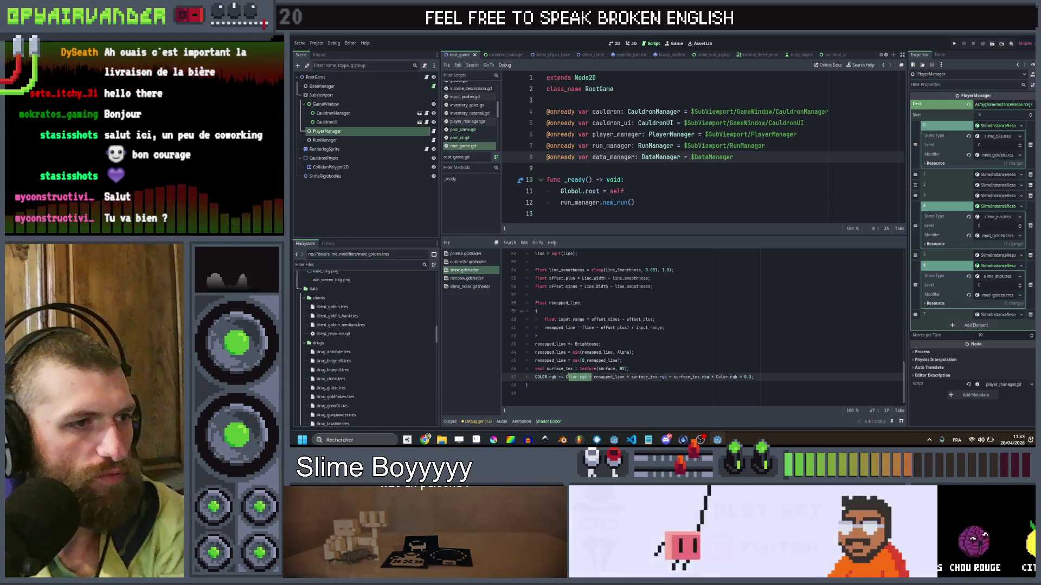
key("BackSpace")
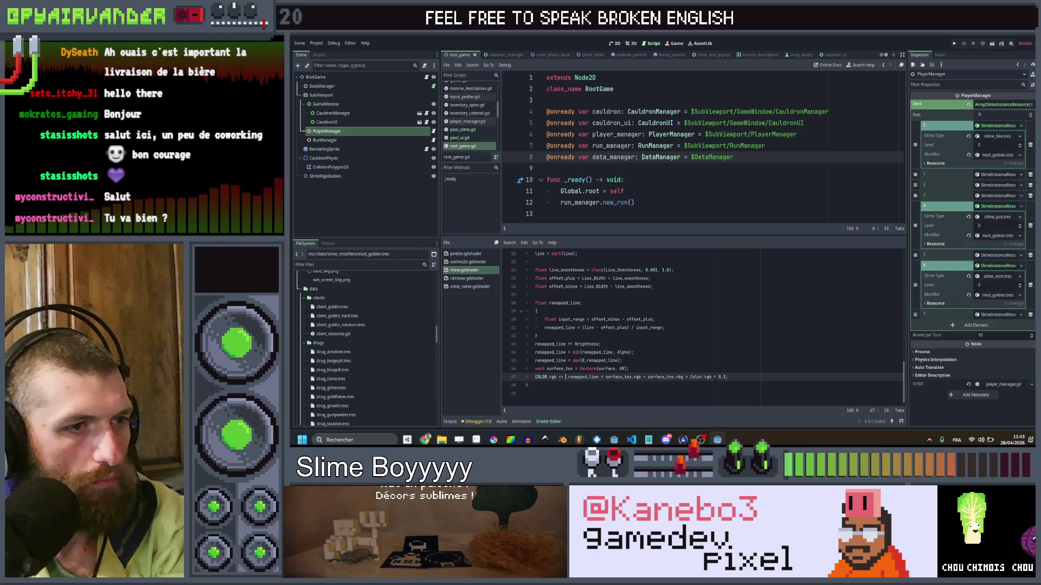
key("BackSpace")
key("BackSpace")
key("BackSpace")
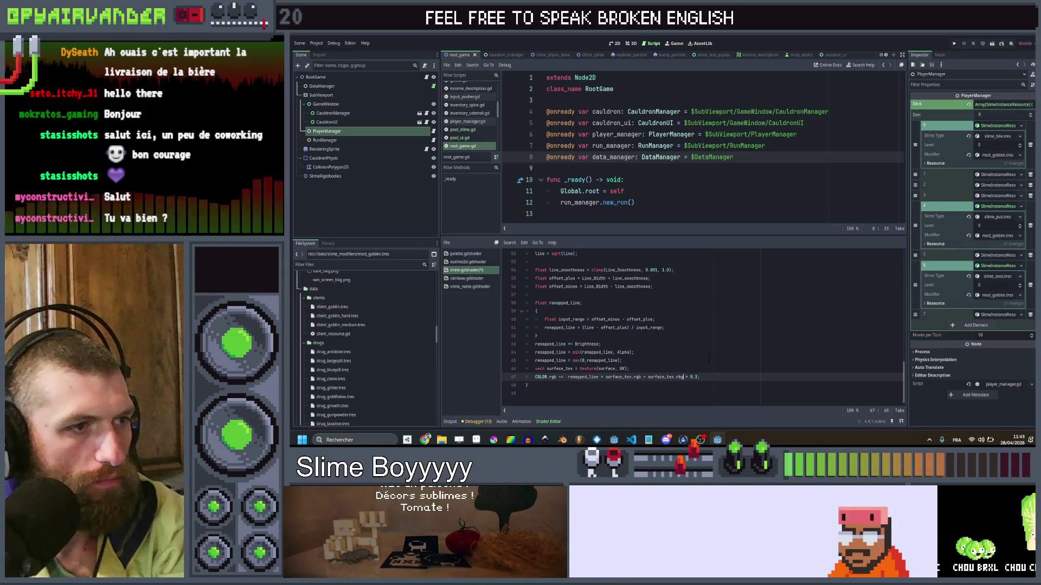
left_click(709, 360)
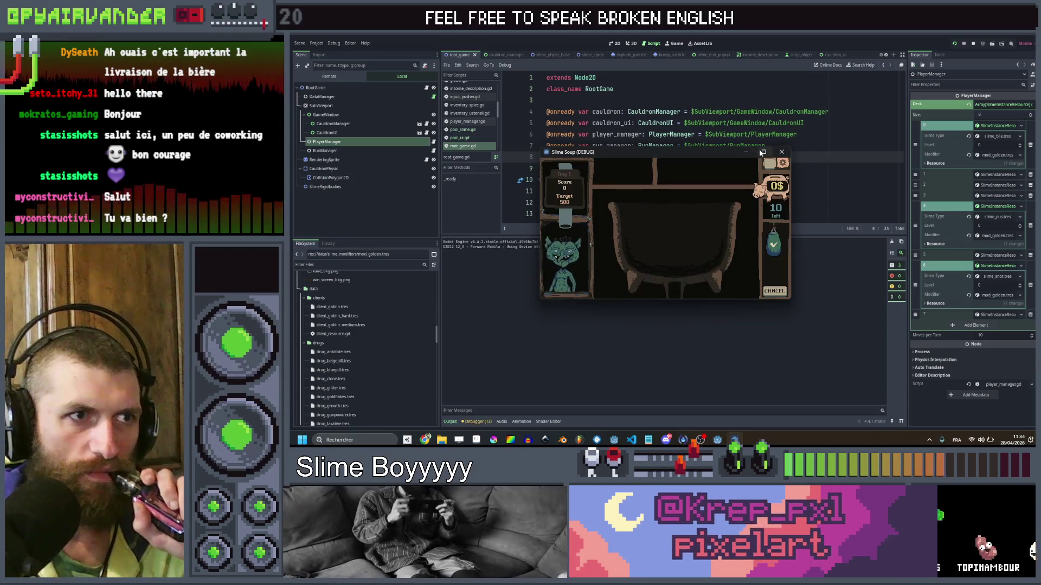
left_click(762, 152)
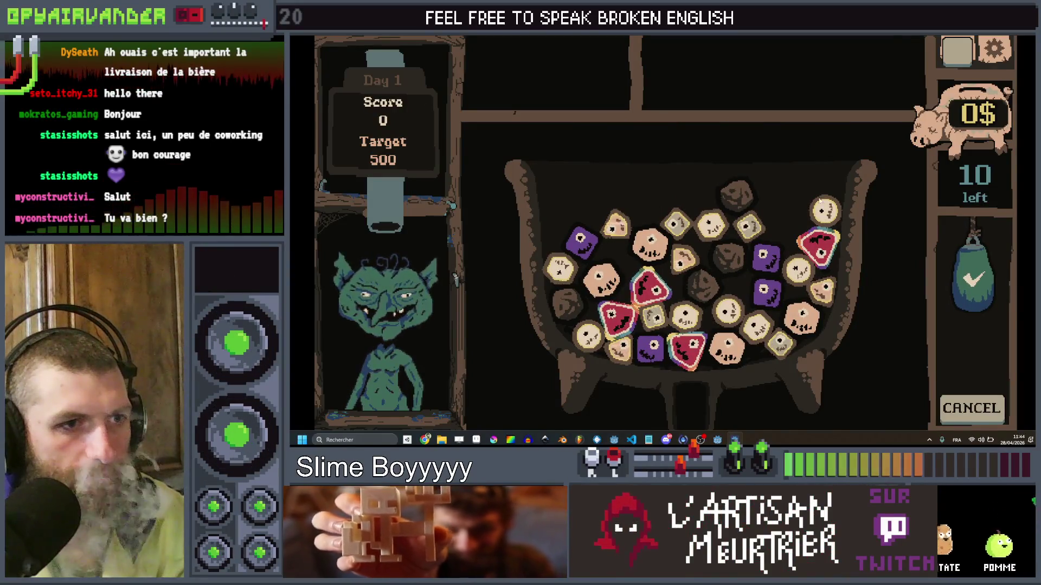
key("alt+F4")
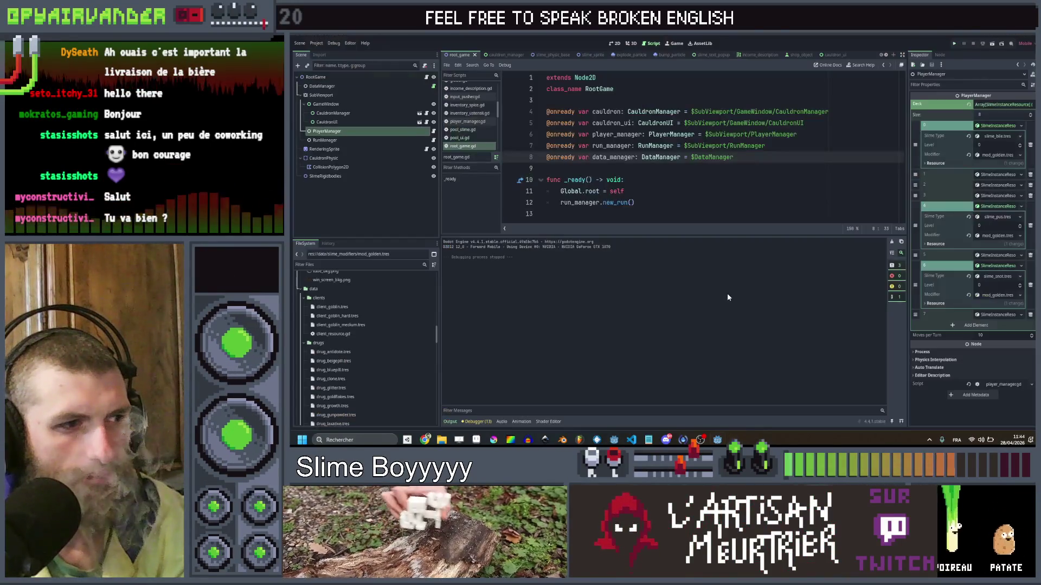
Review line 67 again and expand mod_golden.tres shader parameters in the Inspector.
mouse_move(718, 440)
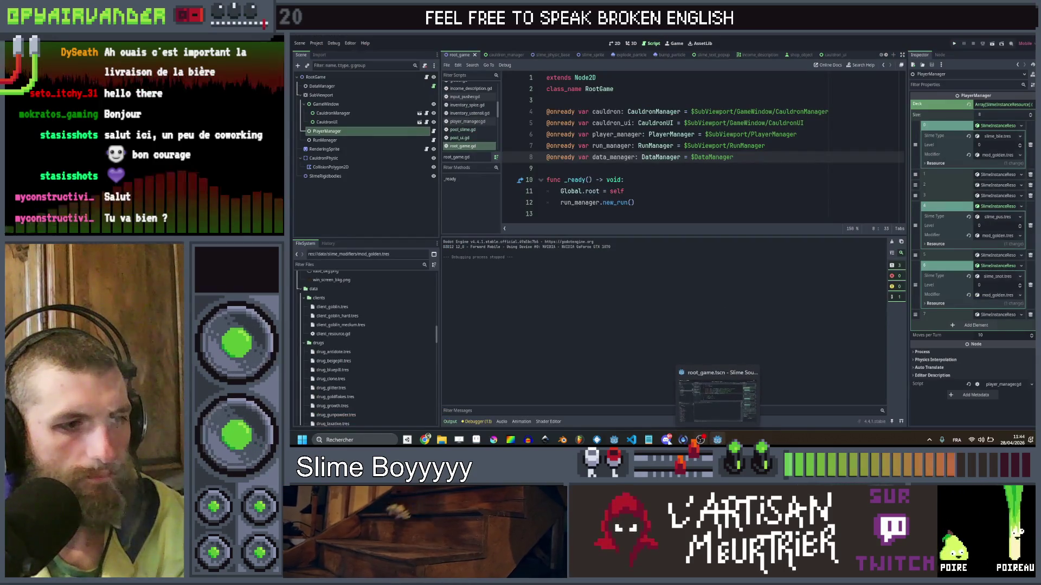
left_click(549, 422)
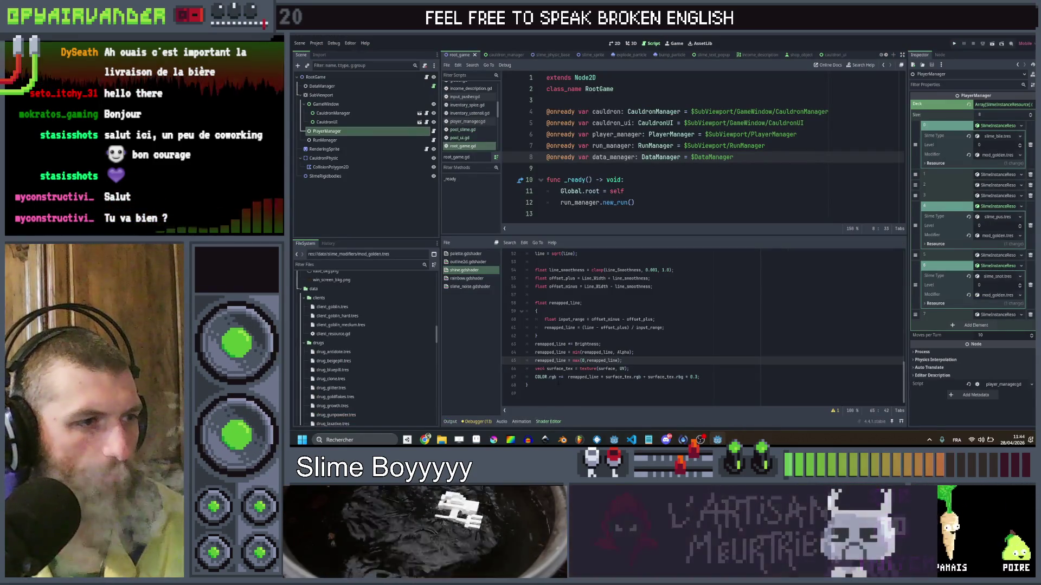
left_click(646, 368)
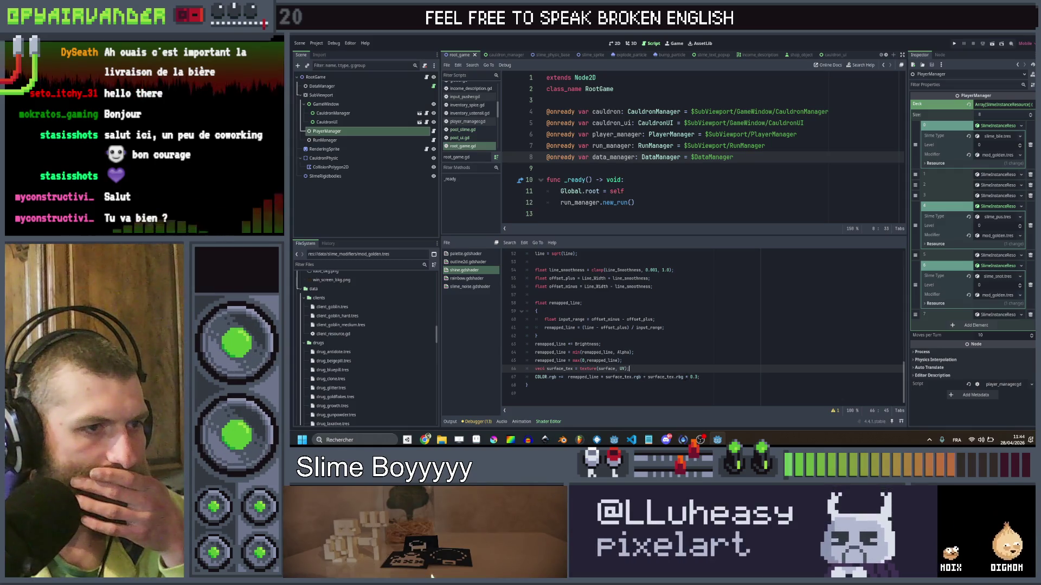
left_click(682, 377)
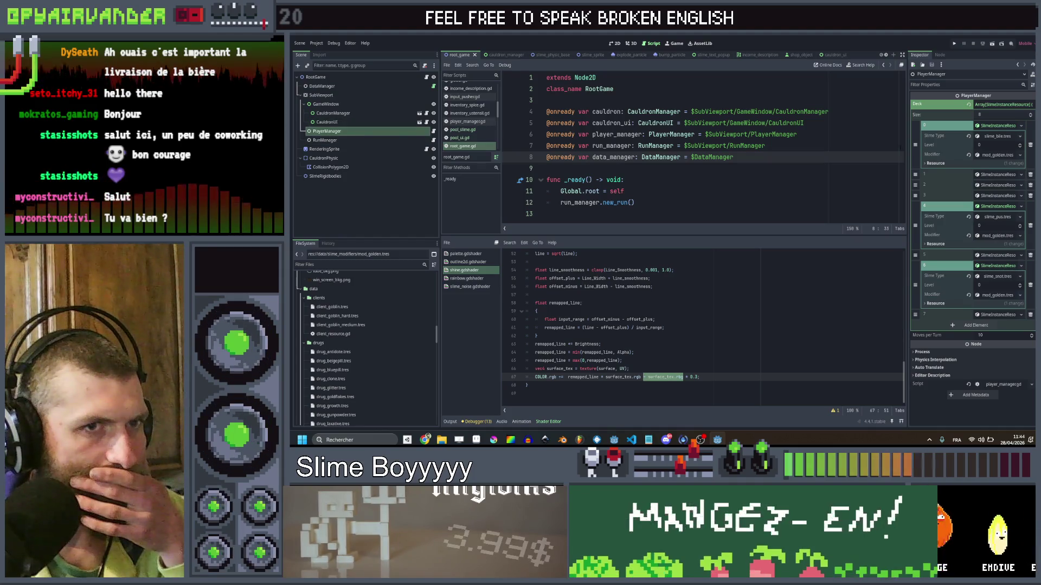
left_click(994, 236)
scroll(994, 238, "down", 1)
scroll(993, 266, "down", 1)
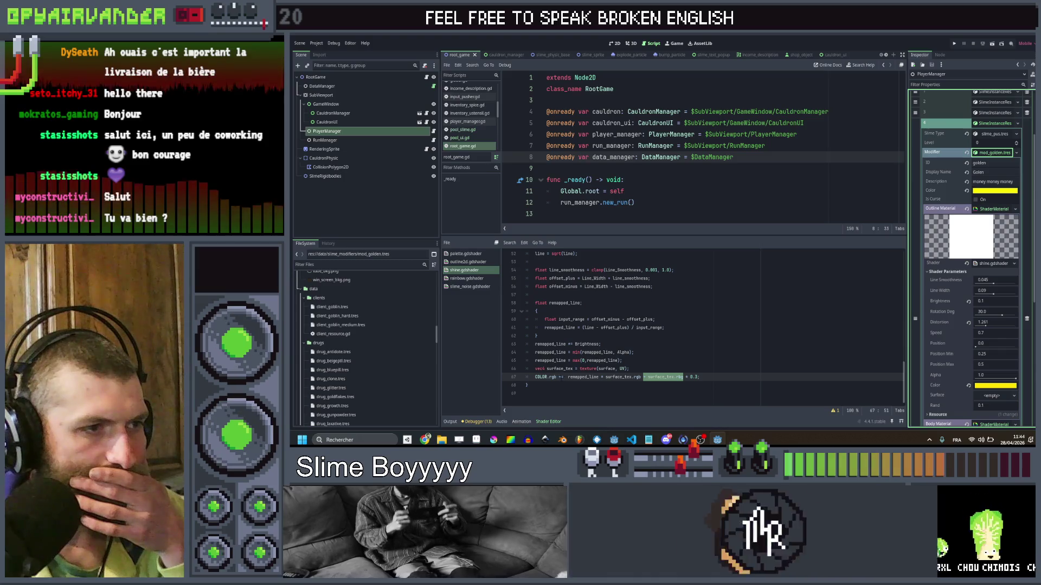
Delete the surface_tex terms and '* 0.3' so line 67 outputs only remapped_line.
left_click(561, 377)
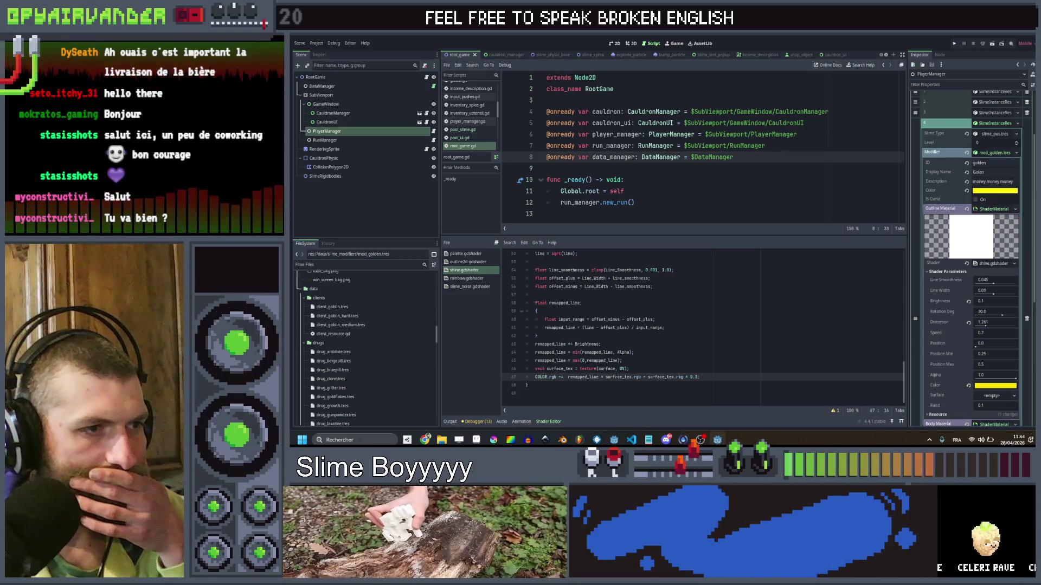
scroll(944, 327, "down", 2)
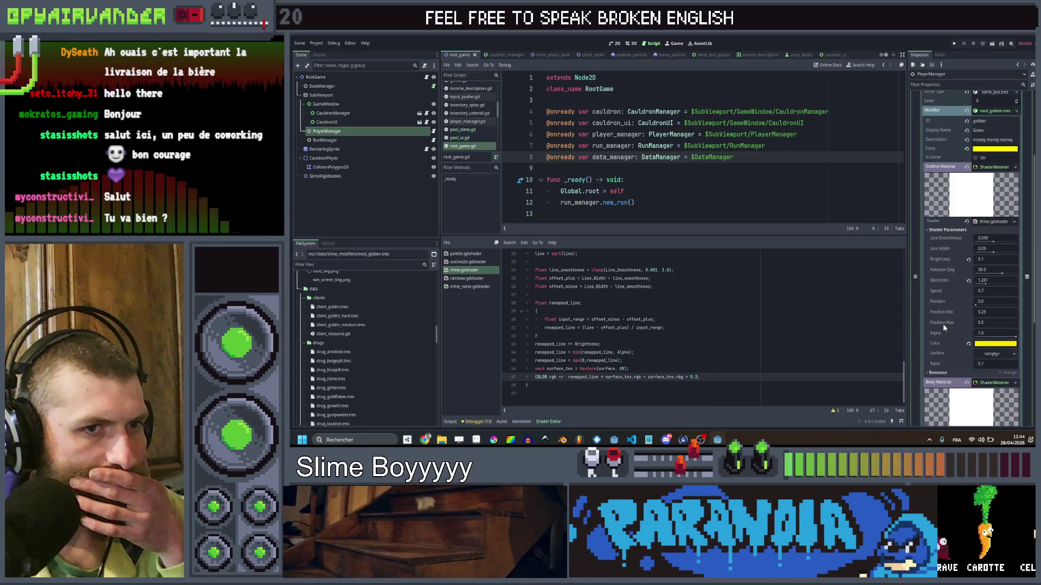
scroll(944, 327, "down", 4)
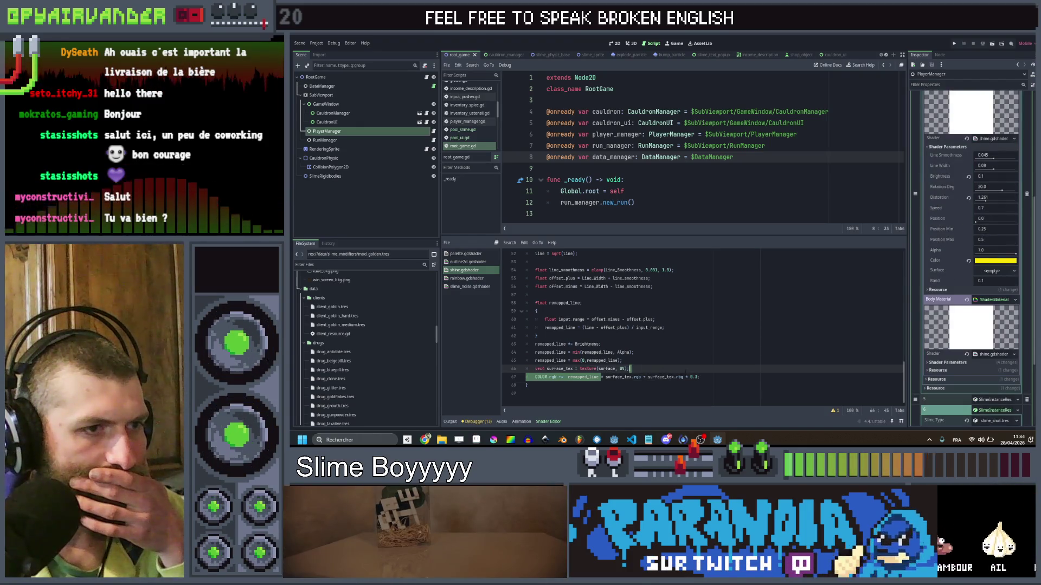
left_click_drag(600, 377, 685, 377)
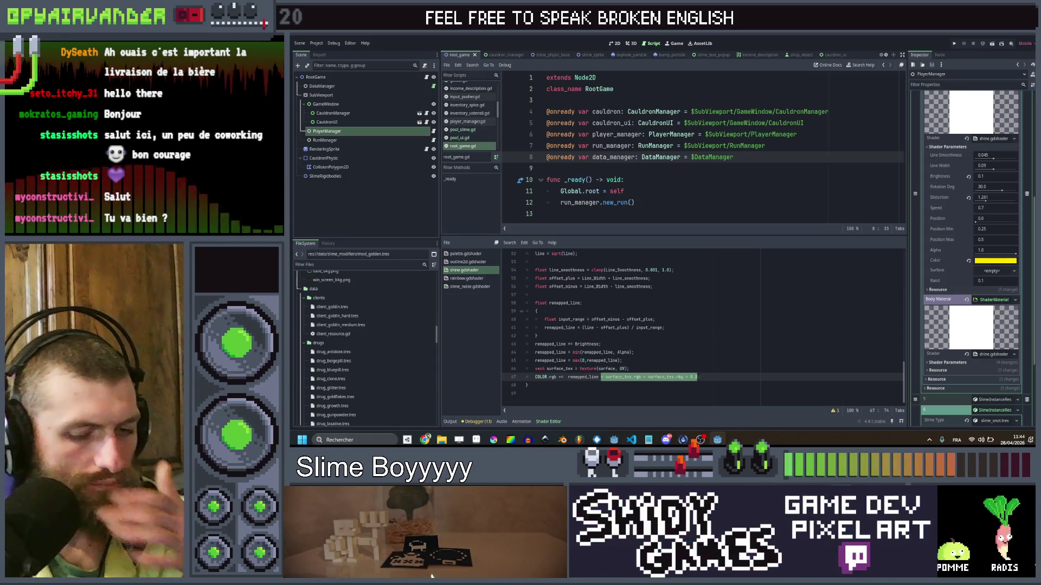
left_click(696, 380, "shift")
key("BackSpace")
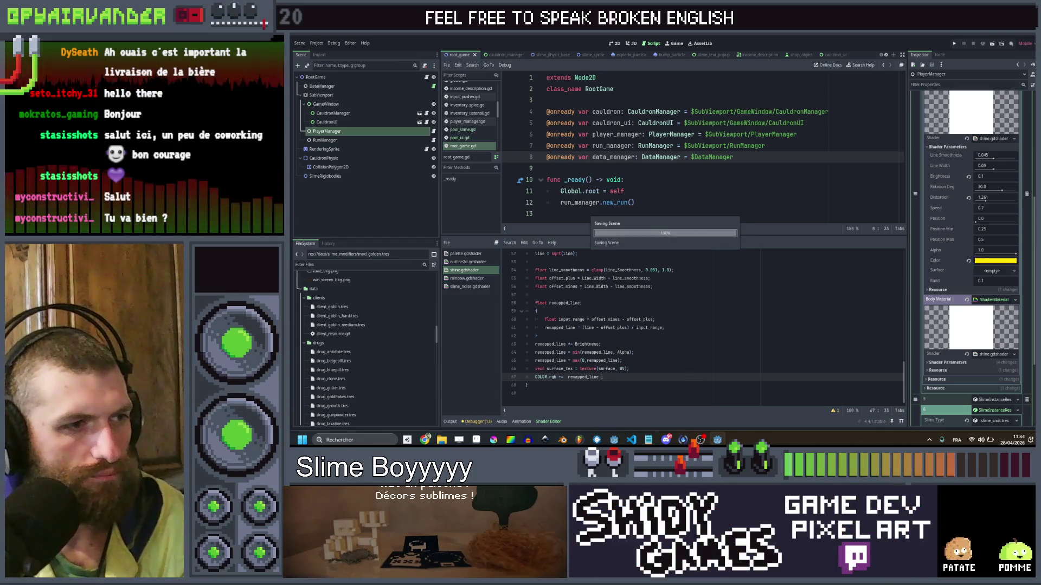
left_click(635, 352)
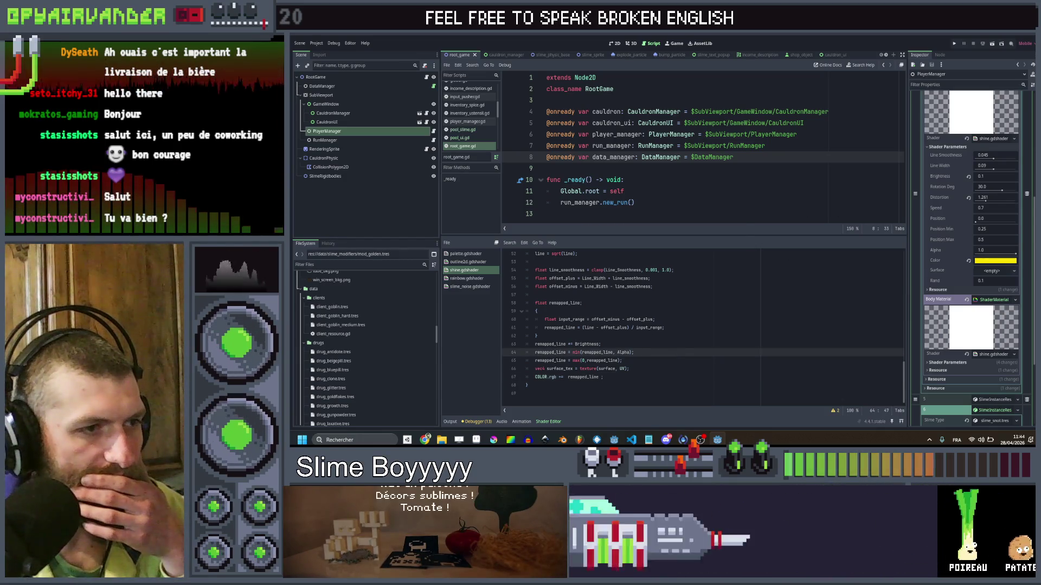
Save and run the game full screen to check the golden slimes.
left_click(954, 44)
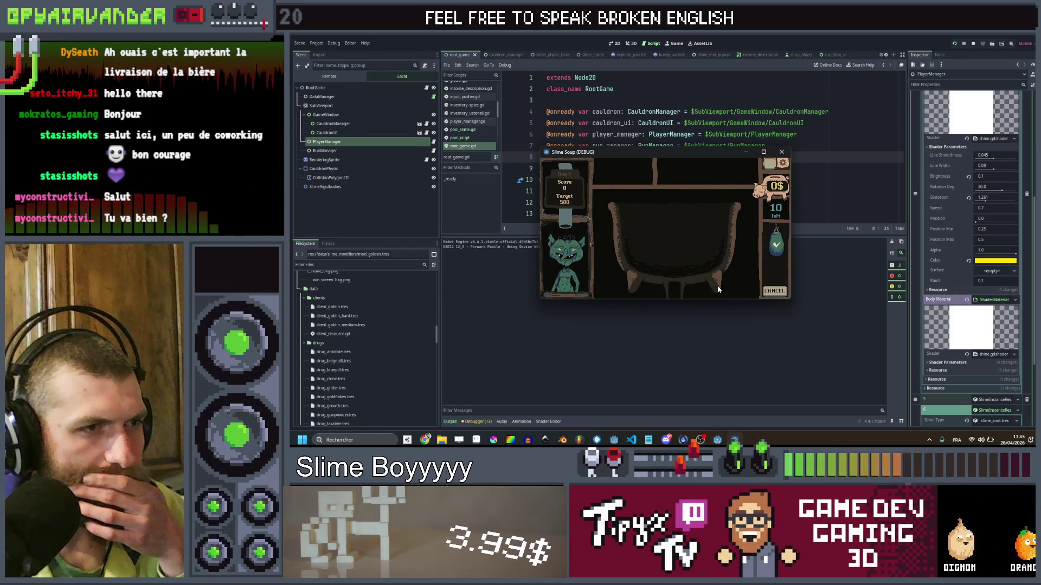
left_click(762, 151)
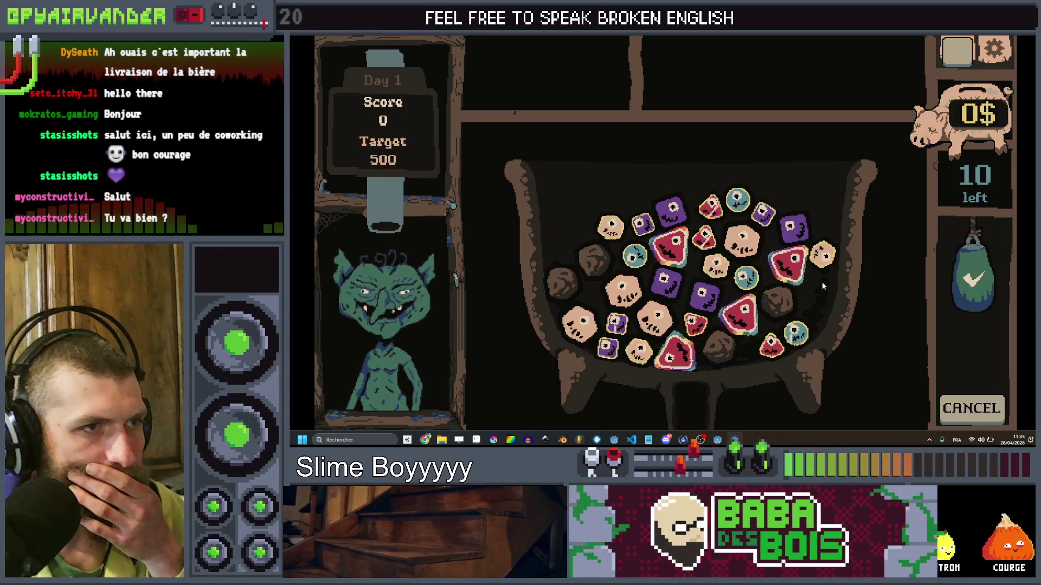
key("alt+Tab")
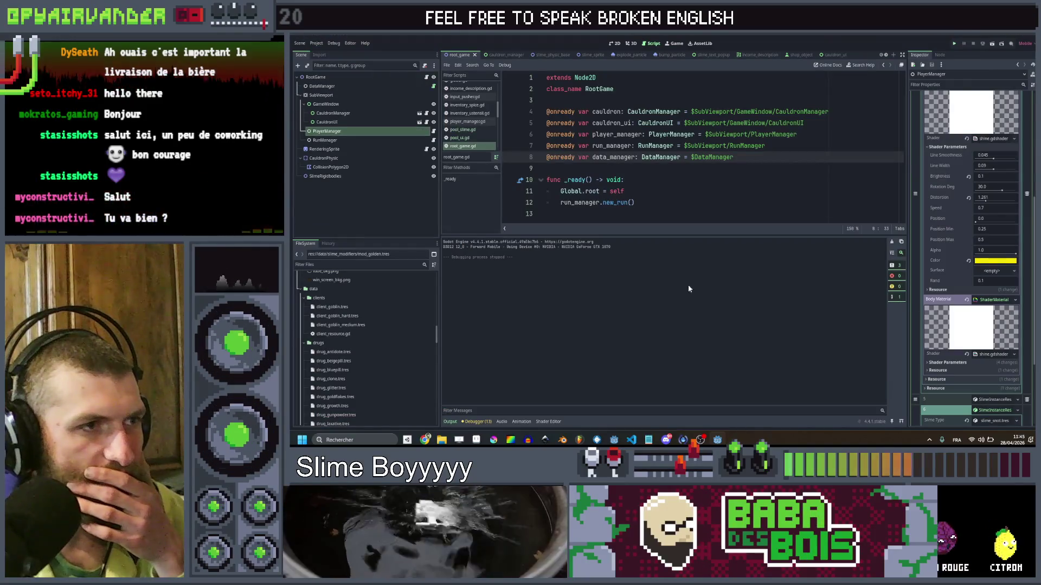
Append '* Color.rgb' to the shader's color line and test it in-game.
left_click(548, 422)
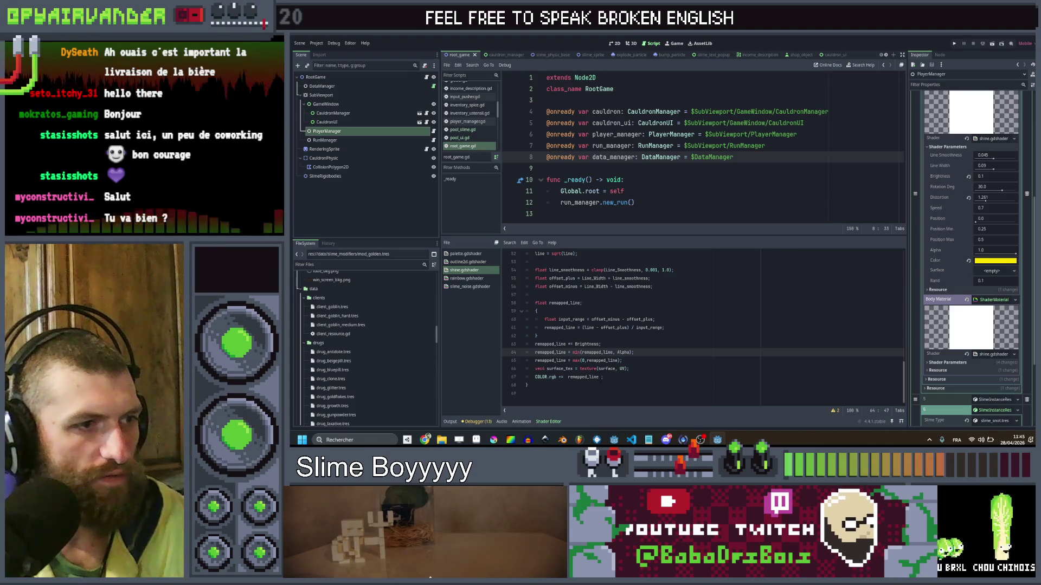
type("* Color")
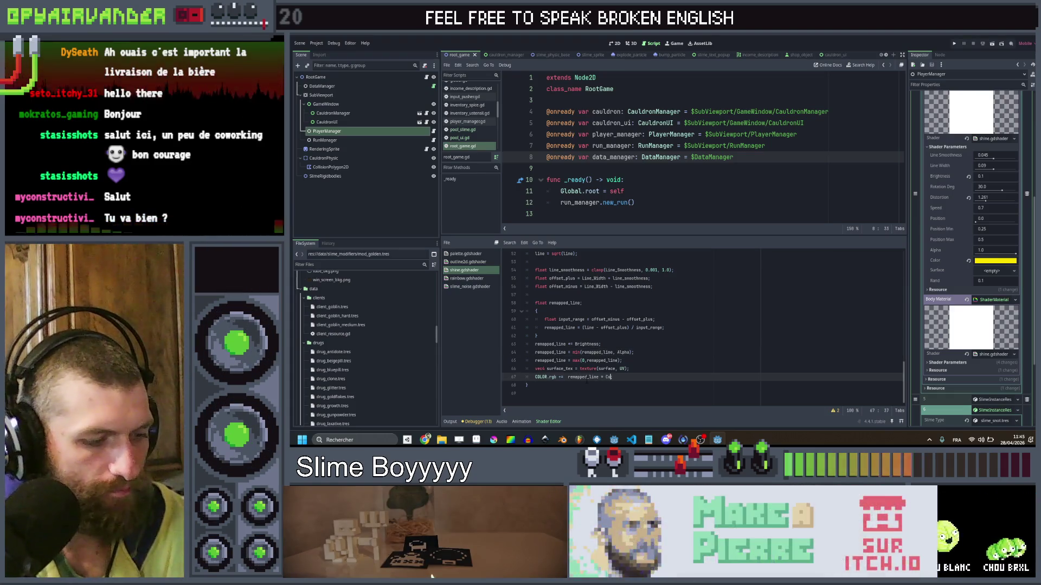
type(".rgb;")
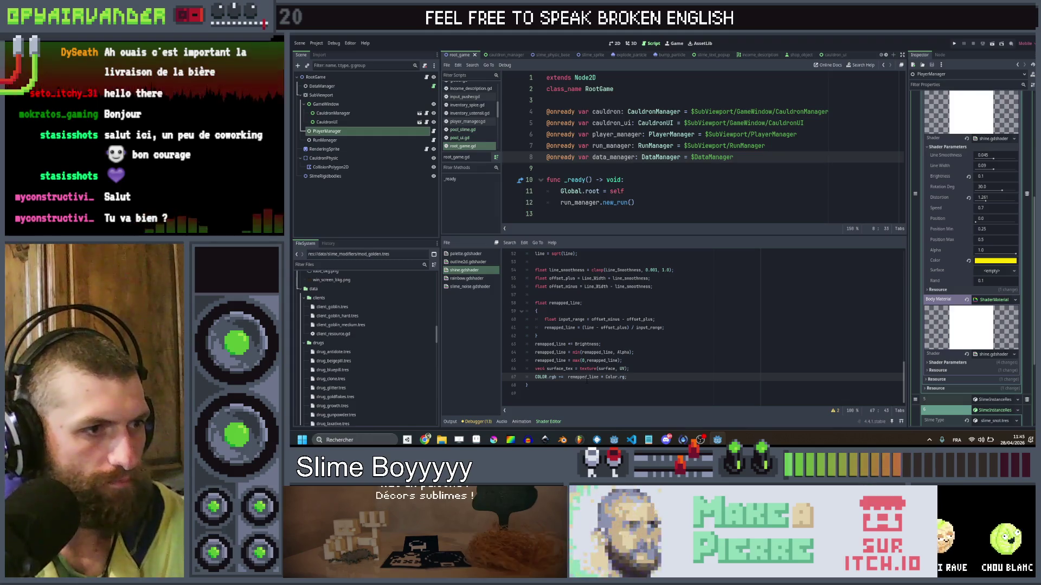
left_click(788, 338)
left_click(955, 43)
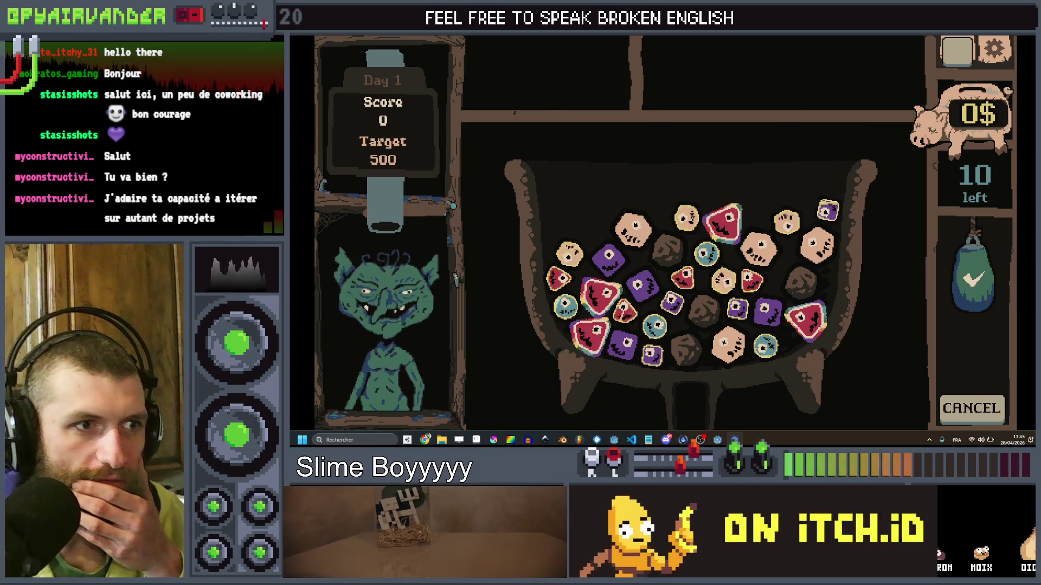
key("F8")
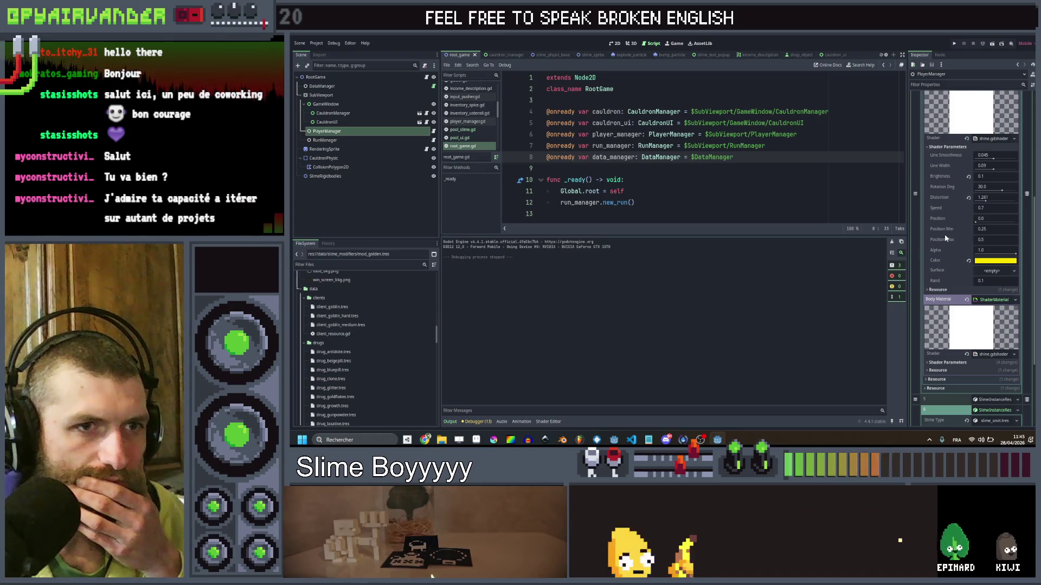
scroll(932, 246, "down", 2)
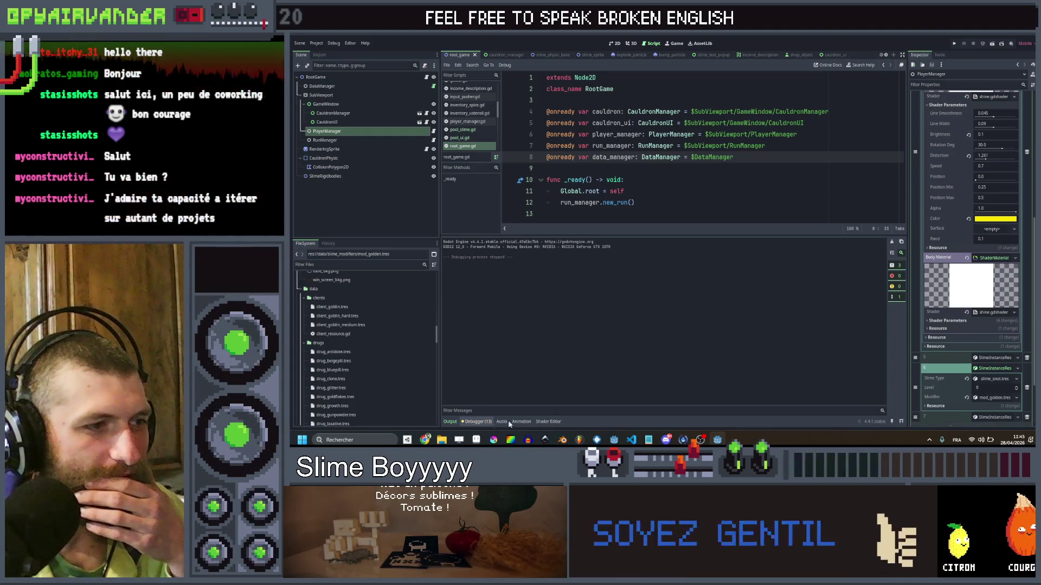
Finish the color line with '* surface_tex.rgb;' and save with Ctrl+S.
left_click(547, 422)
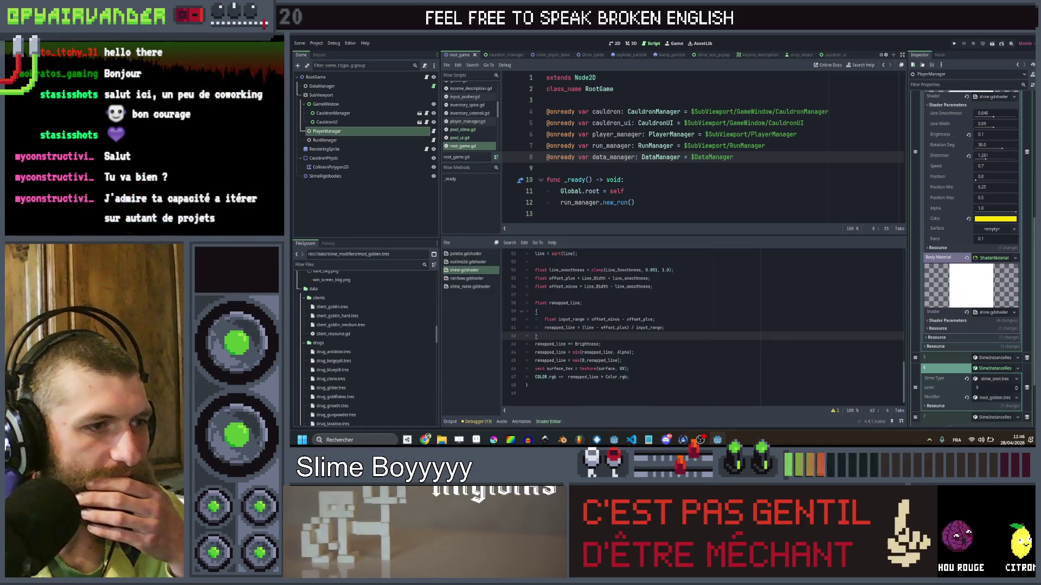
left_click(629, 377)
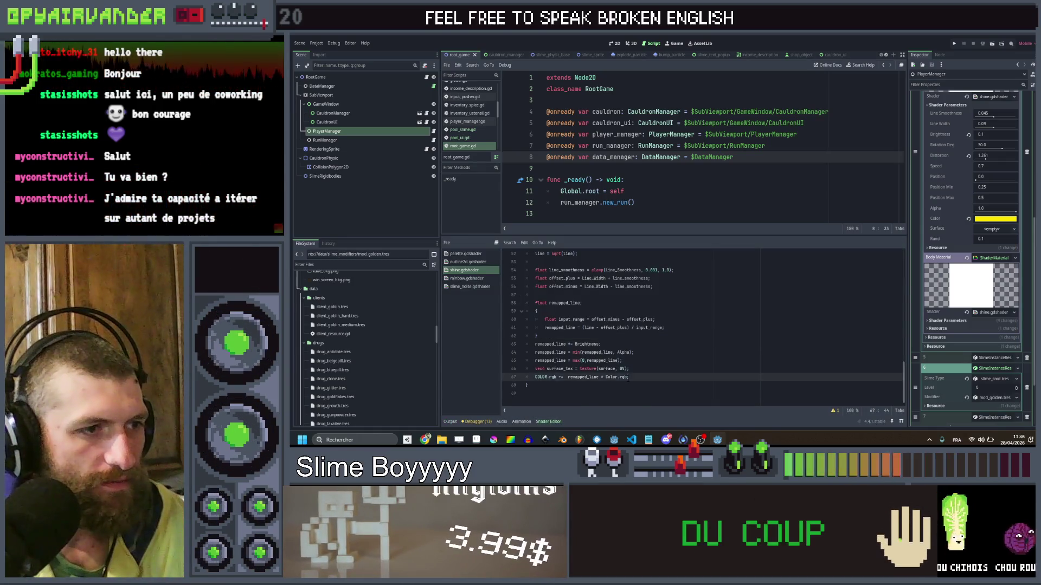
type("*")
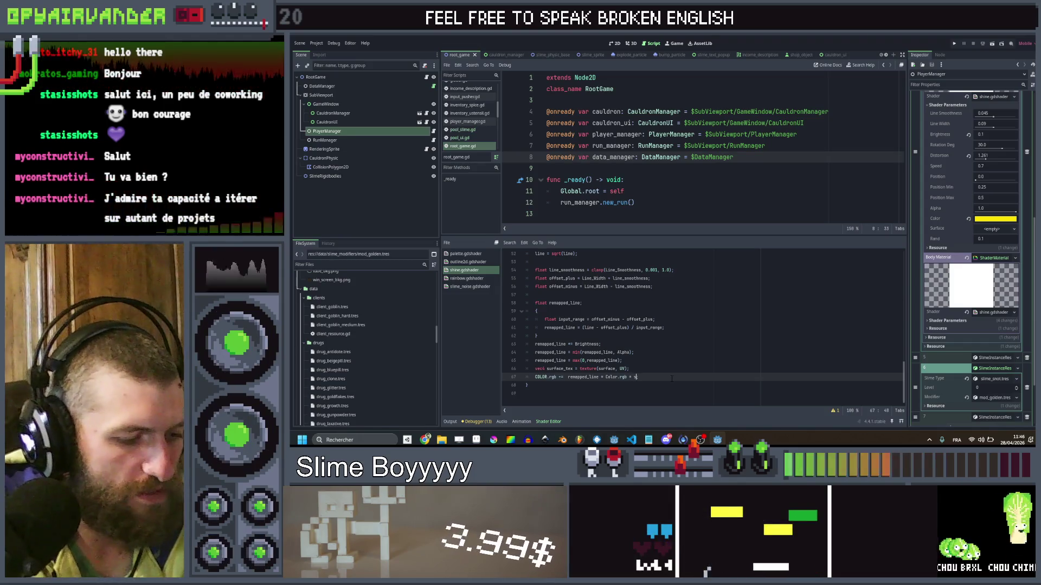
type(" sur")
key("Down")
key("Return")
type(".r")
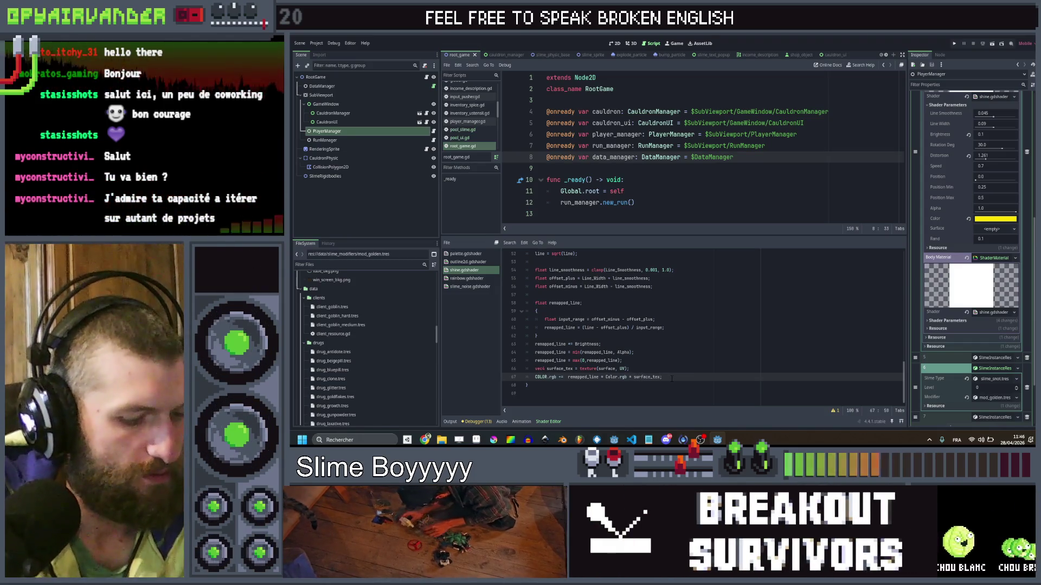
type("gb;")
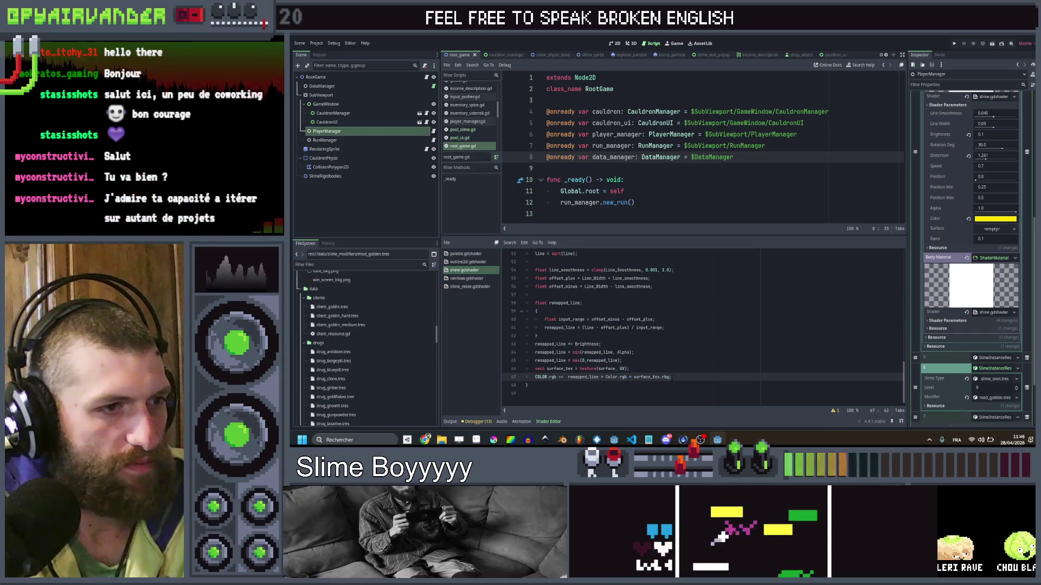
key("ctrl+s")
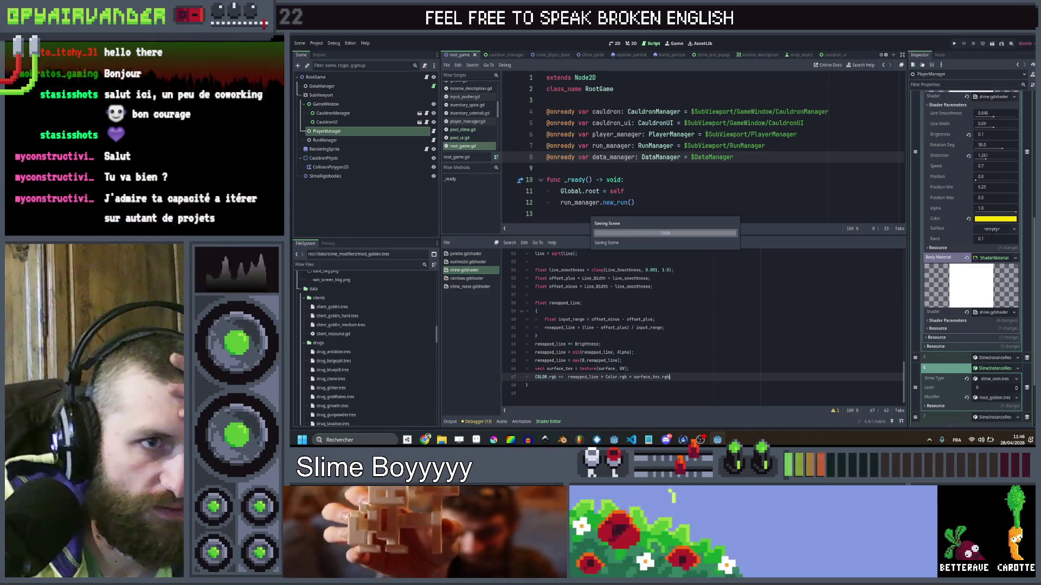
left_click(991, 230)
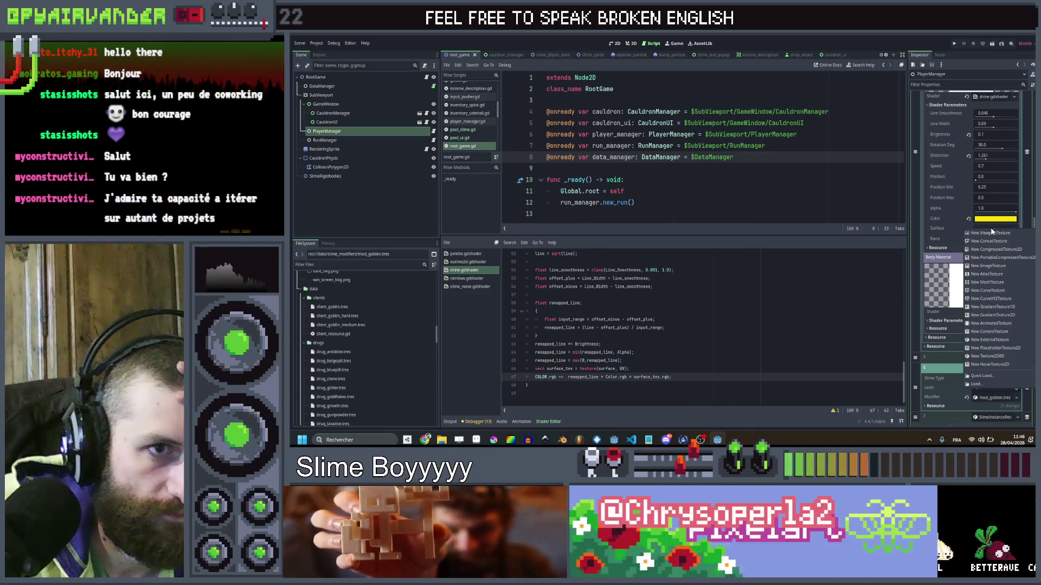
Assign the shine_golden texture to the shine's Surface parameter, save, and run the game.
left_click(994, 375)
type("go")
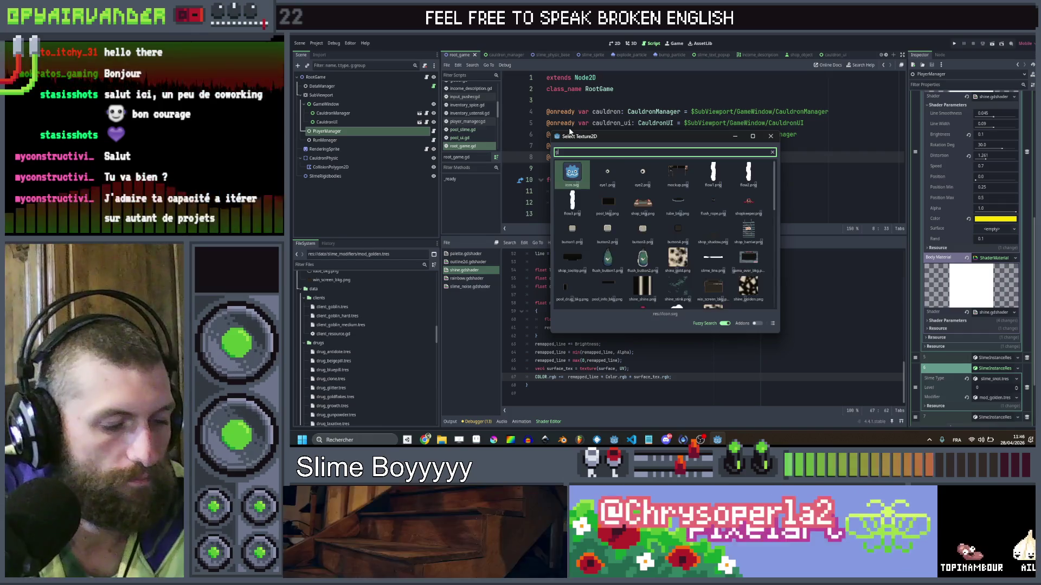
double_click(607, 172)
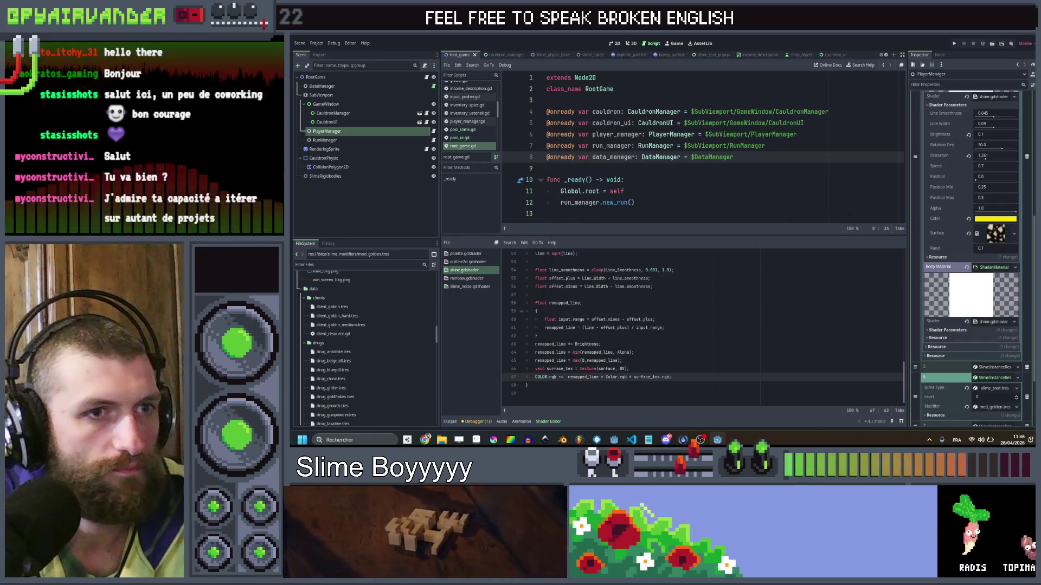
scroll(964, 246, "down", 3)
key("ctrl+s")
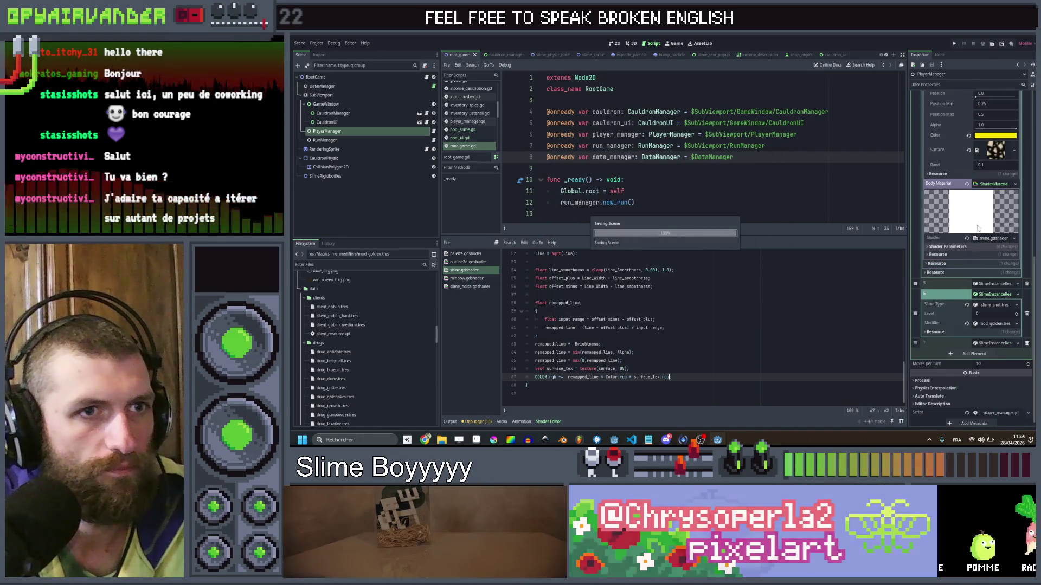
scroll(978, 228, "up", 2)
left_click(957, 45)
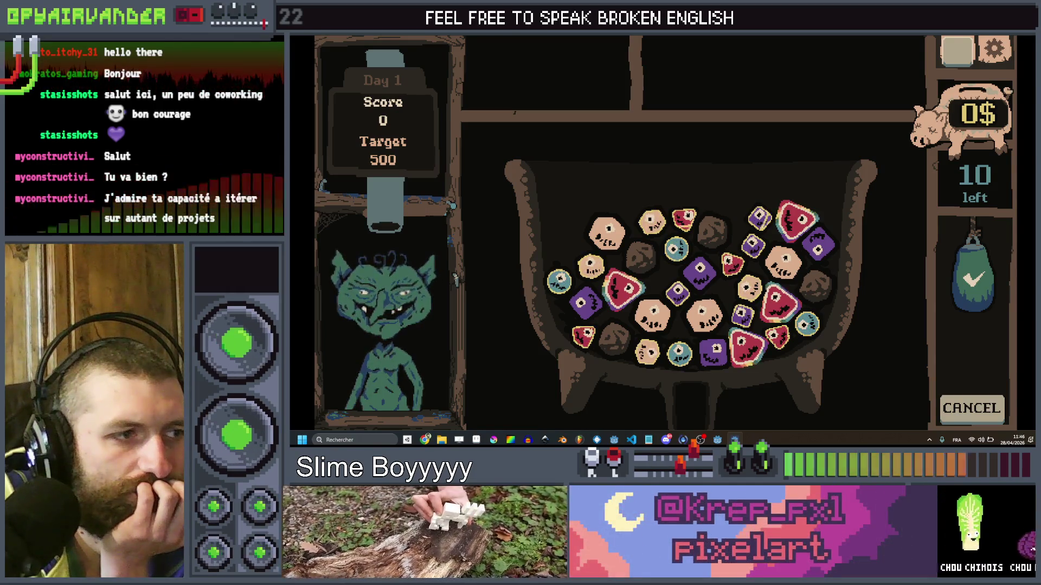
Stop the game, change the shine Speed from 0.7 to 0.3, and relaunch it.
key("F8")
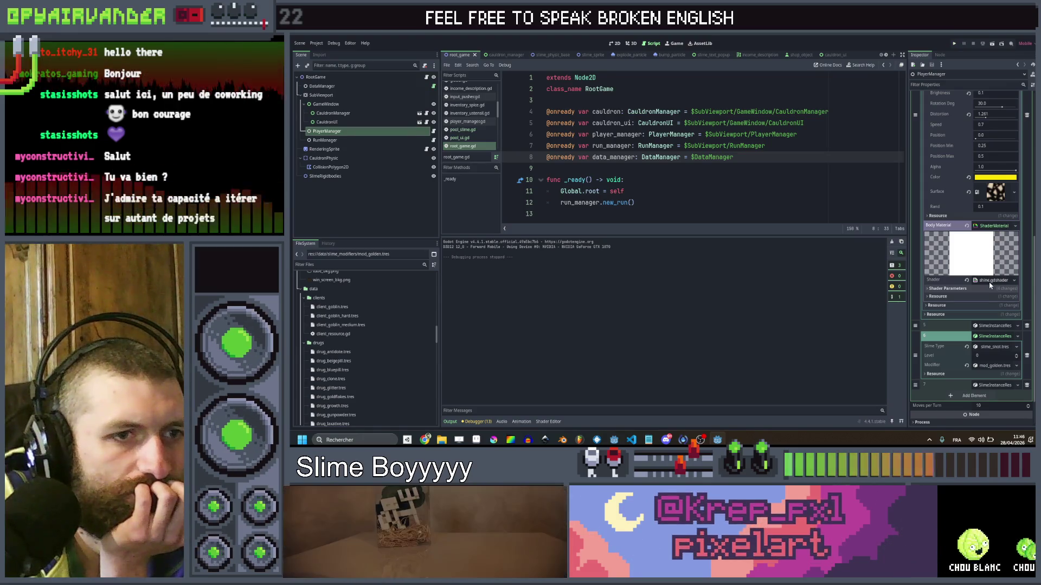
scroll(993, 177, "up", 2)
left_click(992, 165)
type("0.2")
key("BackSpace")
type("3")
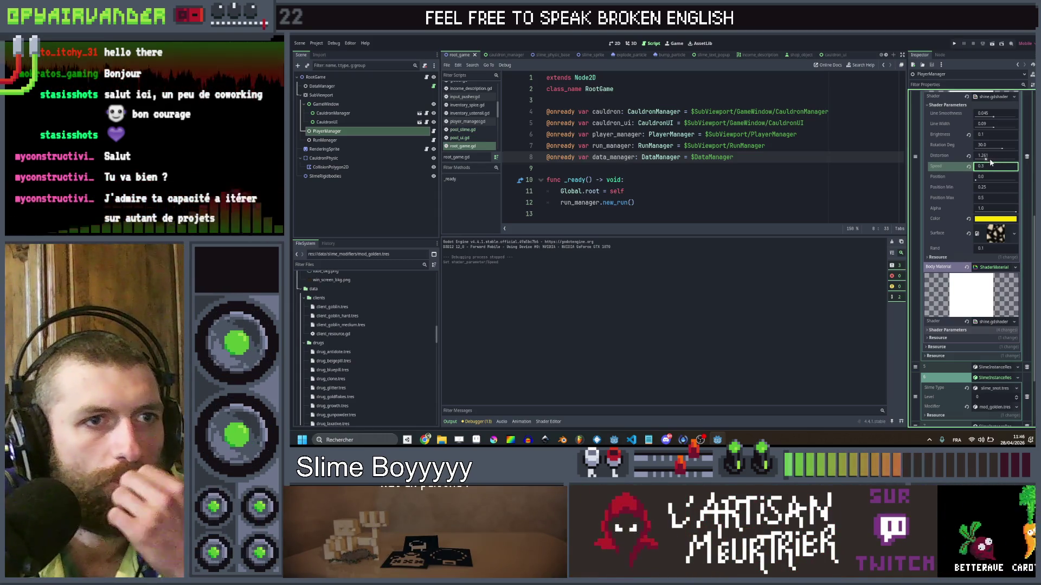
left_click(955, 44)
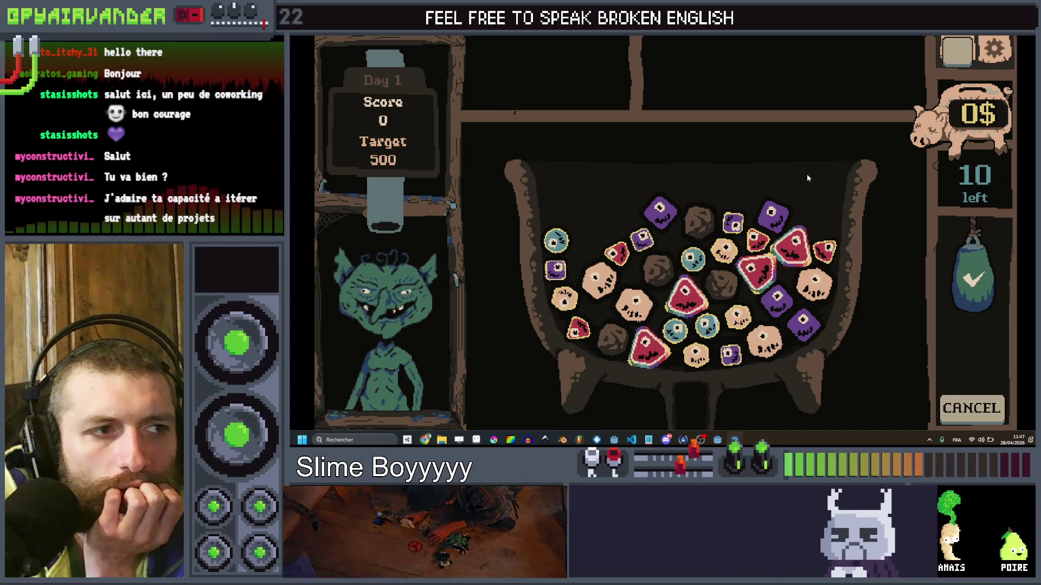
Close the game and expand the body material's shader parameters to compare with the outline shader.
left_click(1025, 46)
scroll(959, 187, "up", 3)
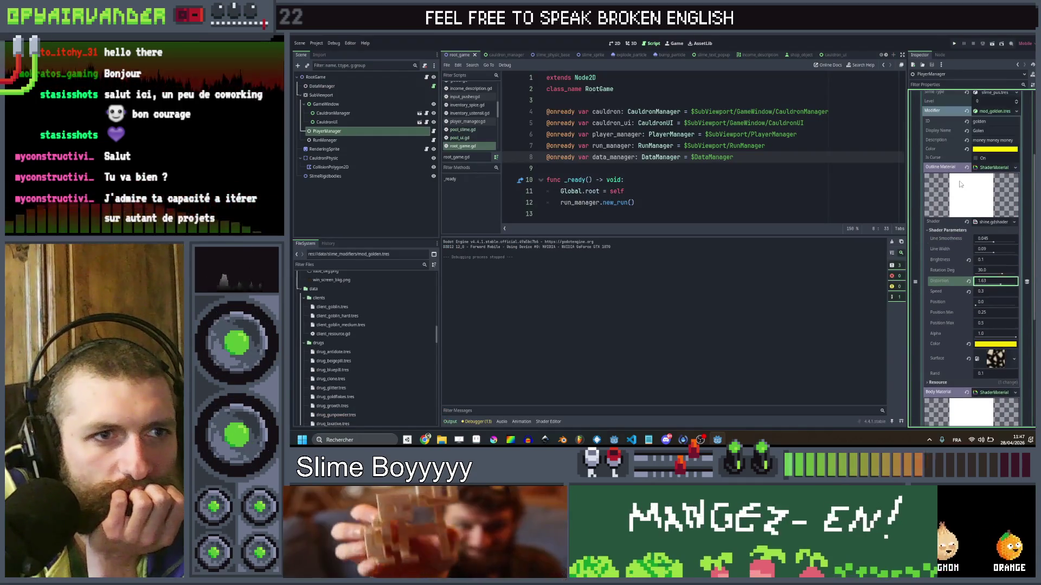
scroll(959, 187, "down", 3)
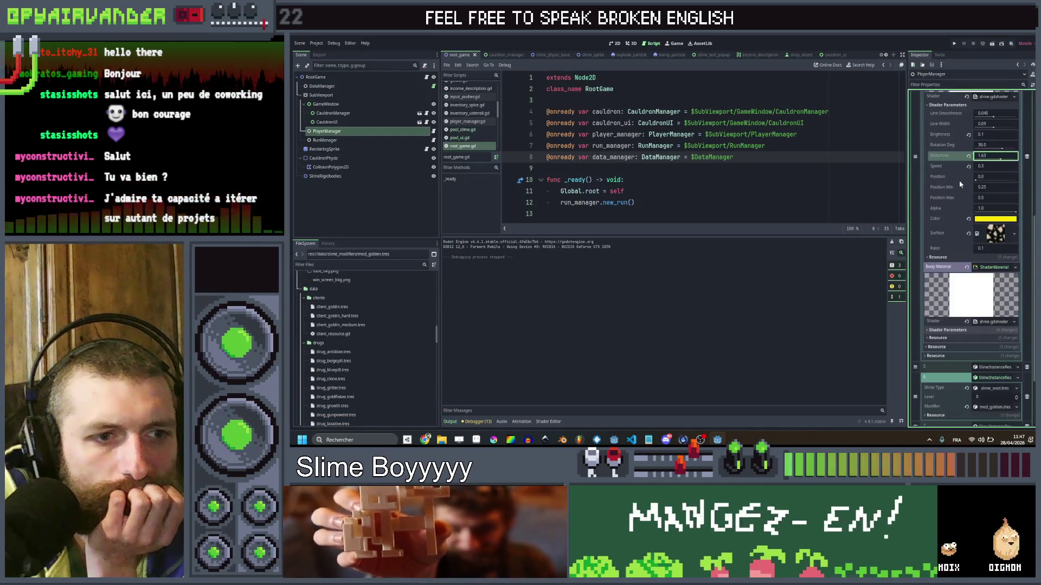
scroll(959, 193, "up", 3)
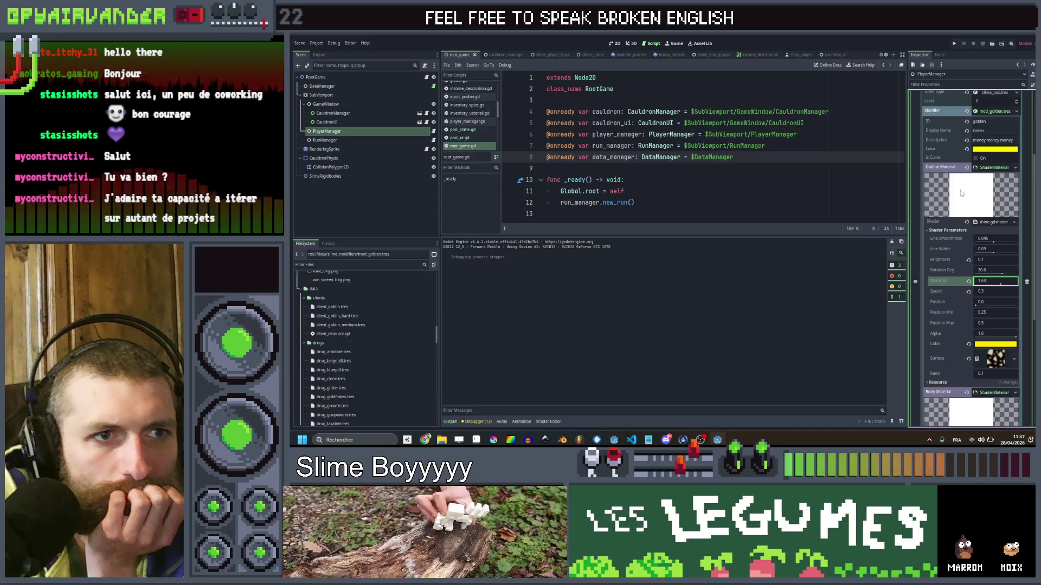
scroll(959, 193, "down", 2)
scroll(961, 193, "down", 2)
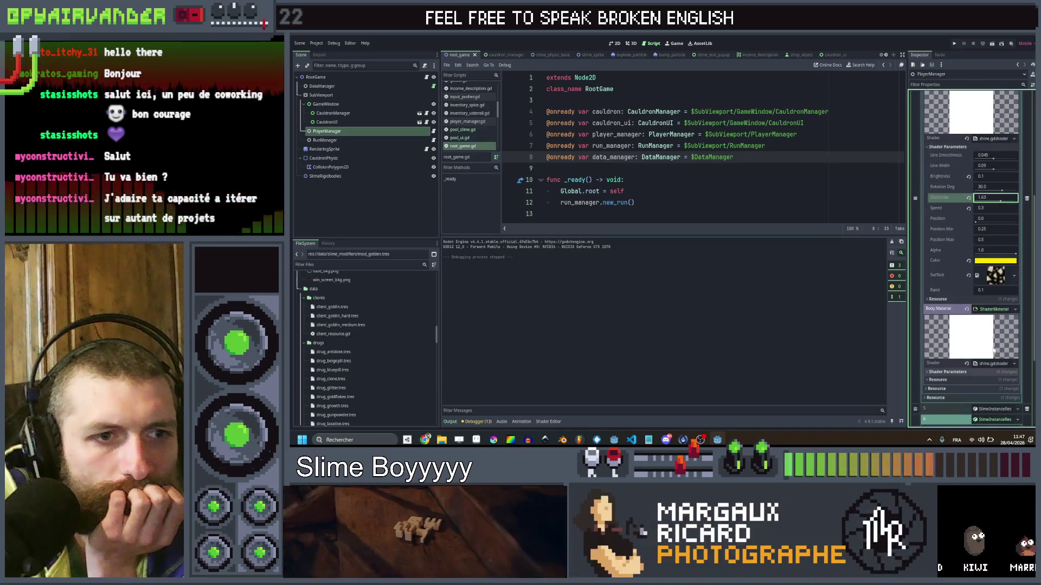
left_click(986, 372)
scroll(986, 366, "down", 3)
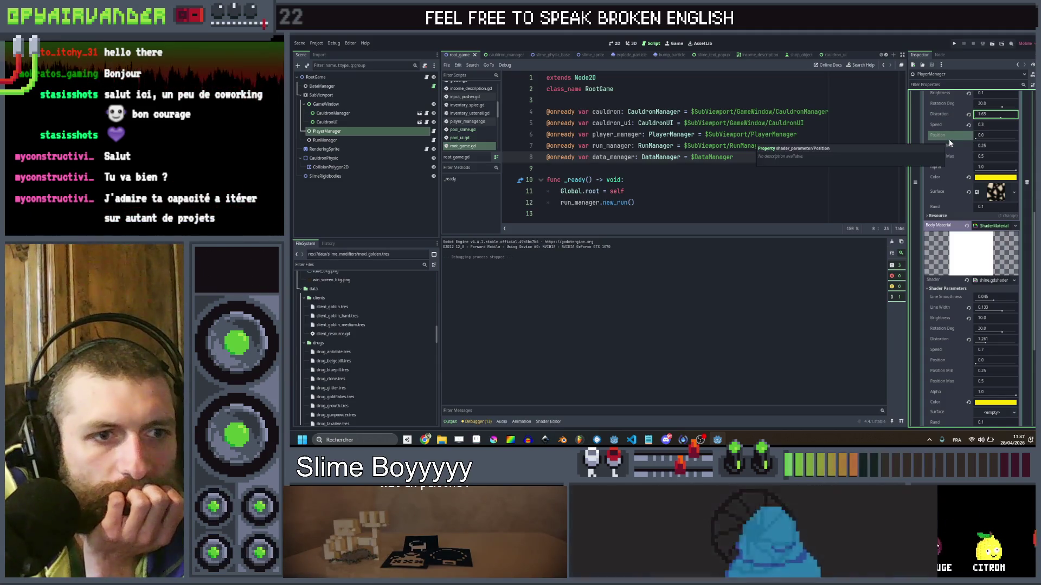
scroll(954, 143, "up", 3)
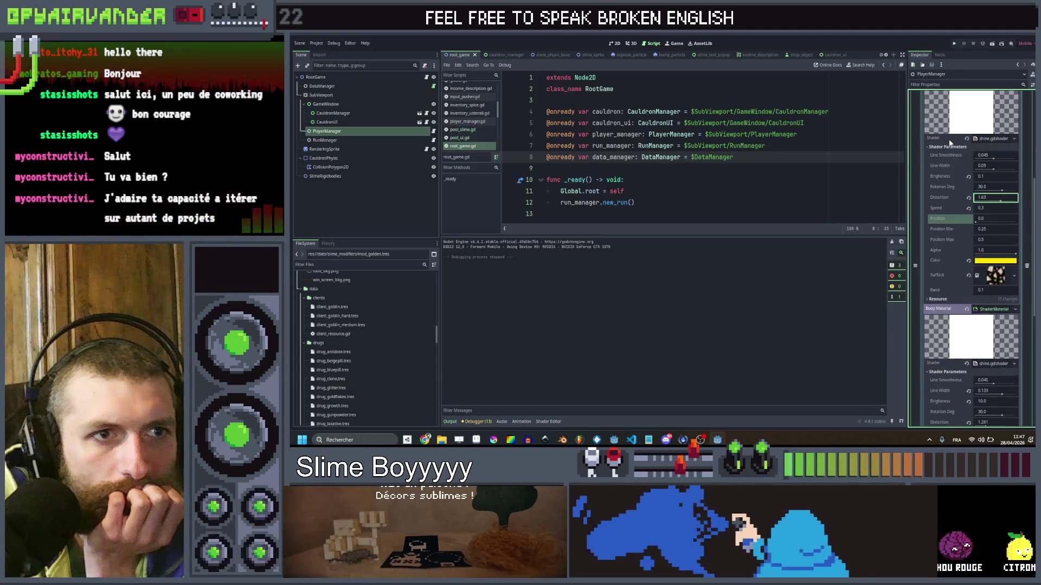
right_click(984, 140)
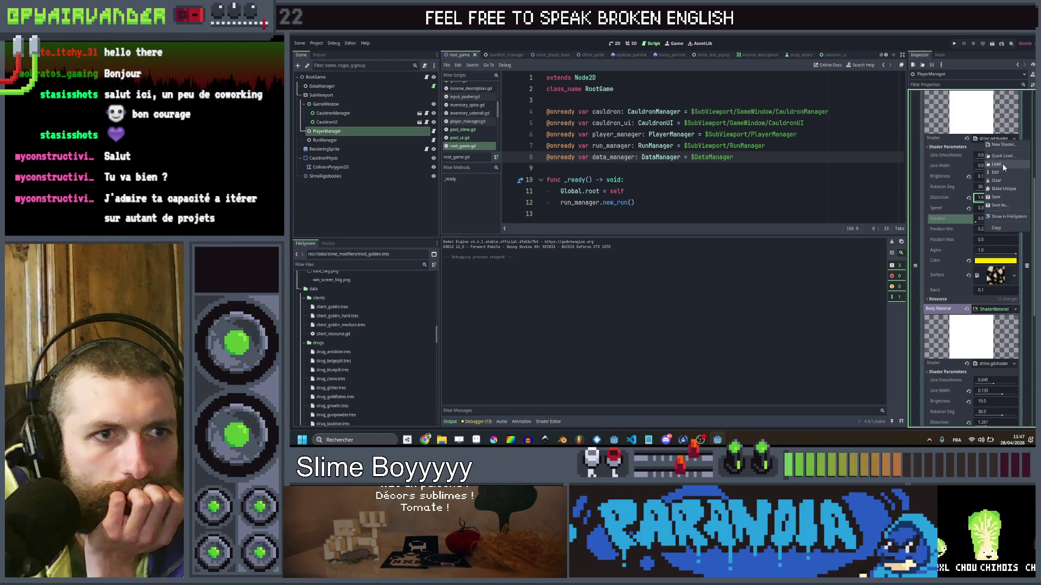
left_click(943, 253)
Copy the outline shine material into the Body Material, save, and test-run the game.
scroll(939, 254, "up", 2)
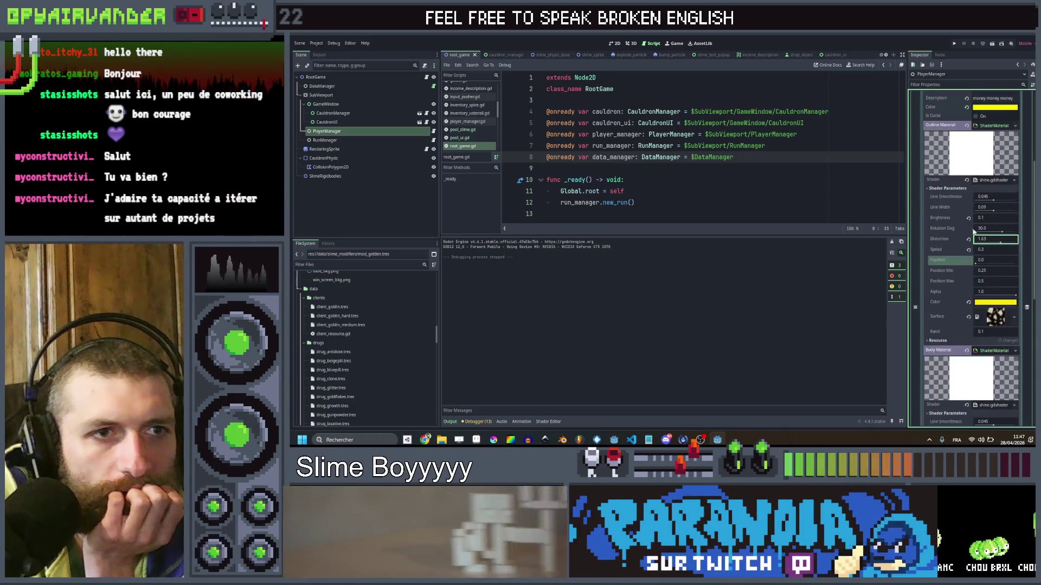
left_click(999, 213)
scroll(1006, 292, "down", 4)
right_click(1006, 268)
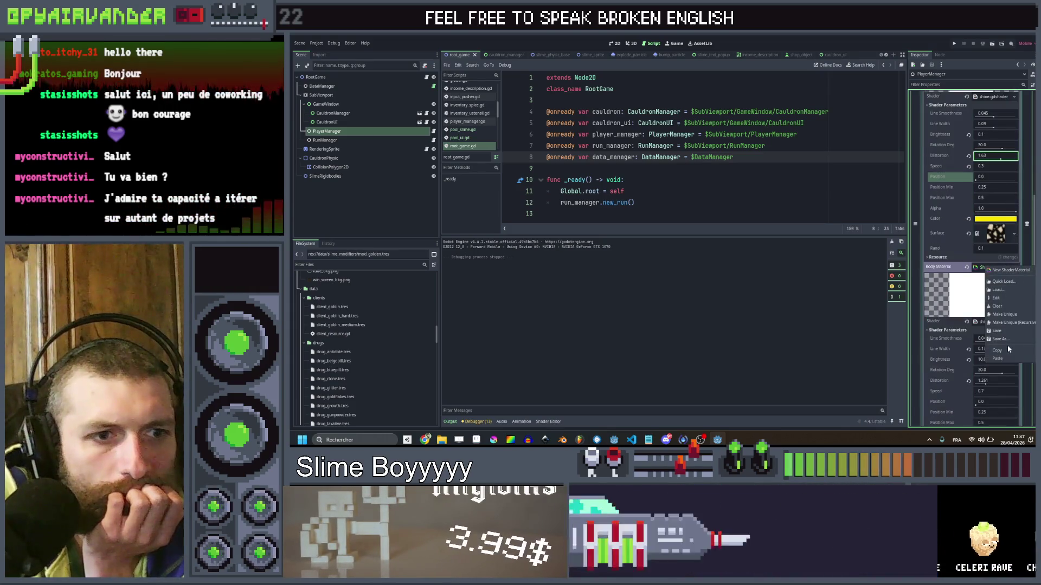
left_click(997, 359)
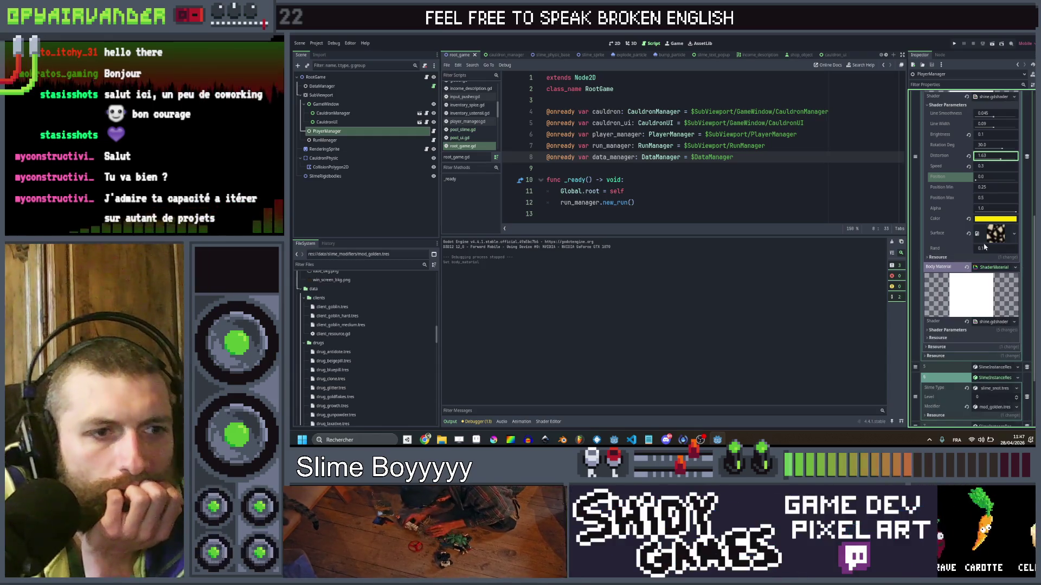
key("ctrl+s")
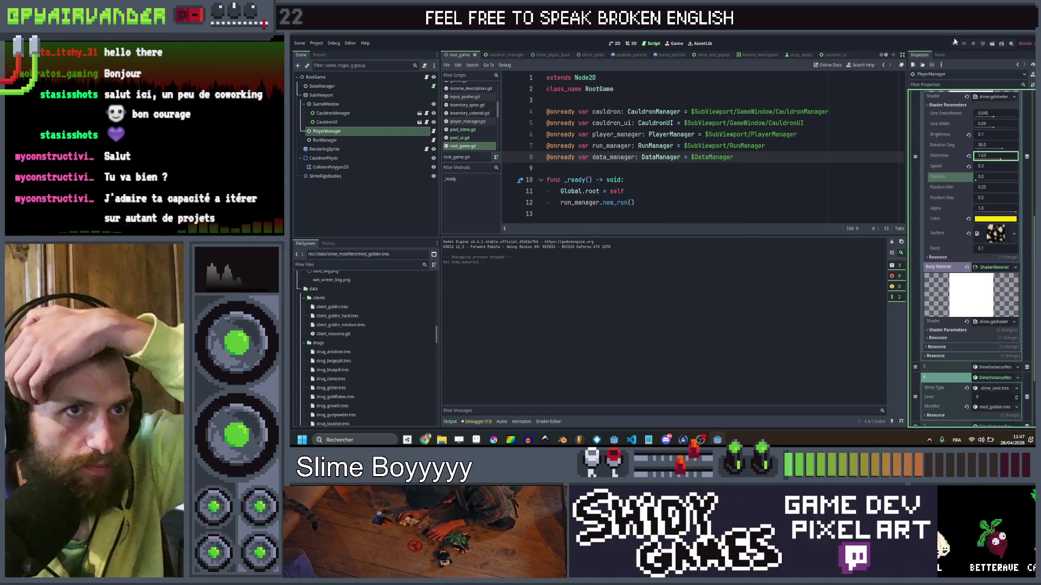
key("ctrl+s")
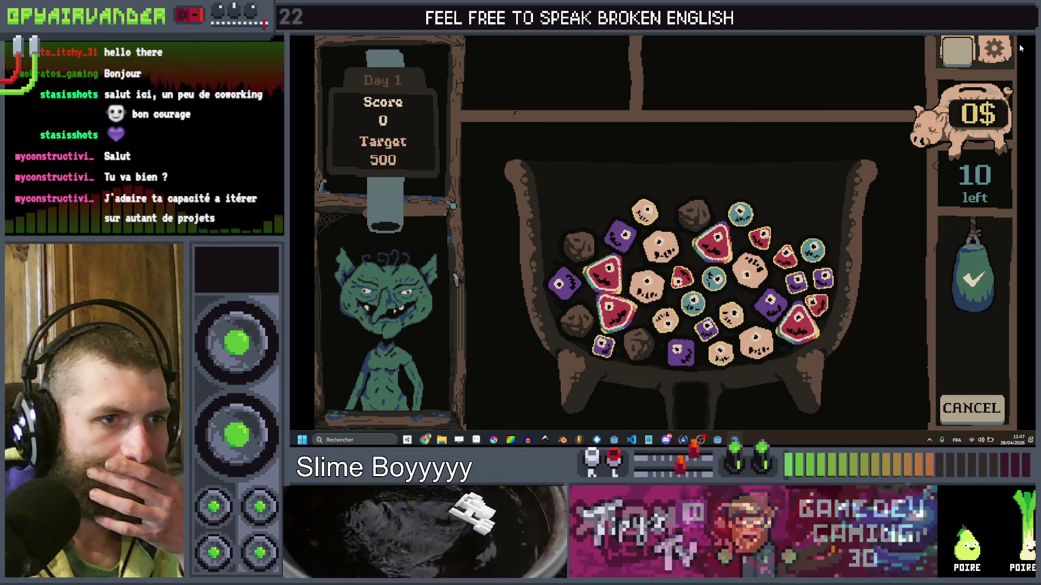
key("F8")
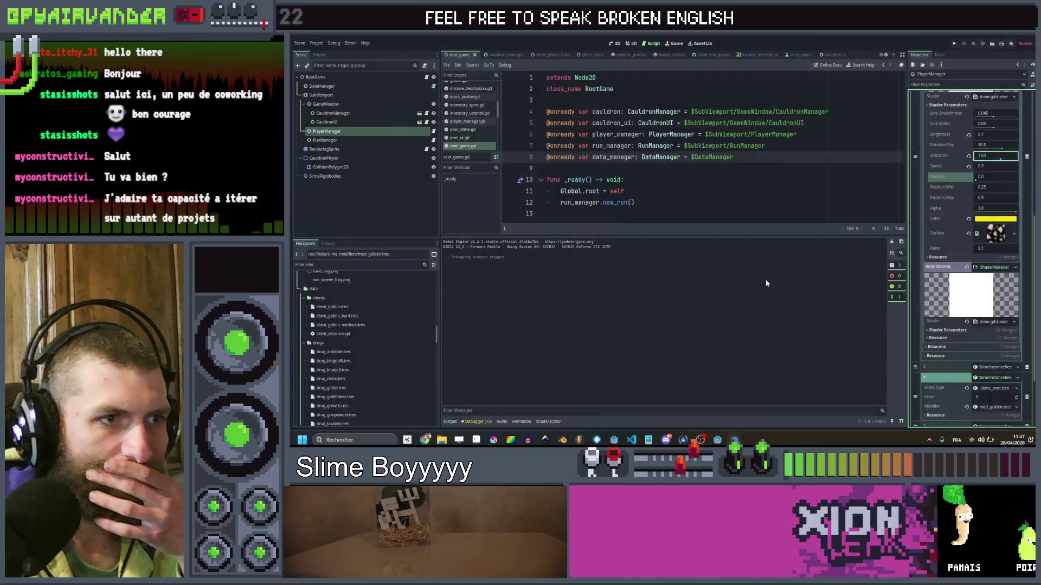
Delete '* surface_tex.rgb' from line 67 of the shine shader, save, and test-run the game.
left_click(540, 423)
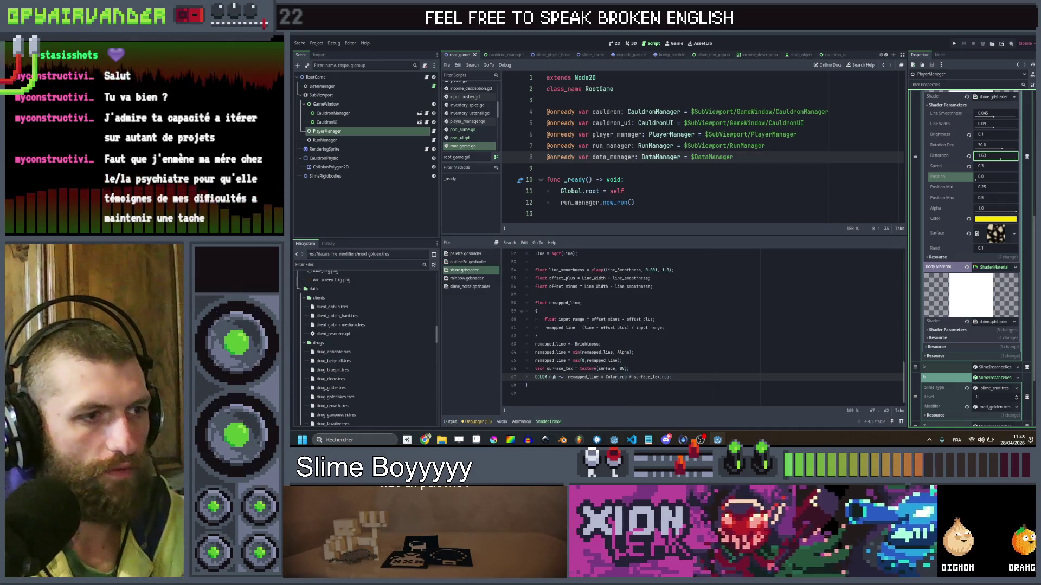
left_click_drag(672, 376, 648, 377)
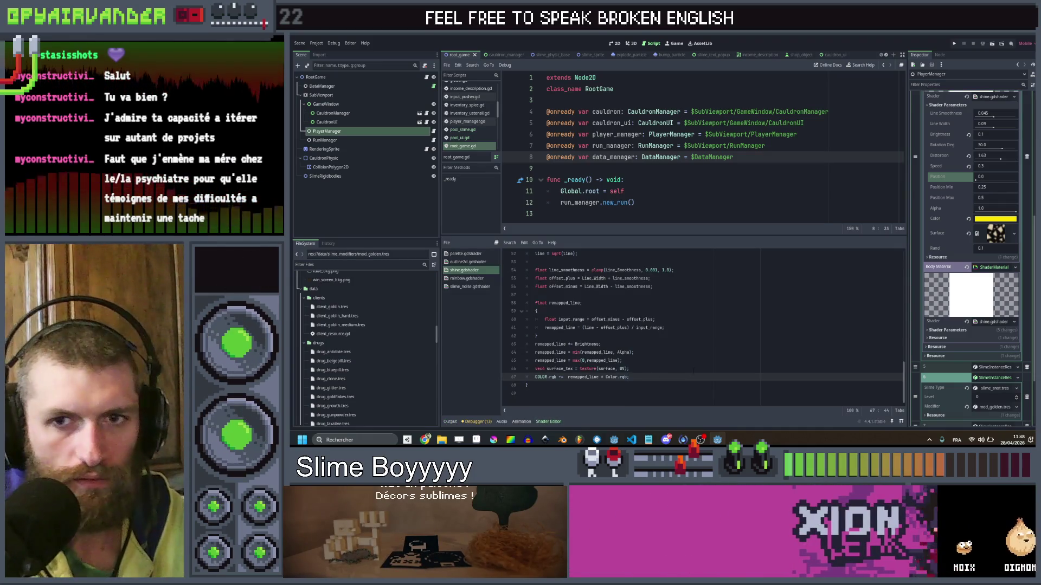
key("ctrl+s")
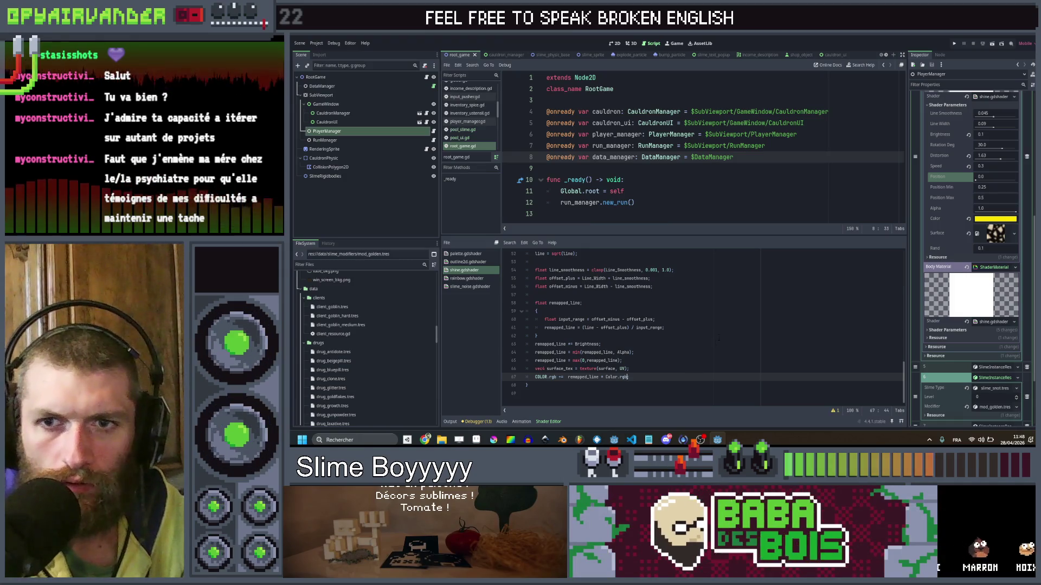
left_click(718, 336)
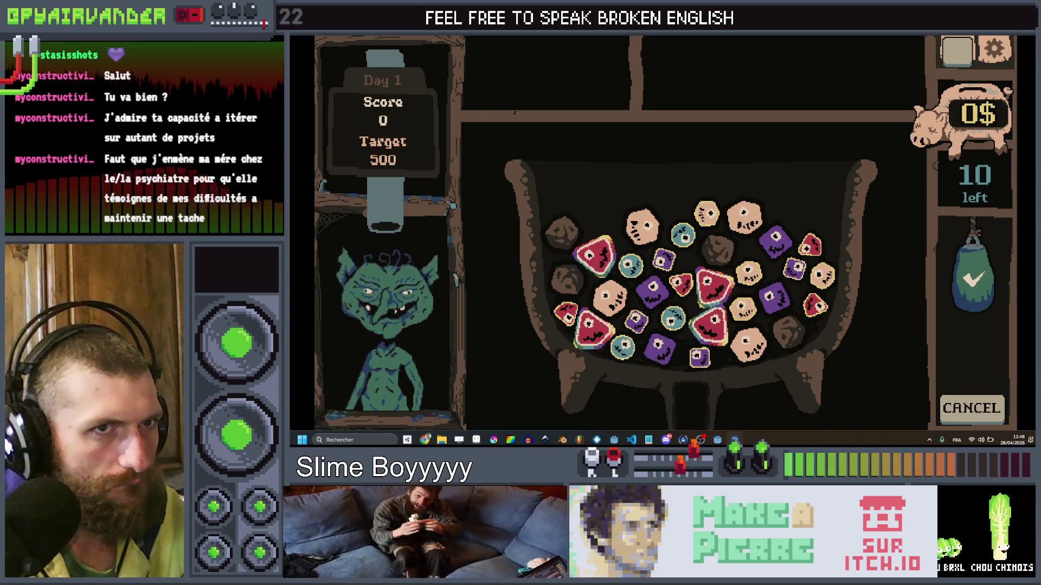
key("alt+F4")
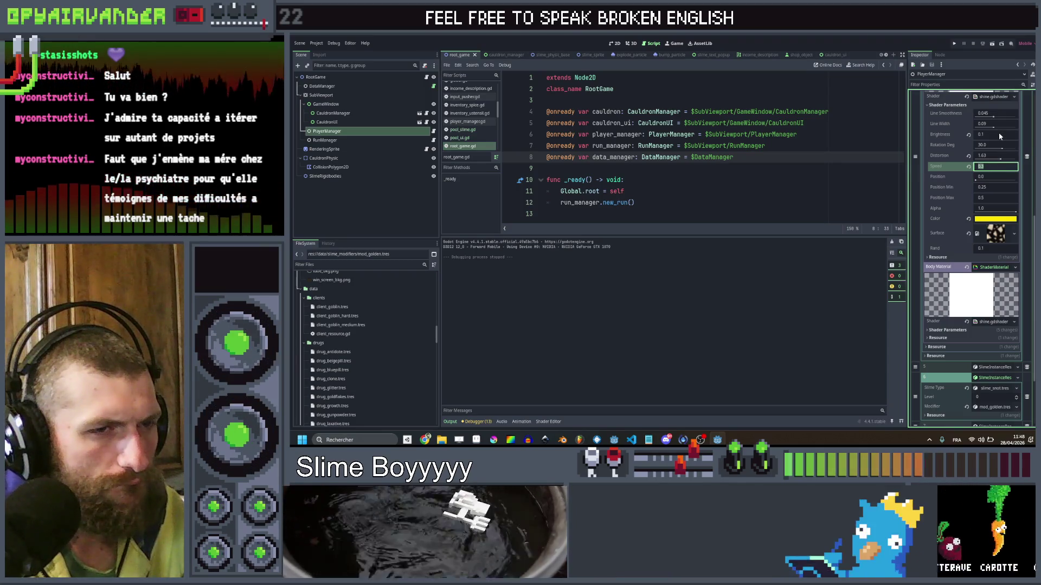
Review the shine shader code: surface_tex usage, the rand uniform and the Alpha clamp line.
scroll(998, 204, "down", 2)
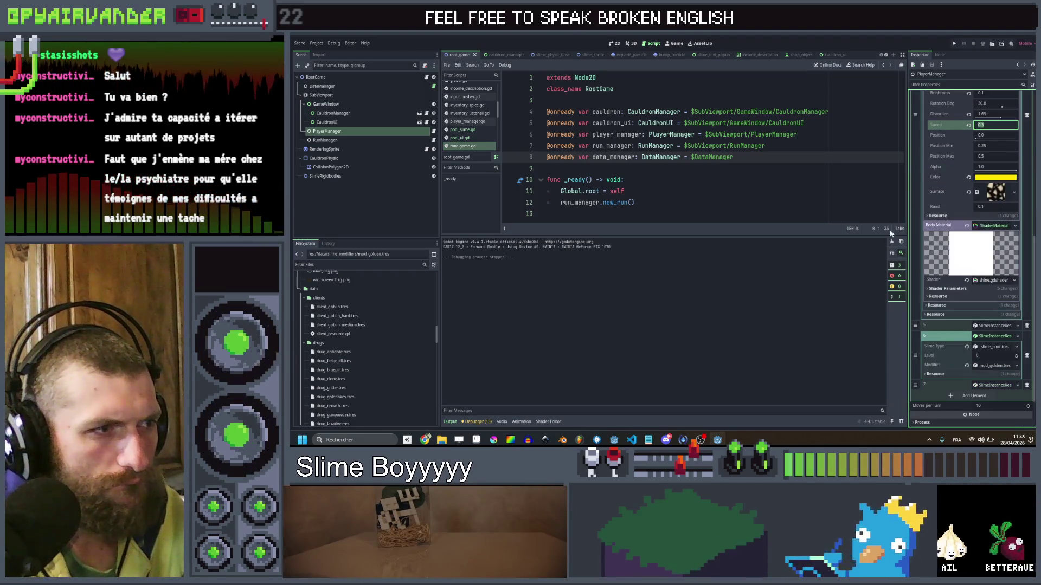
left_click(544, 423)
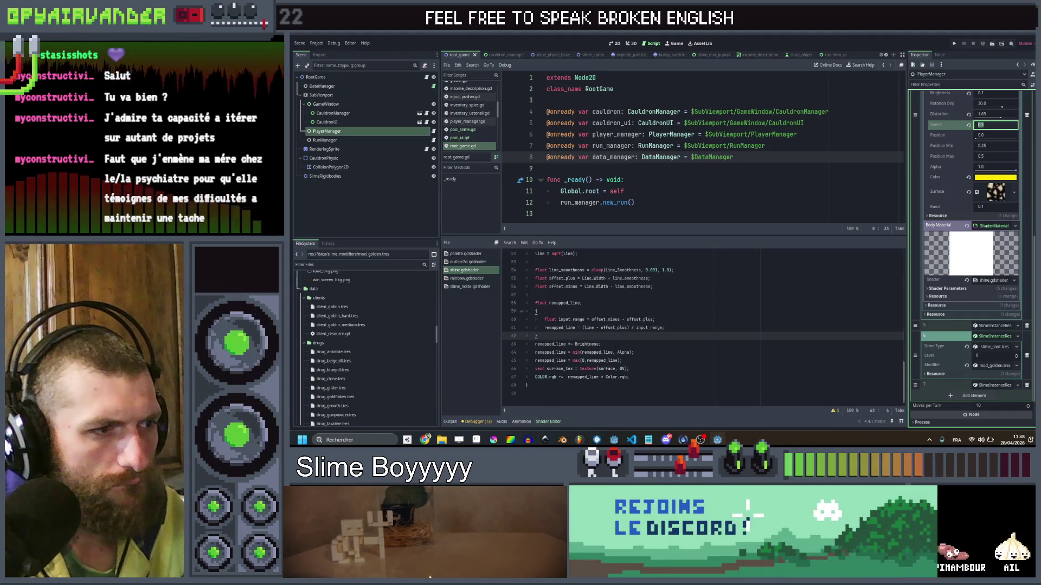
double_click(559, 369)
scroll(714, 343, "up", 8)
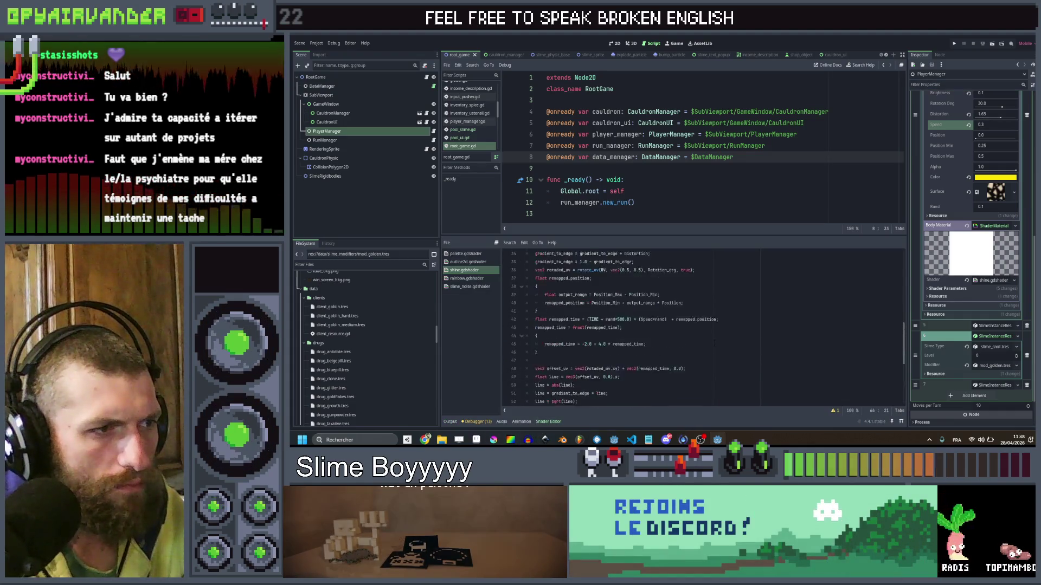
scroll(714, 343, "up", 5)
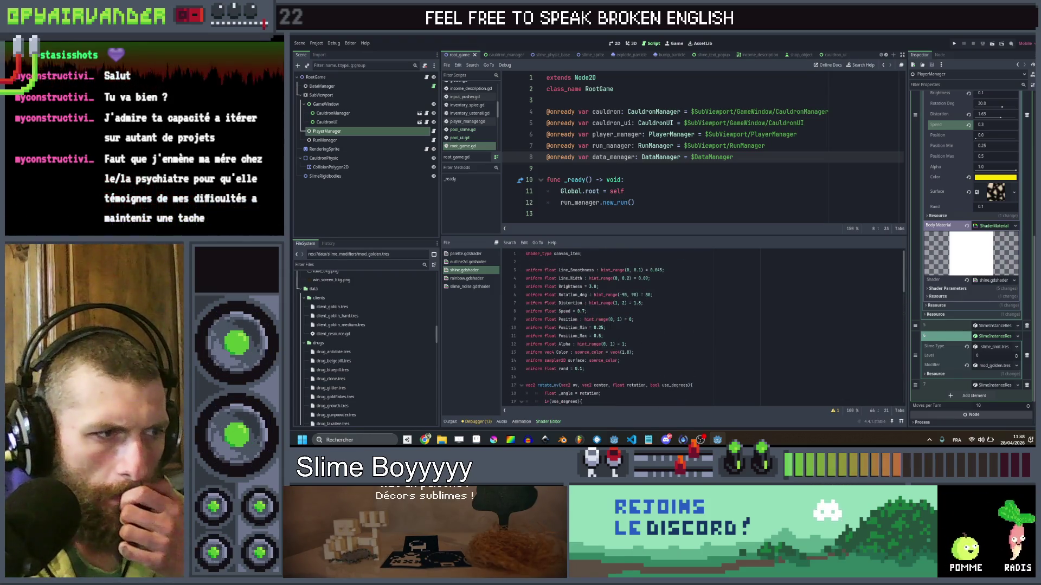
left_click(577, 368)
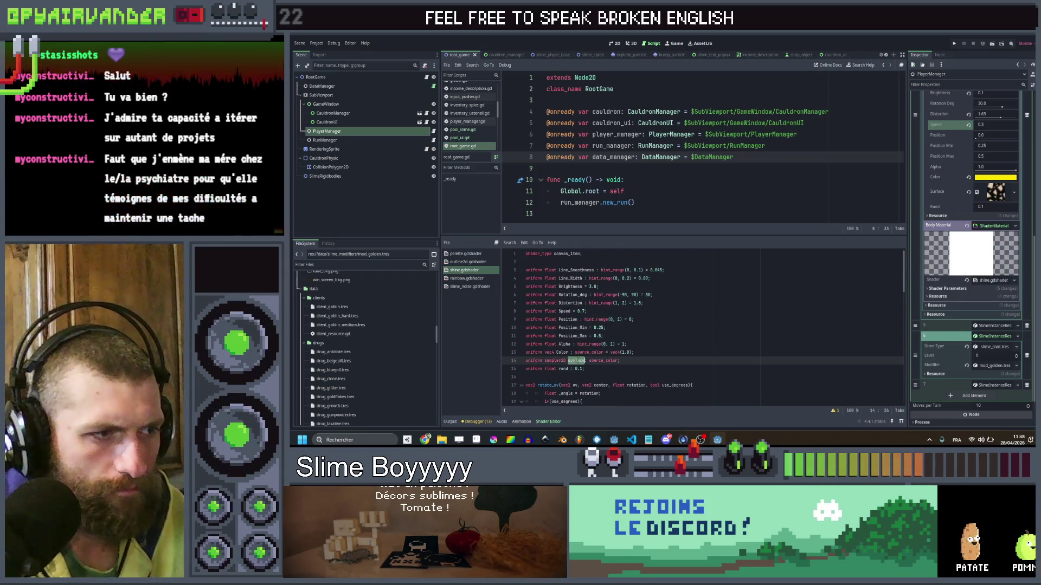
scroll(635, 336, "down", 15)
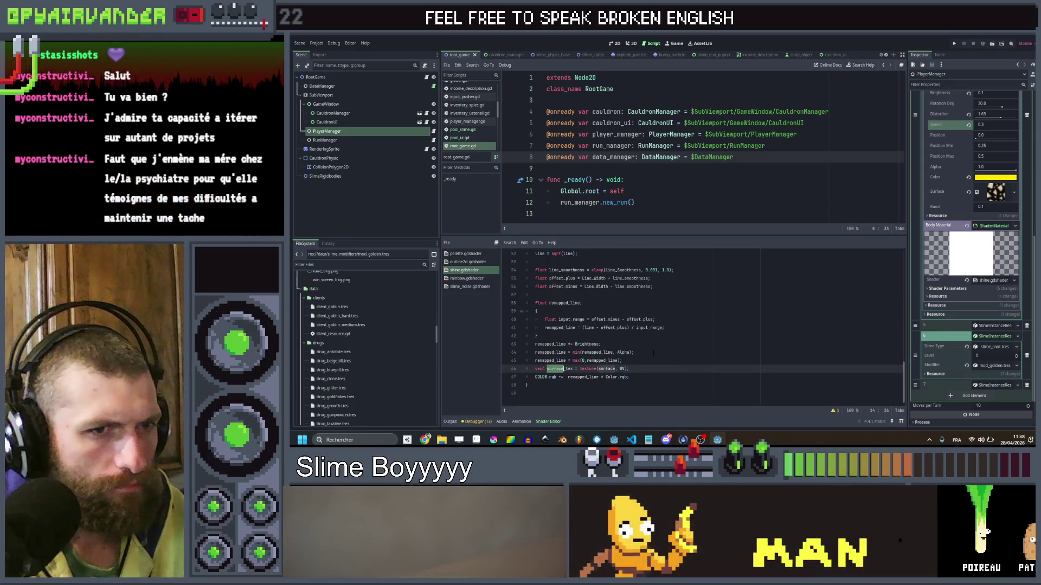
left_click(654, 353)
scroll(983, 207, "up", 2)
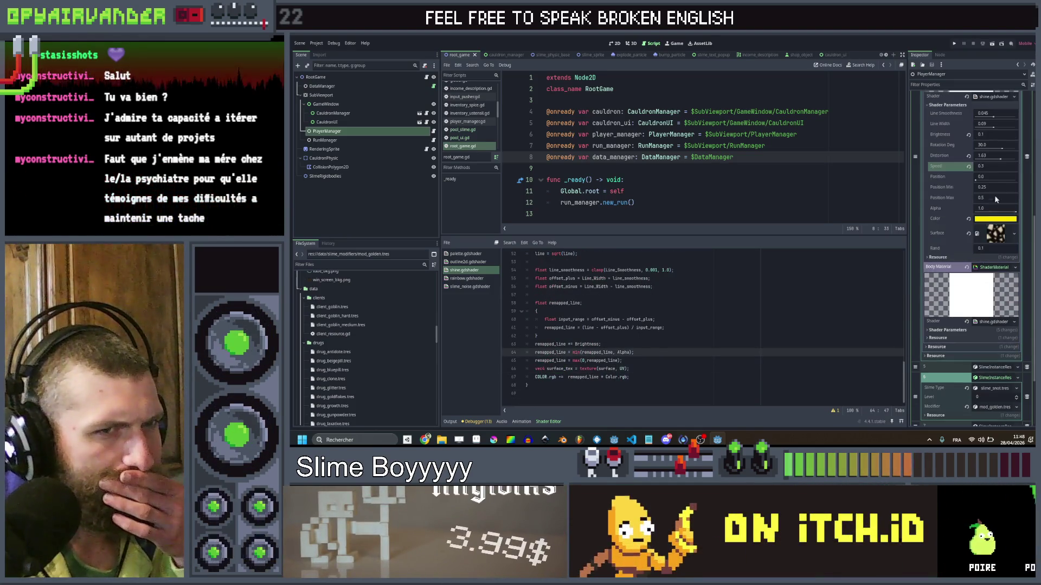
scroll(999, 187, "up", 2)
Set the outline material's Speed to 0.7 and expand the body material's shader parameters.
left_click(997, 208)
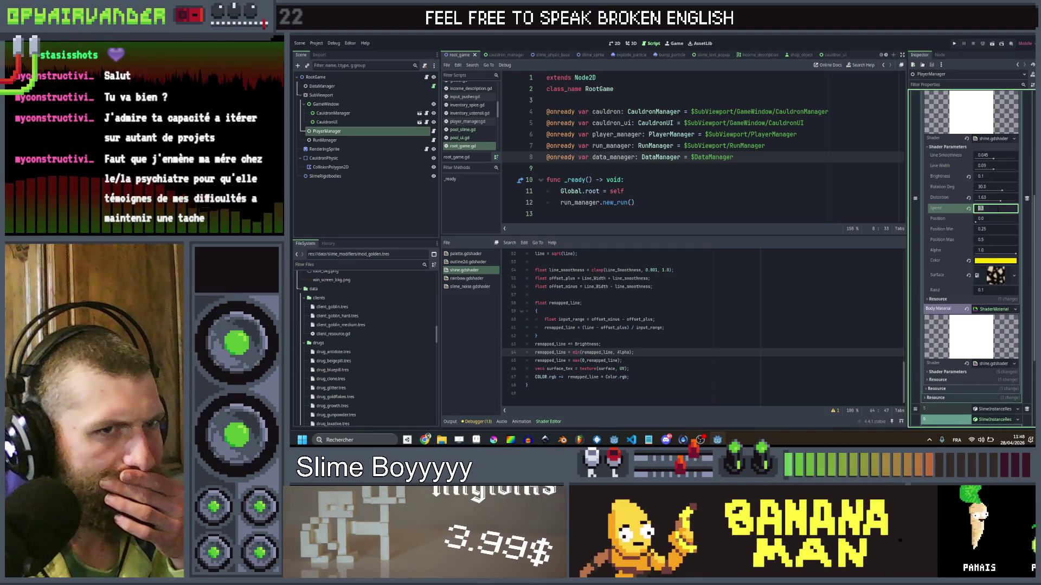
type("0.7")
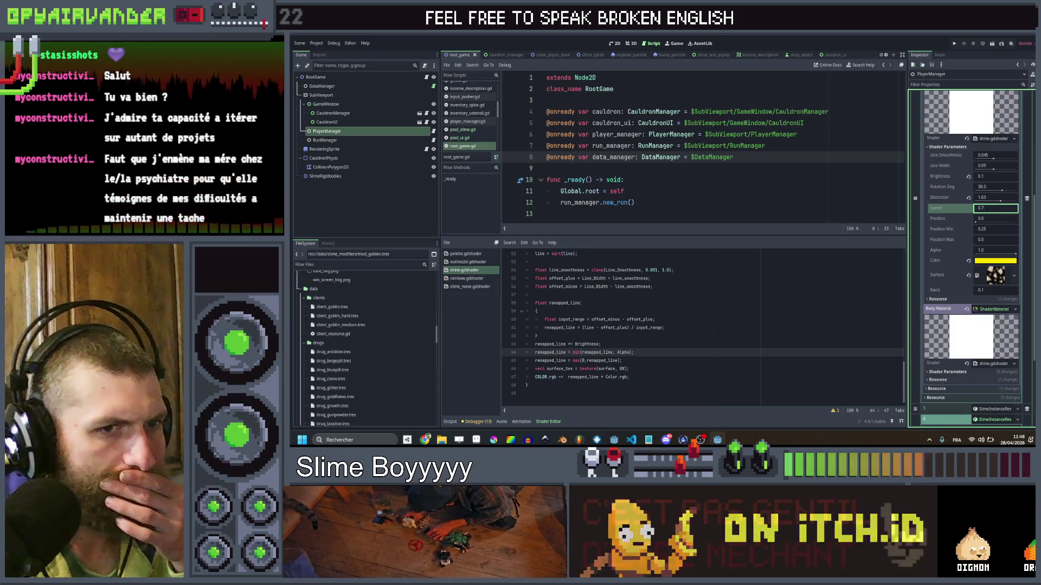
scroll(997, 316, "down", 2)
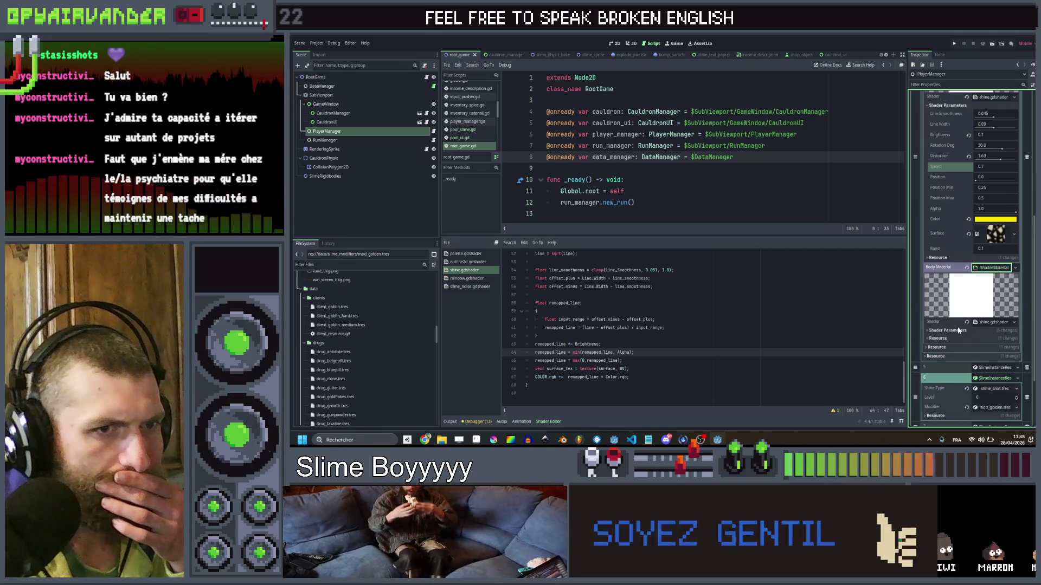
left_click(956, 331)
scroll(958, 285, "down", 6)
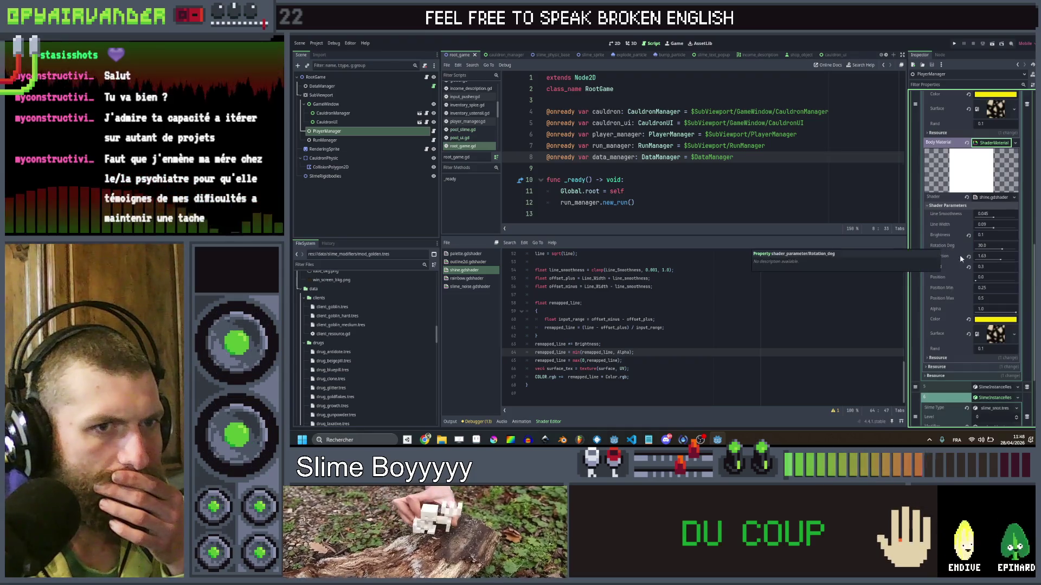
scroll(988, 250, "up", 8)
scroll(990, 223, "down", 4)
Clear the body material's Surface texture, save, and open the slime_sprite.gd script.
type("0")
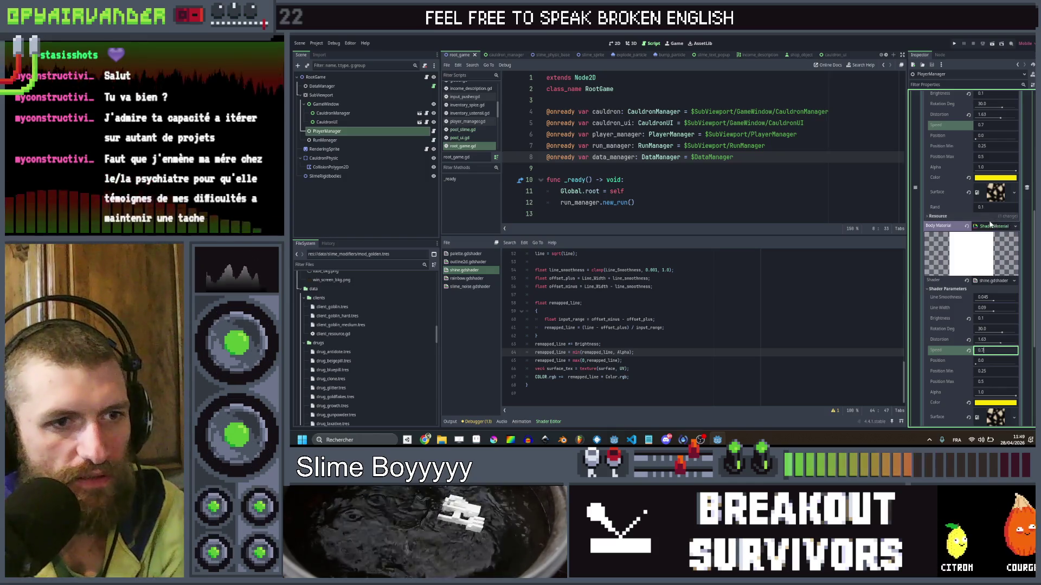
scroll(986, 258, "down", 4)
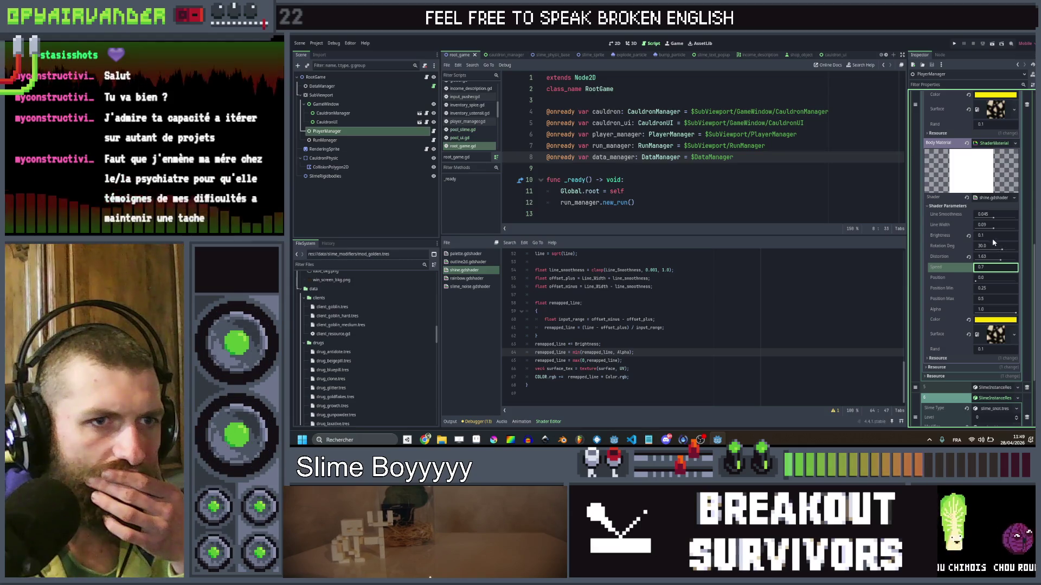
left_click(992, 239)
double_click(992, 237)
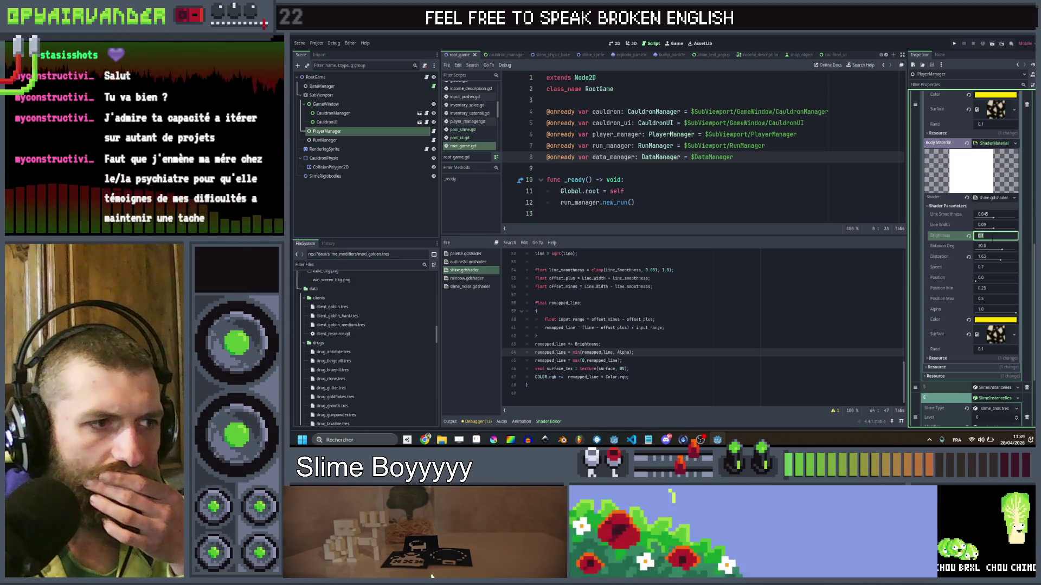
left_click(967, 334)
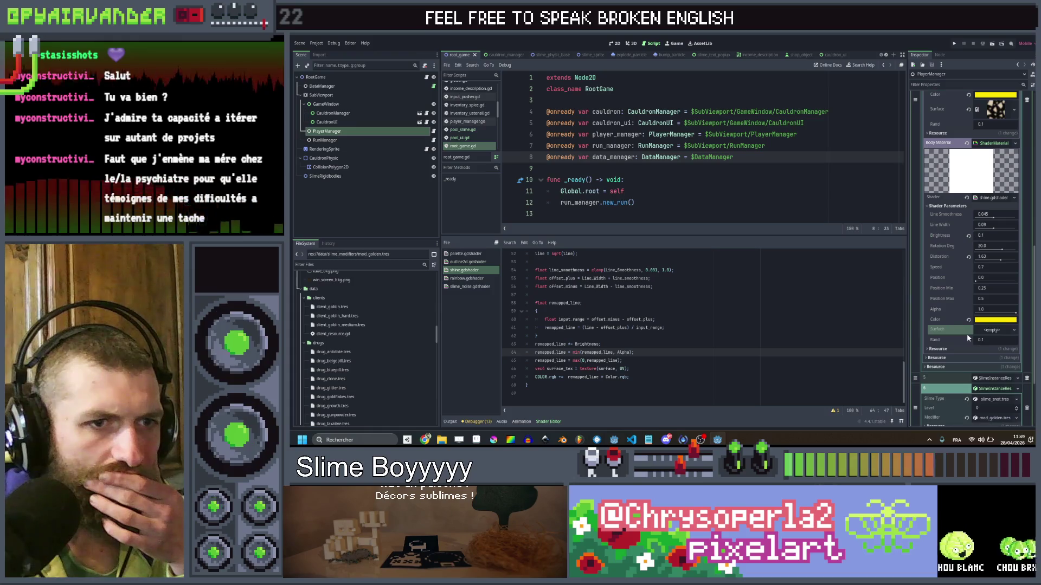
scroll(973, 258, "up", 2)
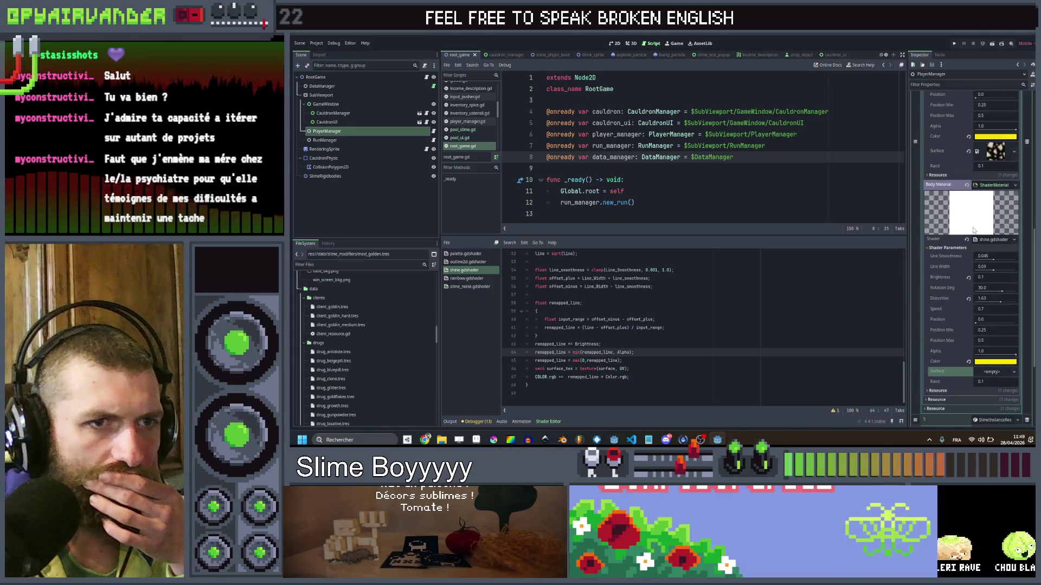
key("ctrl+s")
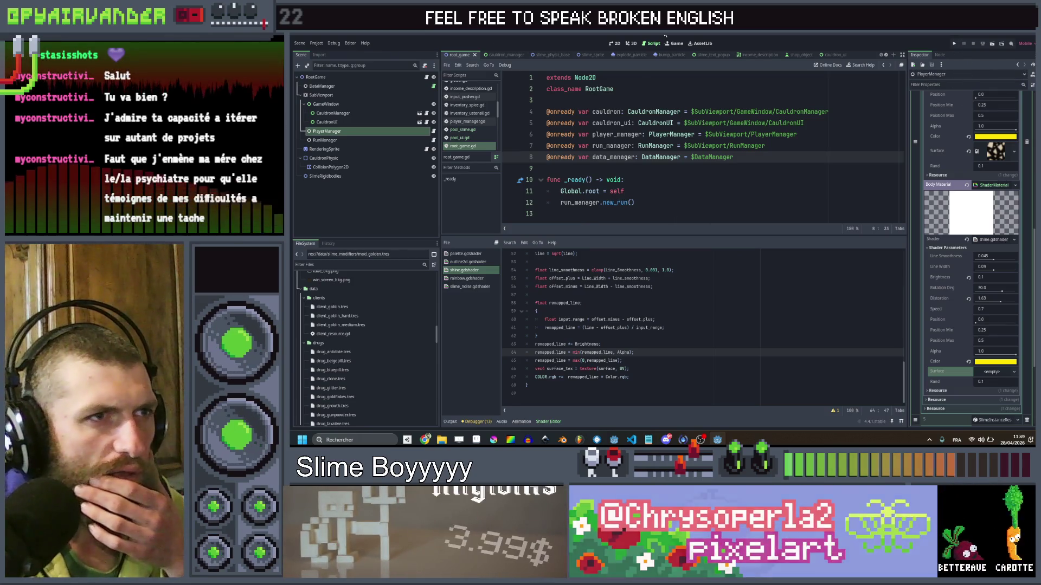
left_click(599, 55)
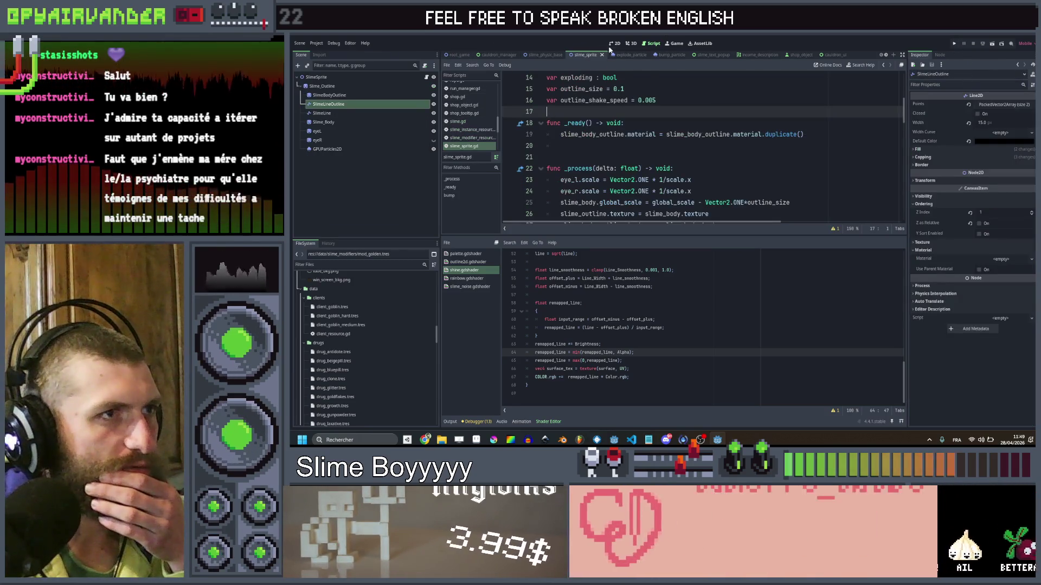
Switch to the 2D view and load mod_golden.tres's properties in the Inspector.
left_click(614, 44)
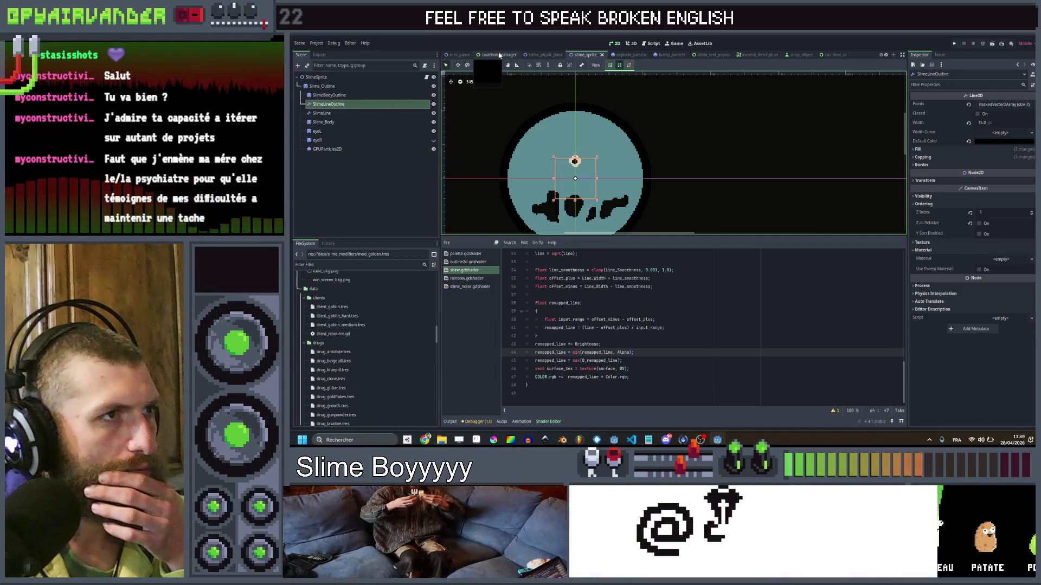
scroll(356, 343, "down", 5)
left_click(347, 334)
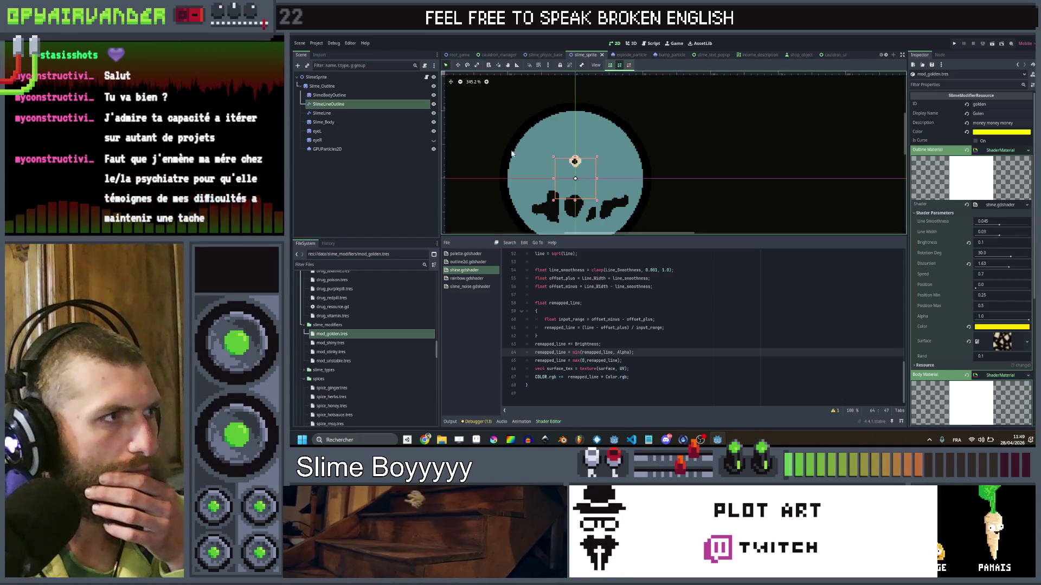
Select Slime_Body and paste the shine shader material onto its Material.
double_click(356, 122)
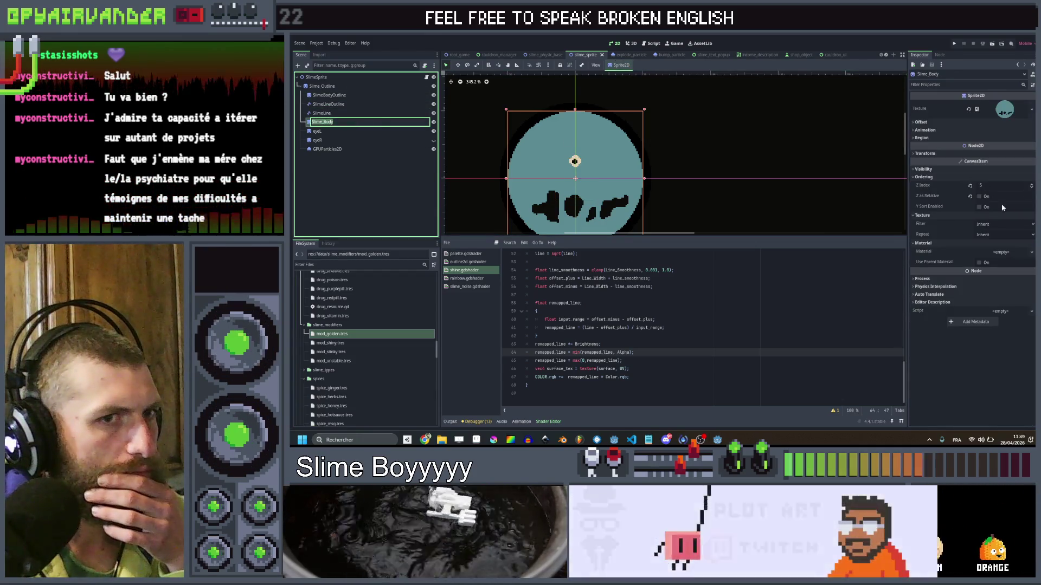
key("Escape")
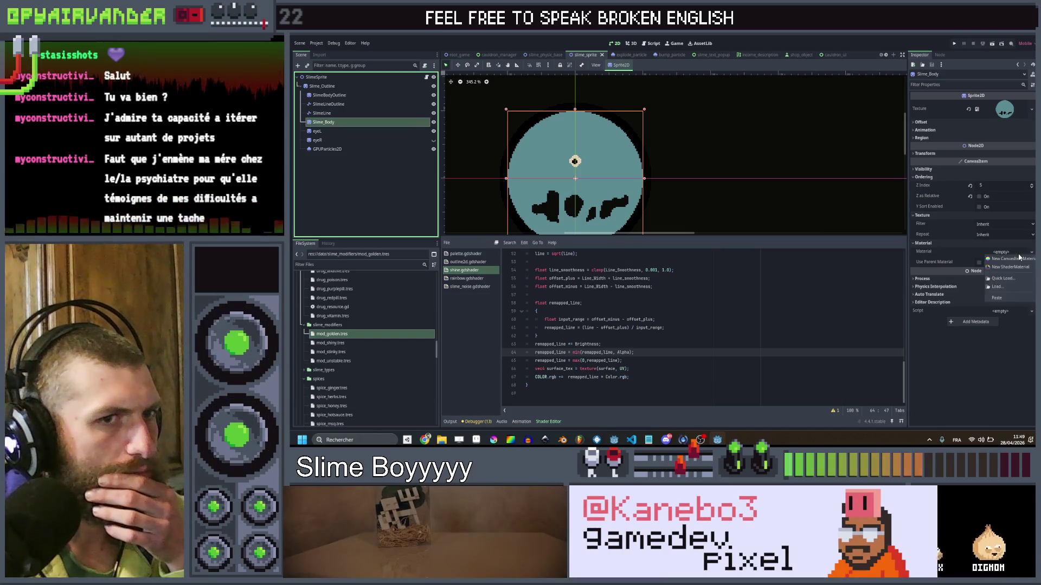
left_click(1007, 298)
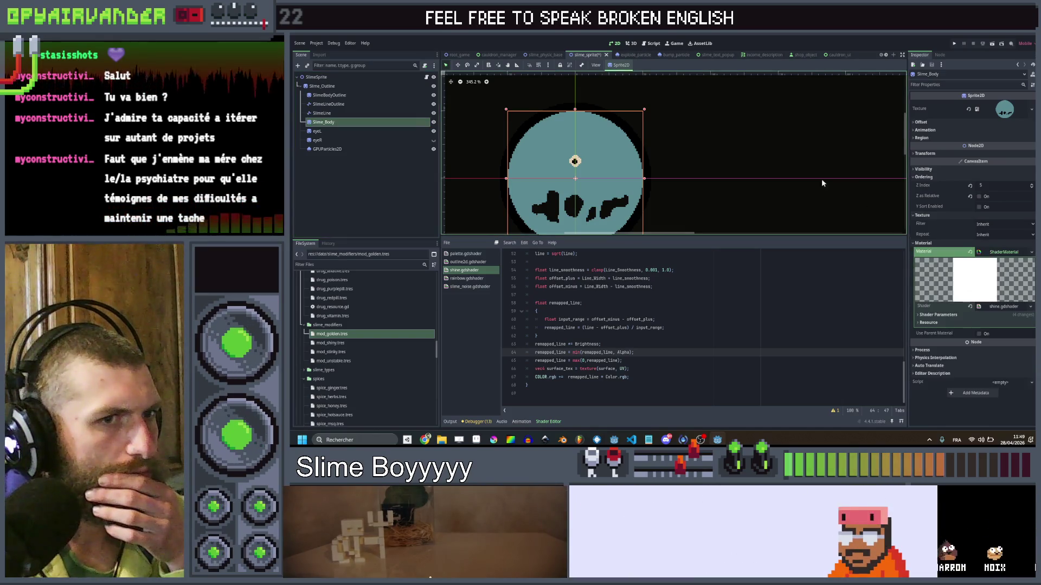
scroll(757, 184, "down", 2)
left_click_drag(759, 189, 741, 152)
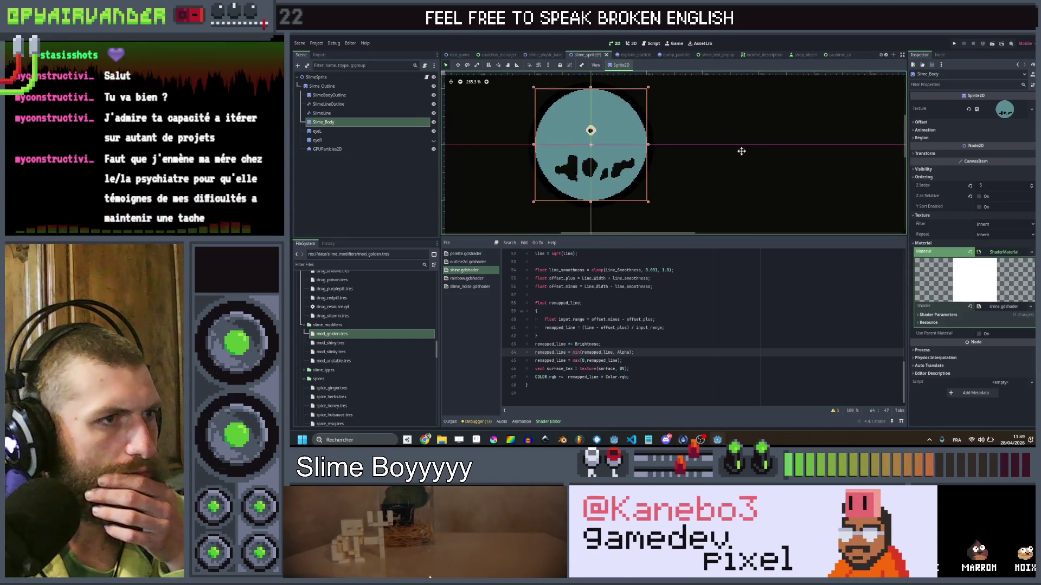
Set the body shine's Line Width to 0.2 and Speed to 5.
left_click(997, 313)
scroll(1000, 327, "down", 3)
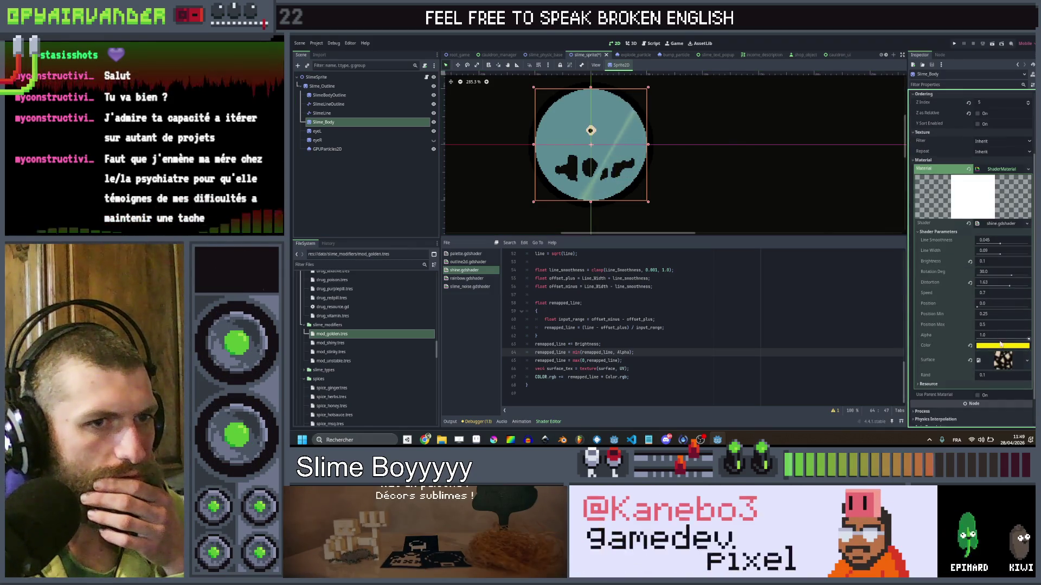
left_click(1001, 256)
type("0.2")
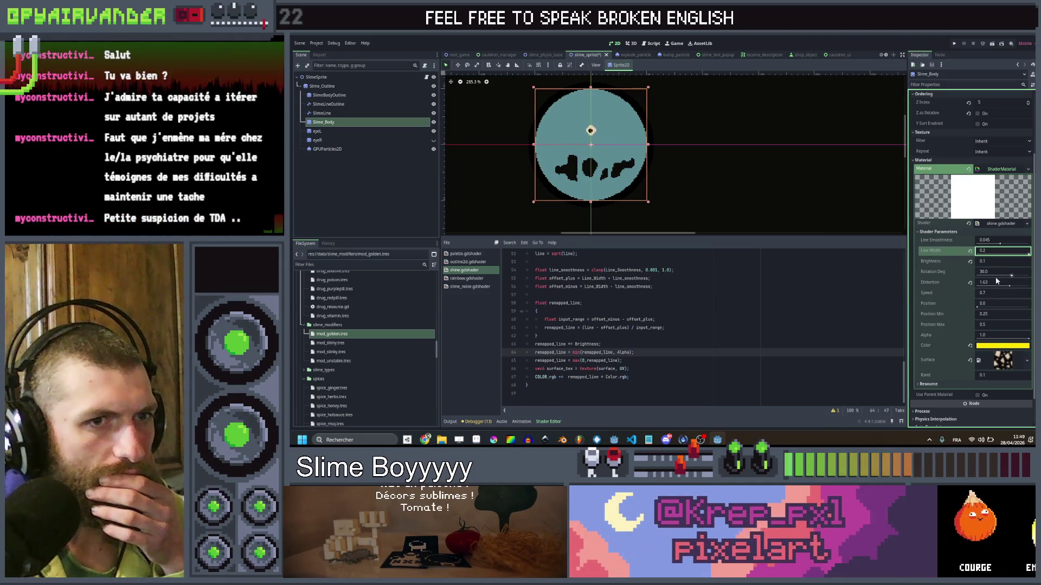
left_click(1011, 286)
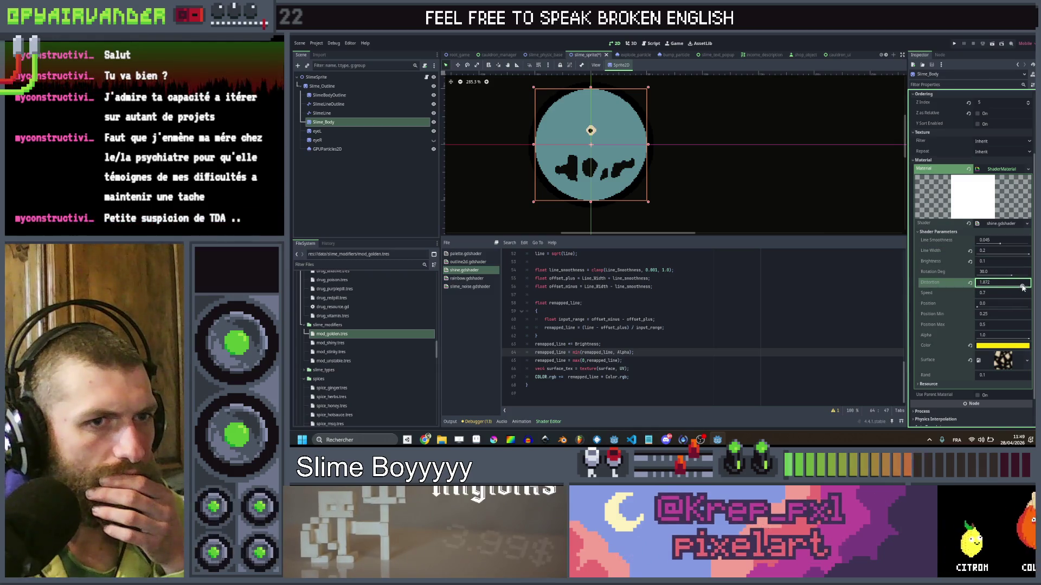
left_click(1000, 290)
key("Return")
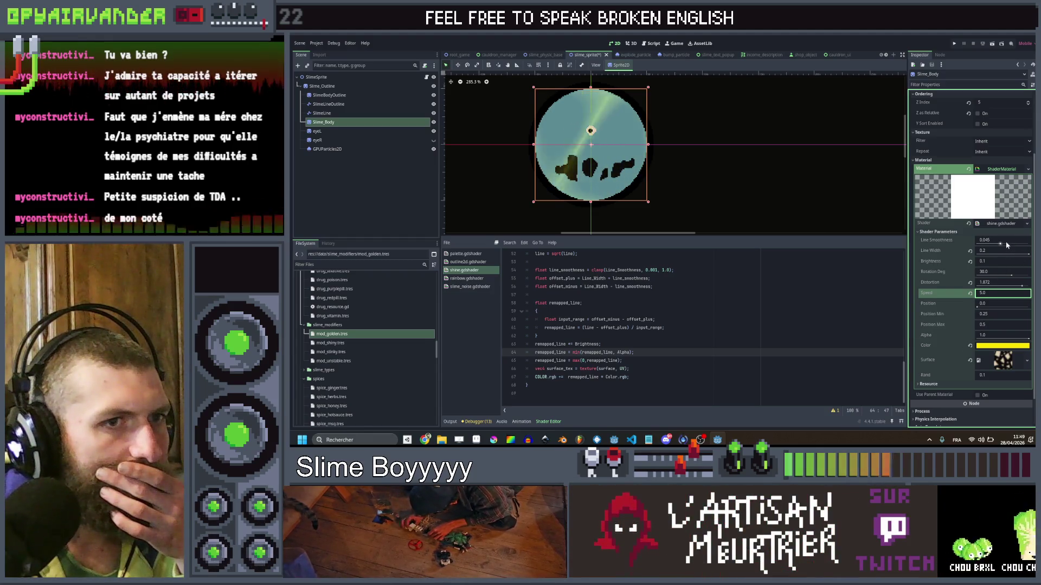
left_click(1004, 245)
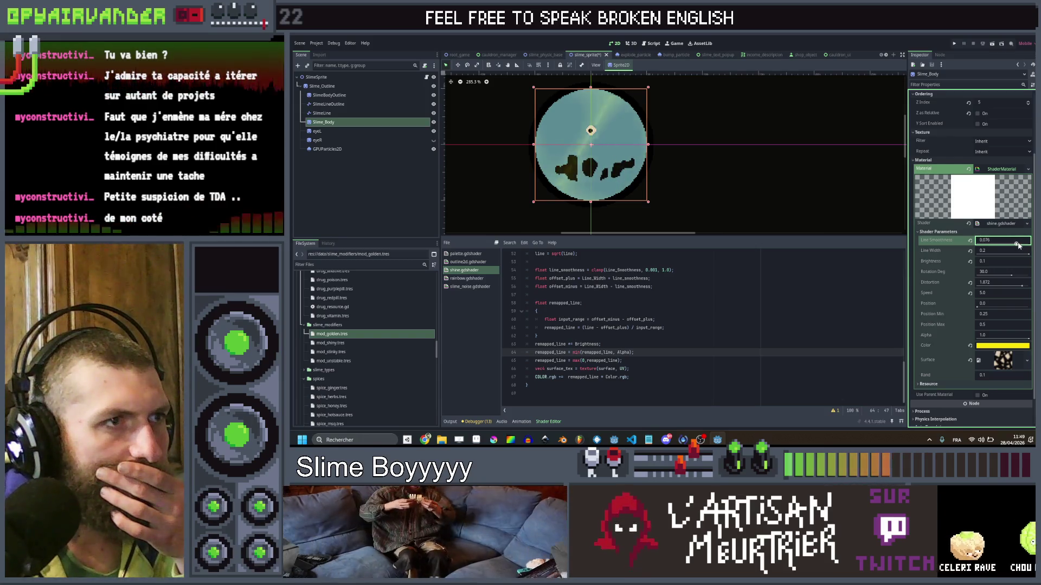
scroll(705, 304, "up", 7)
scroll(662, 305, "up", 1)
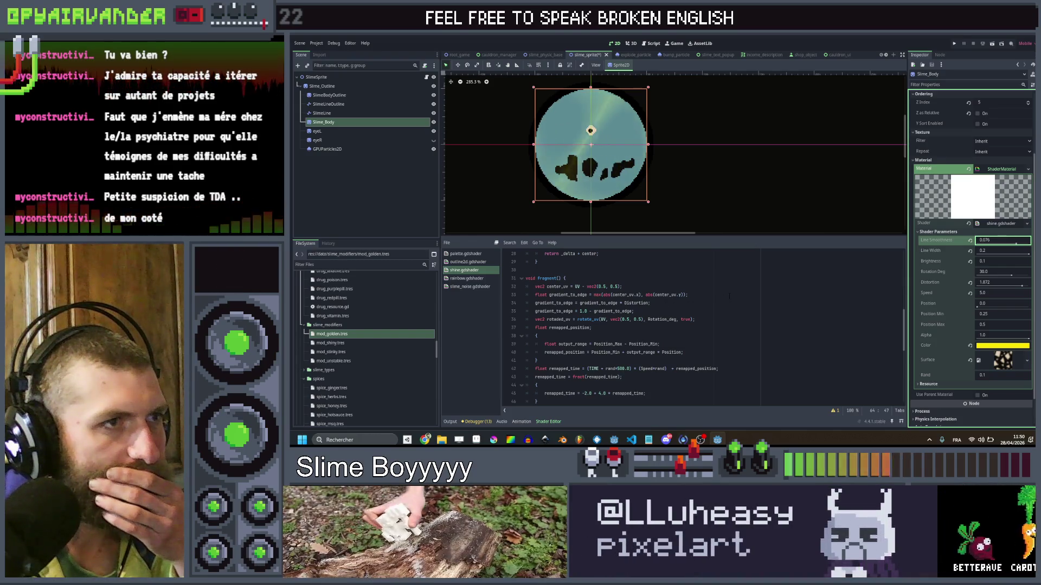
Change the Line_Width range upper bound to 1 in the shader code and save.
scroll(729, 296, "up", 9)
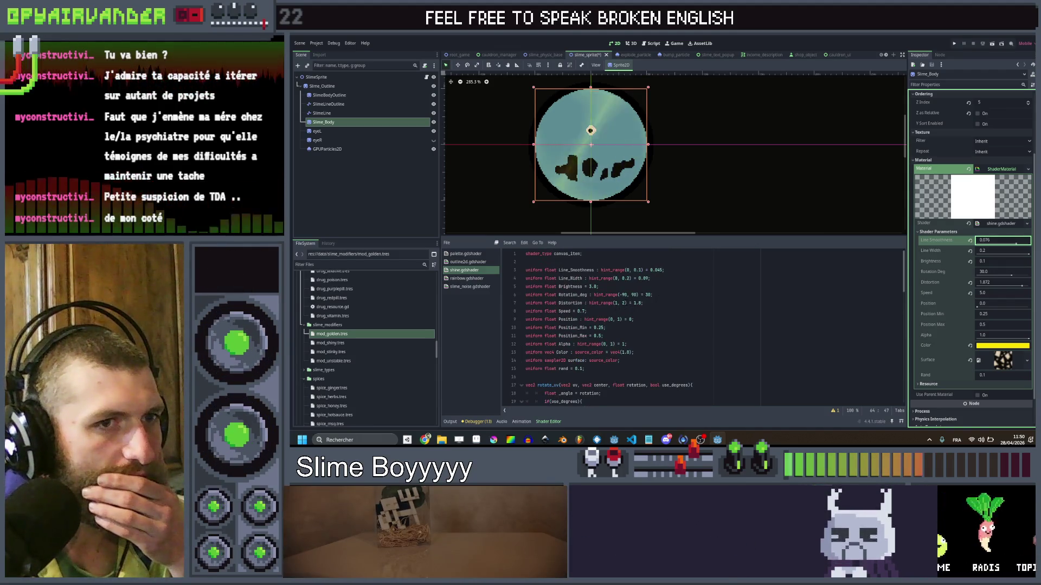
left_click(627, 278)
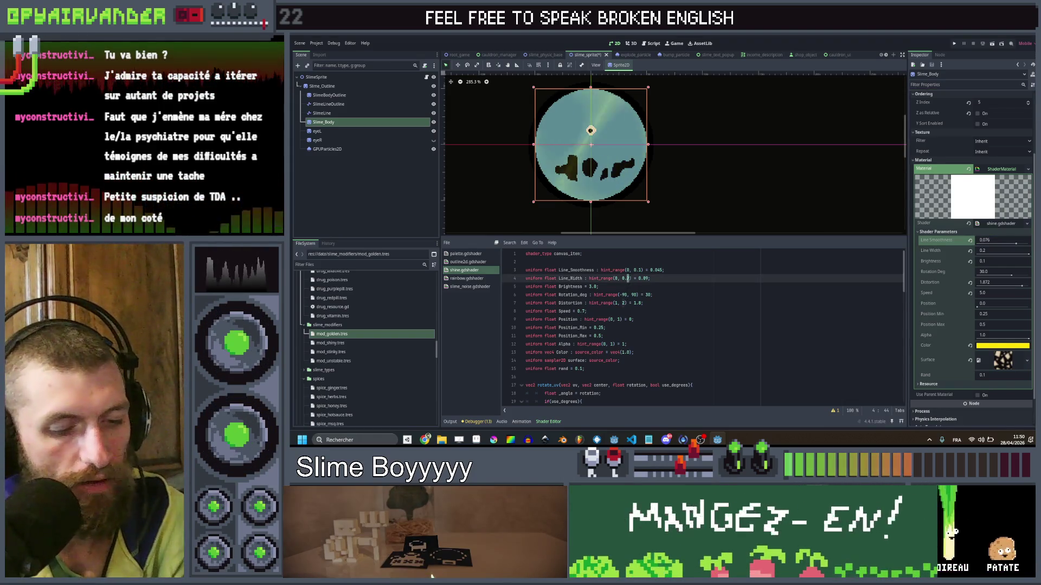
key("BackSpace")
type("1")
key("Left")
key("BackSpace")
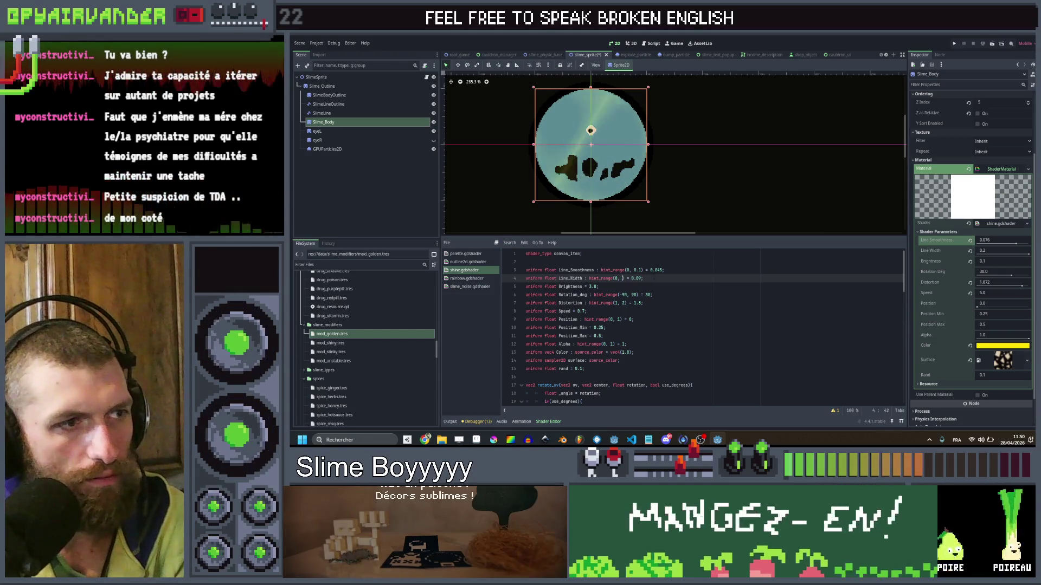
left_click(664, 280)
key("ctrl+s")
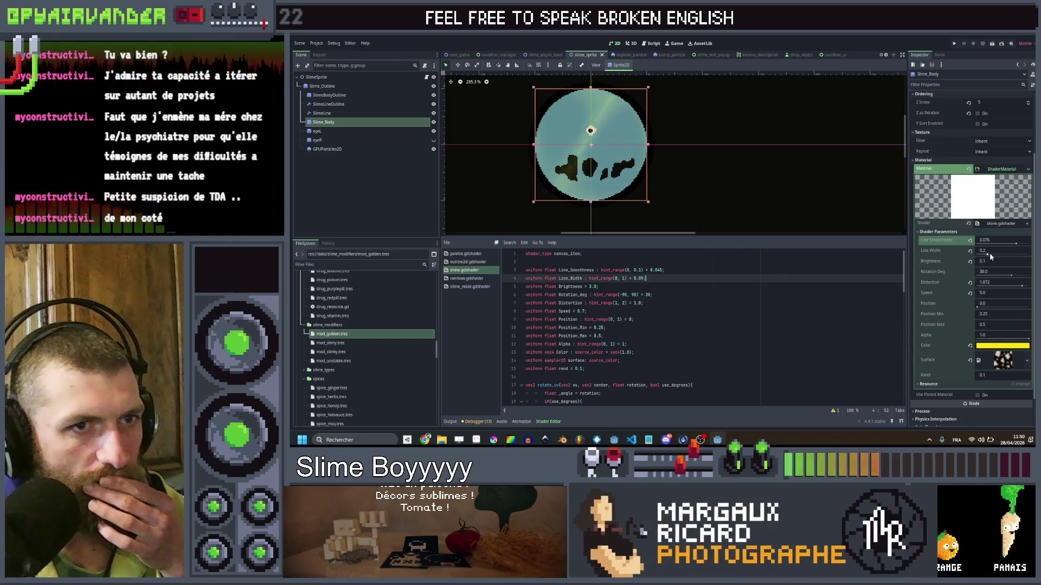
Tune the body shine to Distortion 1.052, Brightness 0.5 and Line Width 0.42, then save.
left_click_drag(988, 256, 1010, 256)
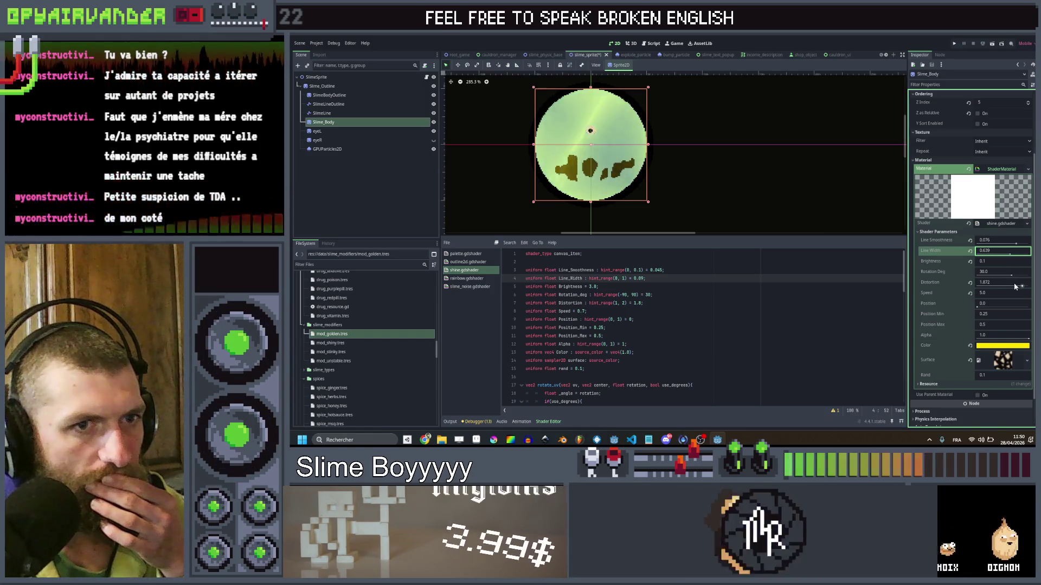
left_click_drag(998, 285, 970, 285)
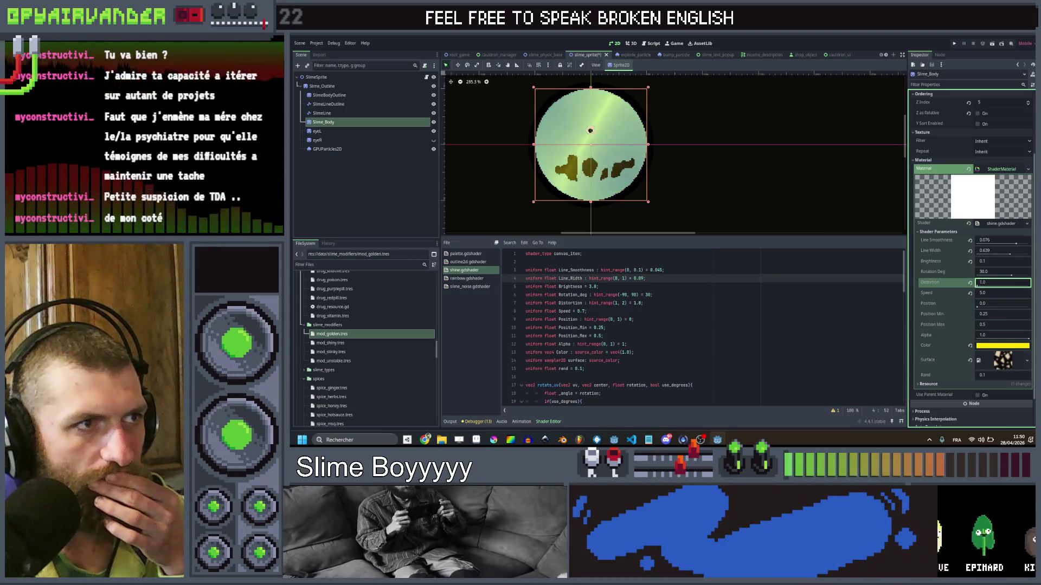
left_click_drag(978, 284, 981, 289)
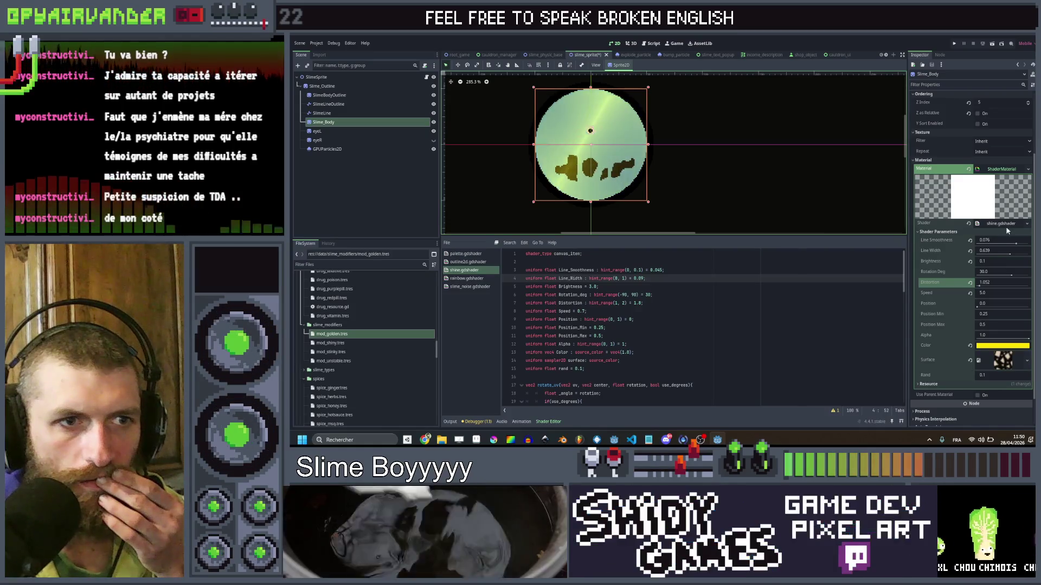
left_click(983, 262)
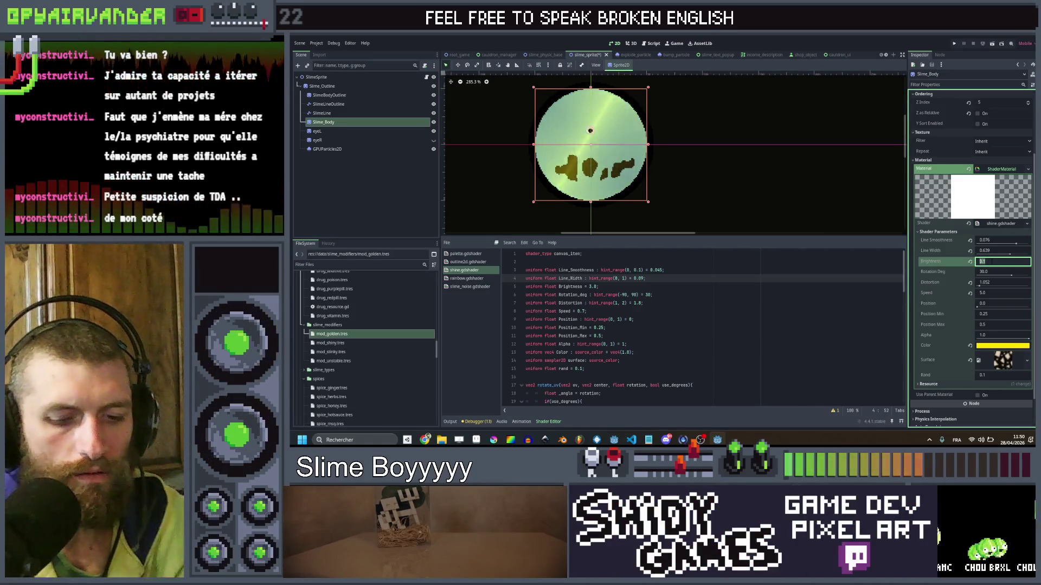
key("Return")
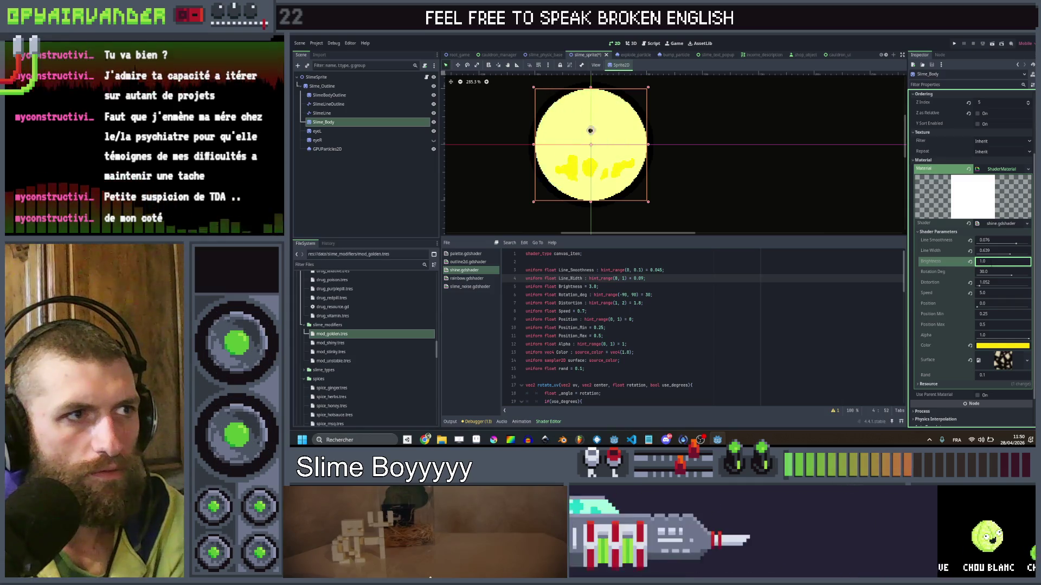
type("0.5")
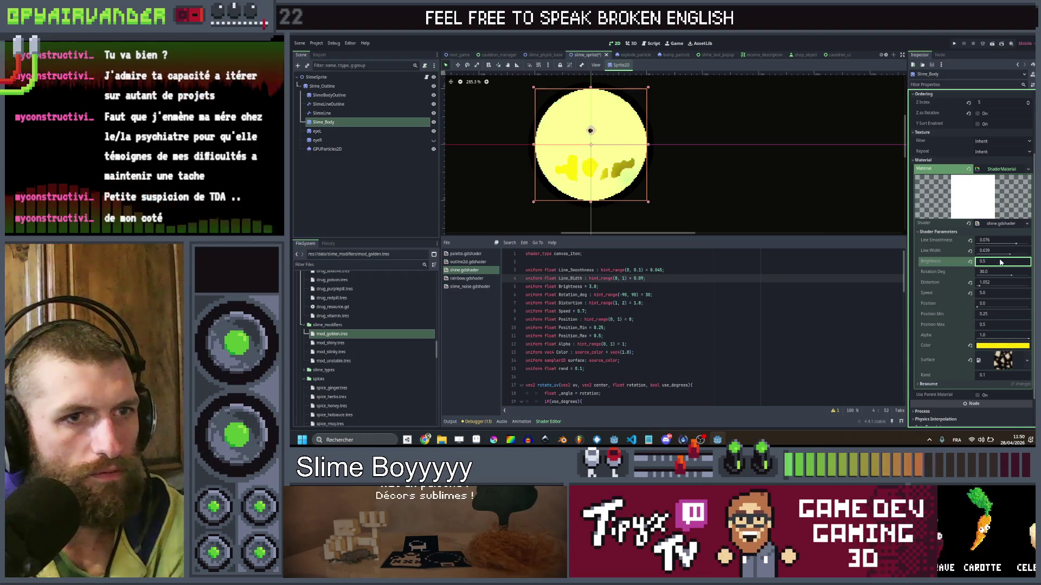
left_click_drag(999, 257, 1000, 257)
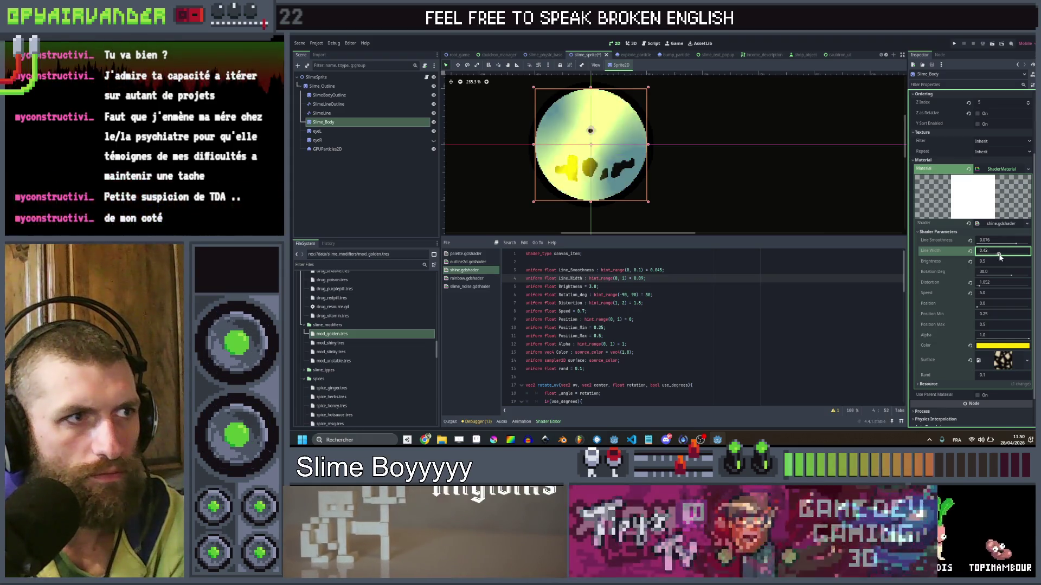
left_click(759, 311)
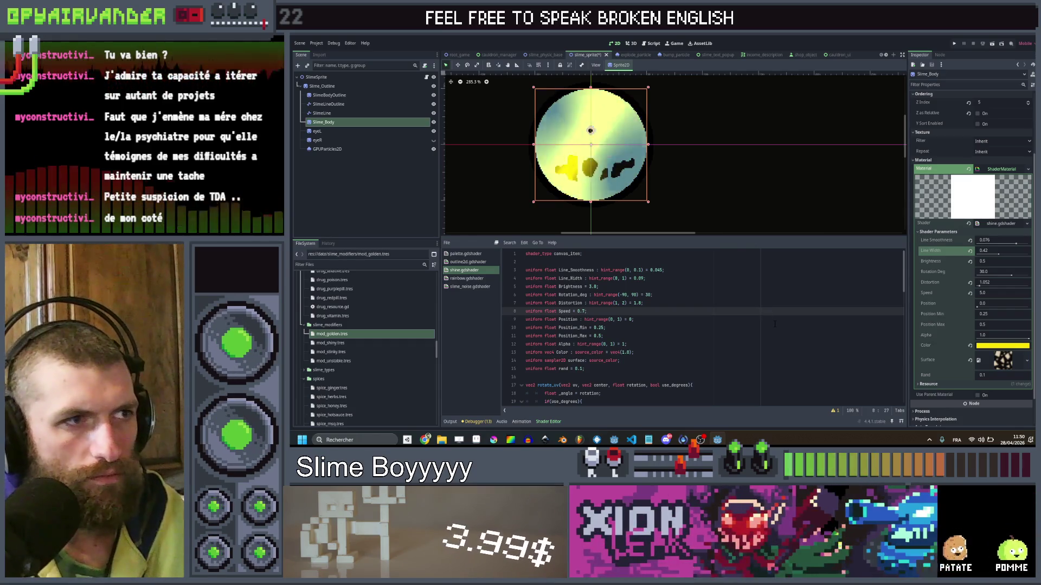
key("ctrl+s")
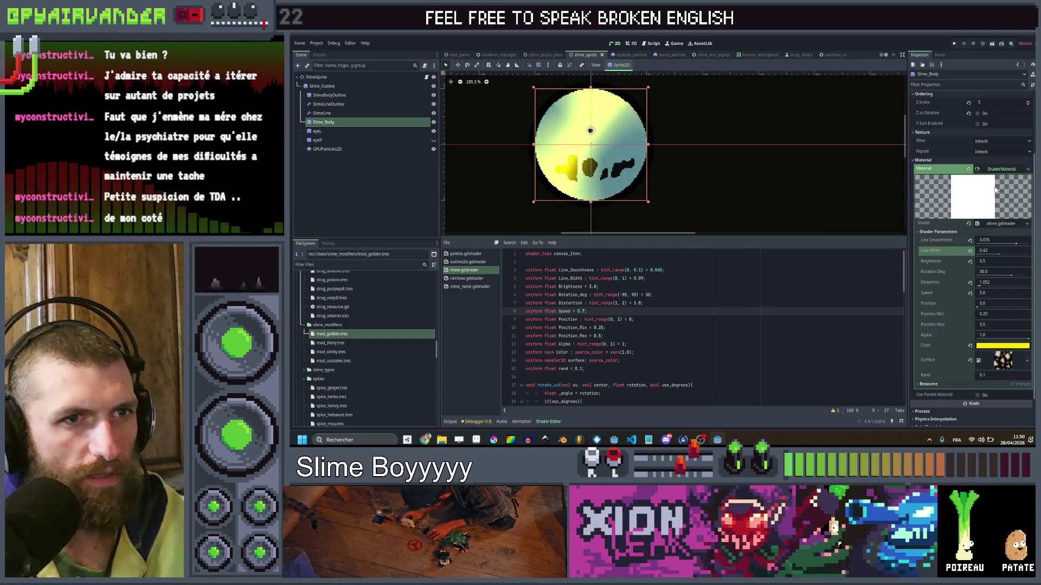
left_click(1028, 169)
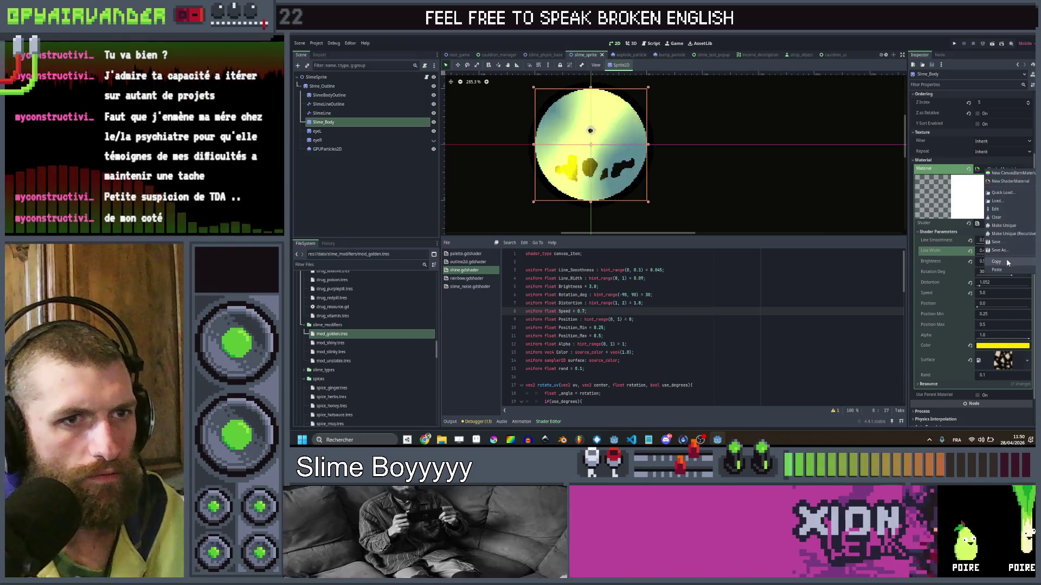
Copy the tuned shine material and paste it as mod_golden.tres's Outline and Body Material.
left_click(1006, 258)
double_click(344, 335)
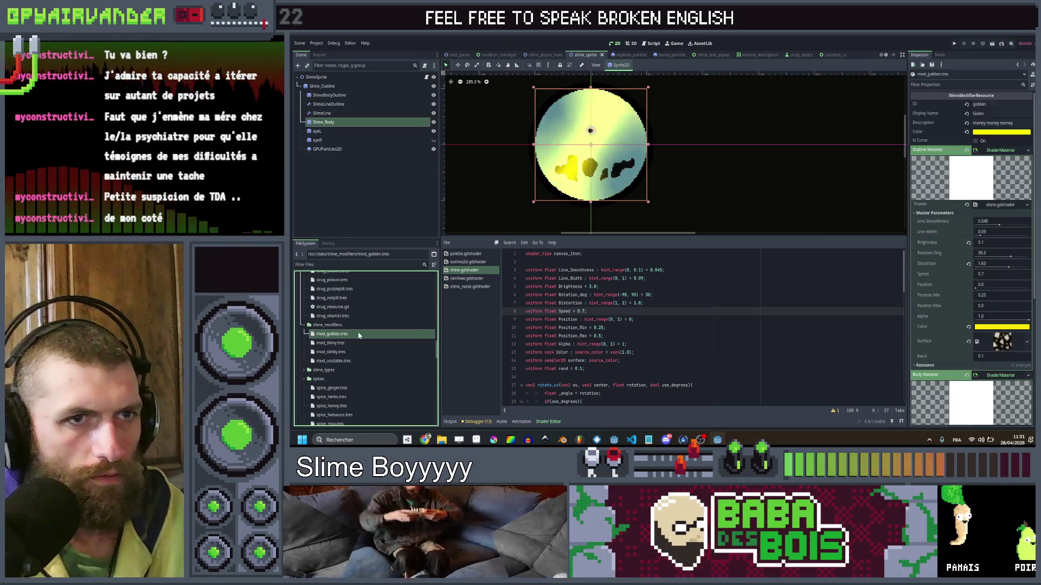
left_click(1028, 150)
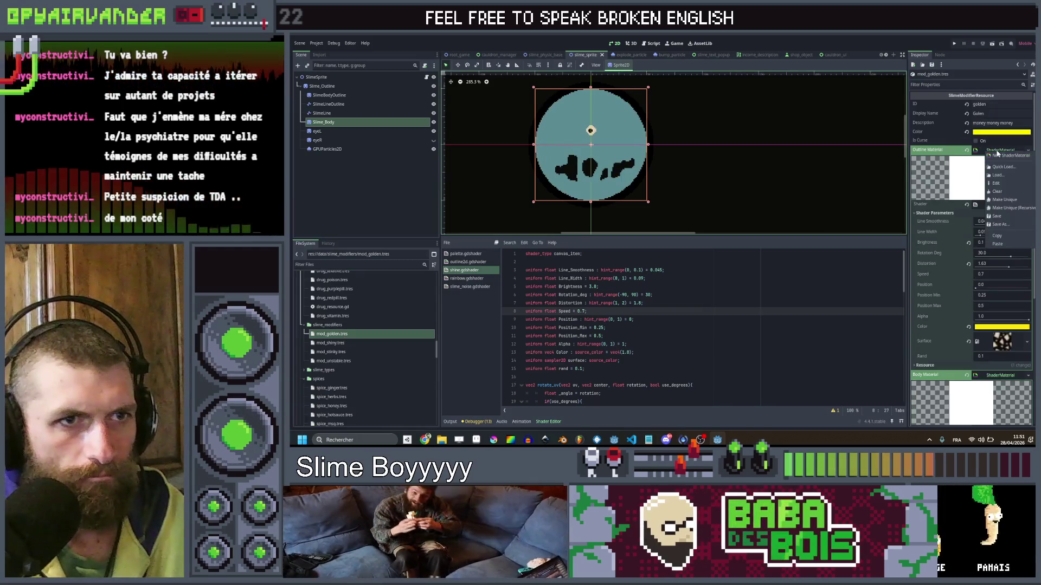
left_click(1001, 245)
scroll(1000, 271, "down", 3)
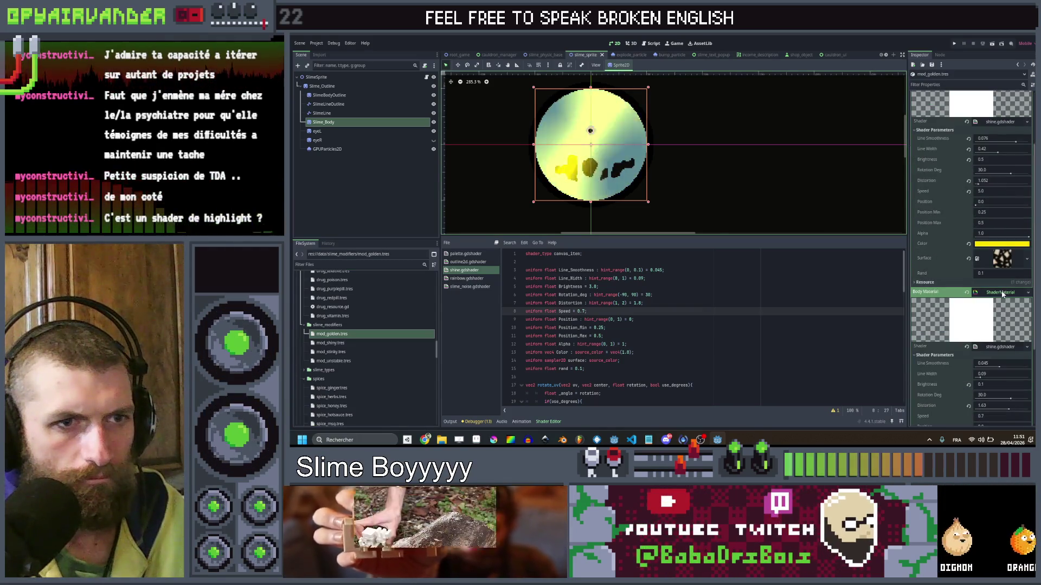
left_click(1027, 292)
left_click(1014, 385)
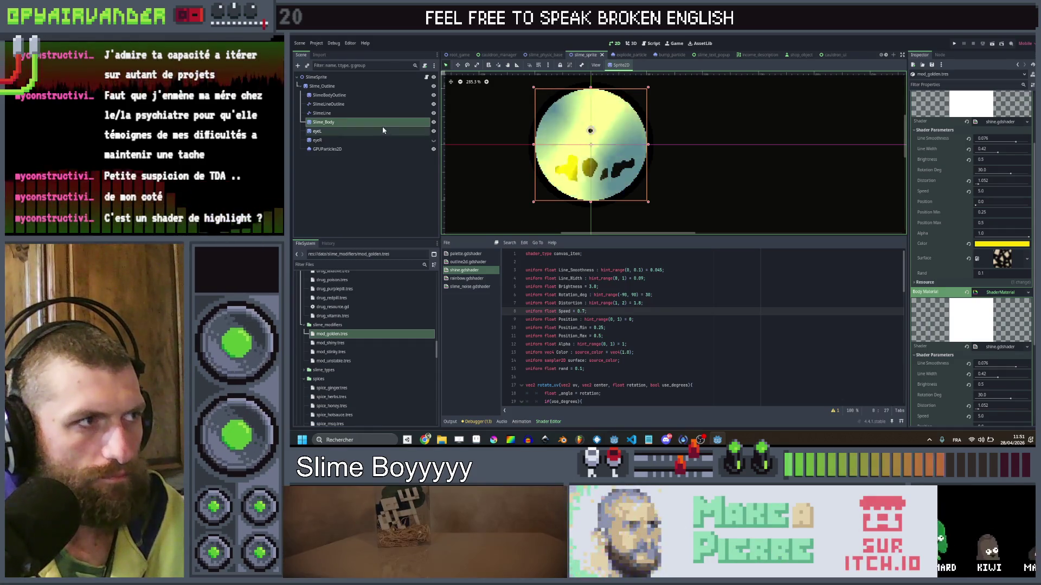
Select Slime_Body and clear its own material.
left_click(382, 122)
key("Escape")
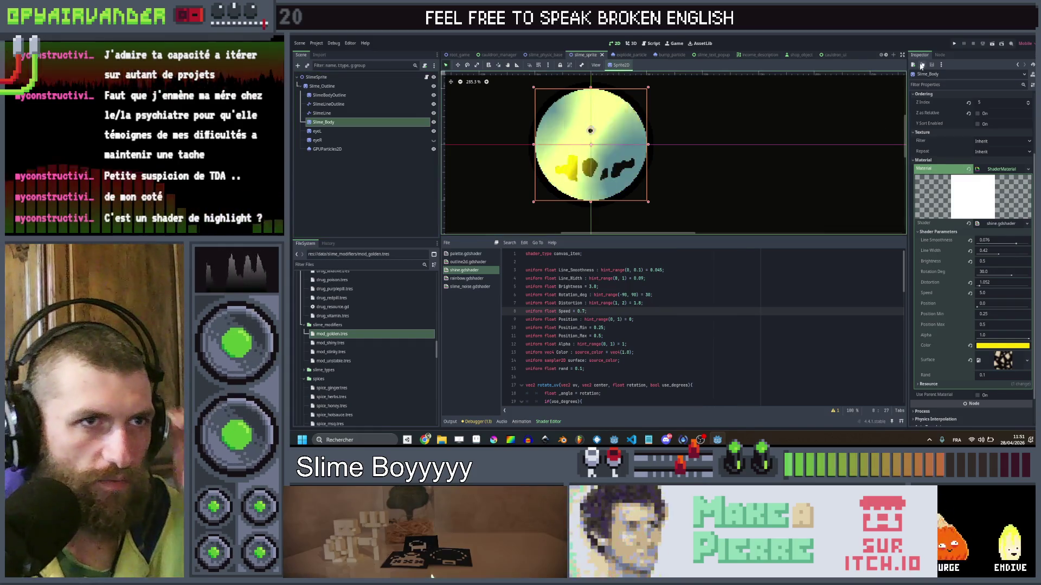
left_click(969, 170)
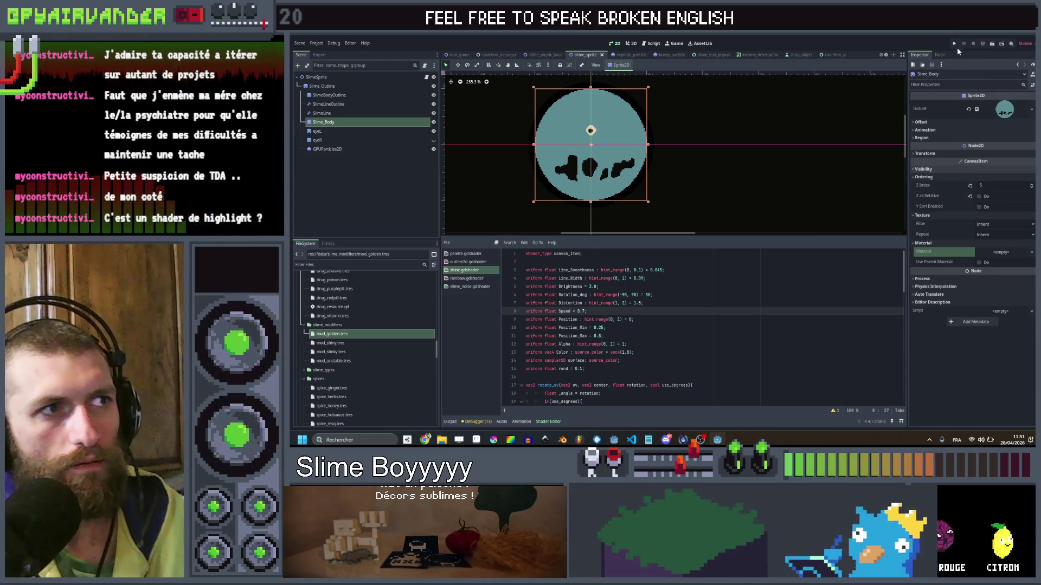
Save, test-run Slime Soup full screen, close it, and reopen mod_golden.tres.
key("ctrl+s")
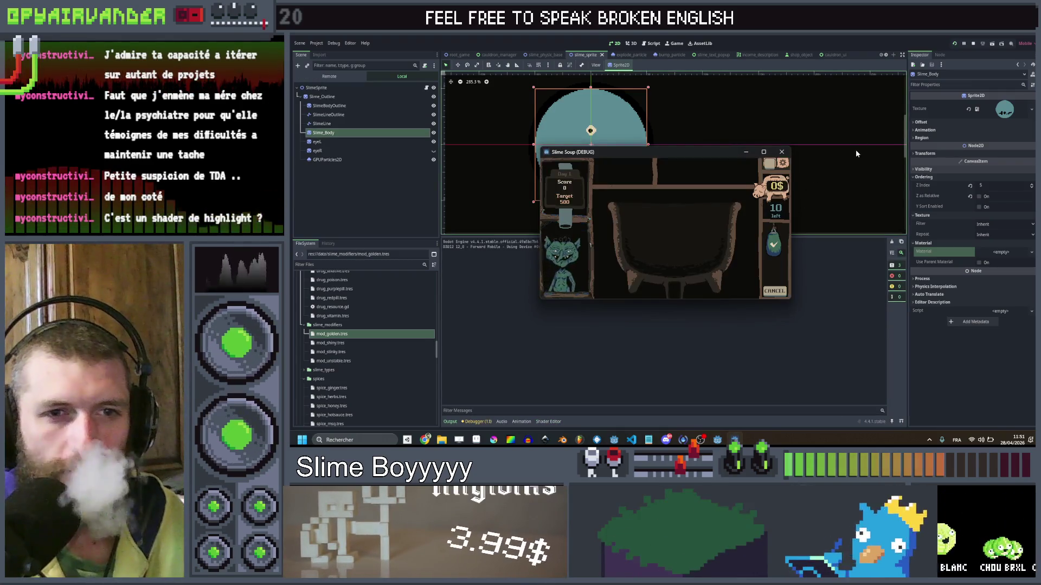
left_click(763, 152)
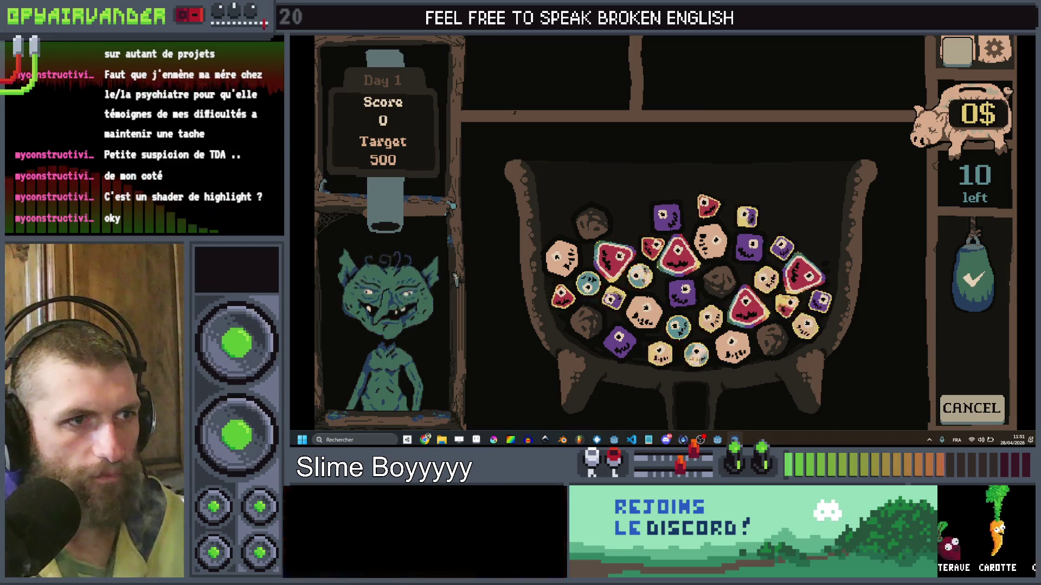
key("alt+F4")
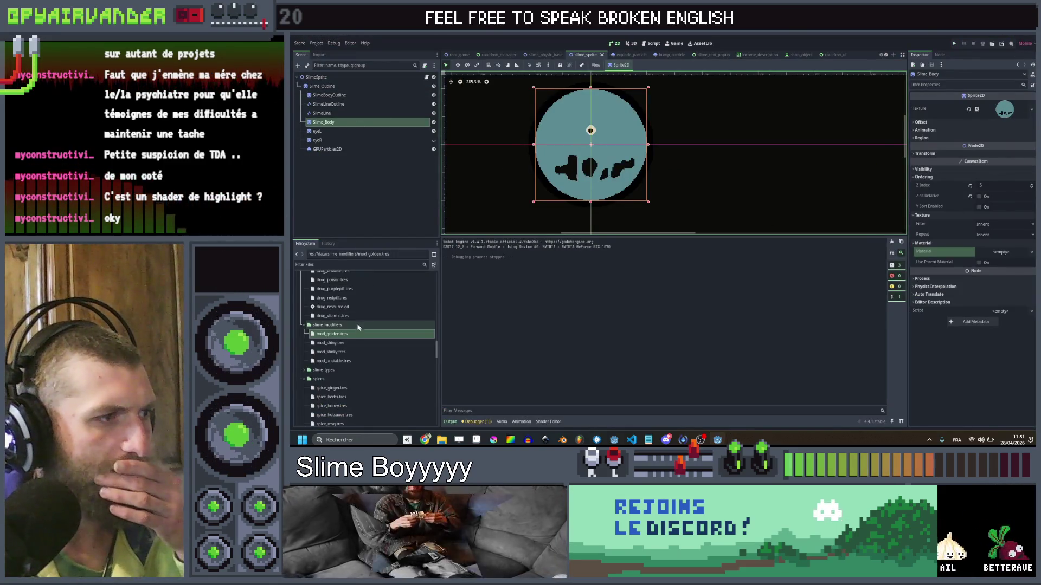
left_click(357, 335)
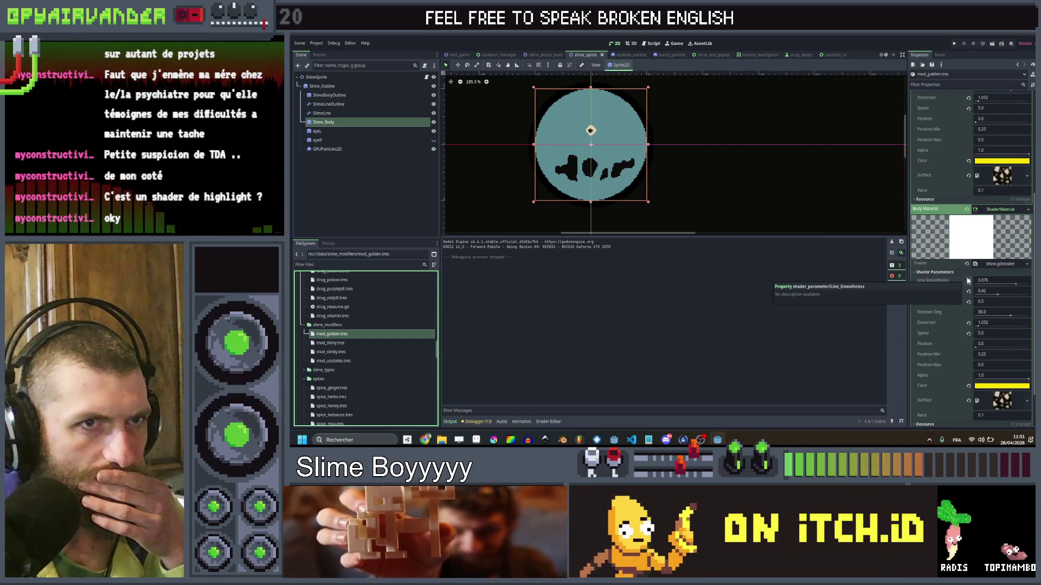
Lower the outline and body shine Speed in mod_golden.tres to 1.0, save, and run Slime Soup.
scroll(969, 281, "up", 2)
left_click(1002, 150)
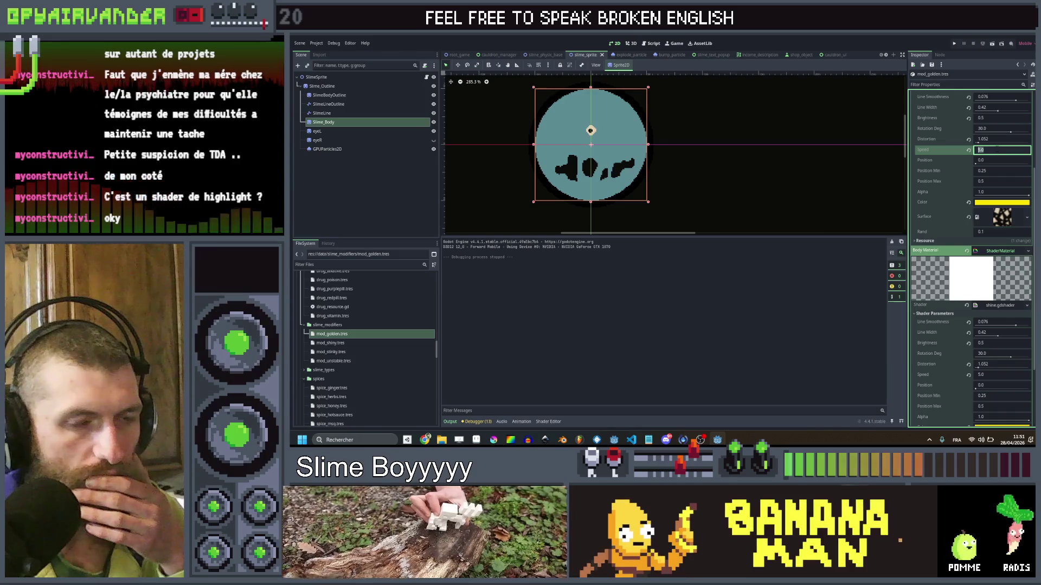
key("BackSpace")
type("5.0")
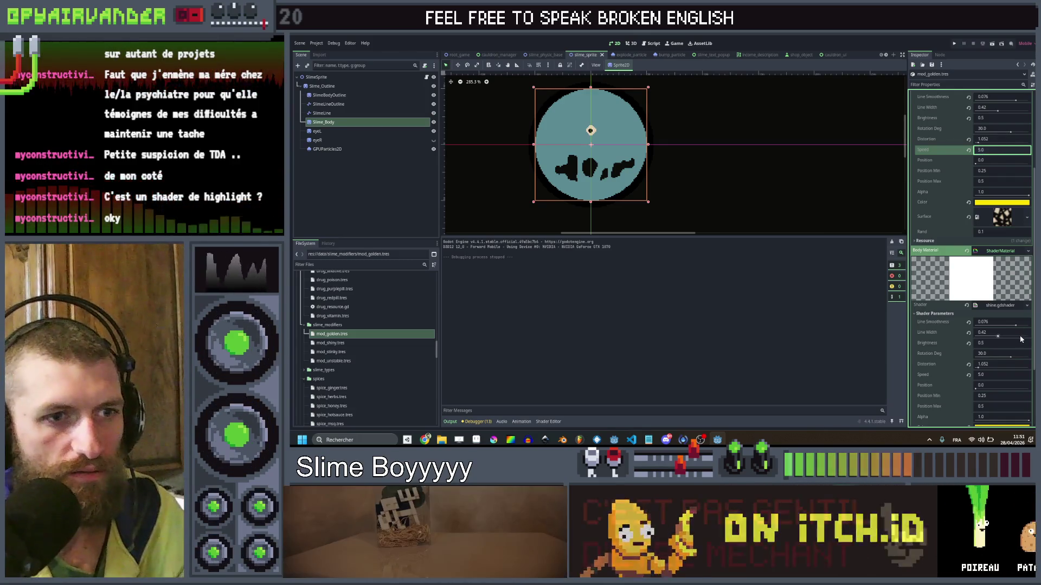
left_click(999, 375)
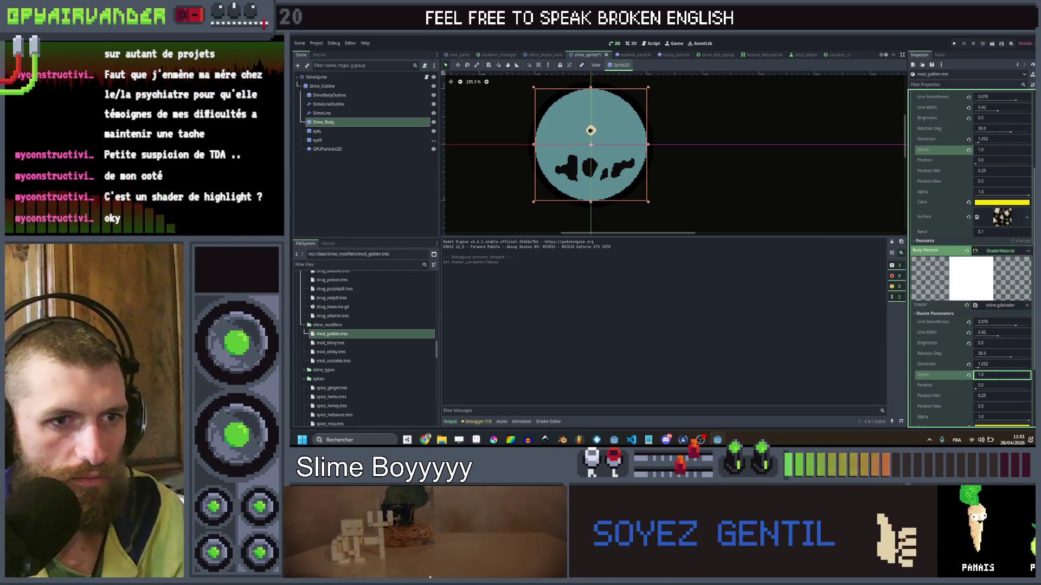
key("ctrl+s")
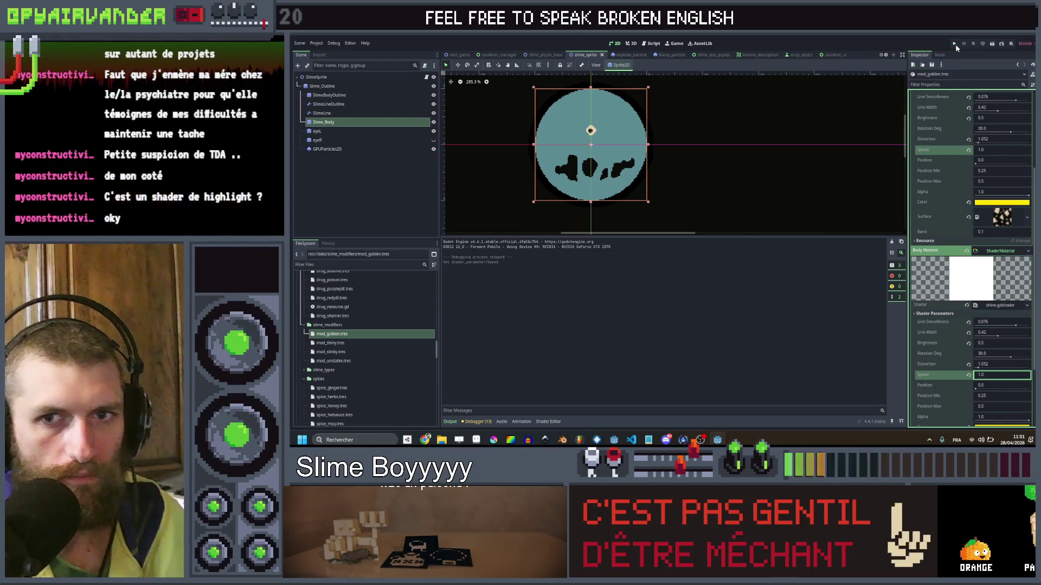
left_click(954, 45)
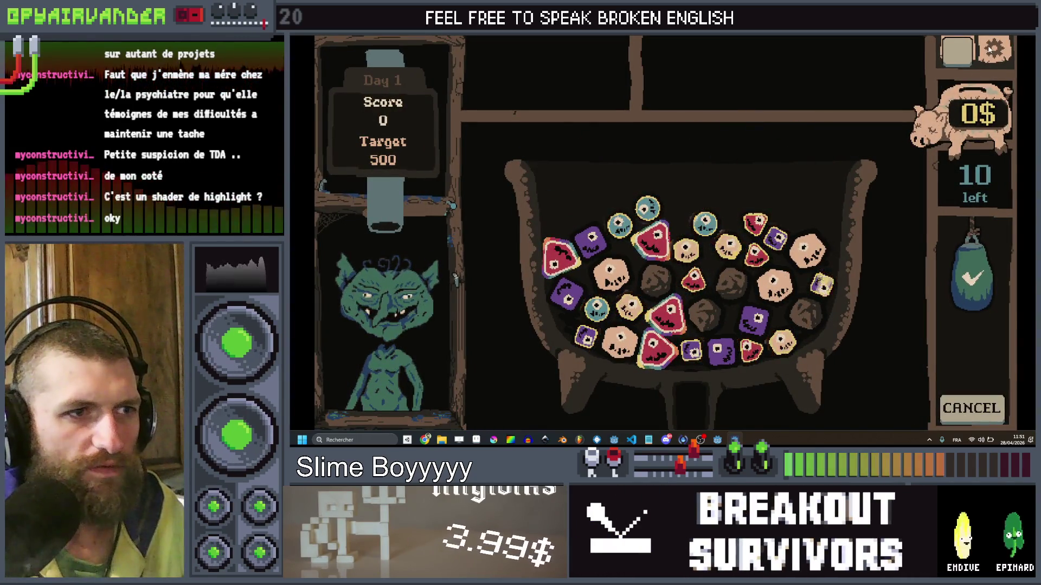
Stop the game, set mod_golden's Body Material to <empty>, save, and relaunch Slime Soup full-screen.
key("F8")
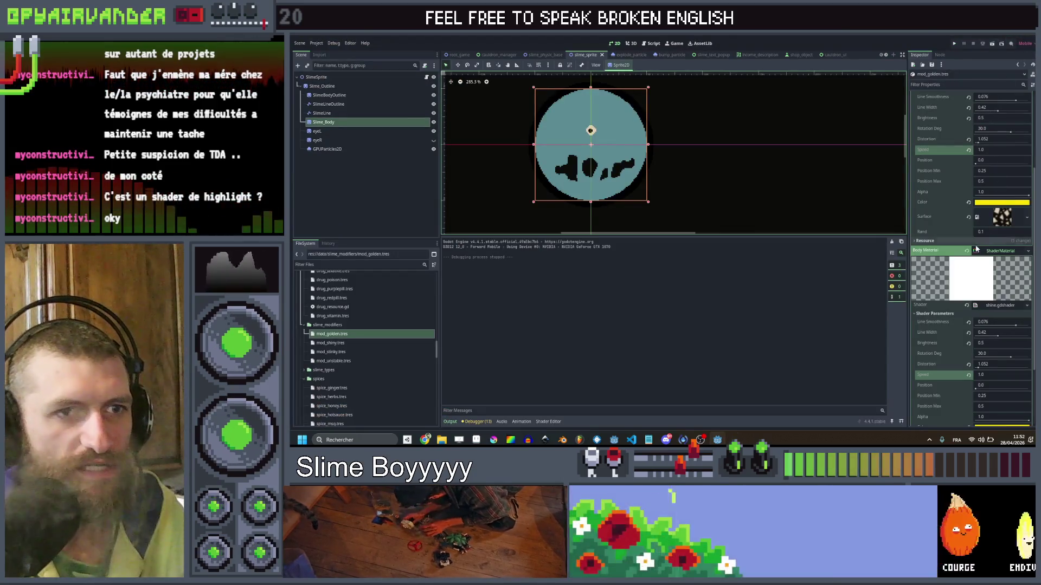
left_click(968, 252)
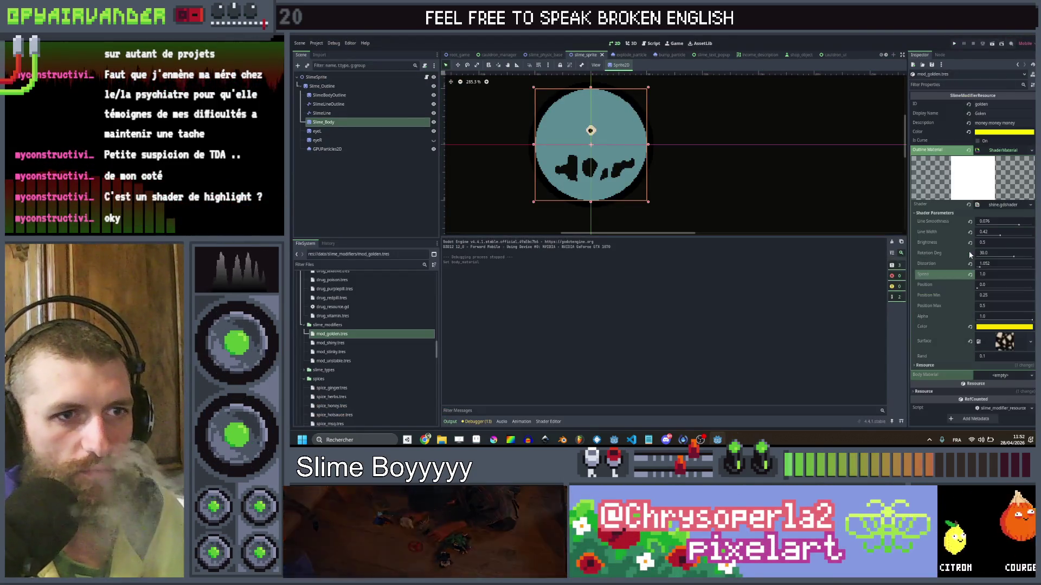
key("ctrl+s")
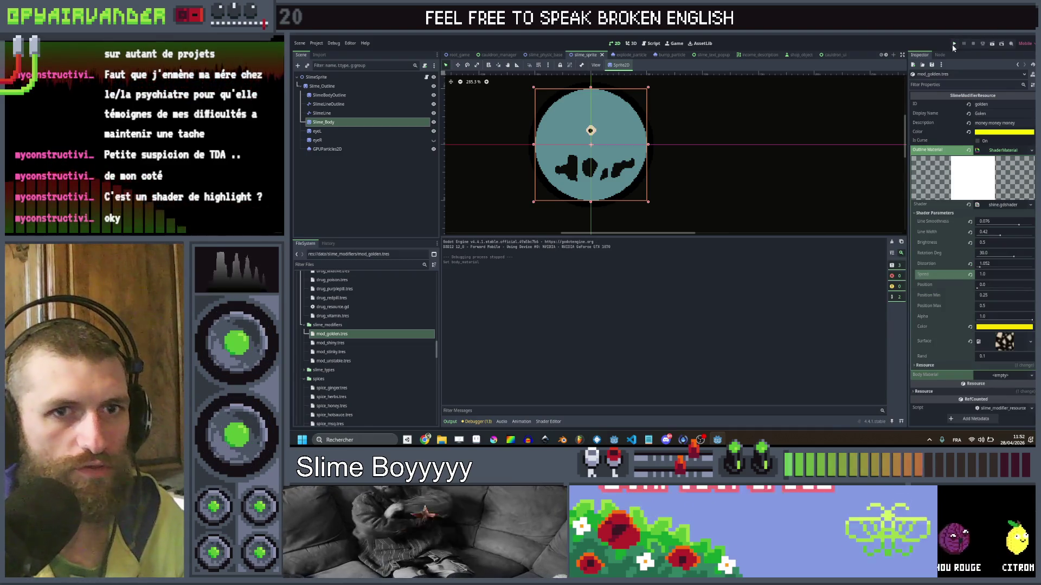
left_click(954, 44)
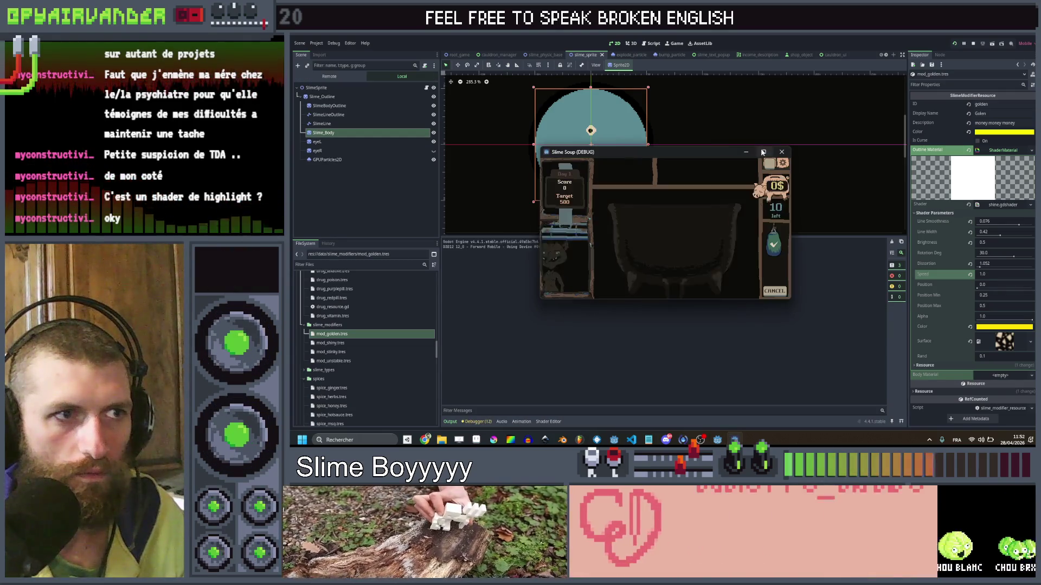
left_click(763, 152)
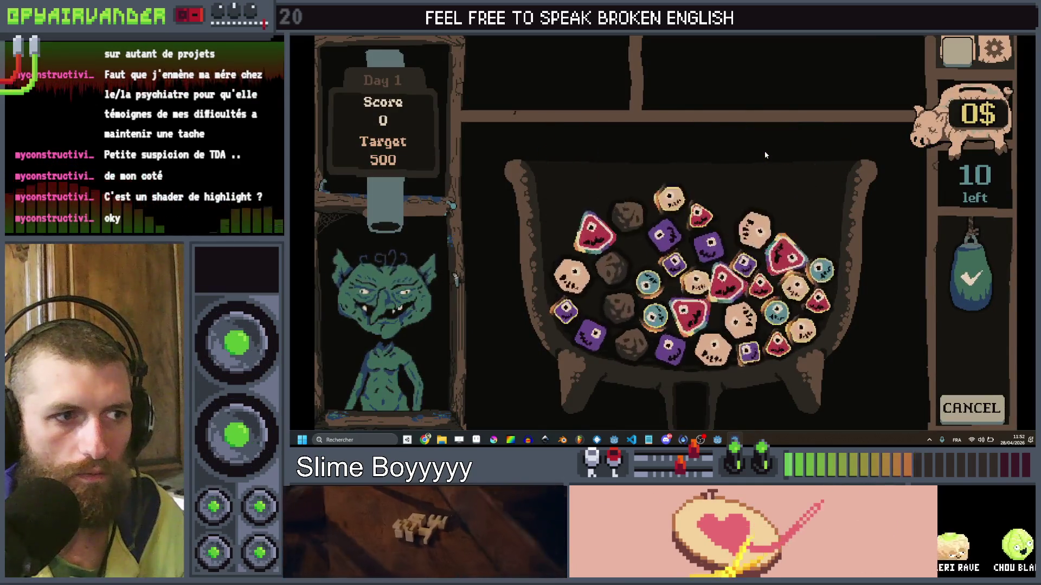
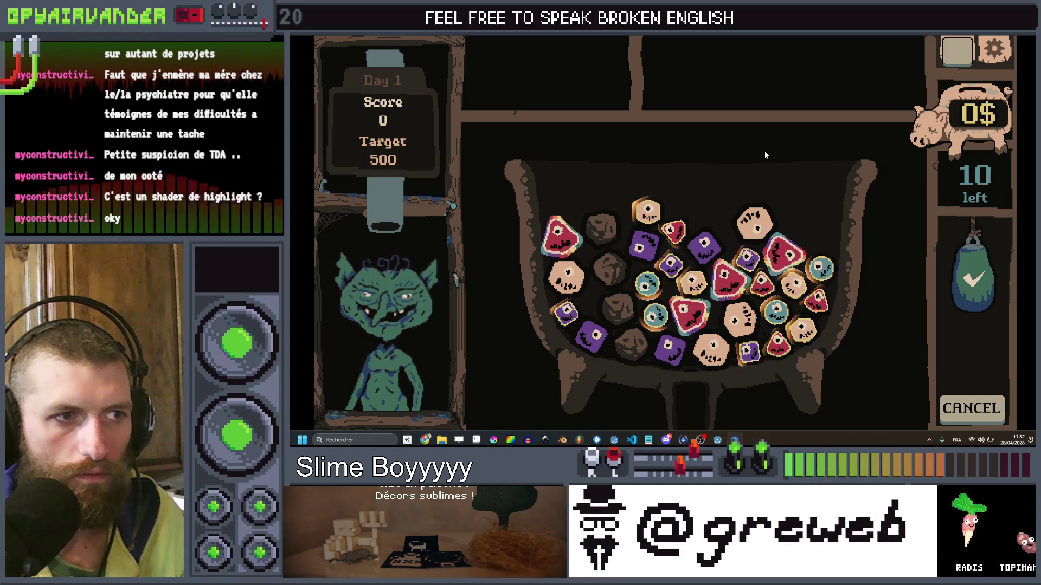
Close the running game and set the golden highlight Speed to 2.0.
left_click(1031, 37)
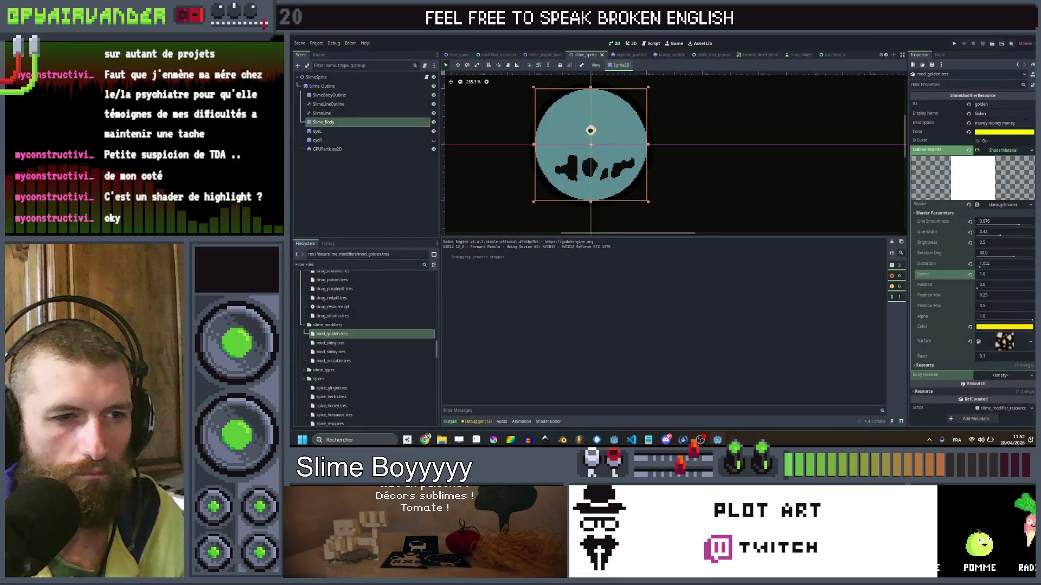
left_click(993, 275)
type("2")
key("Return")
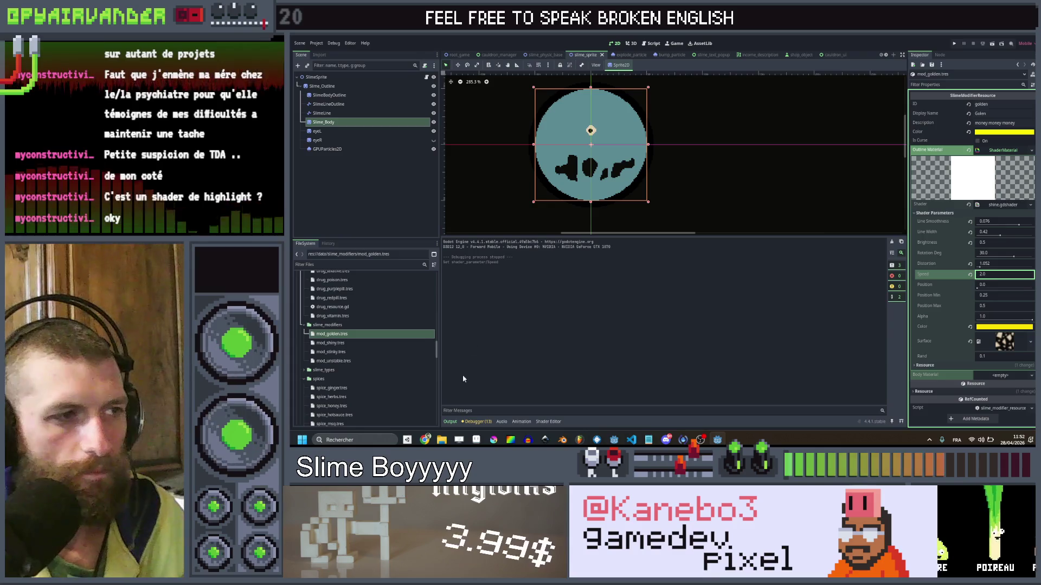
Inspect the rand-based timing offset on line 42 of shine.gdshader, then run Slime Soup.
left_click(549, 422)
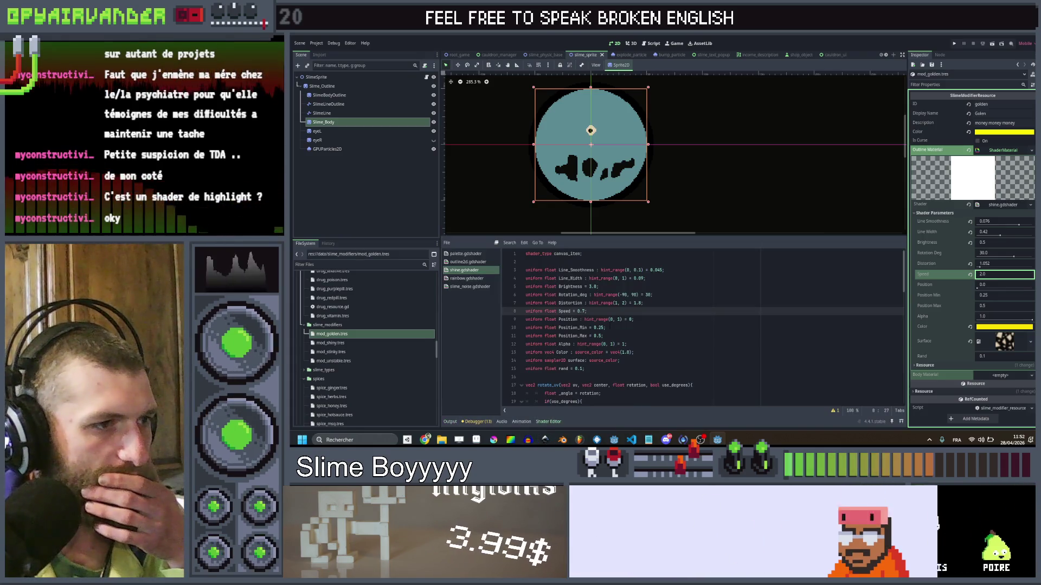
scroll(610, 327, "down", 5)
scroll(620, 331, "down", 2)
scroll(627, 327, "down", 2)
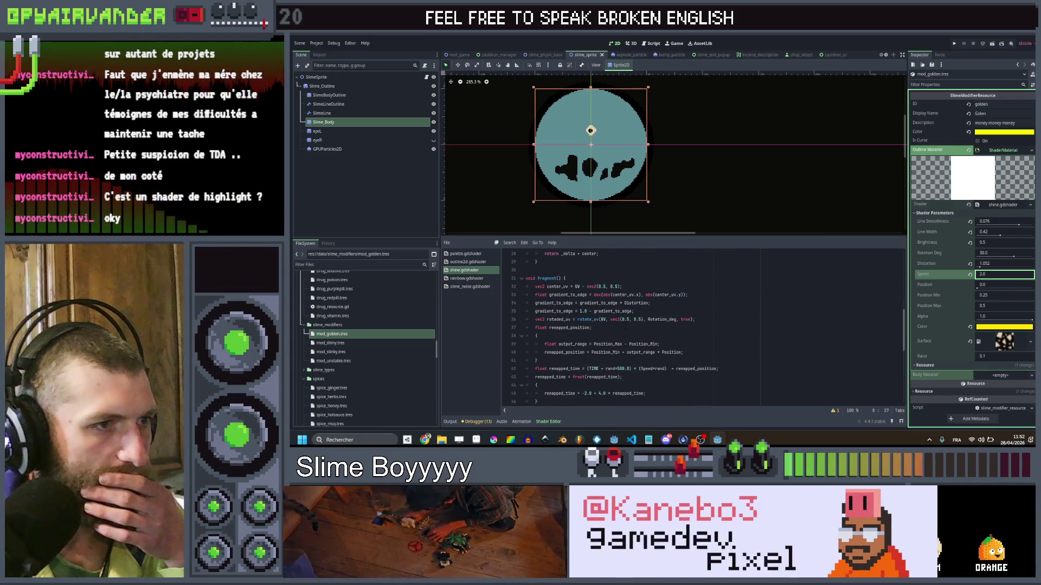
scroll(626, 327, "down", 2)
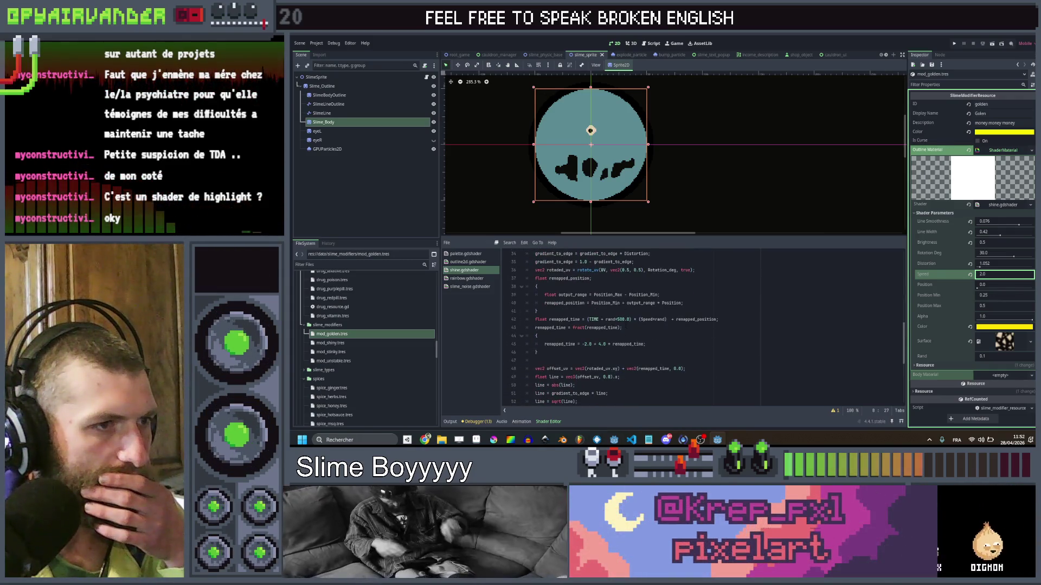
left_click(629, 320)
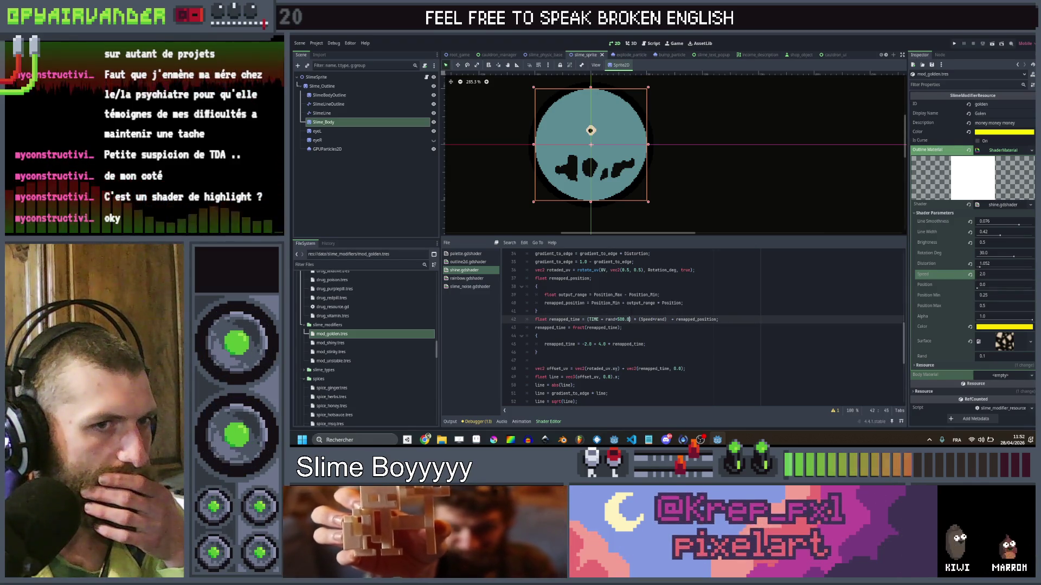
left_click(537, 311)
left_click(959, 43)
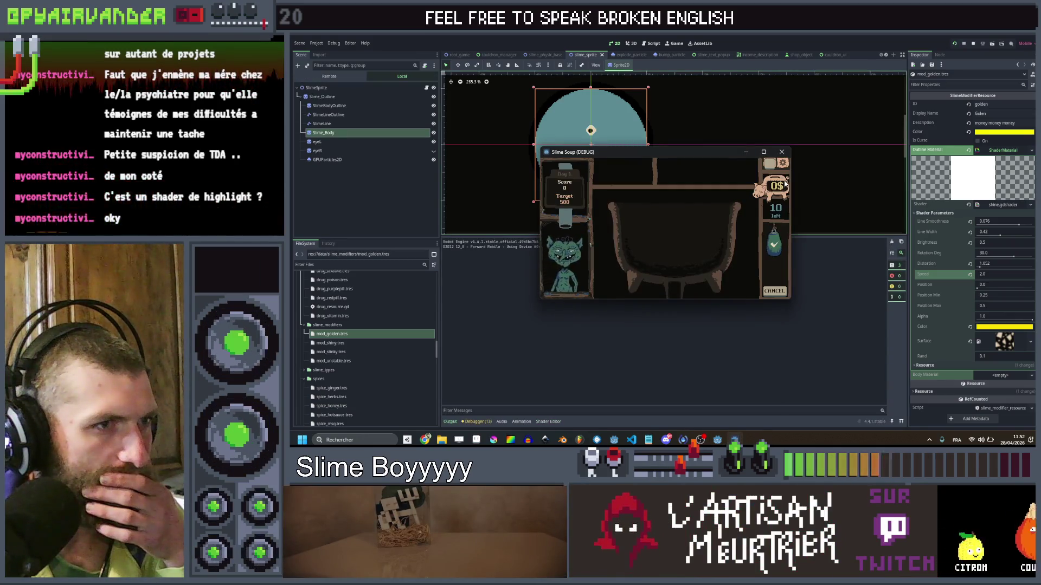
Watch the game full screen, close it, recheck the Speed*rand timing line, and save the scene.
left_click(764, 153)
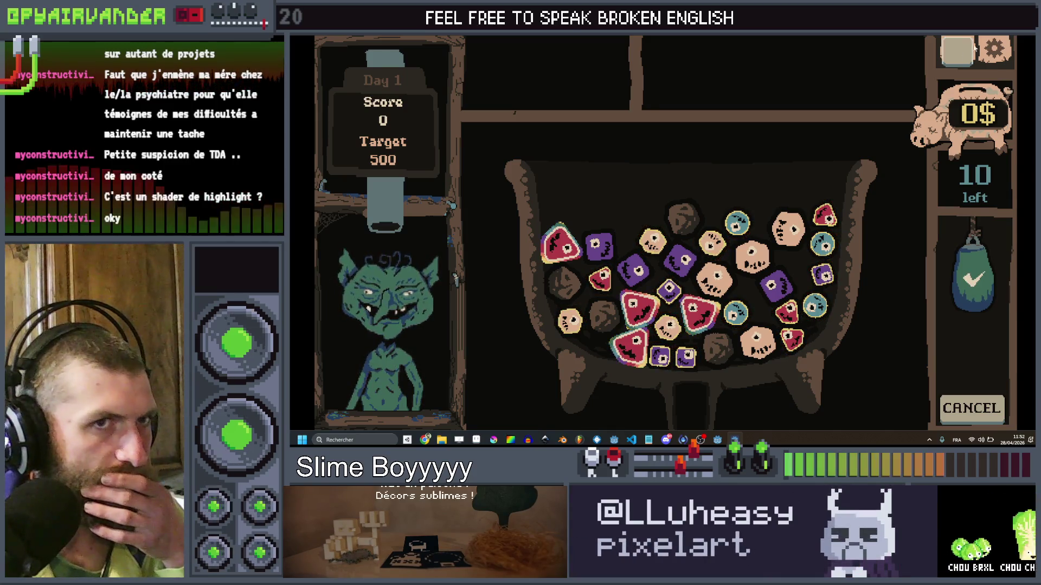
key("alt+F4")
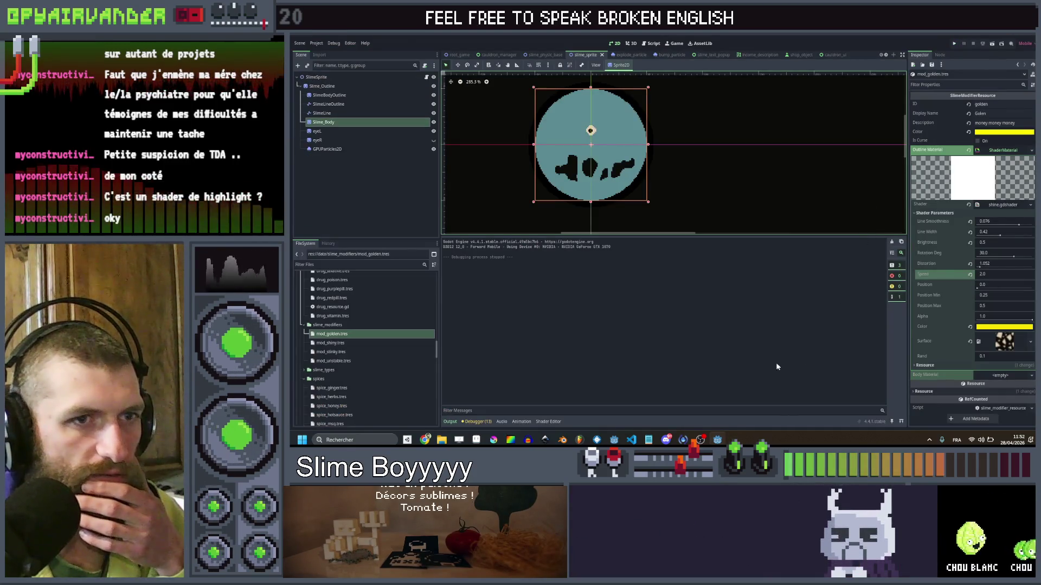
mouse_move(717, 438)
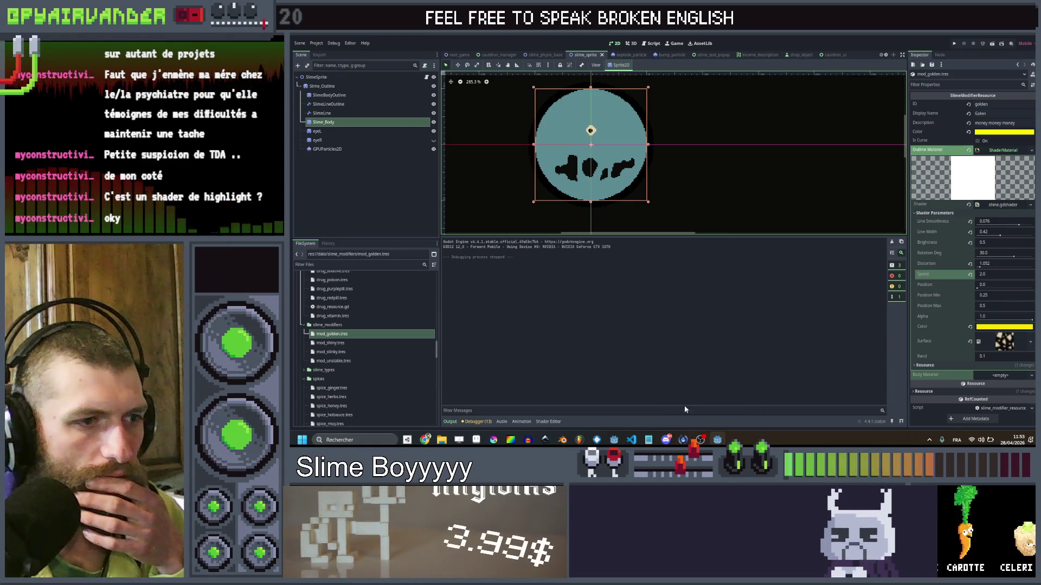
left_click(548, 421)
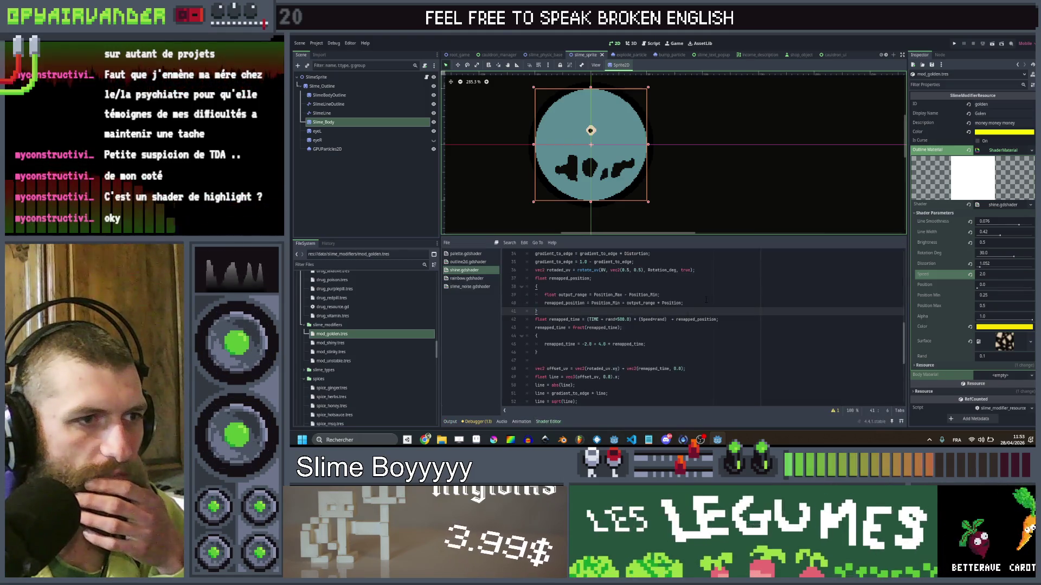
left_click(654, 320)
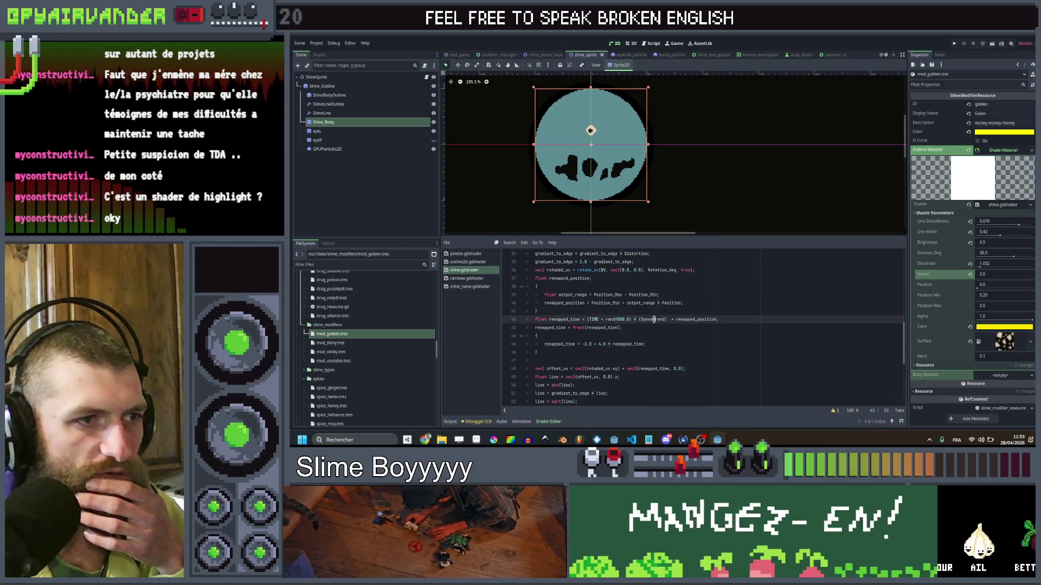
left_click(537, 311)
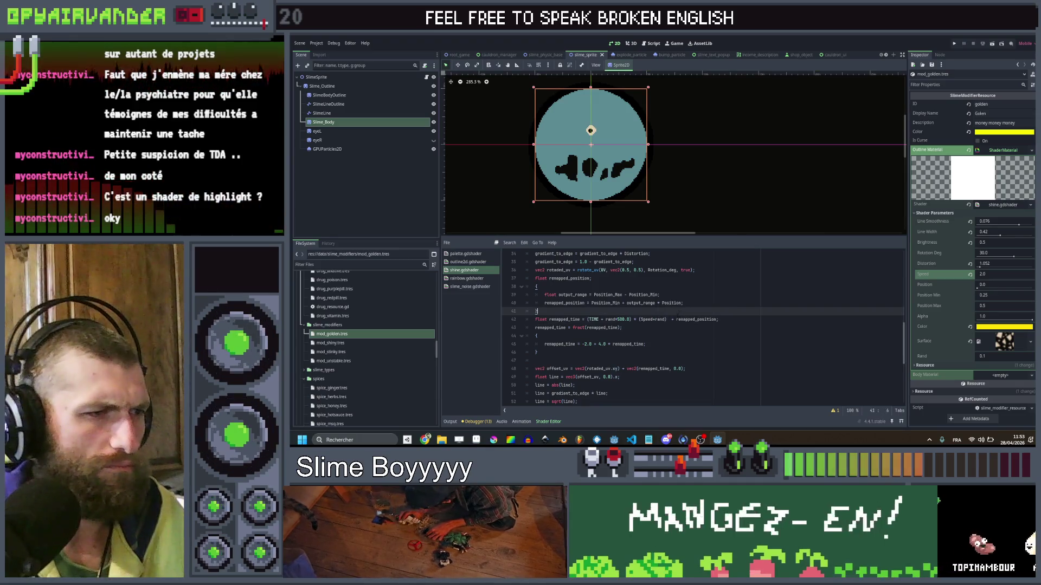
key("ctrl+s")
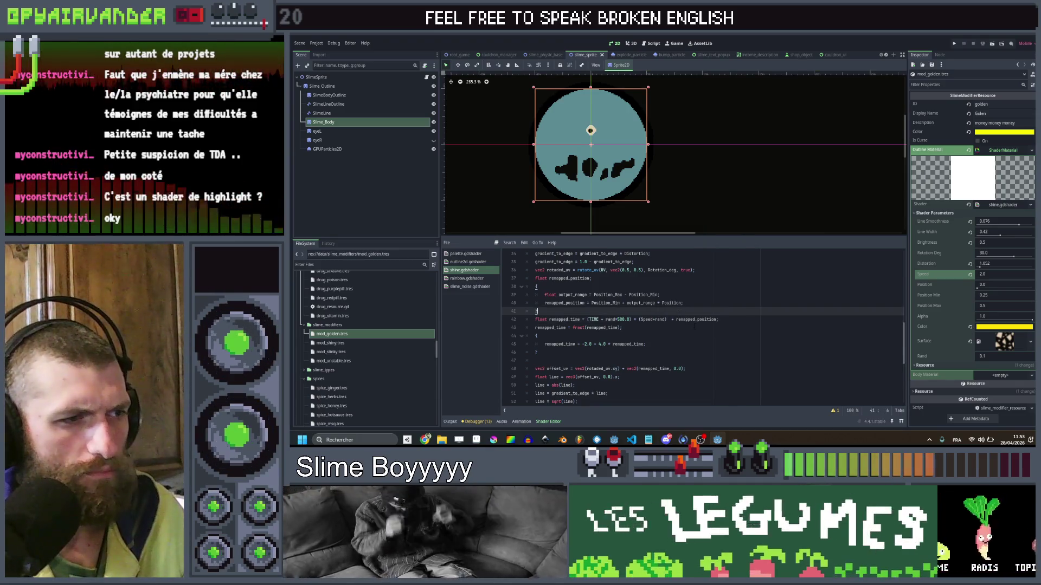
Run Slime Soup again full screen, close it, and return to the shine shader code.
scroll(694, 325, "down", 3)
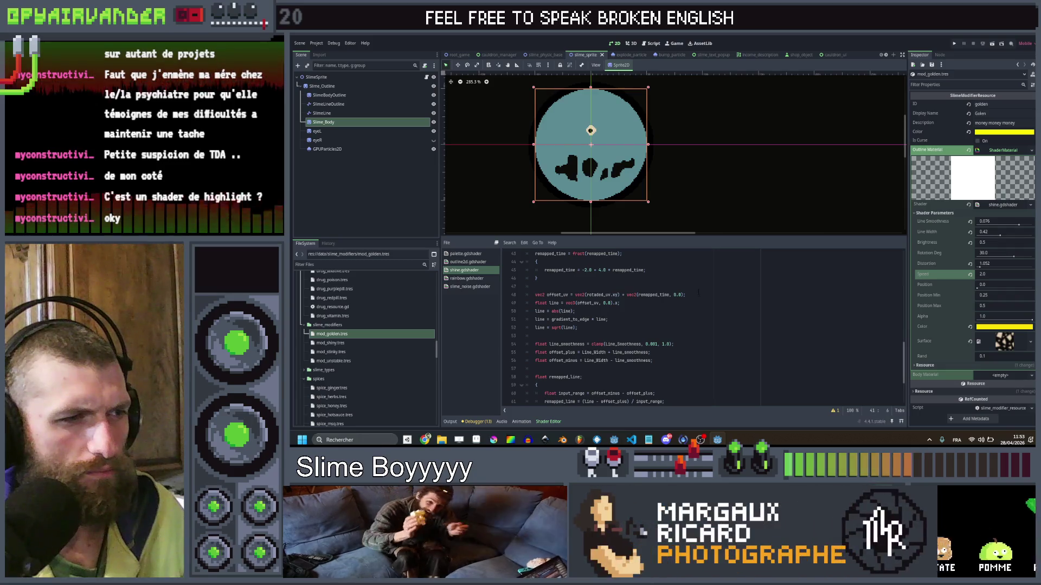
scroll(698, 295, "down", 2)
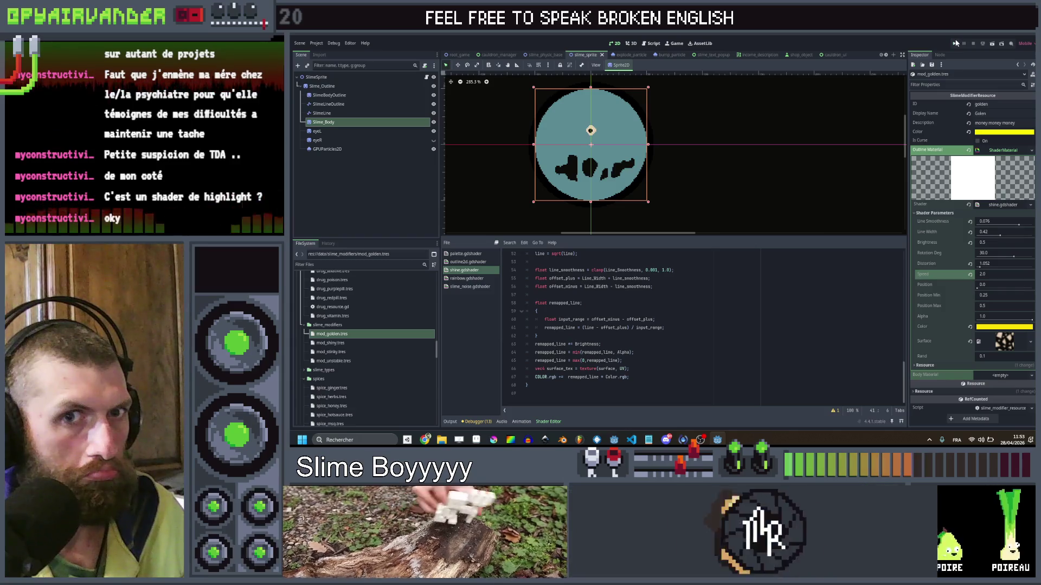
left_click(954, 42)
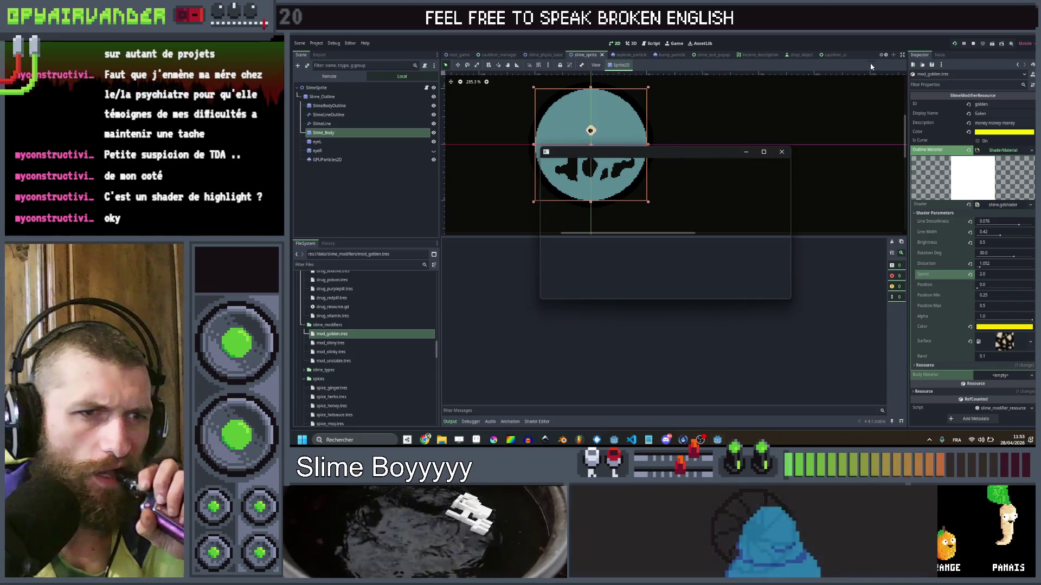
left_click(766, 153)
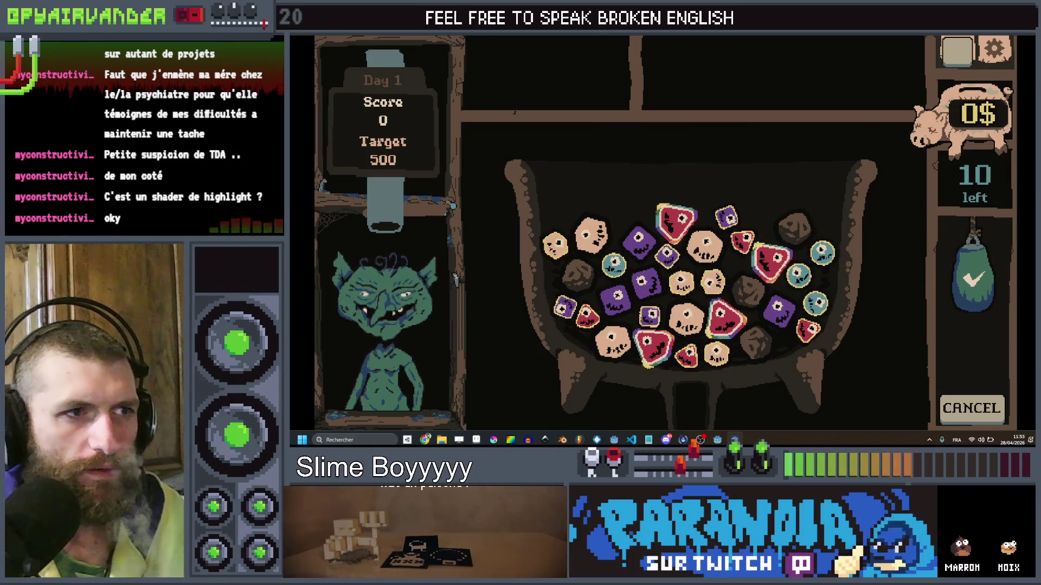
key("alt+F4")
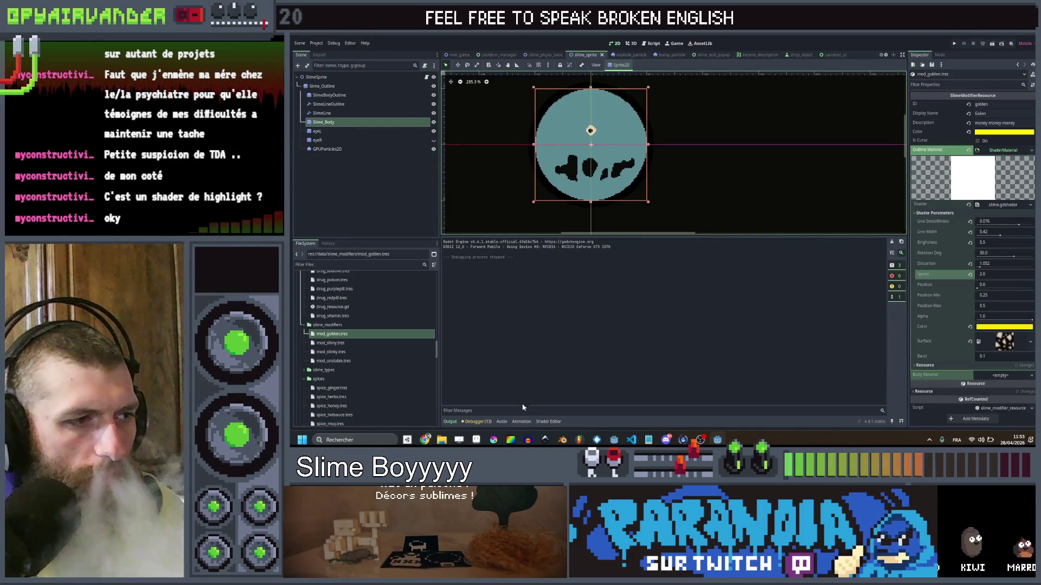
left_click(542, 422)
scroll(687, 323, "up", 1)
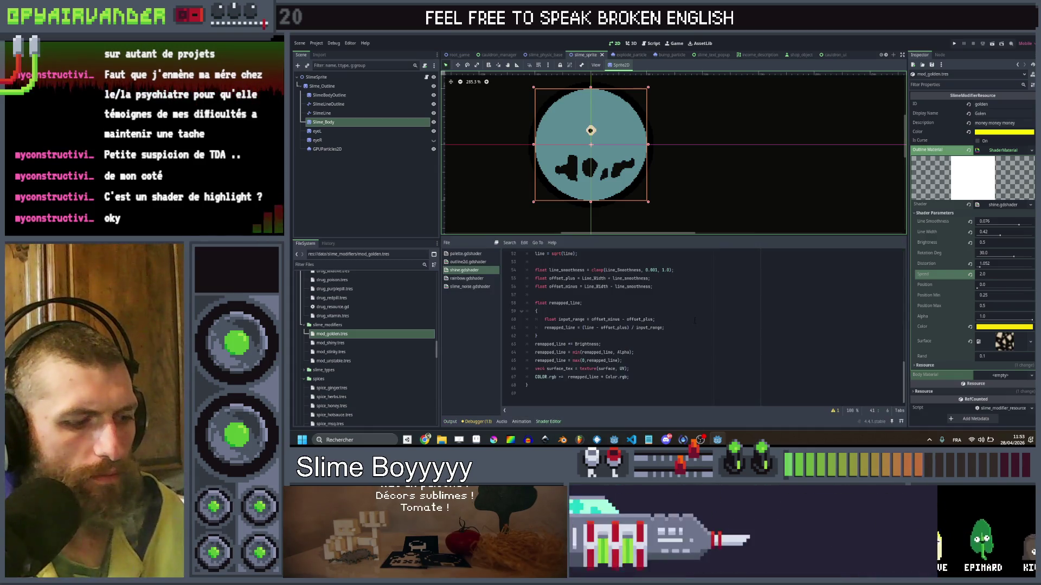
scroll(698, 321, "up", 2)
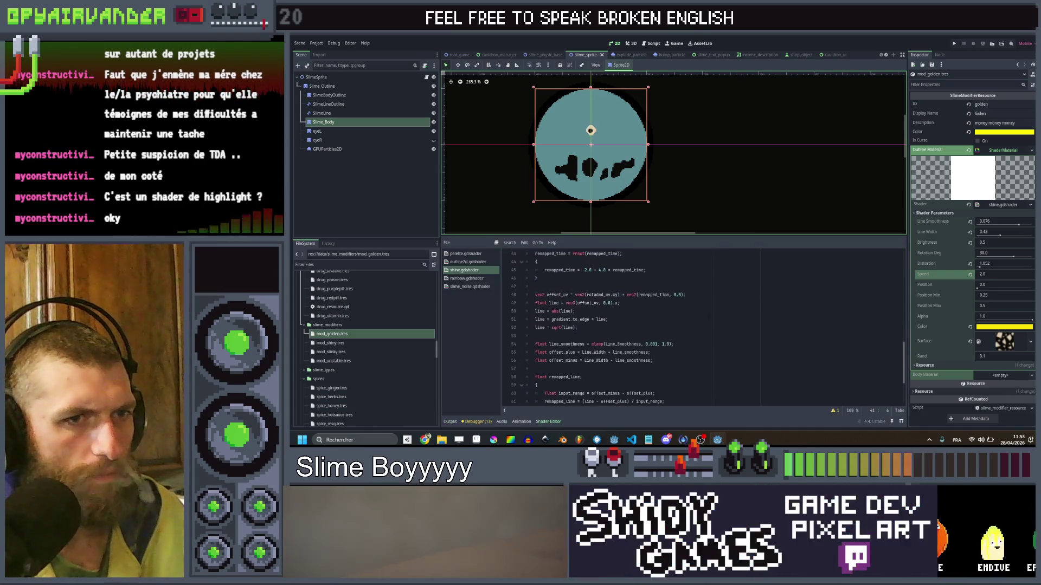
scroll(758, 303, "up", 3)
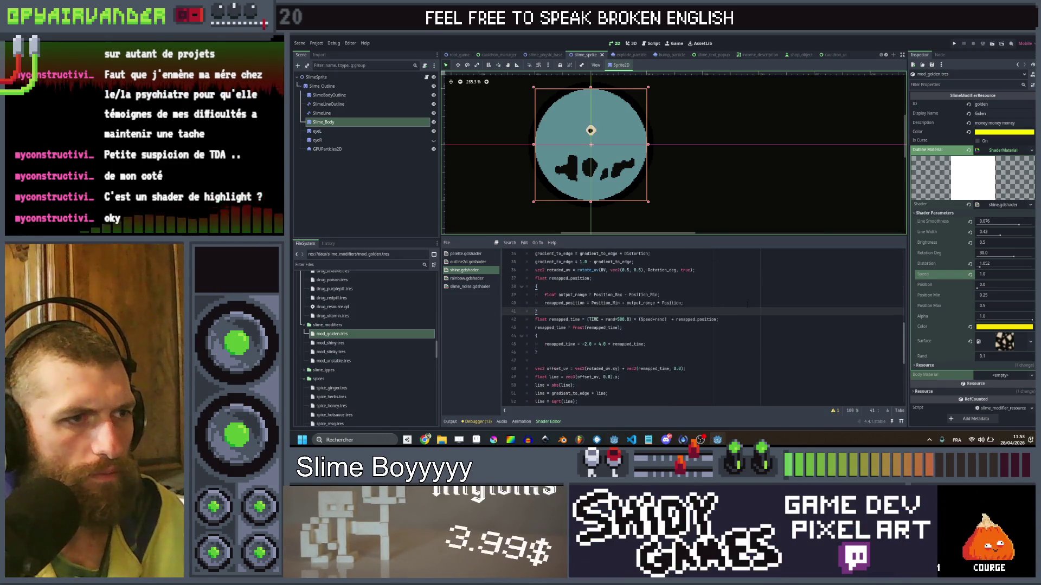
left_click(747, 303)
left_click(990, 274)
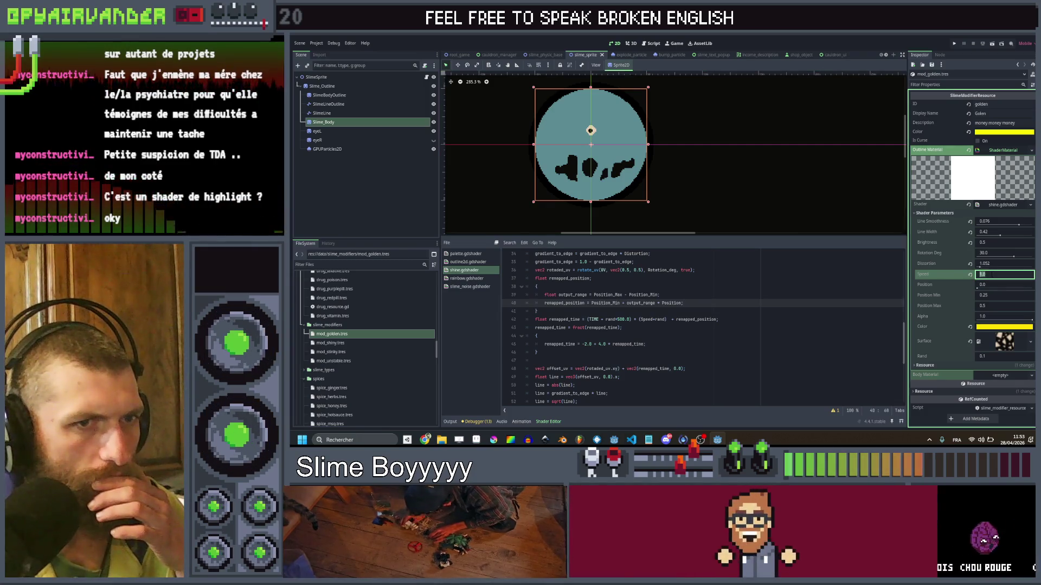
left_click(728, 280)
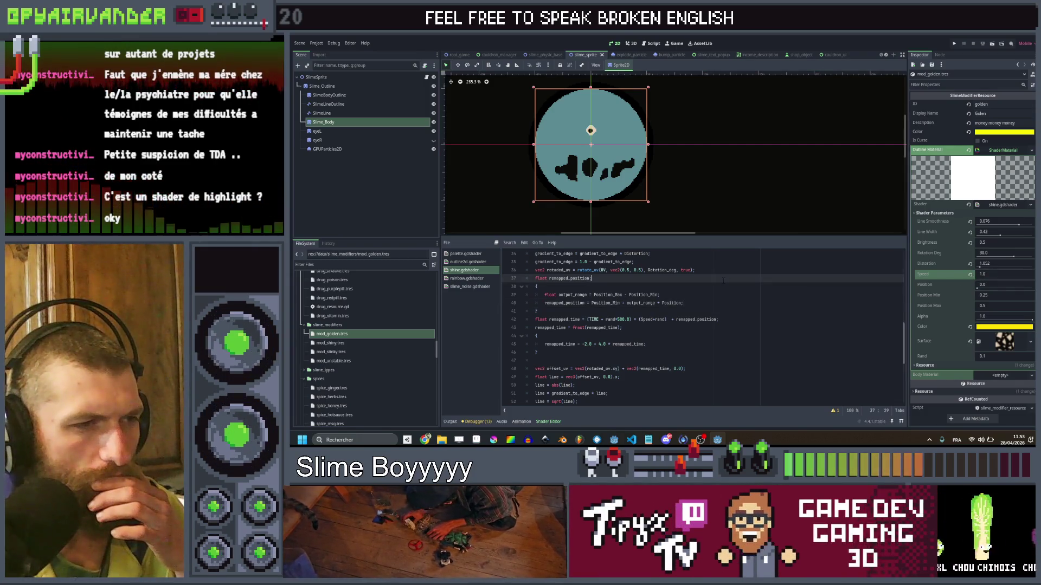
scroll(724, 281, "up", 10)
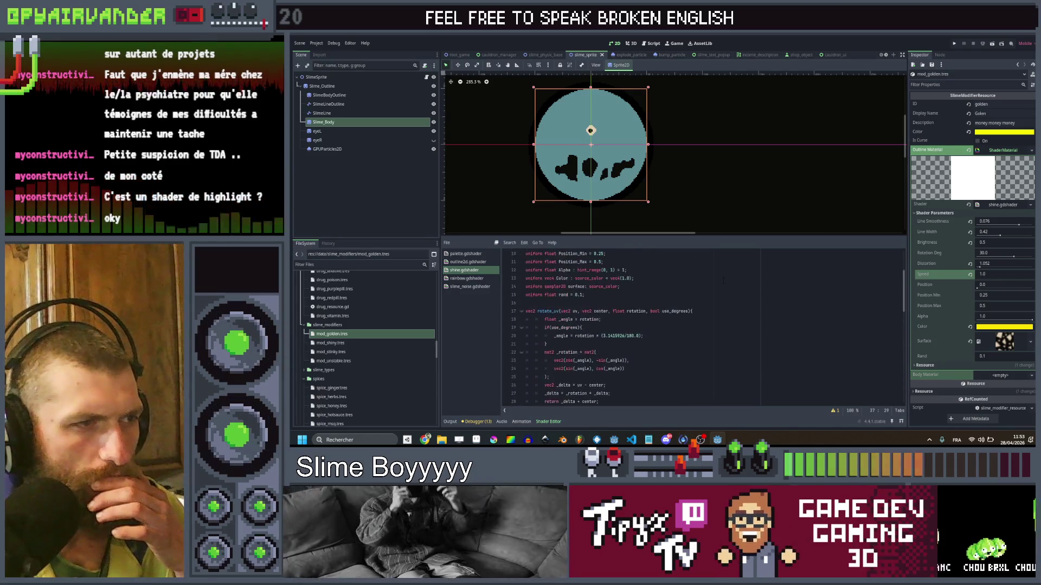
scroll(723, 281, "down", 9)
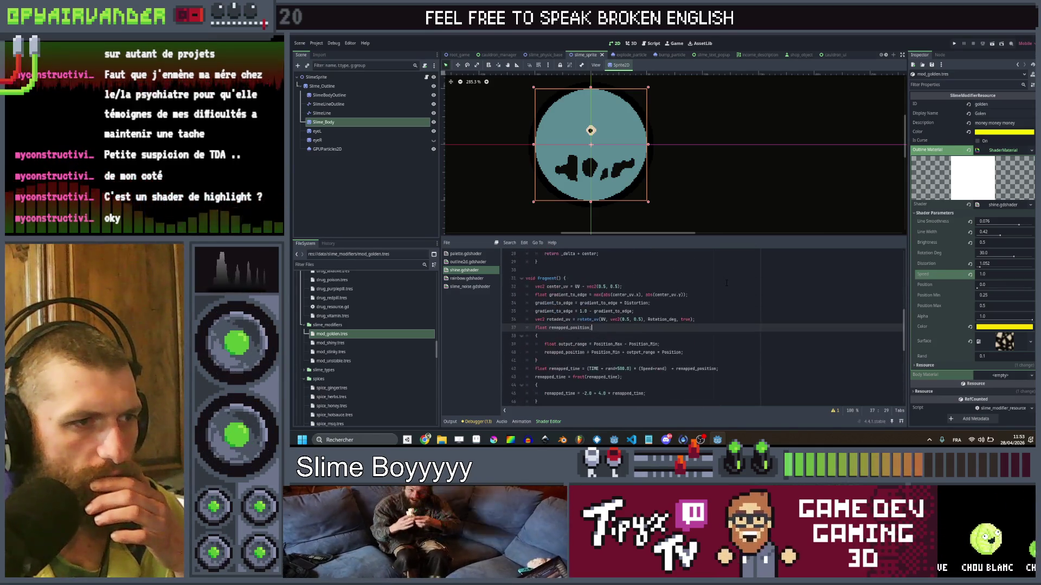
scroll(726, 282, "up", 3)
scroll(726, 282, "down", 2)
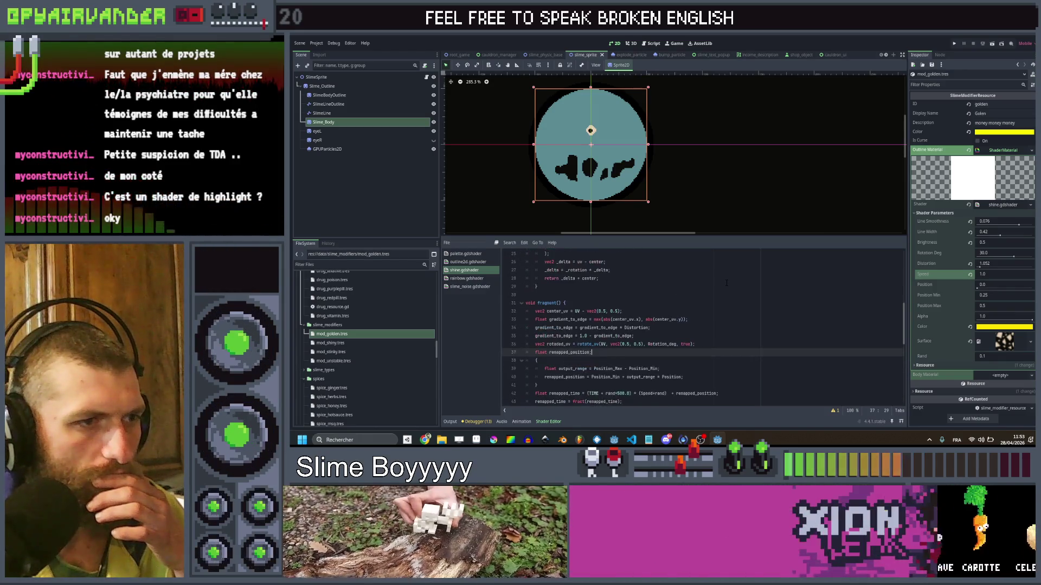
scroll(726, 282, "down", 3)
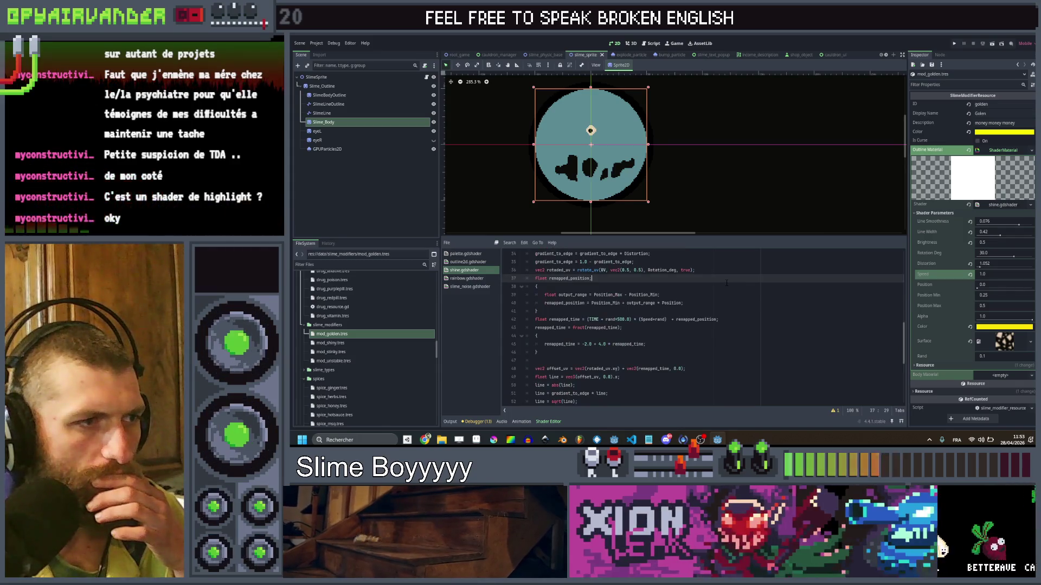
scroll(727, 283, "down", 6)
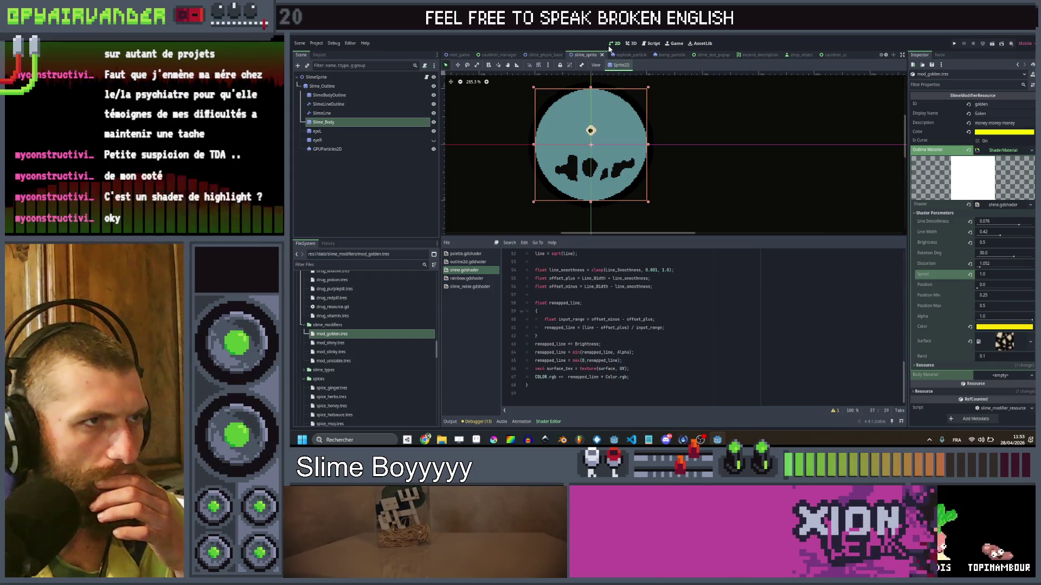
key("ctrl+F3")
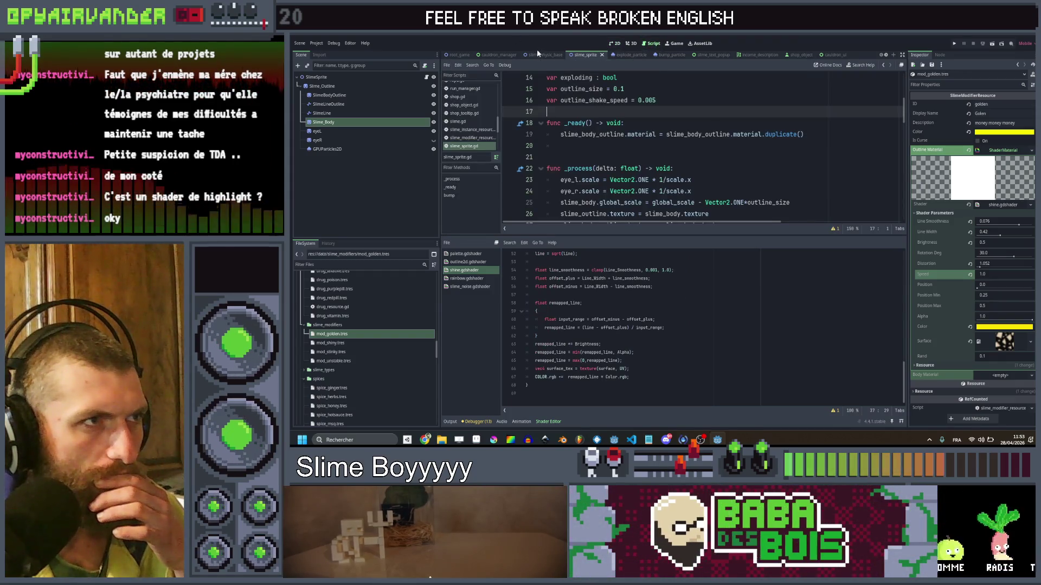
Open slime_physic_base and inspect slime_outline and slime_body_outline on lines 33–36.
left_click(539, 55)
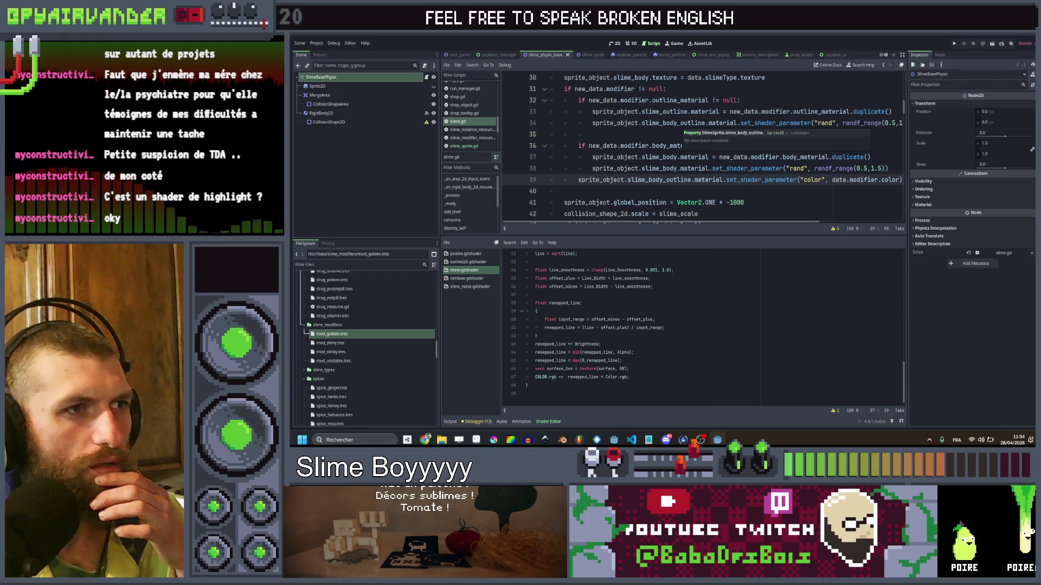
double_click(672, 111)
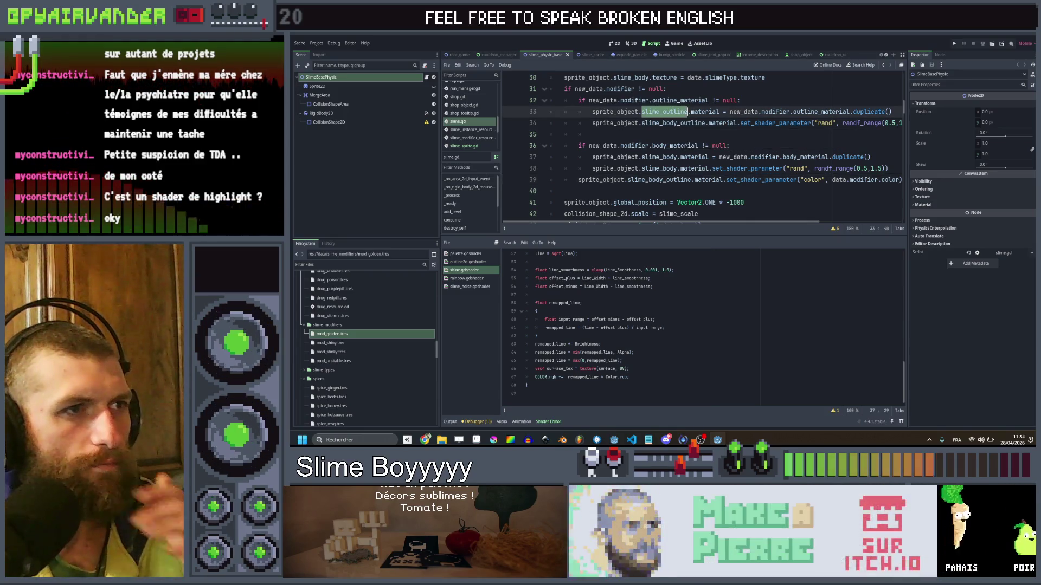
double_click(675, 123)
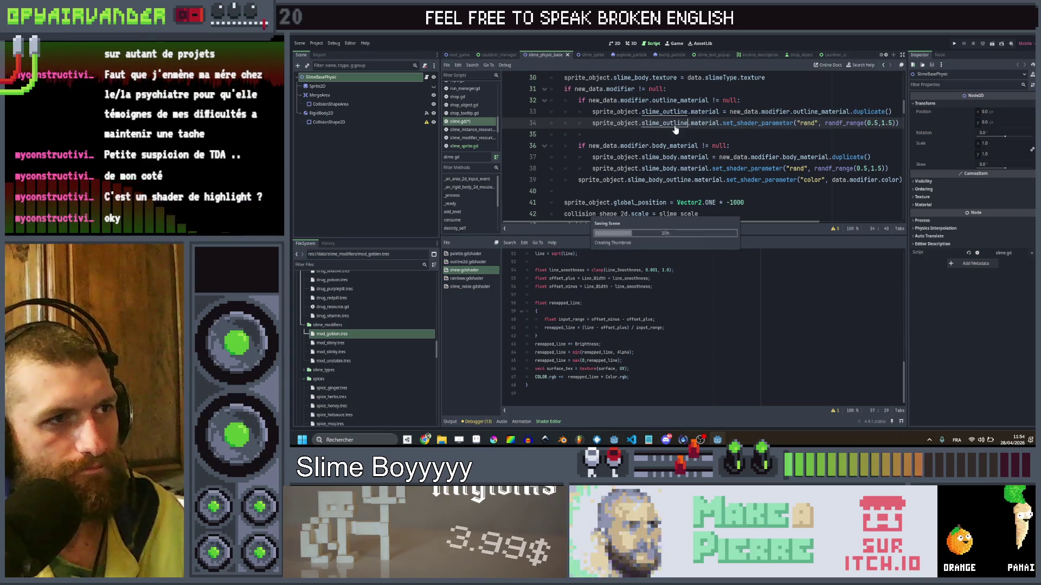
left_click(731, 145)
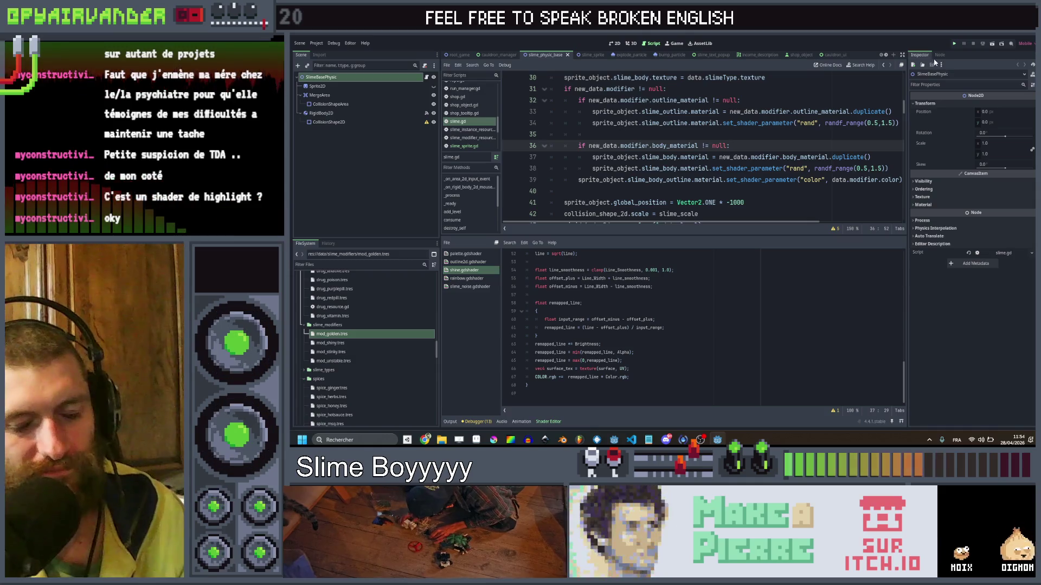
Launch Slime Soup, view it full size, then stop the game with F8.
key("ctrl+s")
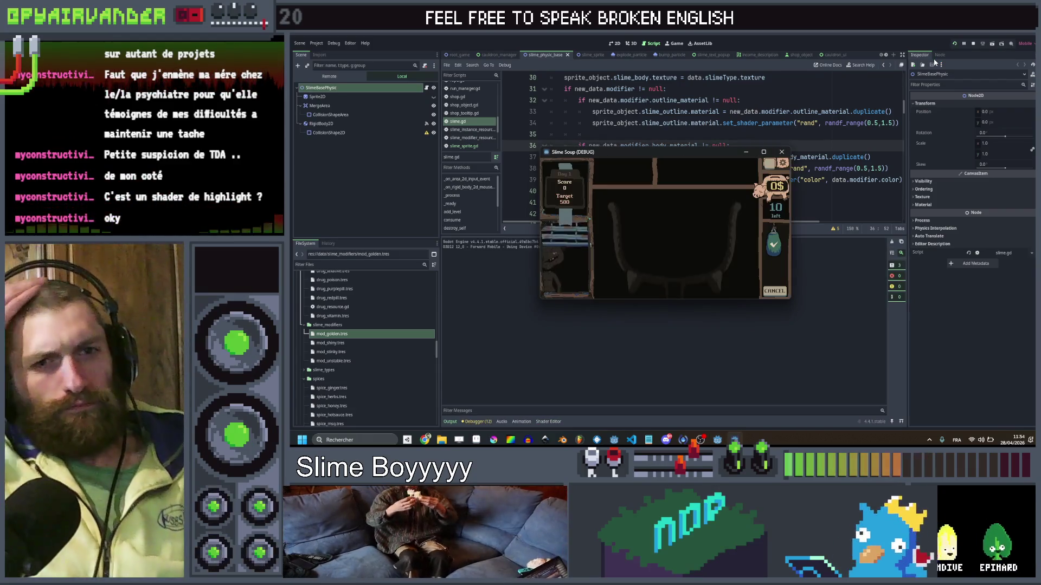
left_click(764, 152)
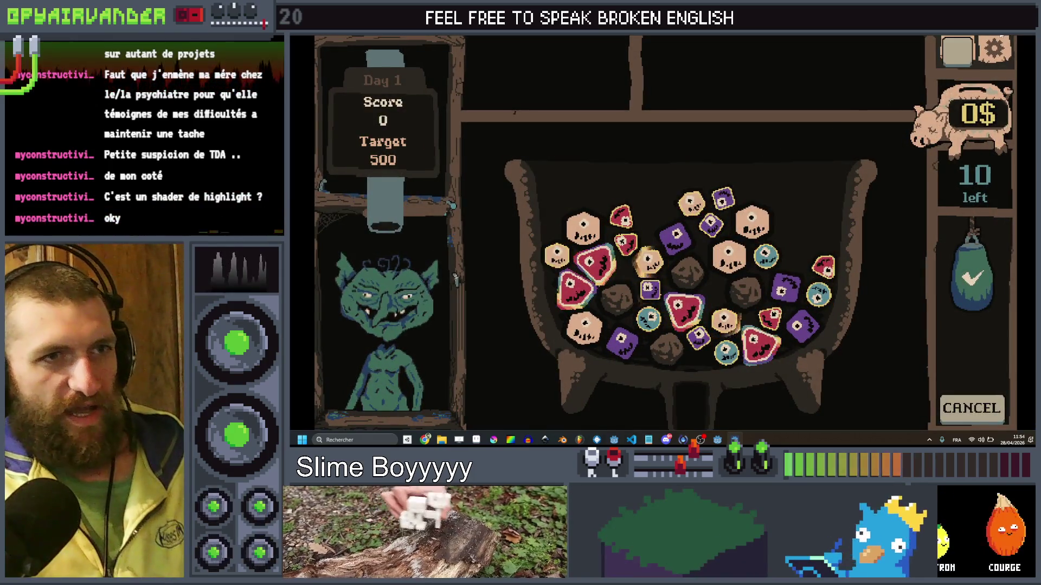
key("F8")
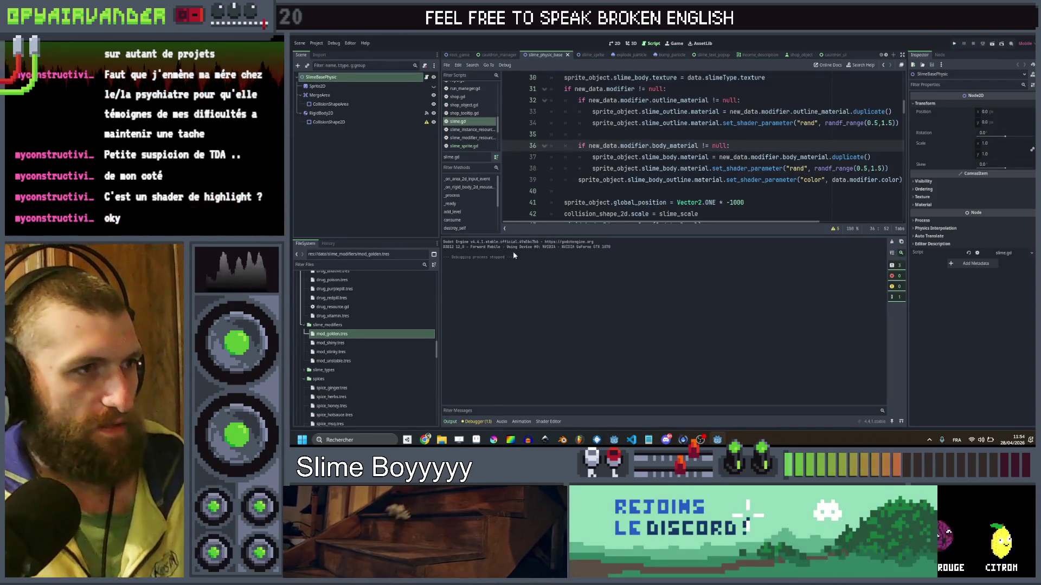
Glance at the output log and the shader code in the bottom panel.
left_click(546, 421)
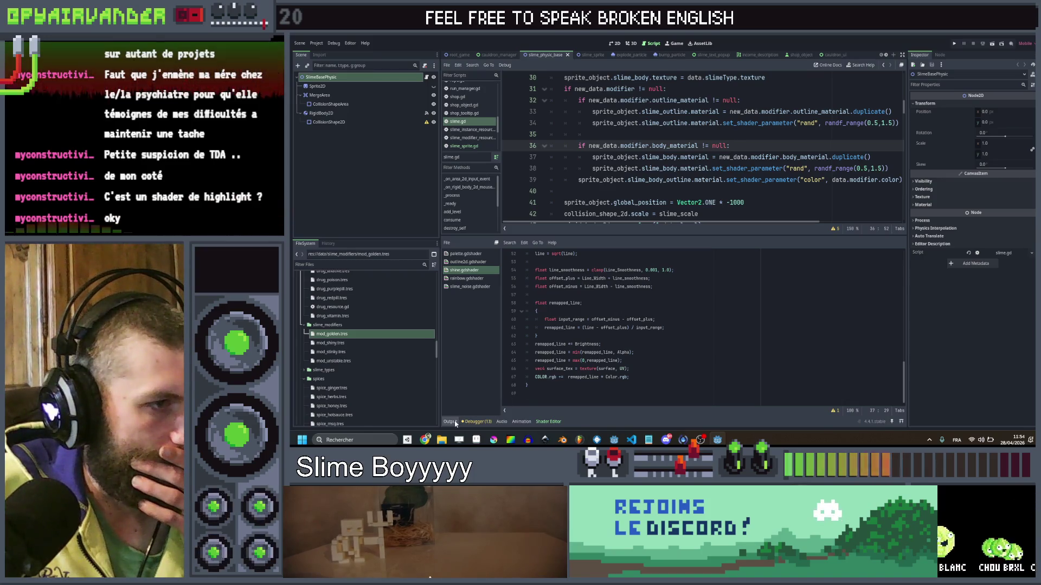
left_click(455, 422)
left_click(549, 421)
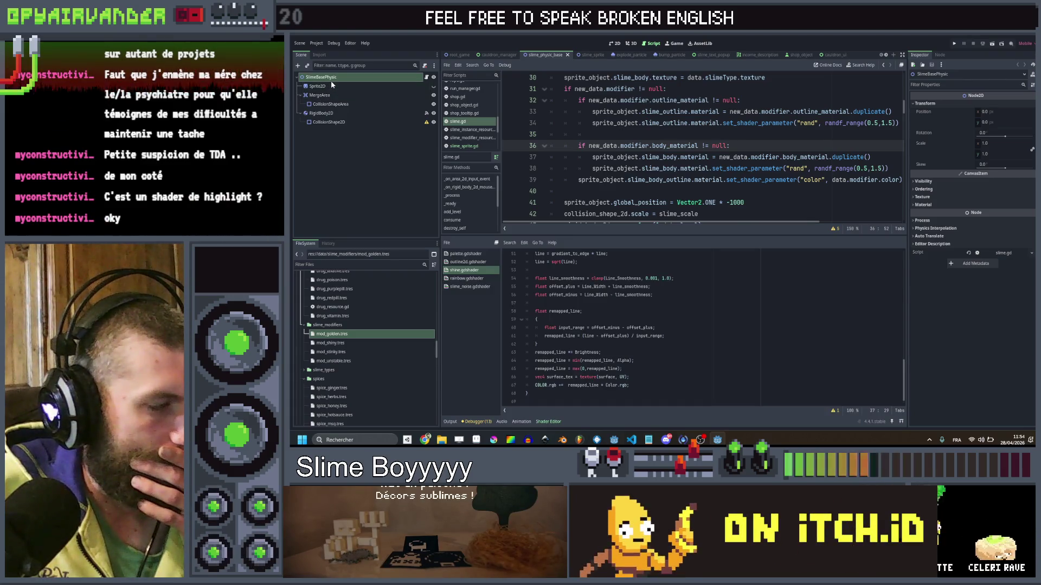
Enter highlight Speed 0.3 on mod_golden.tres and run the project.
left_click(332, 334)
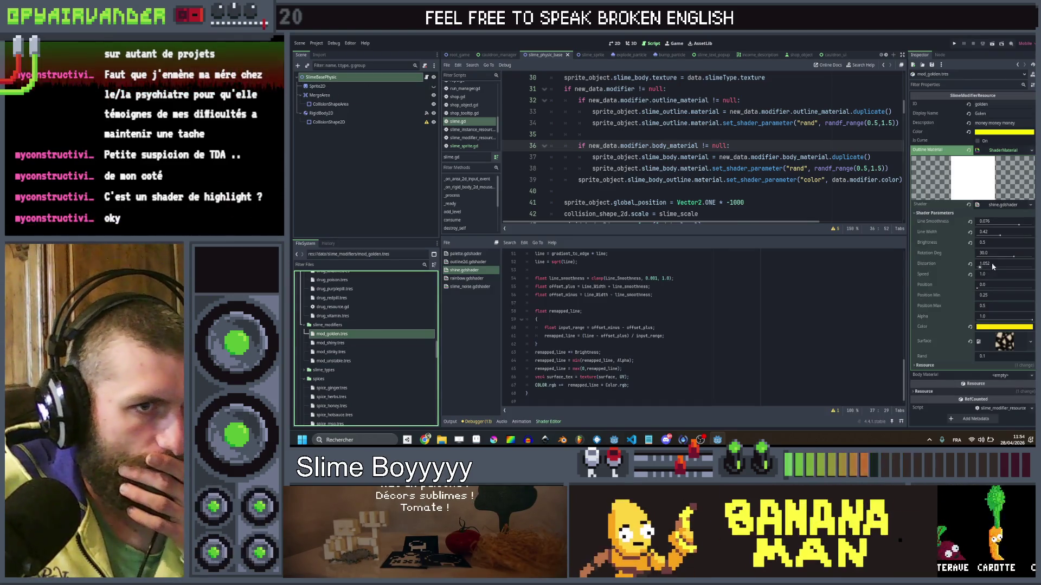
type("0.3")
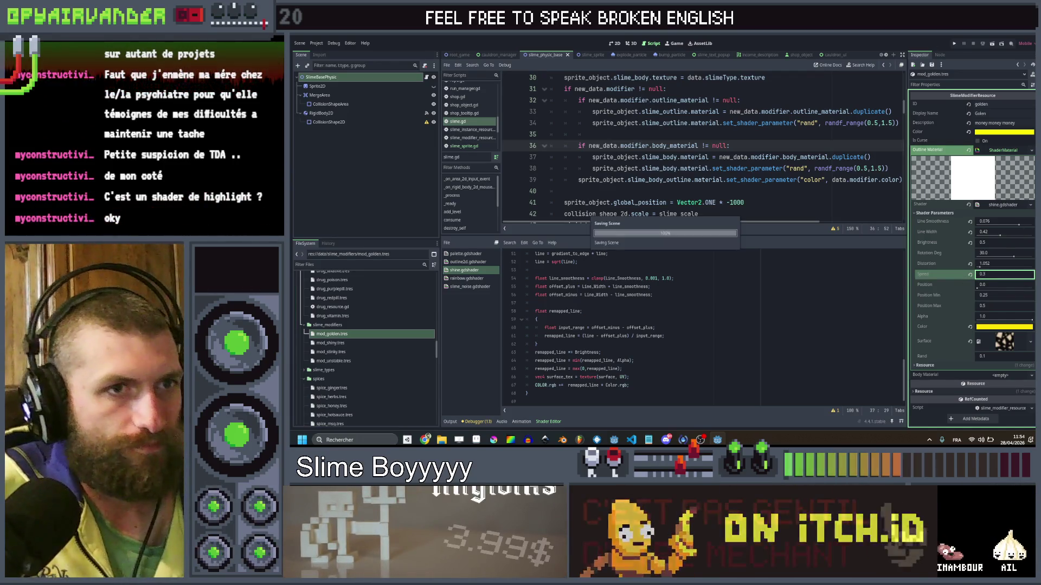
left_click(953, 45)
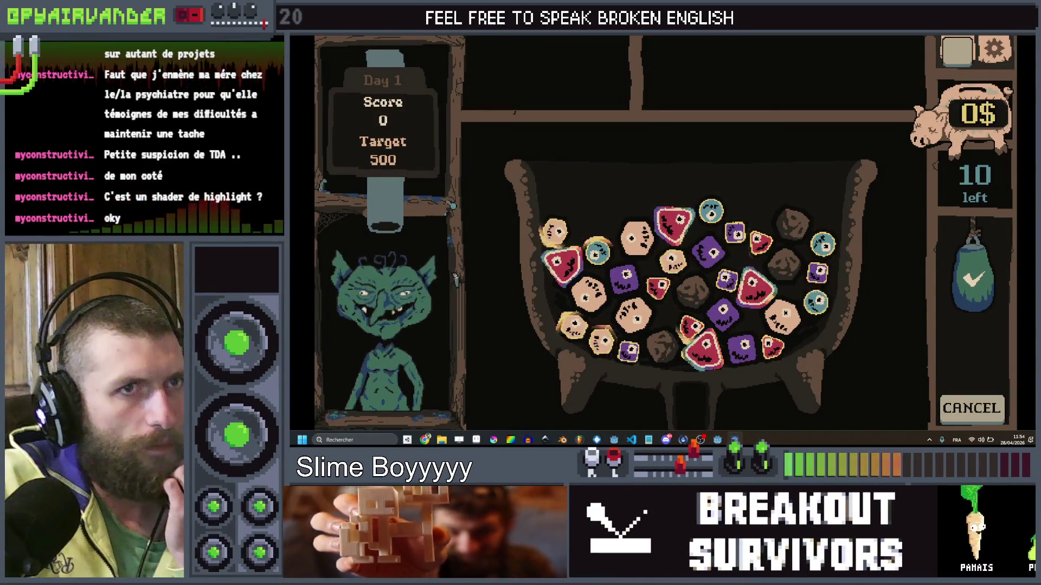
Commit highlight Speed 0.1, relaunch Slime Soup, then close the game window.
key("alt+Tab")
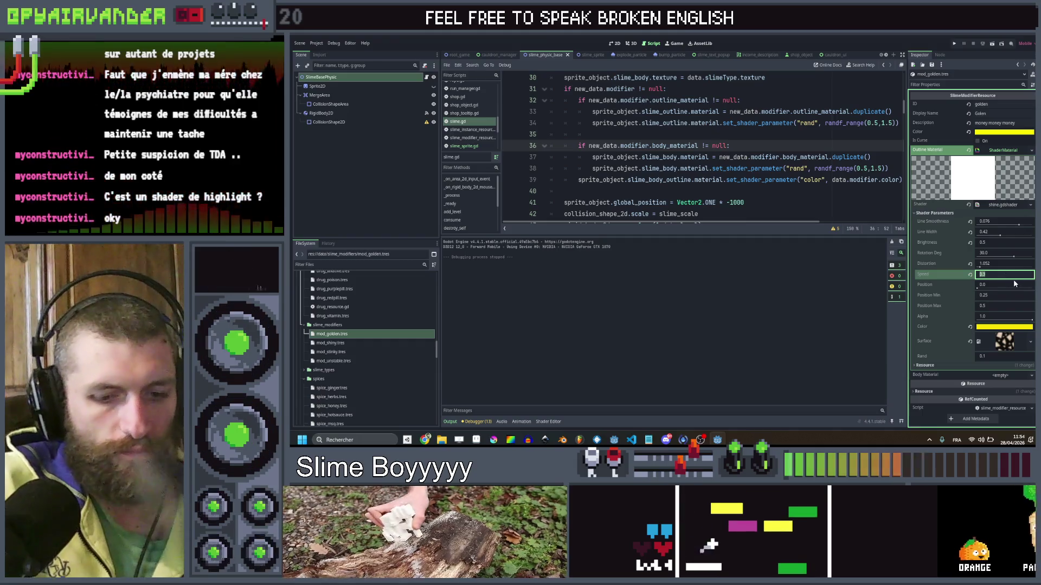
key("Return")
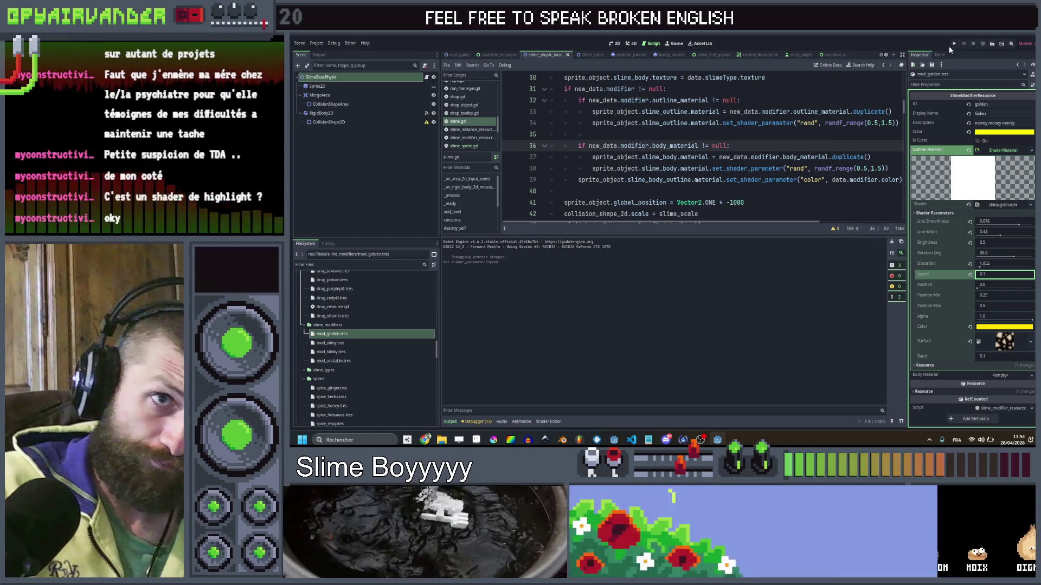
left_click(954, 47)
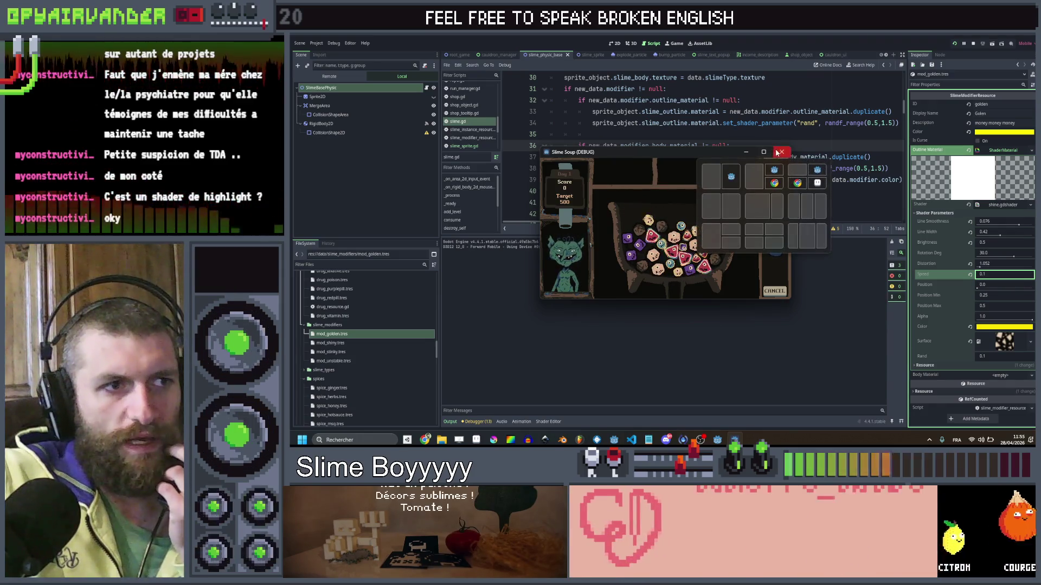
left_click(777, 153)
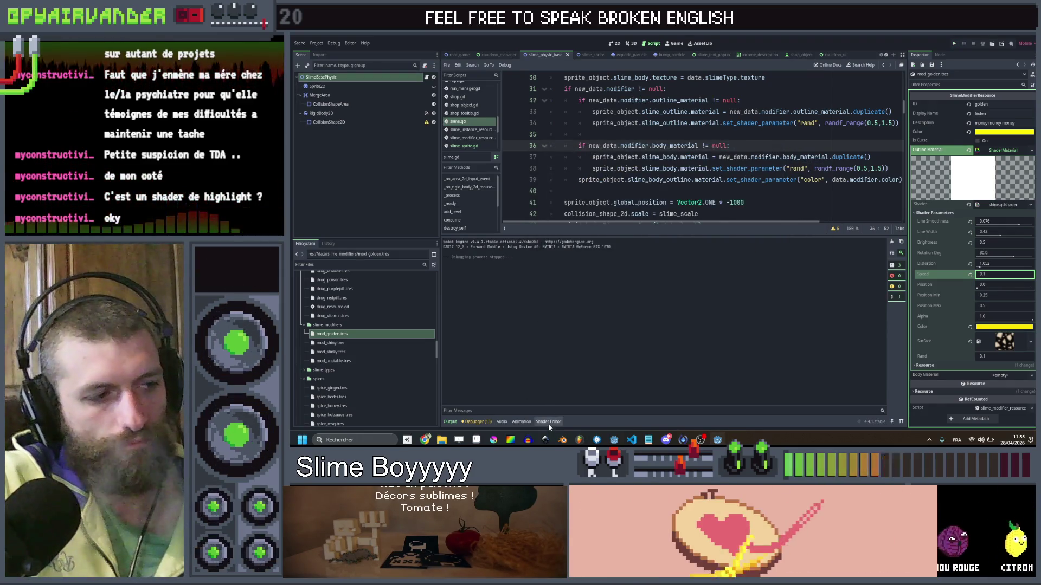
Locate the Speed*rand term on shader line 42 and begin editing the Inspector's Speed field.
left_click(548, 423)
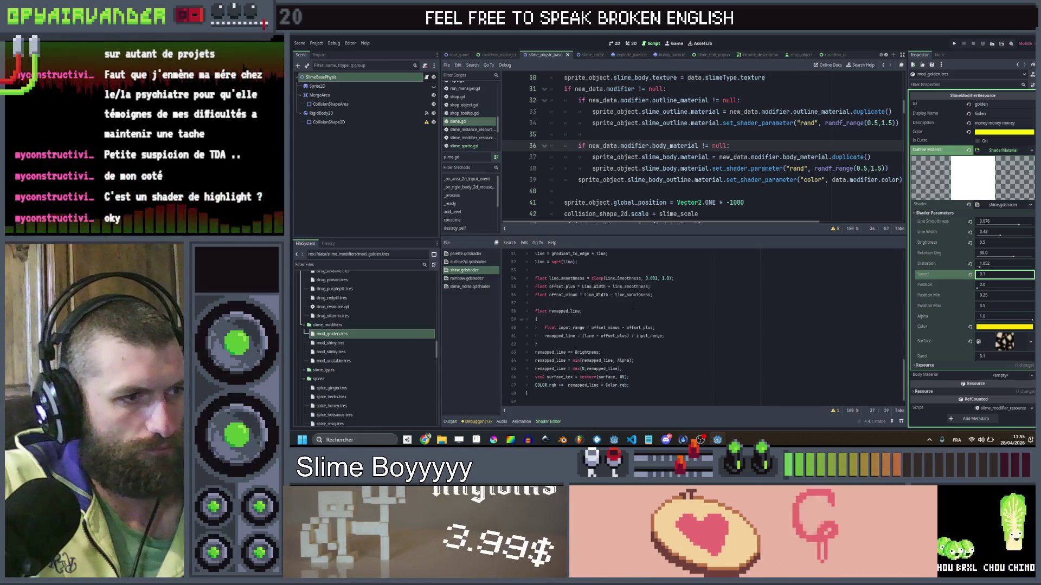
scroll(615, 308, "up", 2)
scroll(616, 308, "up", 5)
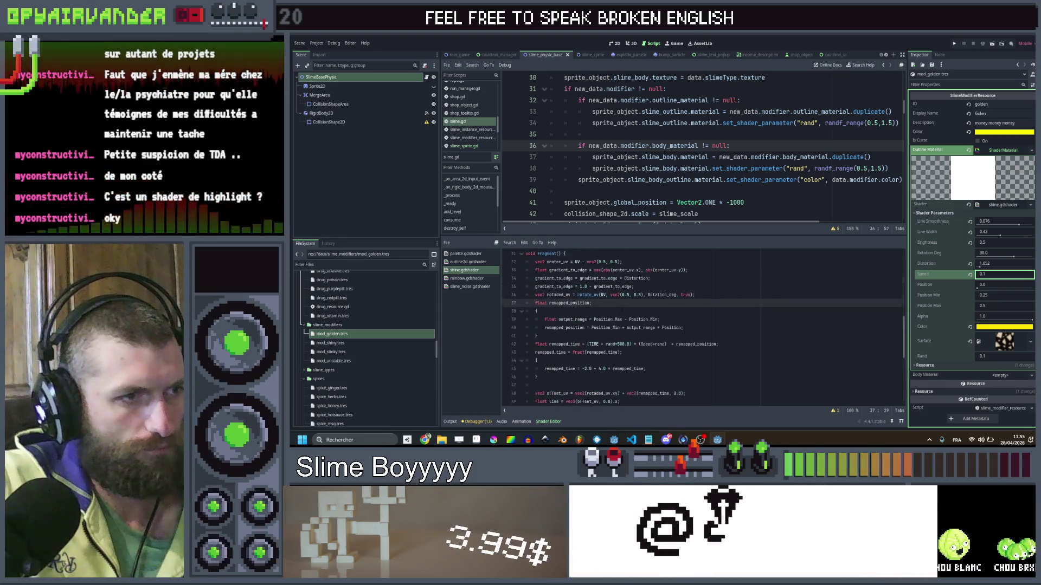
left_click(654, 344)
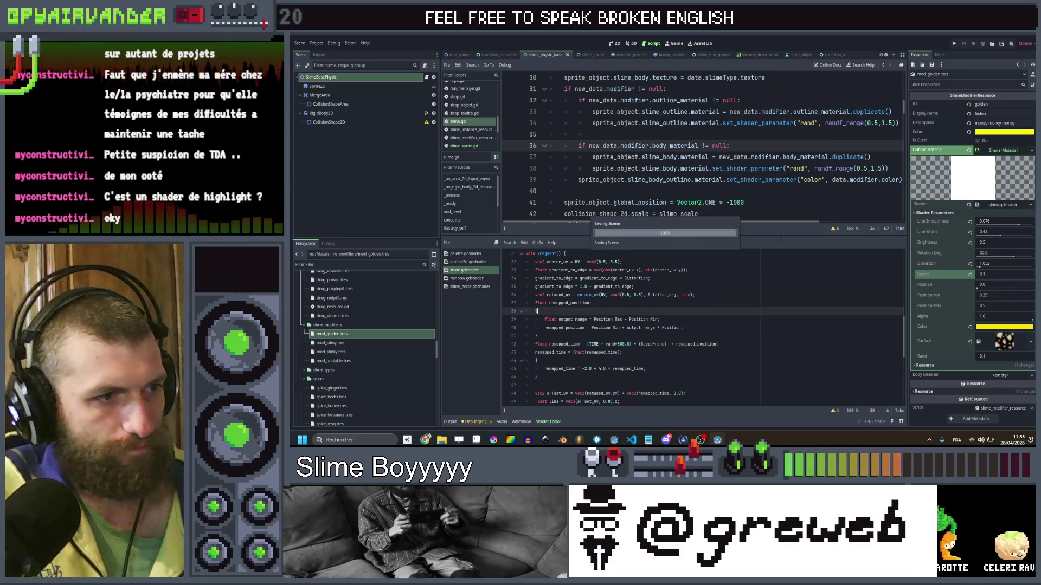
left_click(996, 275)
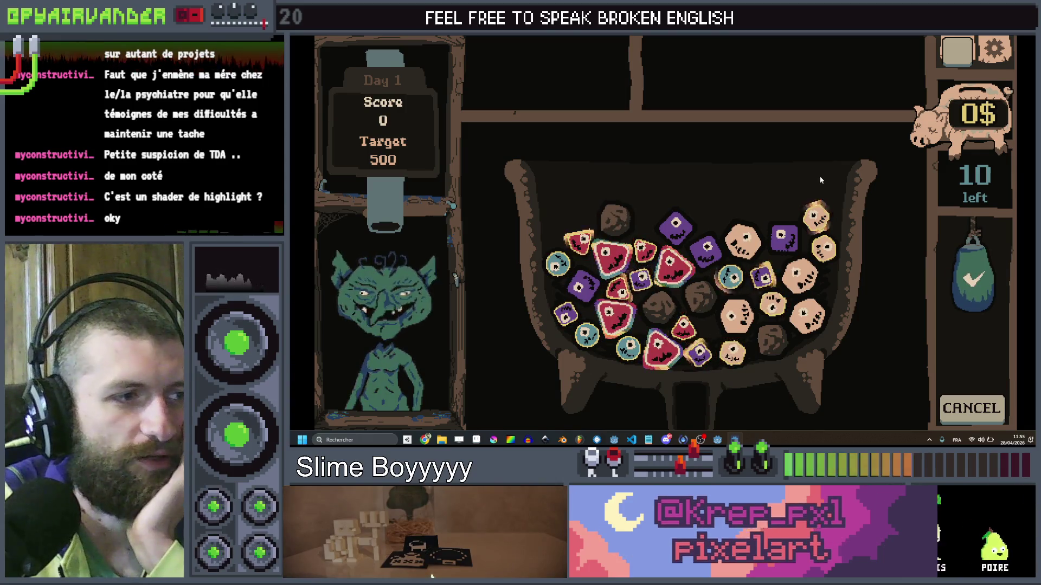
Chain the tan slimes to beat 500, collect the 14$ reward, and buy the sock and fork.
left_click(817, 218)
mouse_move(817, 218)
left_mouse_down()
mouse_move(801, 276)
mouse_move(807, 315)
mouse_move(774, 303)
mouse_move(746, 353)
mouse_move(735, 340)
left_mouse_up()
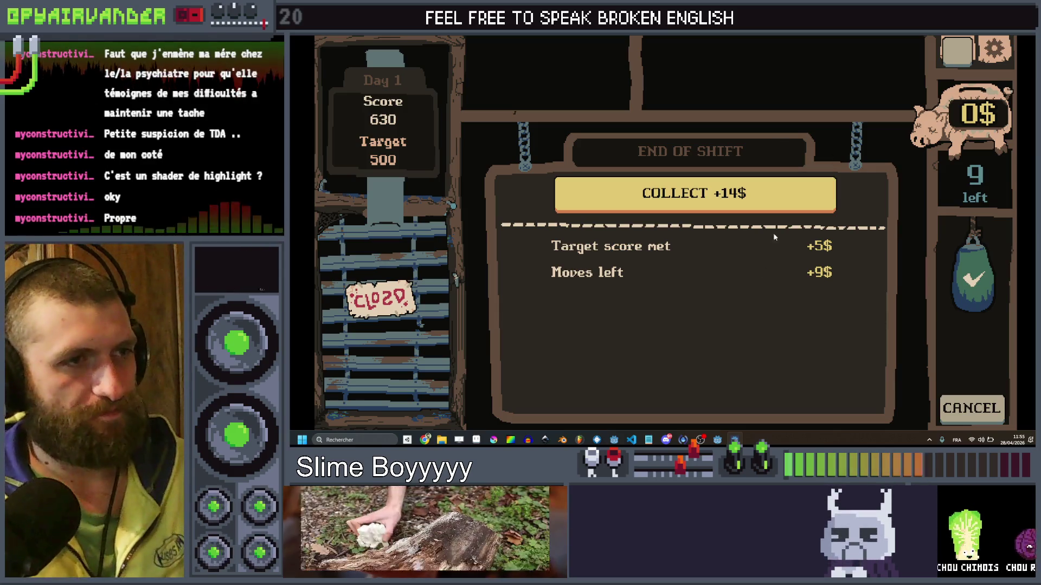
left_click(782, 196)
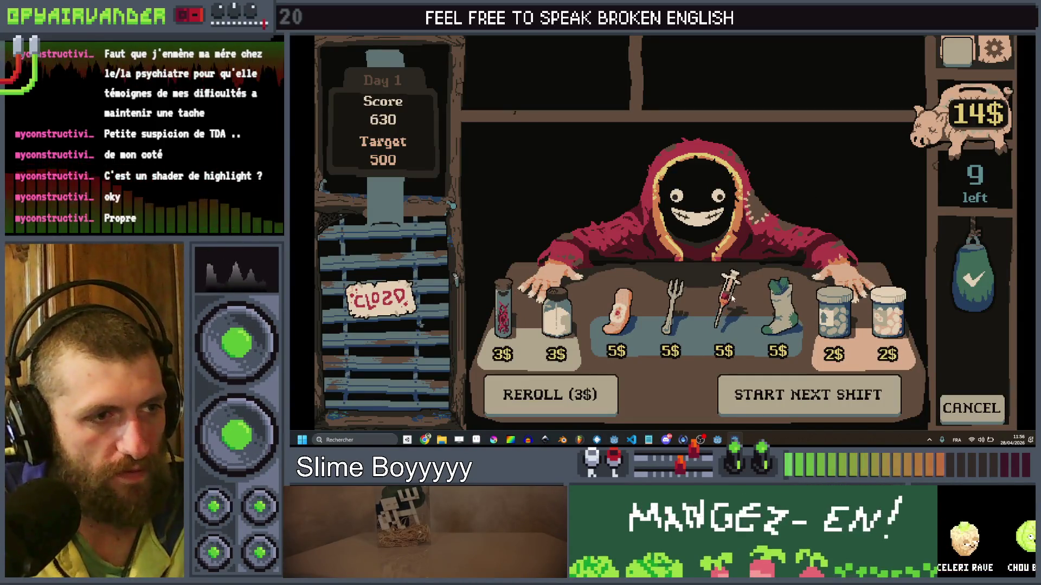
left_click(776, 287)
left_click(737, 233)
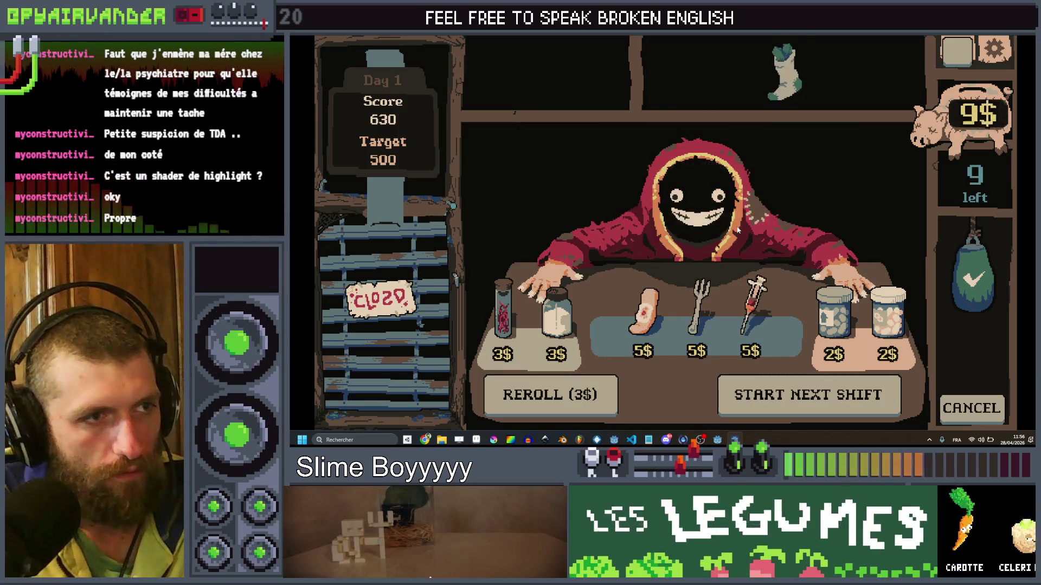
left_click(700, 285)
left_click(710, 230)
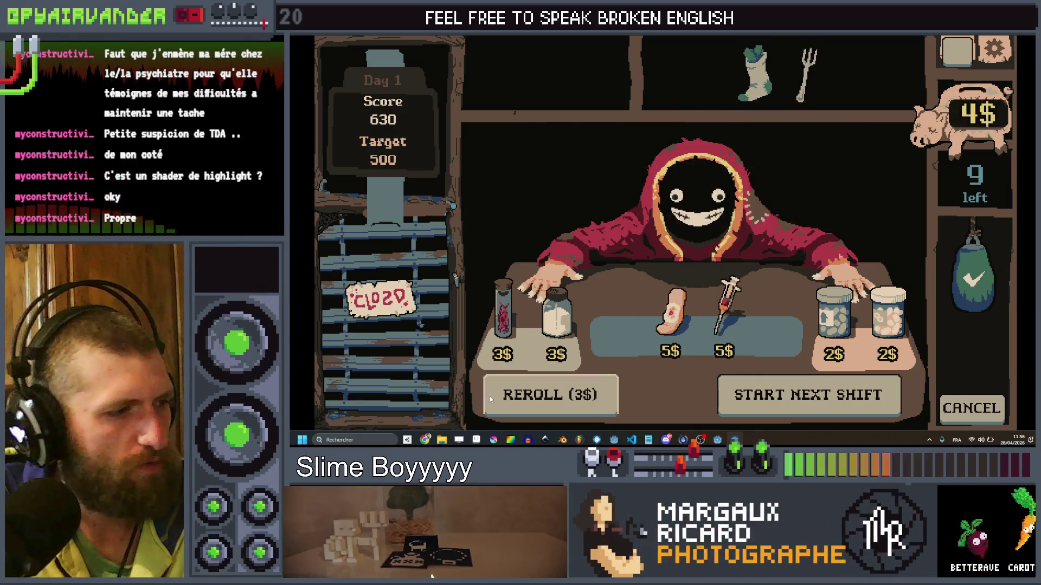
Open the SlimeSoup spreadsheet in Chrome by searching 'slime' and go to the Epices sheet.
left_click(426, 439)
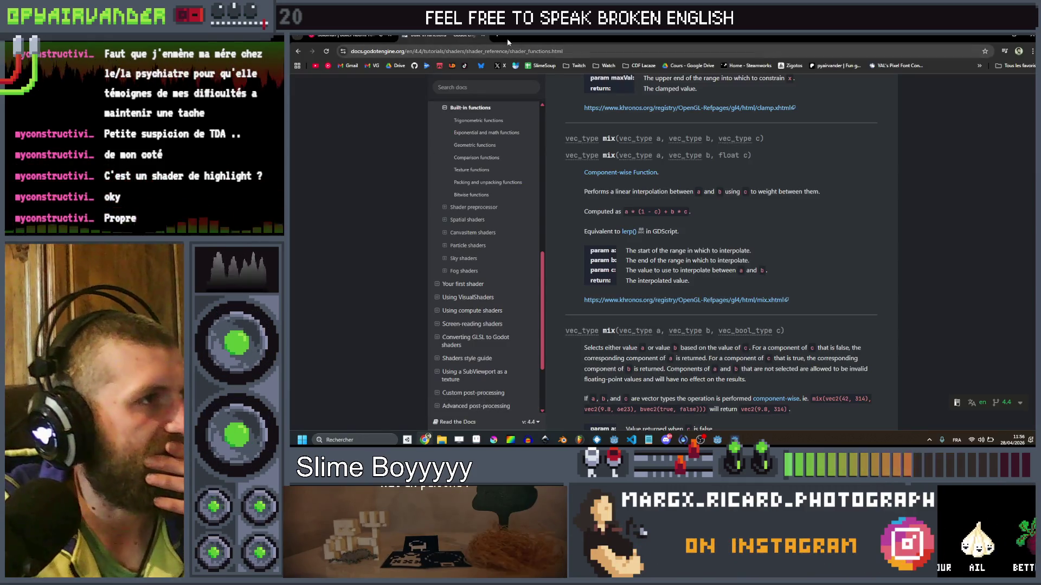
left_click(497, 36)
type("slime")
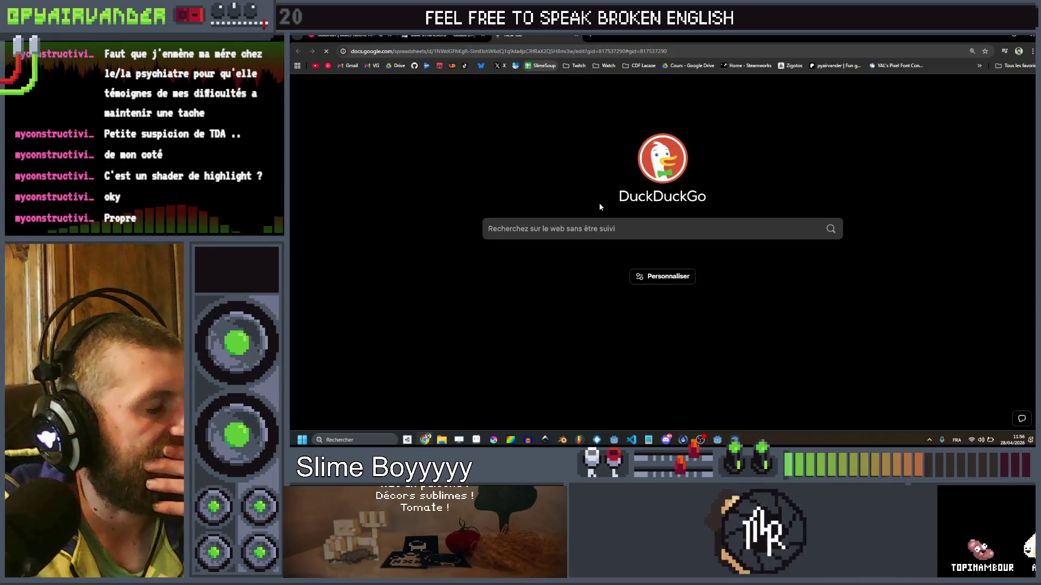
key("Return")
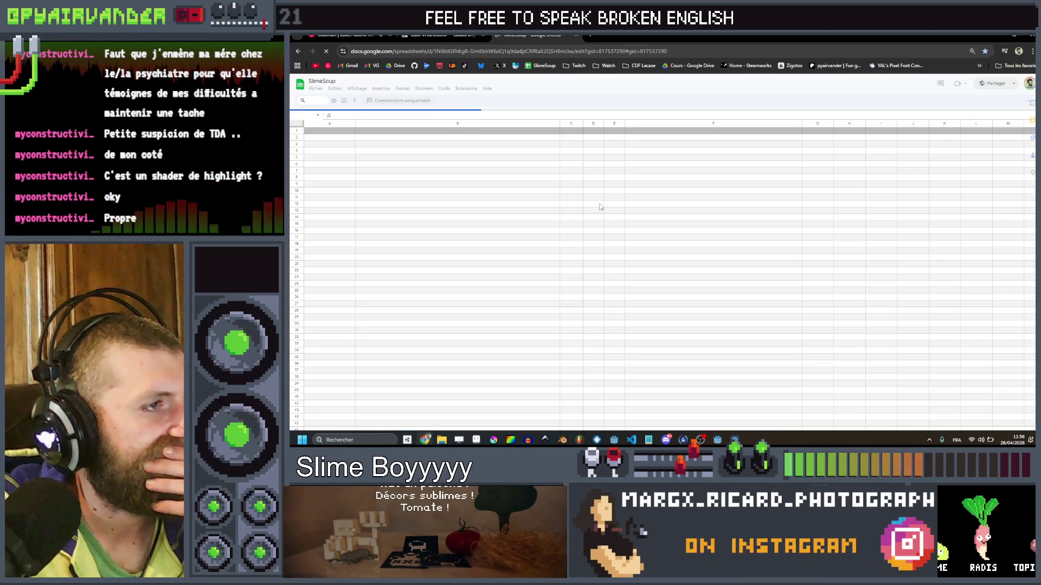
left_click(387, 426)
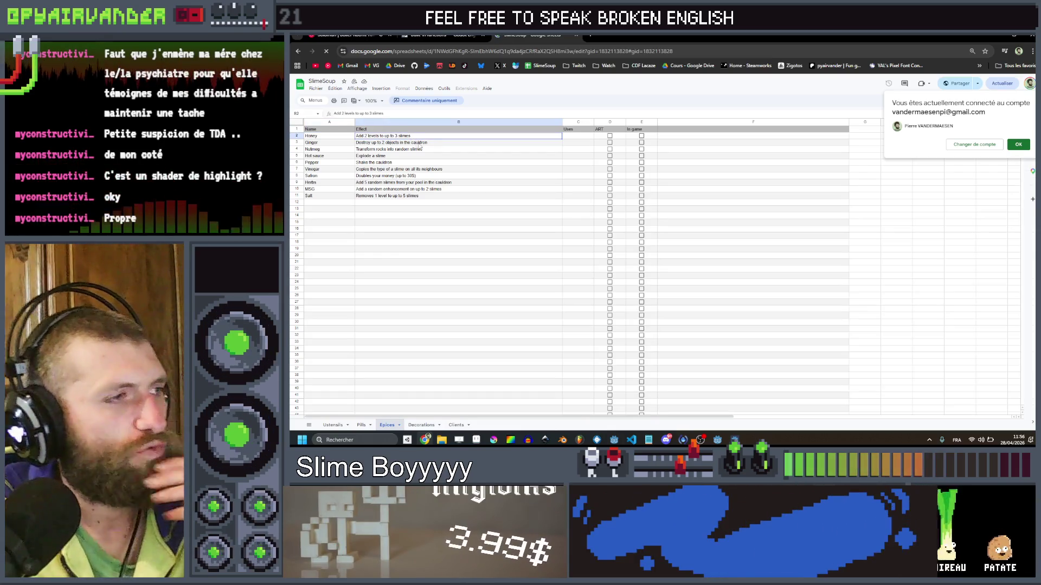
Read the Ginger, Nutmeg, Pepper, money-doubling, Herbs and MSG effects, leaving them unchanged.
left_click(439, 143)
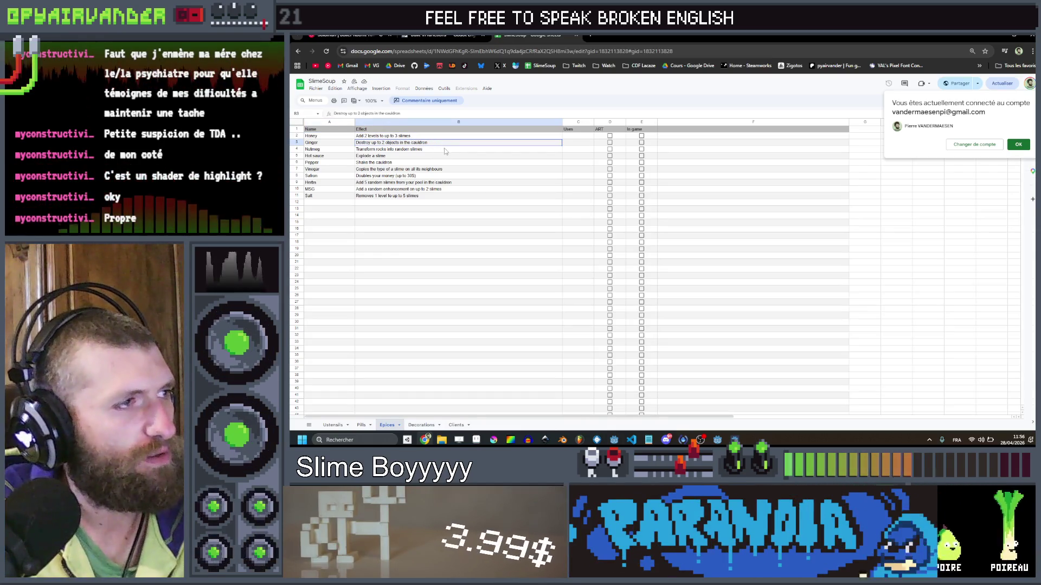
left_click(445, 150)
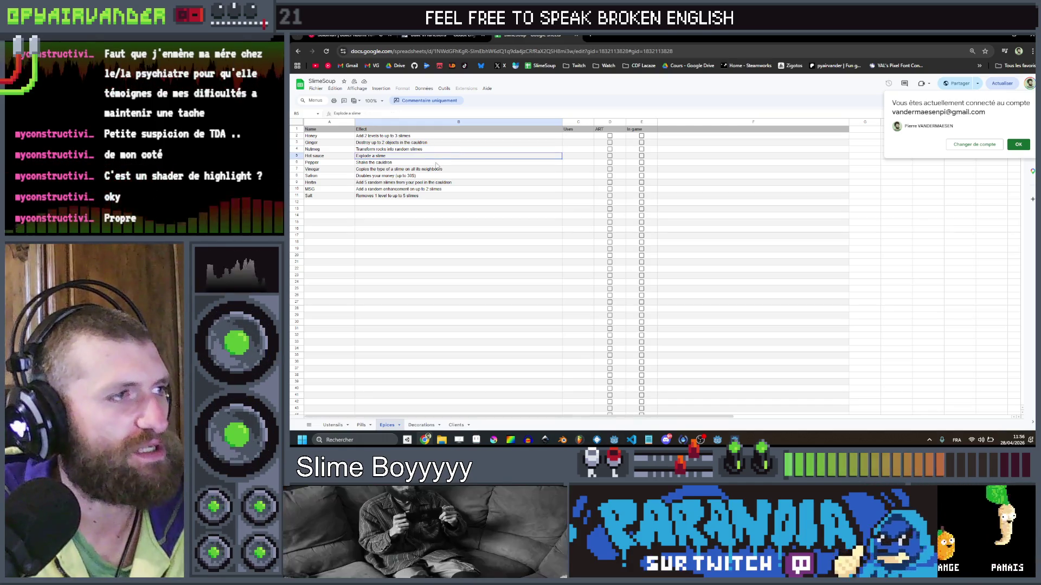
left_click(438, 163)
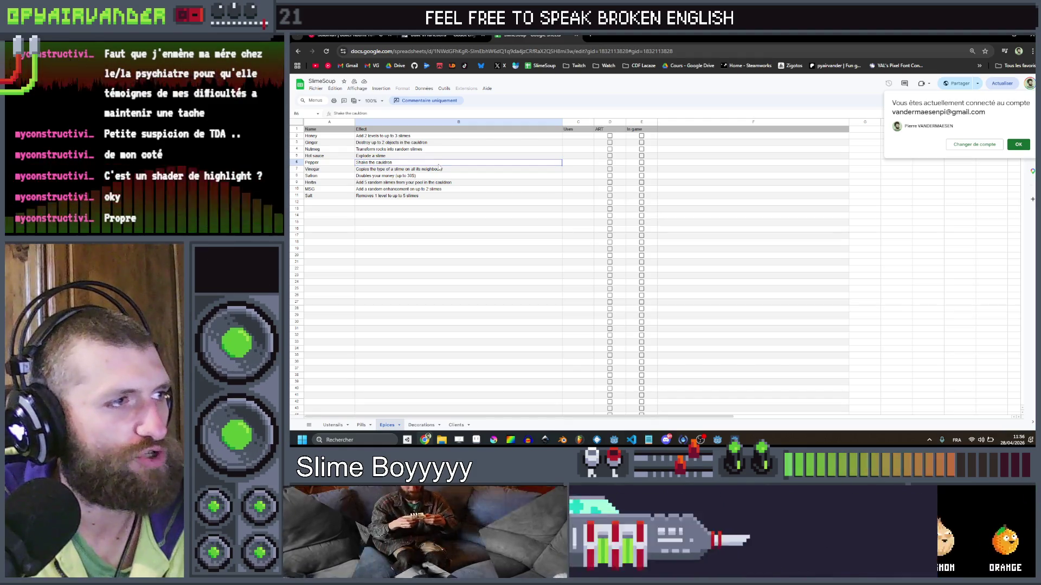
left_click(438, 177)
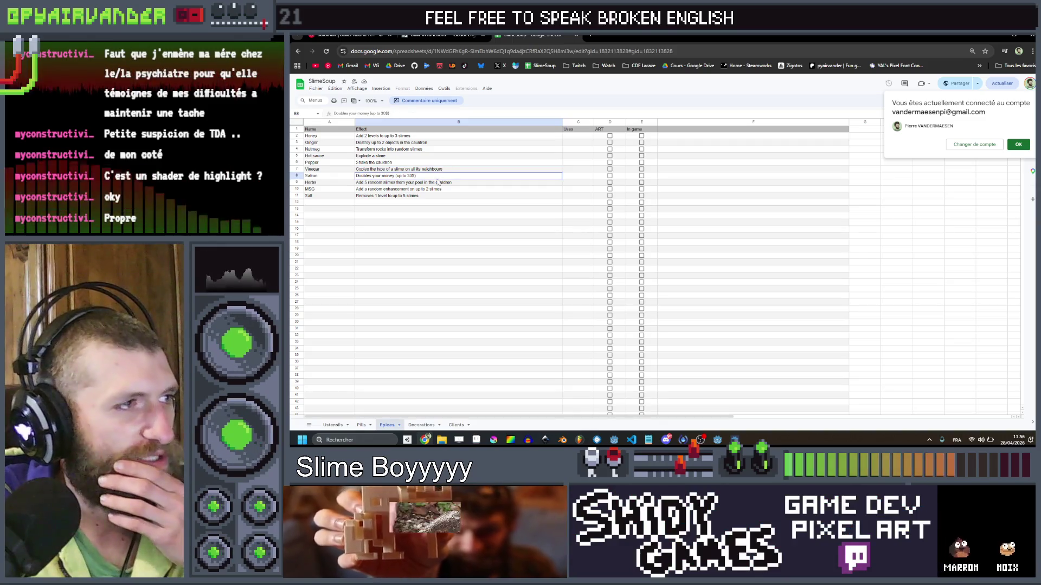
left_click(438, 184)
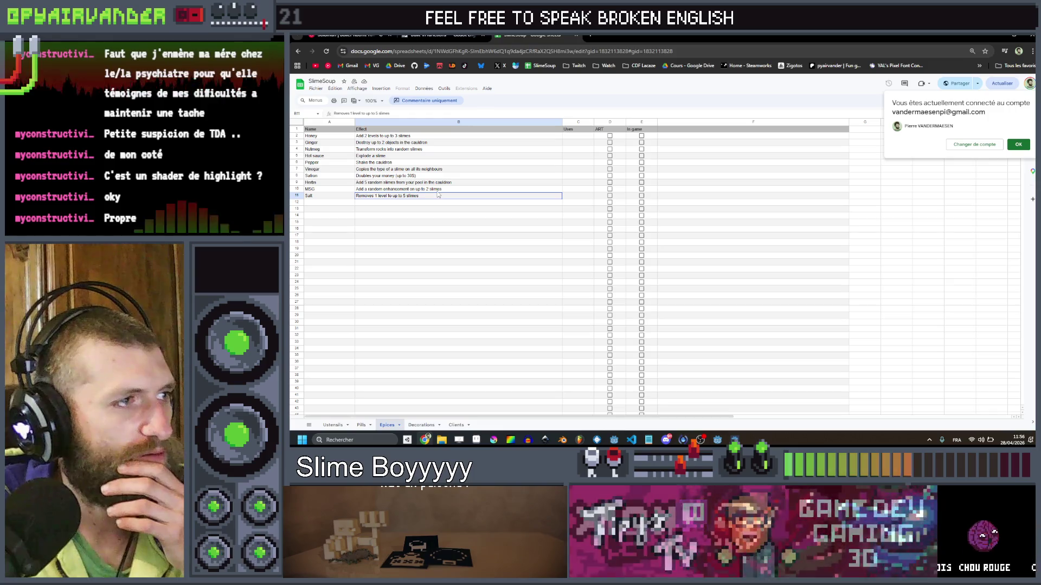
left_click(434, 201)
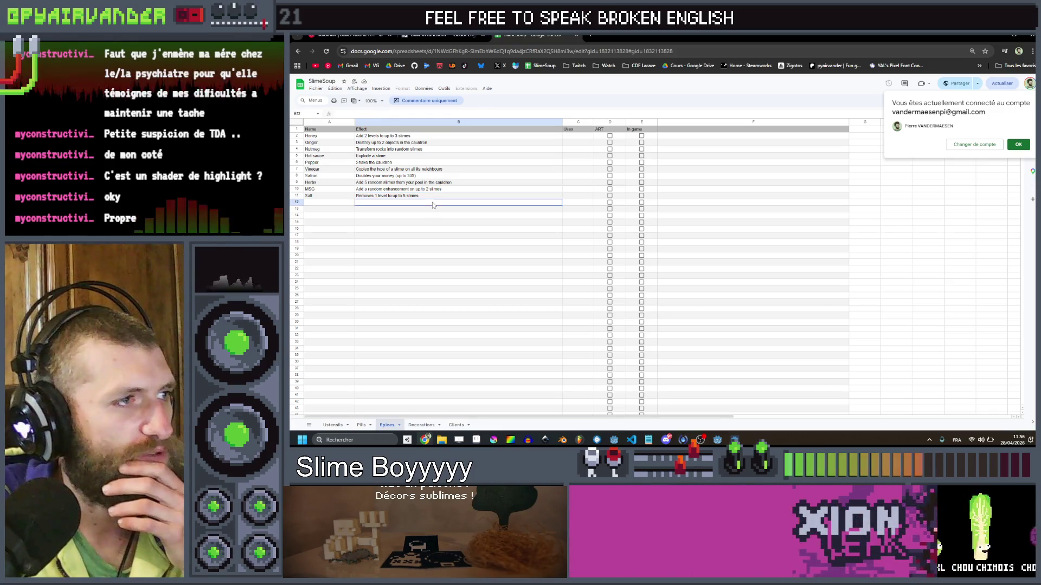
double_click(381, 190)
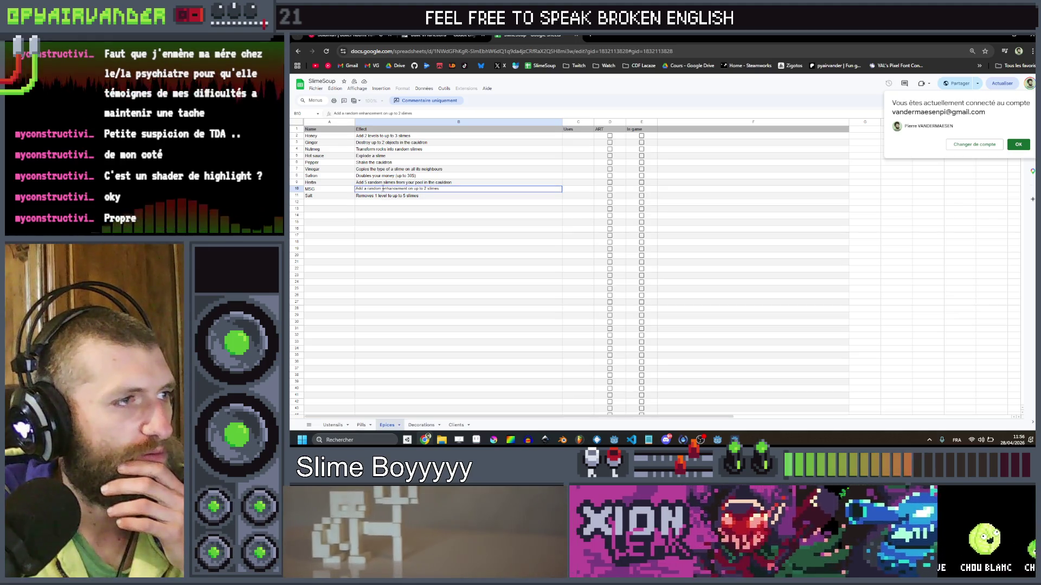
left_click(403, 183)
left_click(392, 183)
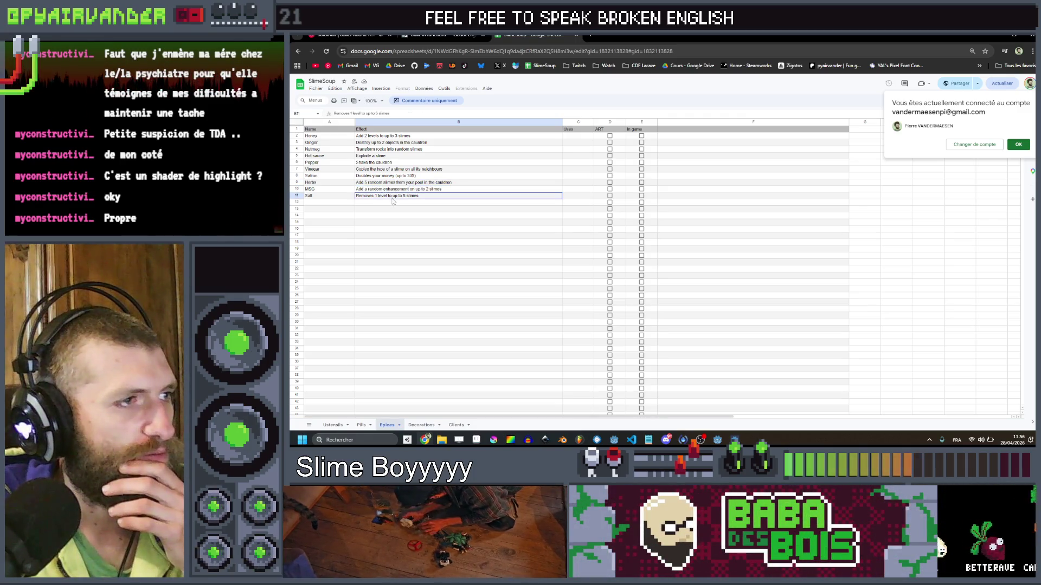
left_click(409, 202)
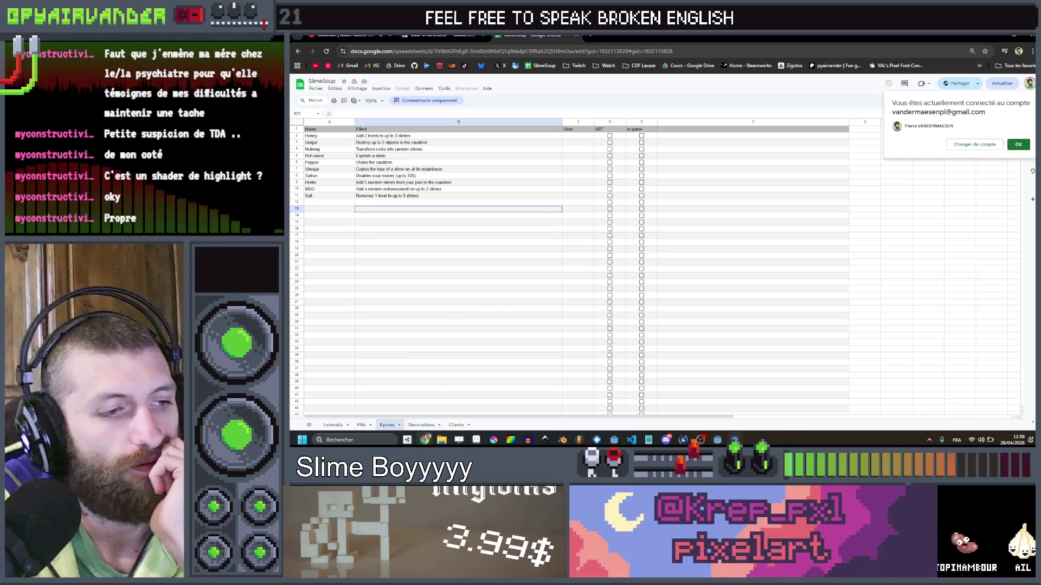
Buy Salt for 3$, start the next shift with the first goblin client, and chain slimes.
key("alt+Tab")
left_click(567, 330)
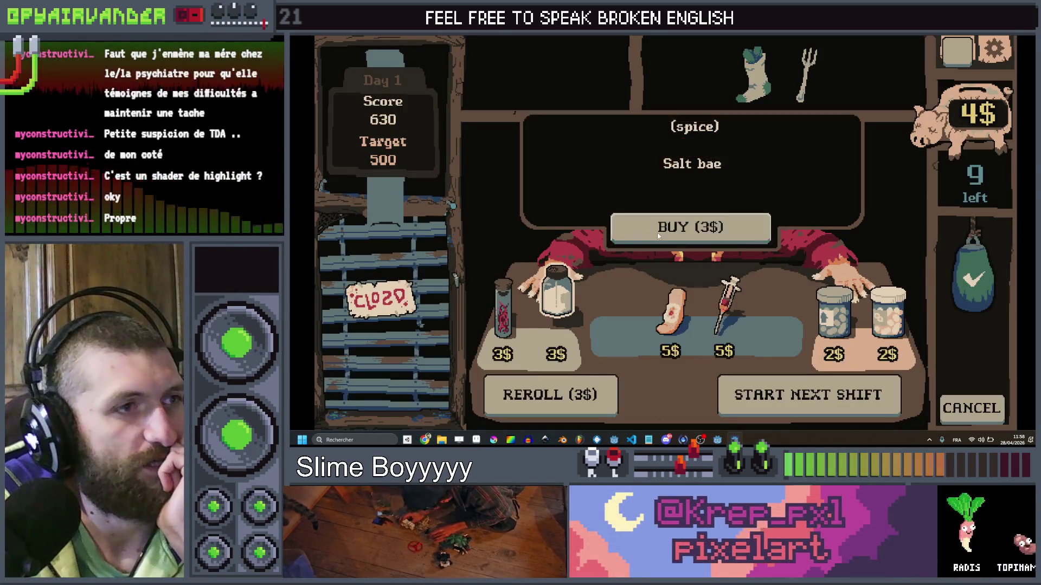
left_click(690, 226)
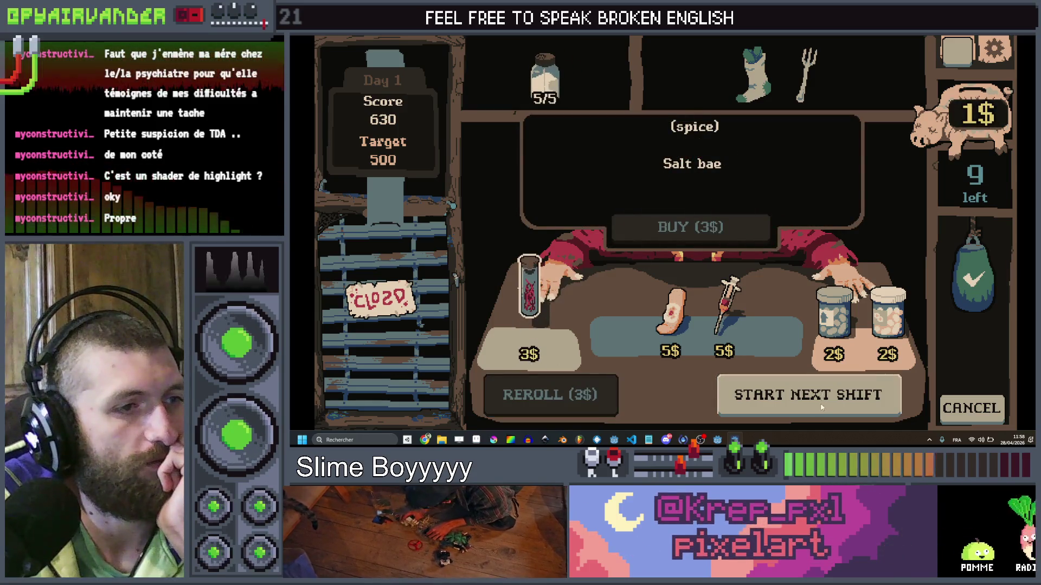
left_click(822, 408)
left_click(788, 212)
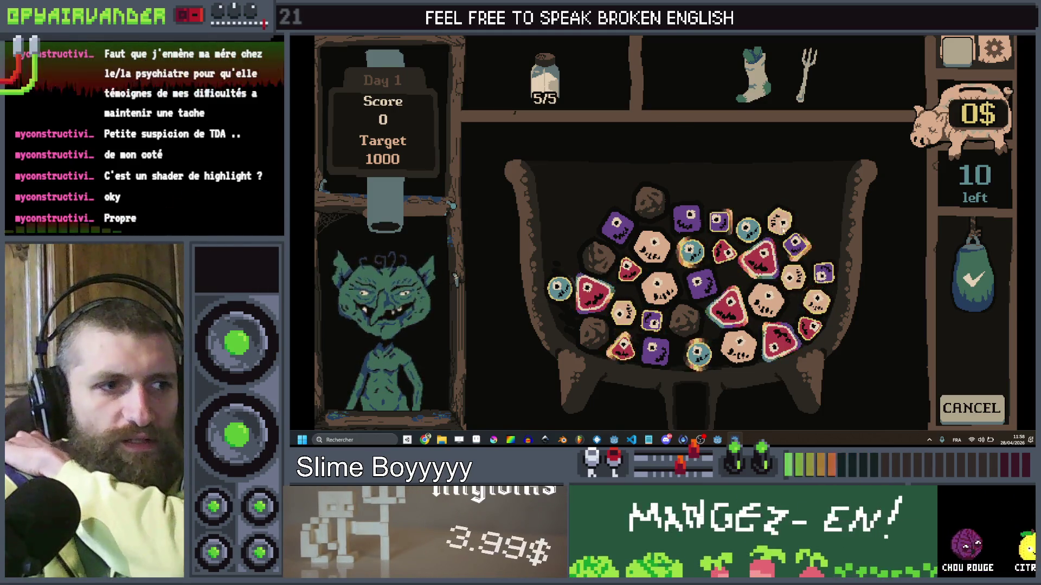
mouse_move(781, 222)
left_mouse_down()
mouse_move(743, 229)
mouse_move(695, 264)
mouse_move(720, 220)
left_mouse_up()
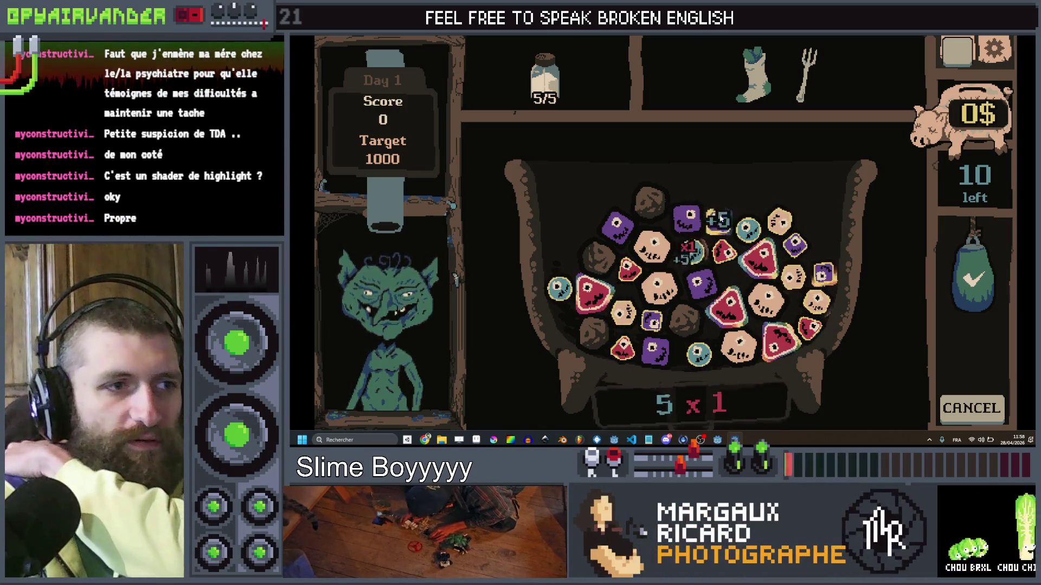
mouse_move(761, 253)
left_mouse_down()
mouse_move(792, 218)
mouse_move(727, 233)
mouse_move(780, 227)
mouse_move(822, 297)
left_mouse_up()
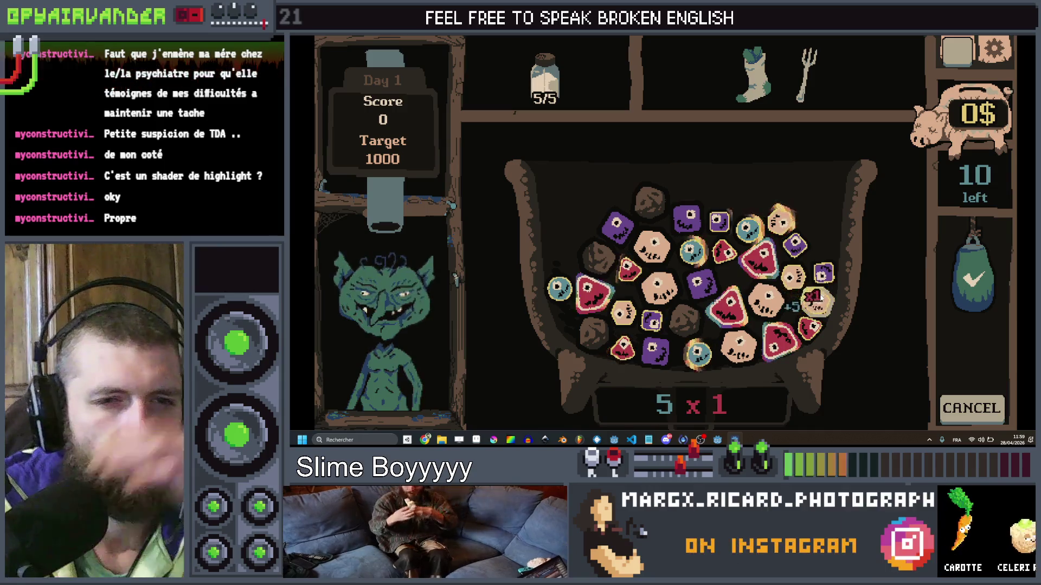